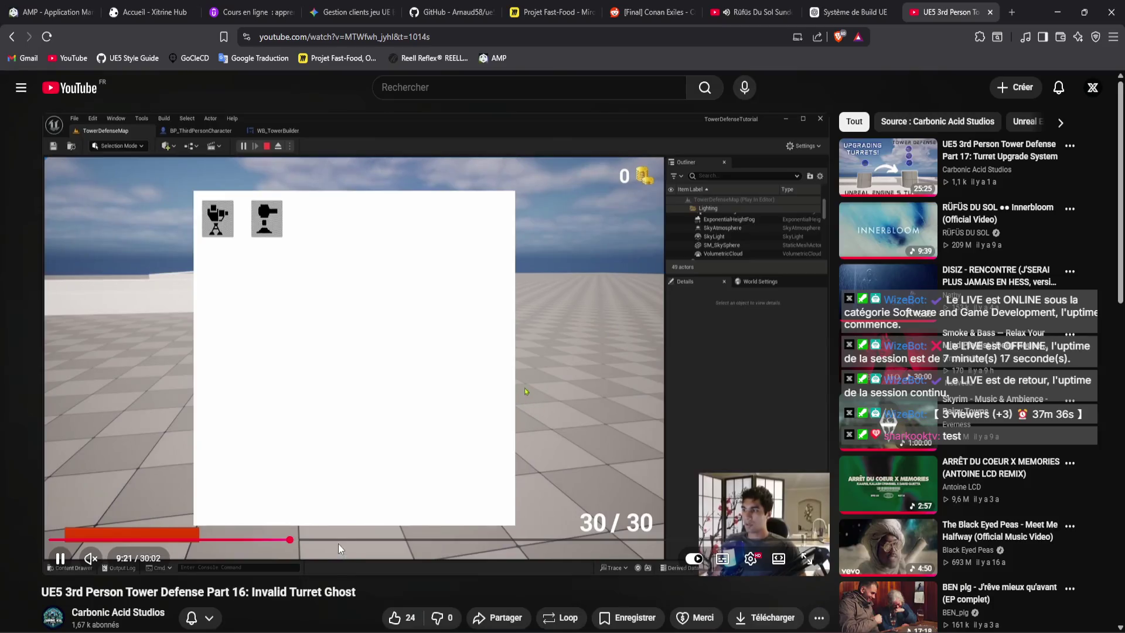
# - Skim the turret tutorial forward to around 15:43
pyautogui.click(336, 539)
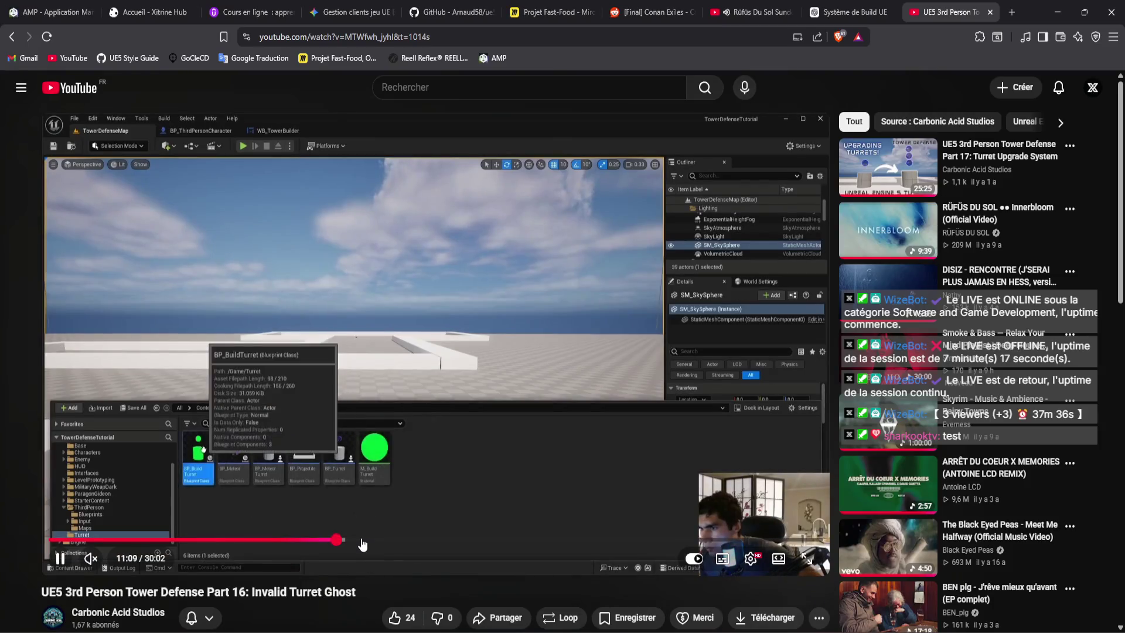
pyautogui.click(363, 540)
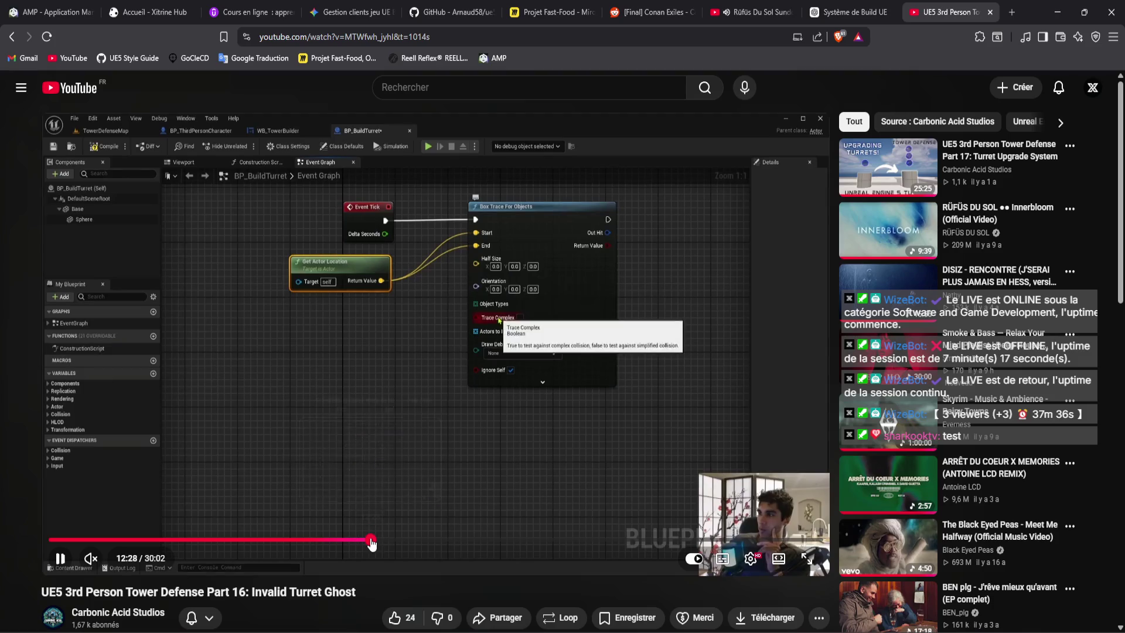
pyautogui.click(388, 539)
pyautogui.click(398, 540)
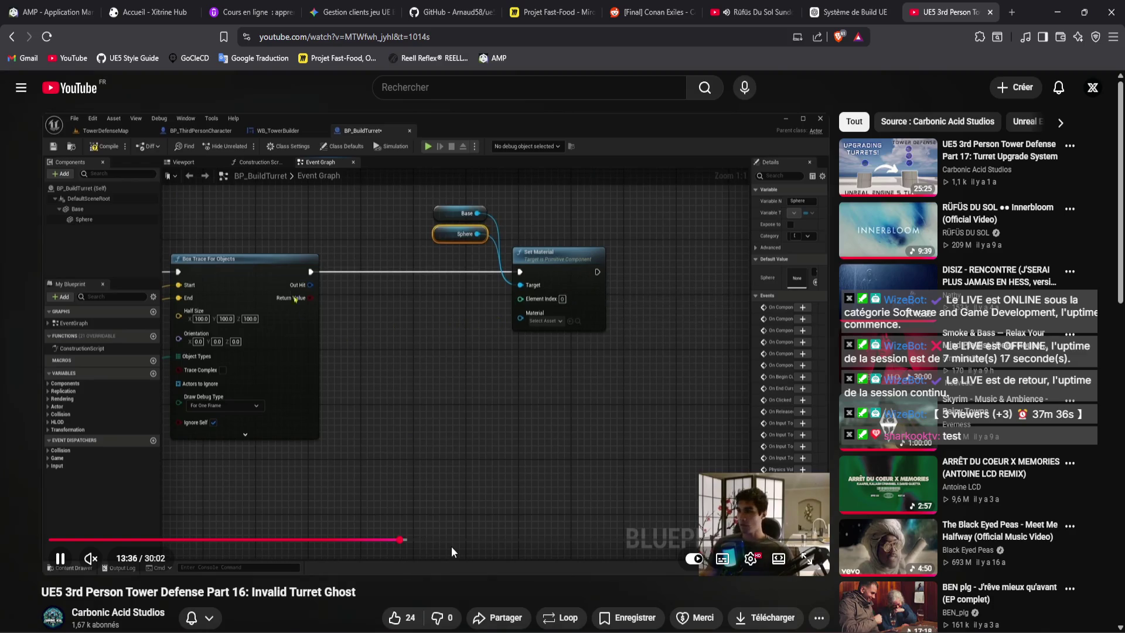
pyautogui.moveTo(402, 539); pyautogui.dragTo(569, 543)
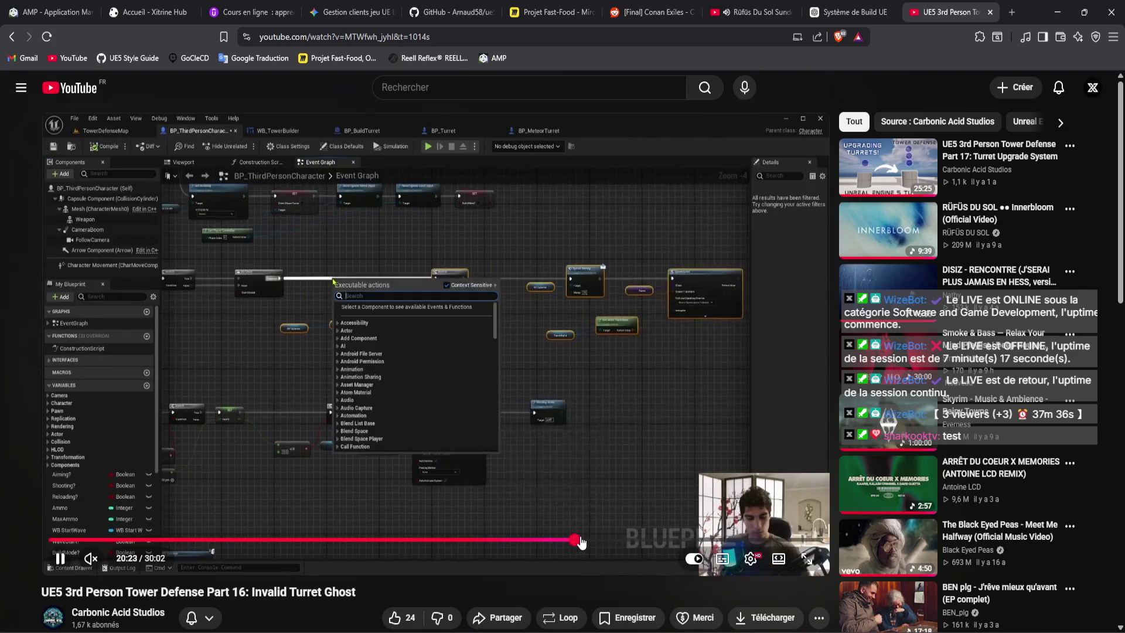
# - Jump further ahead in the video, then close its tab and minimize the browser
pyautogui.click(586, 541)
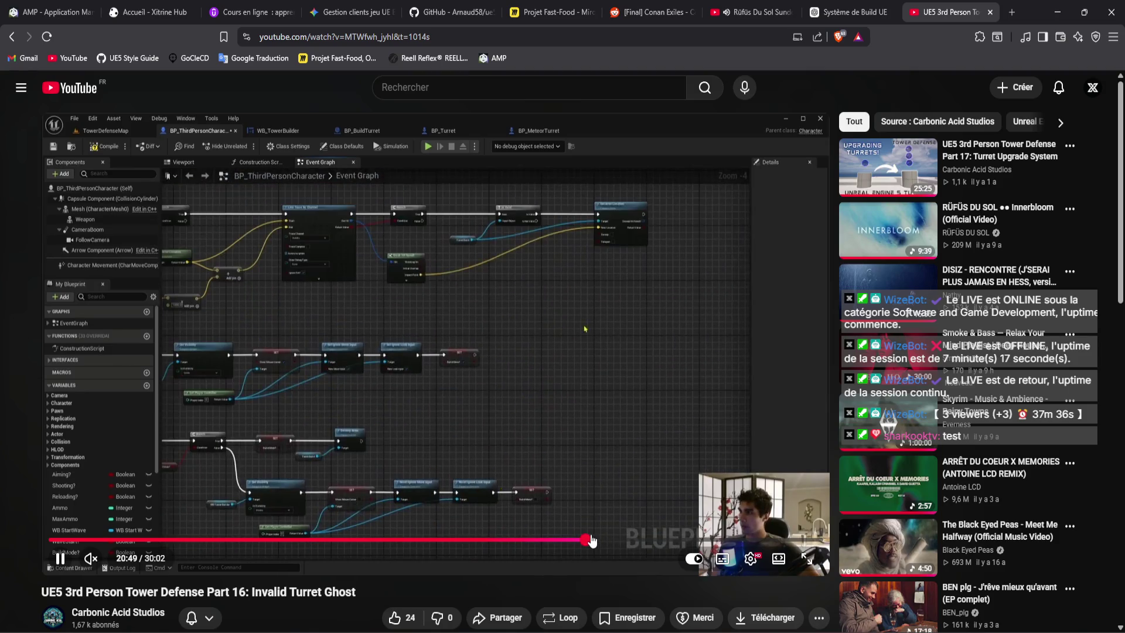
pyautogui.click(990, 13)
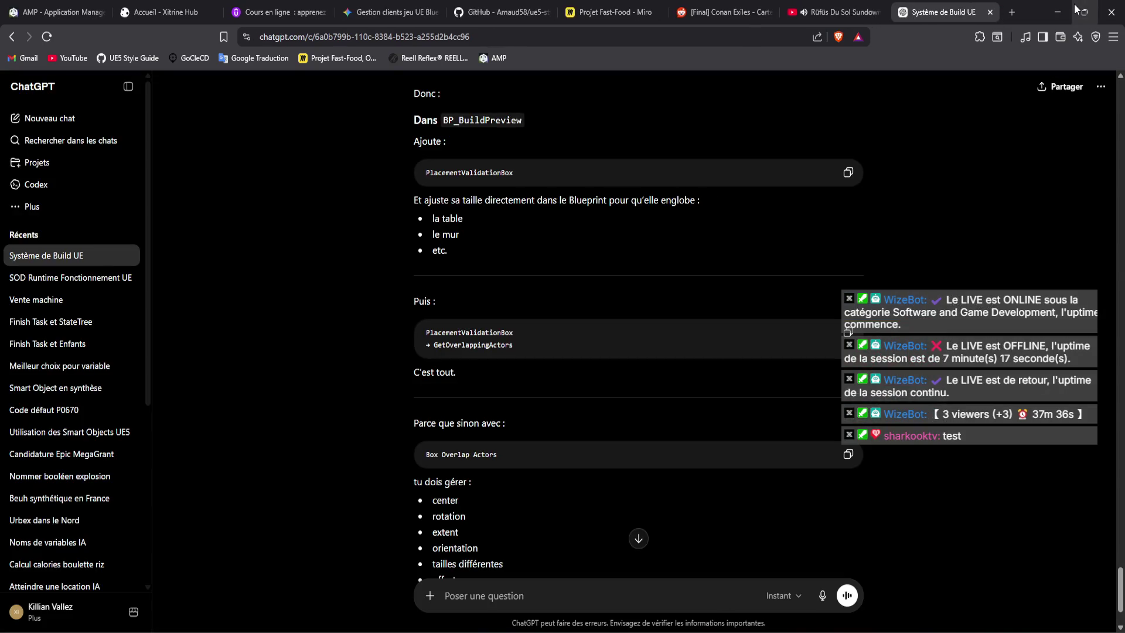
pyautogui.click(1058, 12)
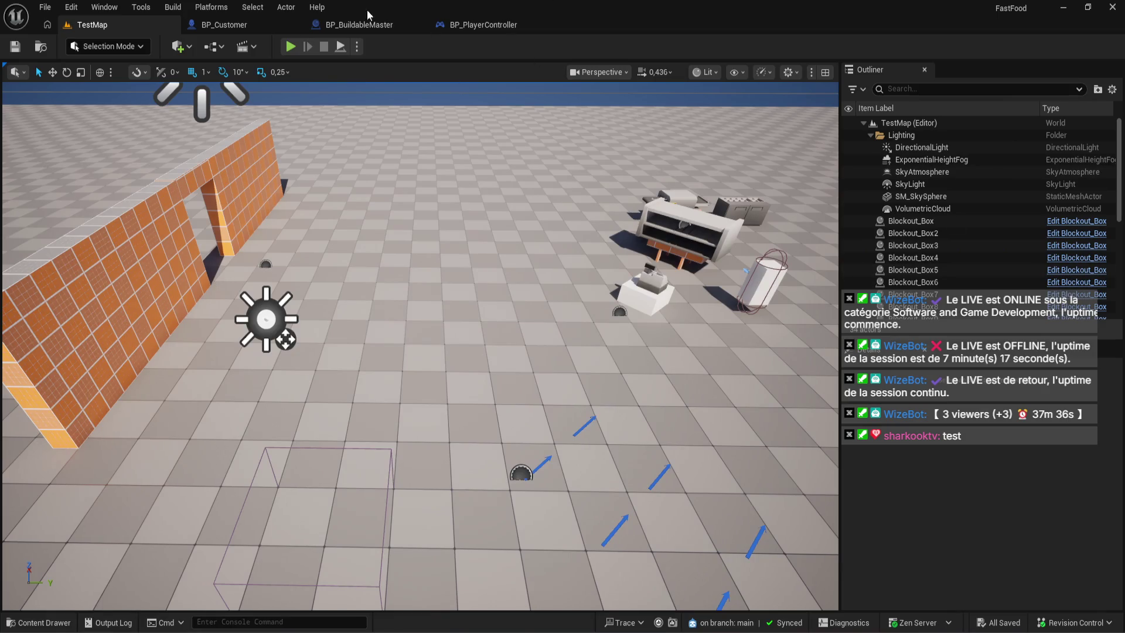
# - Look through the BP_BuildableMaster and BP_Customer blueprints
pyautogui.click(372, 23)
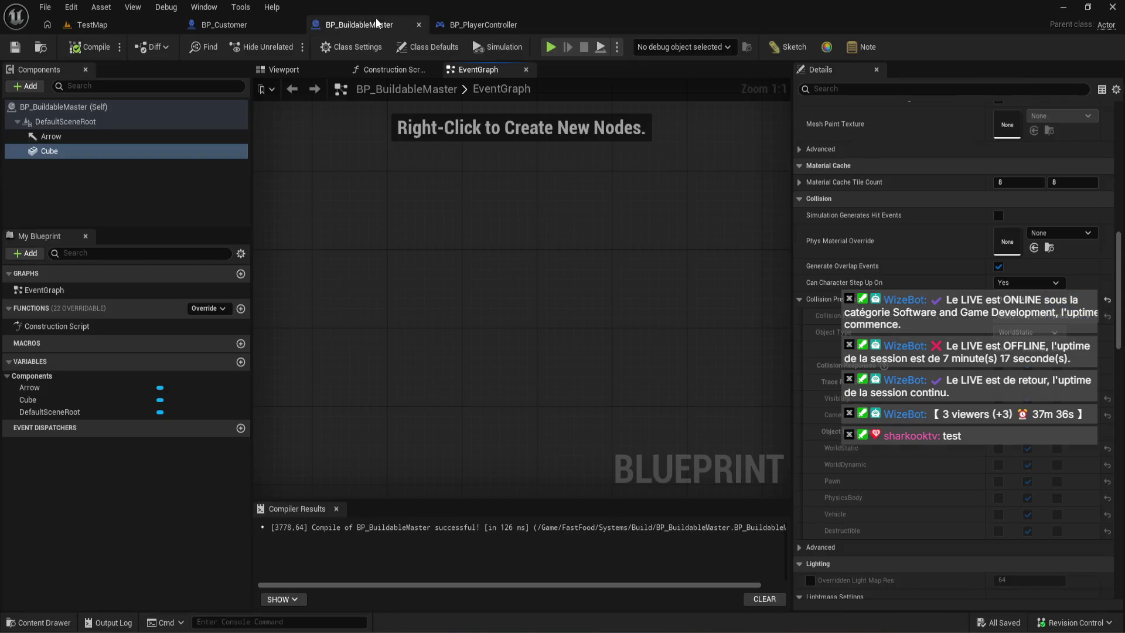
pyautogui.click(234, 26)
pyautogui.scroll(-5, 507, 359)
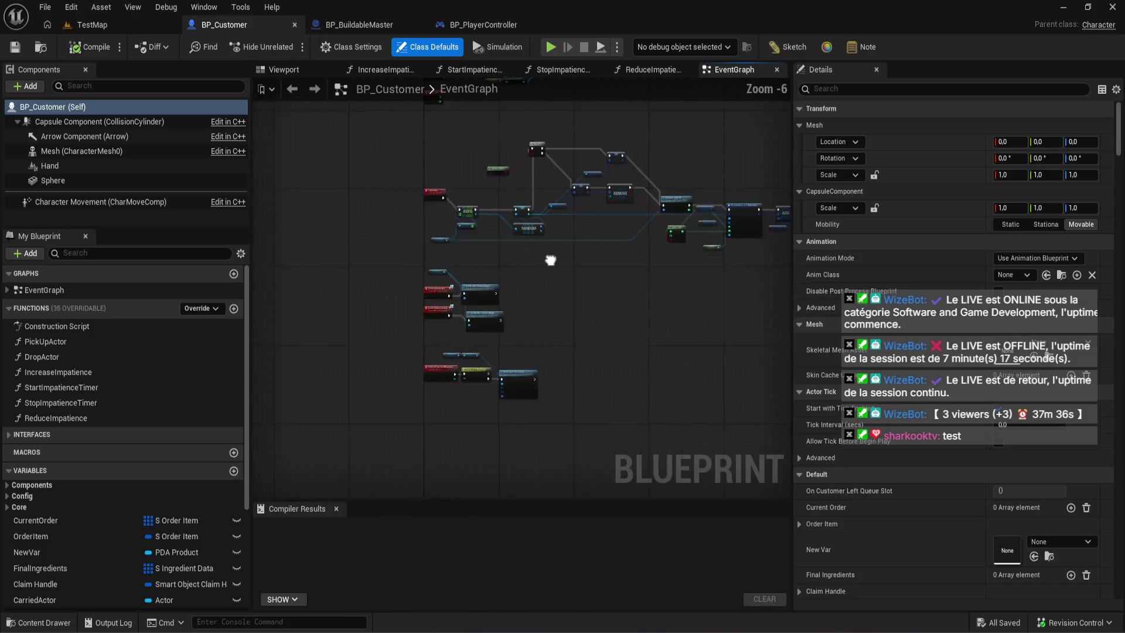
pyautogui.click(410, 24)
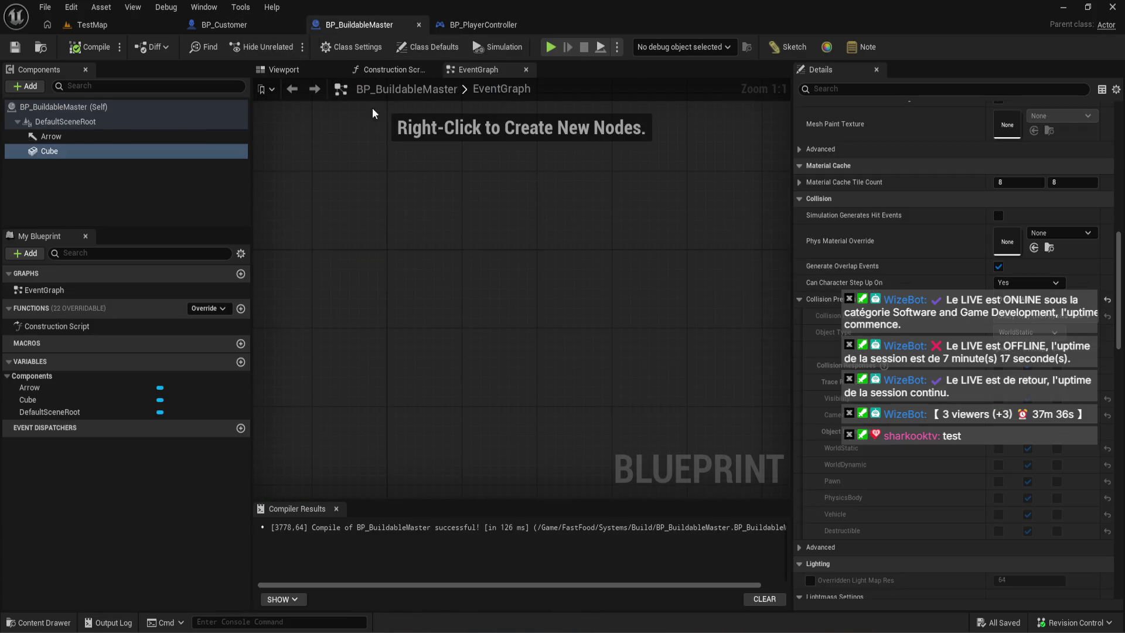
# - Show BP_PlayerController's event graph zoomed to 1:1 on the Branch and pull a wire from Current Preview Item
pyautogui.click(477, 24)
pyautogui.scroll(-1, 499, 328)
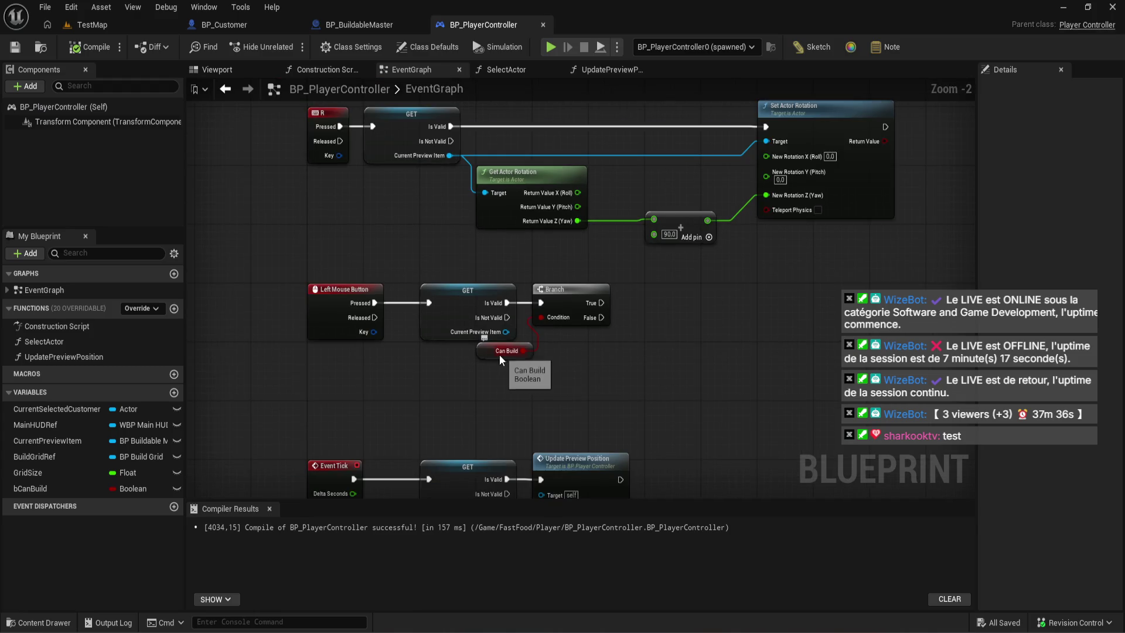
pyautogui.scroll(-2, 442, 396)
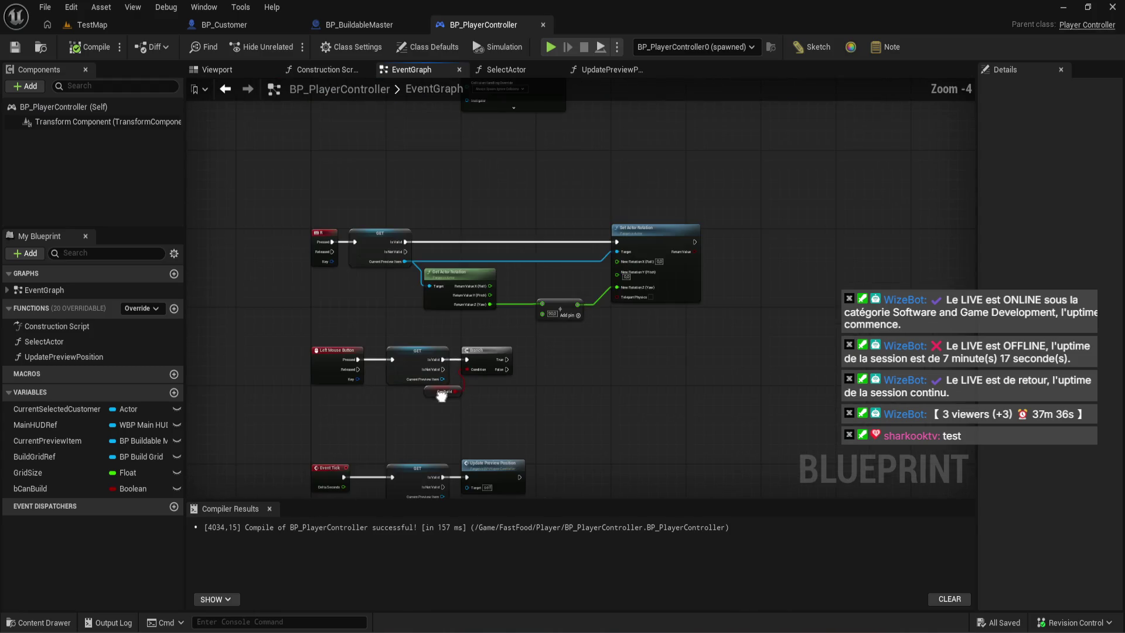
pyautogui.scroll(4, 442, 396)
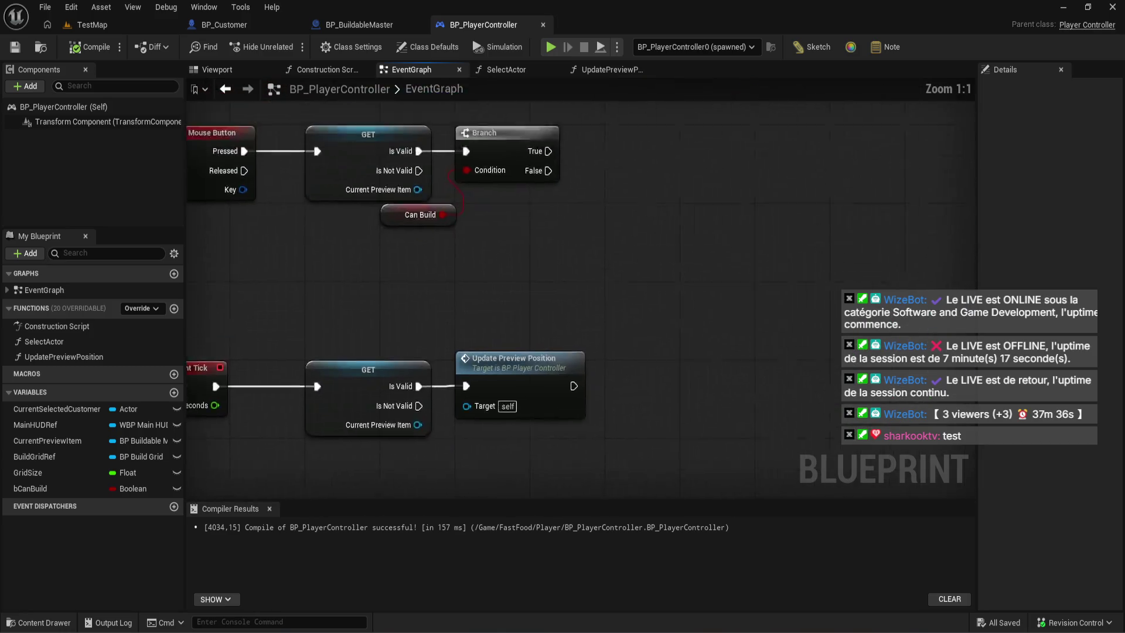
pyautogui.moveTo(369, 310); pyautogui.dragTo(526, 318)
# - Add a Destroy Actor node targeting Current Preview Item and position it
pyautogui.write('destroy')
pyautogui.click(614, 384)
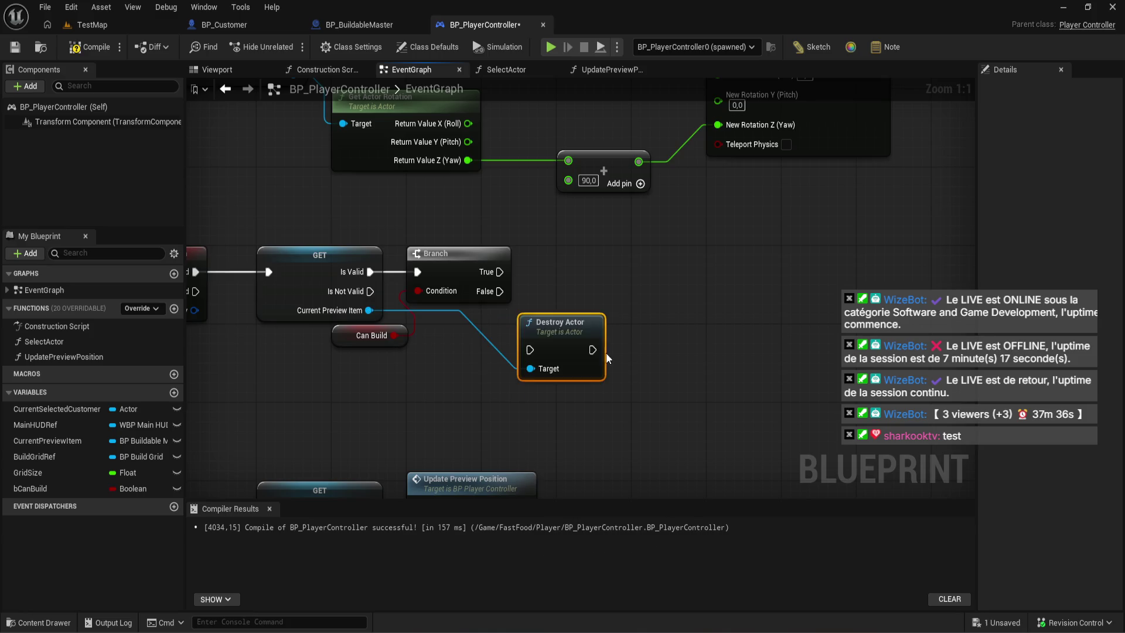
pyautogui.moveTo(688, 332); pyautogui.dragTo(874, 243)
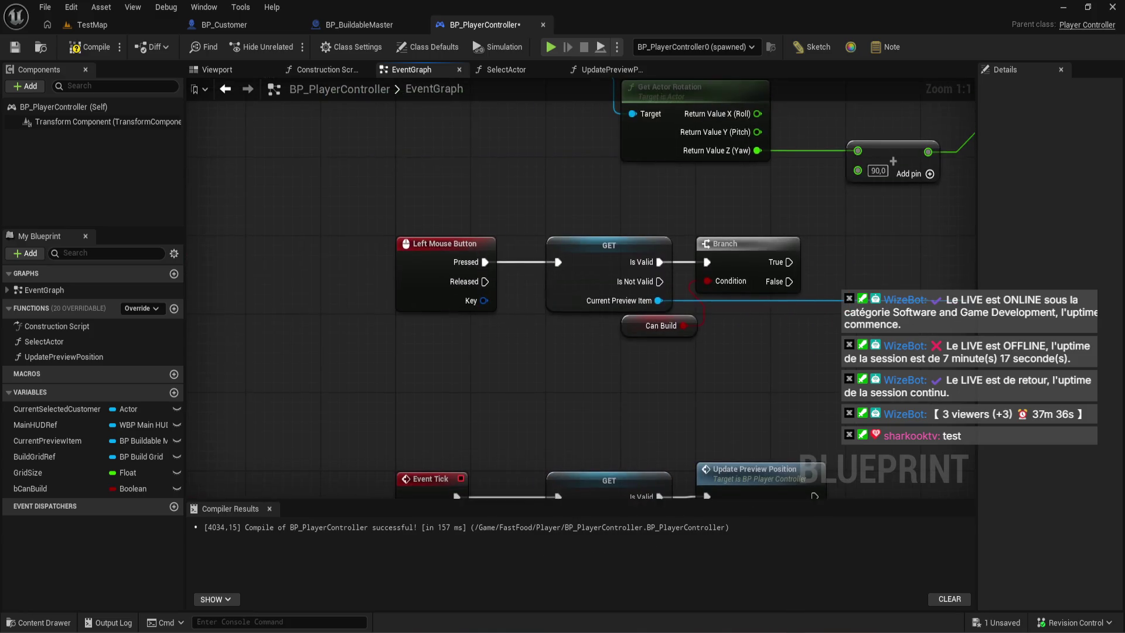
pyautogui.moveTo(547, 211); pyautogui.dragTo(554, 215)
pyautogui.moveTo(670, 225)
pyautogui.mouseDown()
pyautogui.moveTo(740, 227)
pyautogui.moveTo(450, 222)
pyautogui.moveTo(582, 237)
pyautogui.mouseUp()
# - Add a SpawnActor node with collision handling Always Spawn, Ignore Collisions
pyautogui.write('ds')
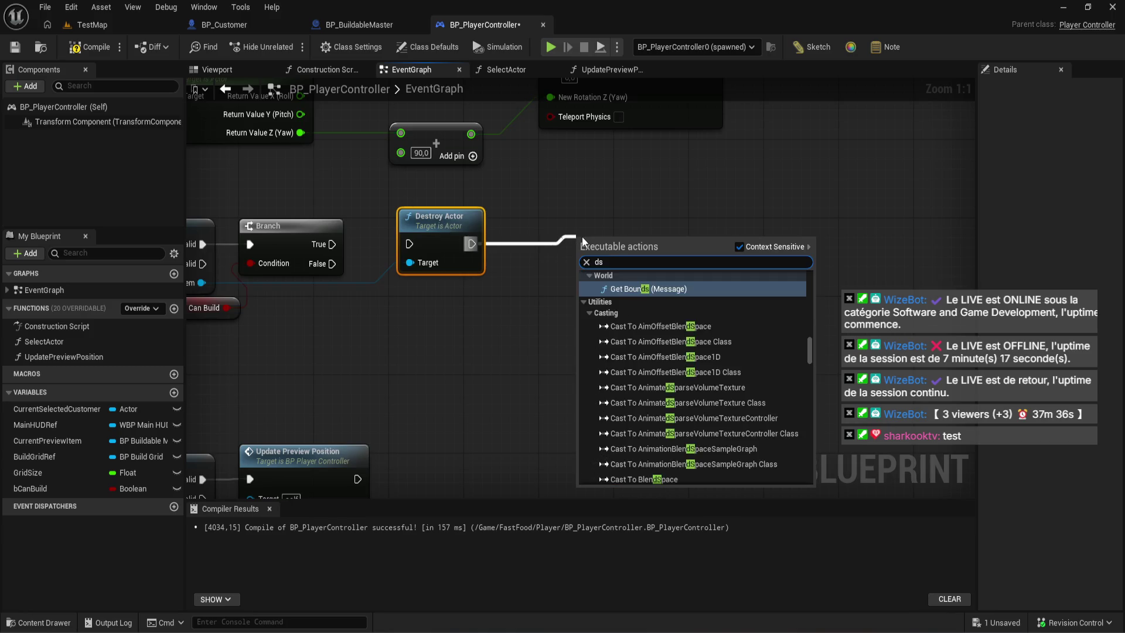
pyautogui.press('BackSpace')
pyautogui.press('BackSpace')
pyautogui.write('spawn')
pyautogui.press('Return')
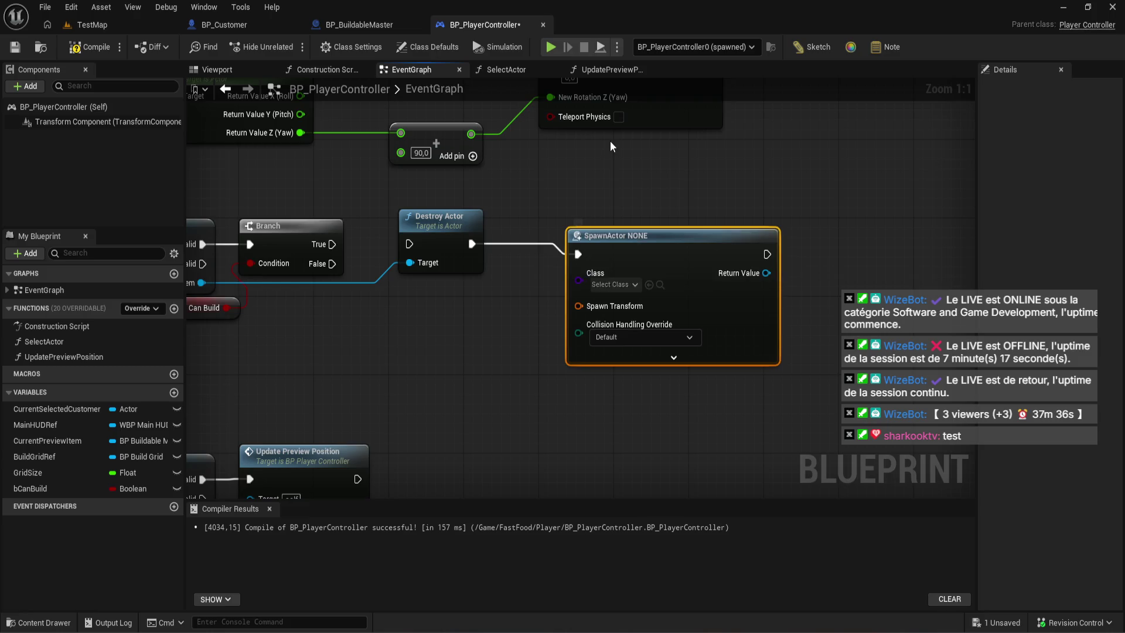
pyautogui.moveTo(639, 246); pyautogui.dragTo(610, 236)
pyautogui.click(614, 326)
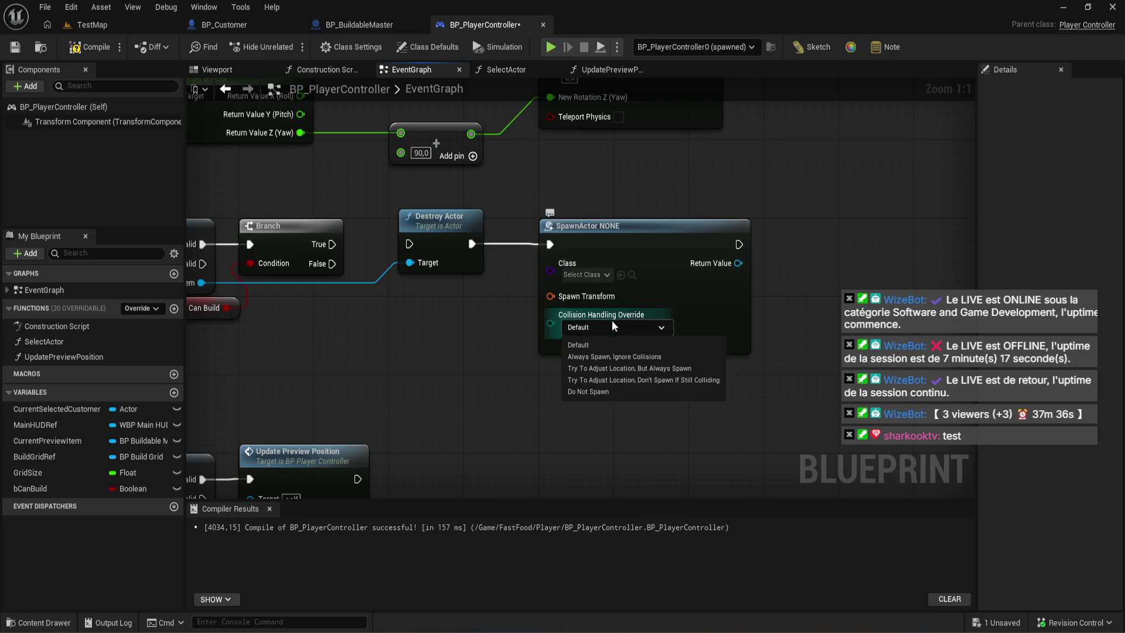
pyautogui.click(613, 357)
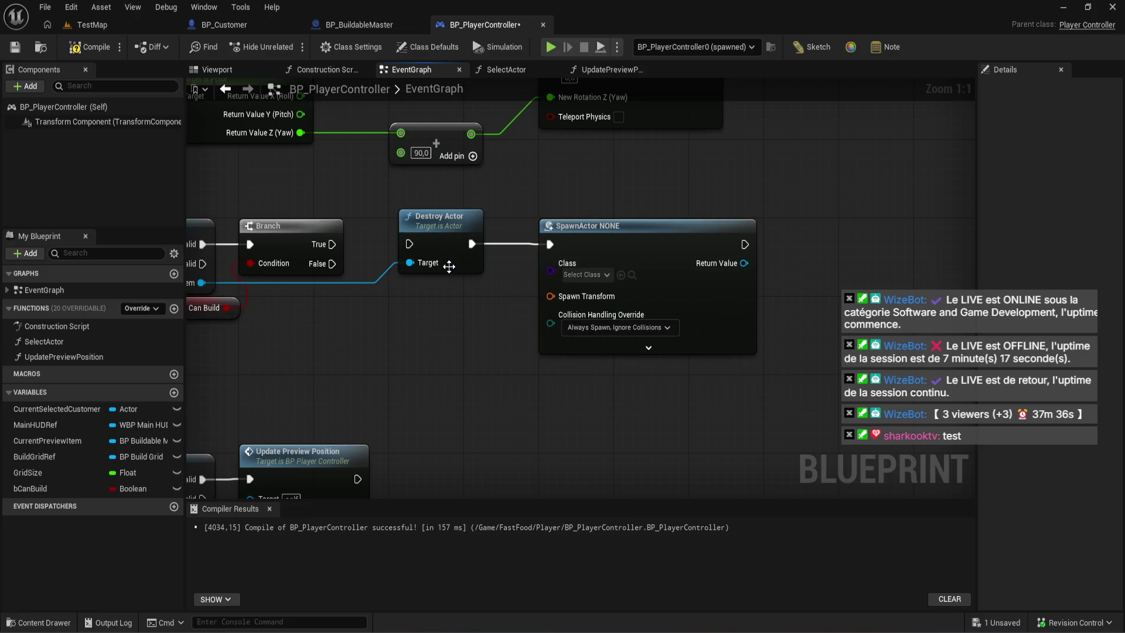
# - Rewire the chain so Branch True runs into SpawnActor, then into Destroy Actor
pyautogui.keyDown('alt'); pyautogui.click(505, 241); pyautogui.keyUp('alt')
pyautogui.moveTo(436, 218); pyautogui.dragTo(894, 247)
pyautogui.moveTo(618, 261)
pyautogui.mouseDown()
pyautogui.moveTo(467, 231)
pyautogui.moveTo(468, 260)
pyautogui.mouseUp()
pyautogui.moveTo(332, 245)
pyautogui.mouseDown()
pyautogui.moveTo(399, 267)
pyautogui.moveTo(400, 246)
pyautogui.mouseUp()
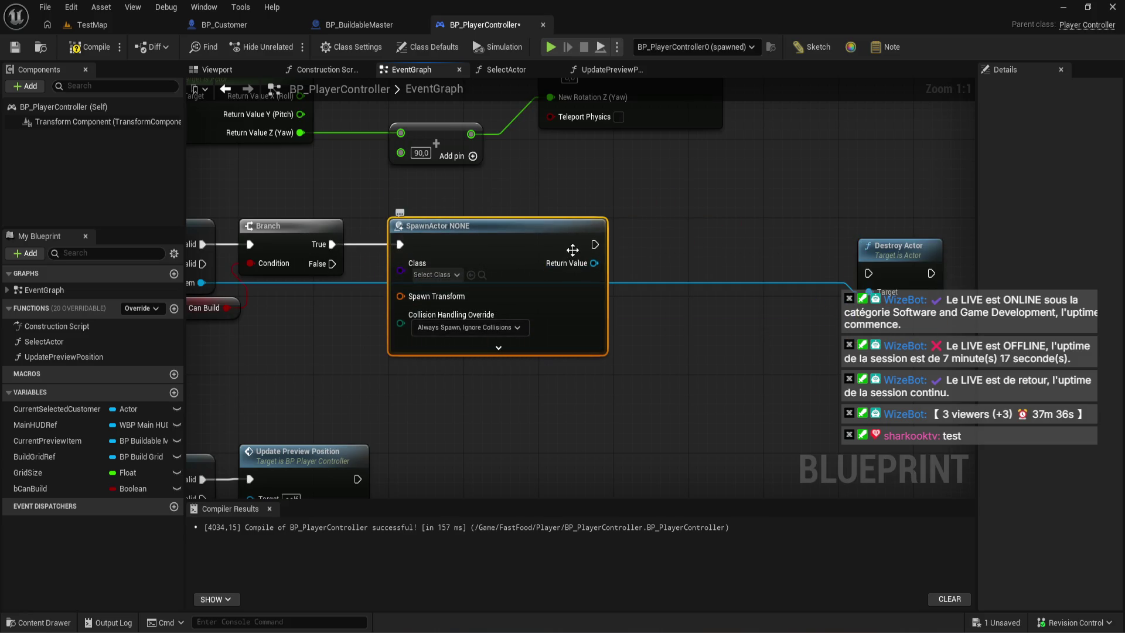
pyautogui.moveTo(586, 244)
pyautogui.mouseDown()
pyautogui.moveTo(875, 256)
pyautogui.moveTo(887, 275)
pyautogui.moveTo(873, 252)
pyautogui.mouseUp()
pyautogui.click(756, 304)
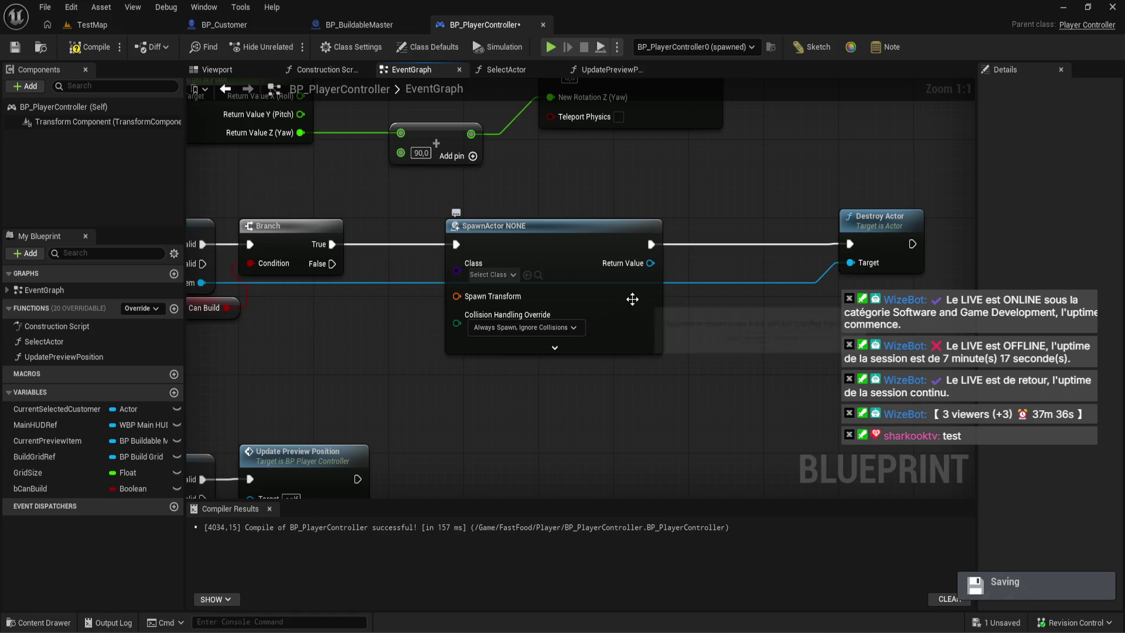
pyautogui.scroll(-1, 631, 369)
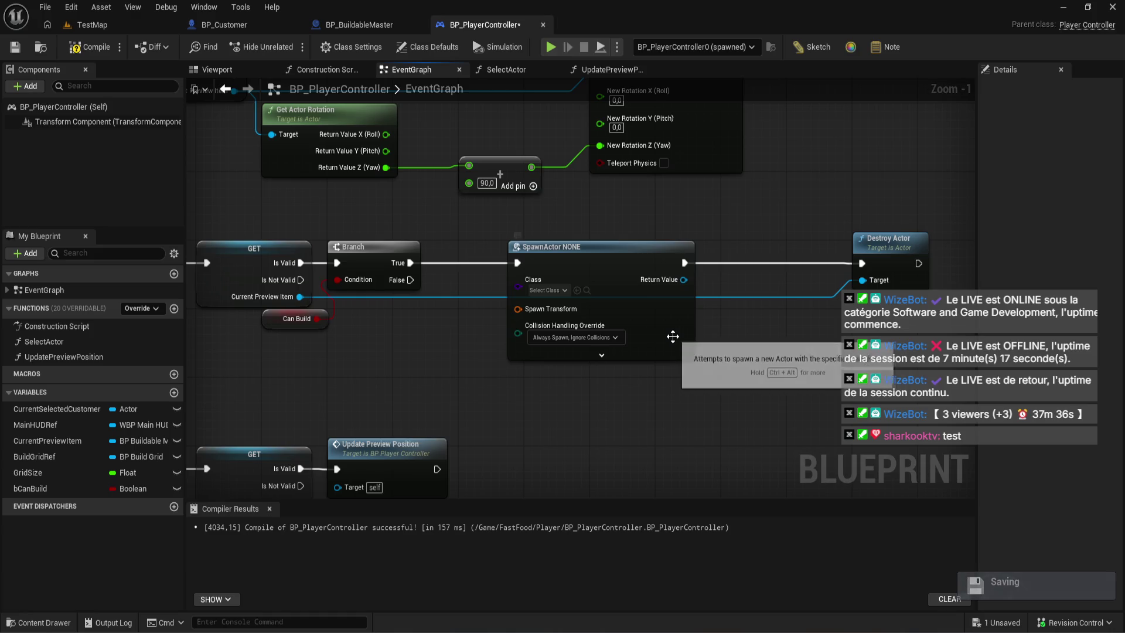
pyautogui.moveTo(672, 336)
pyautogui.mouseDown()
pyautogui.moveTo(689, 279)
pyautogui.moveTo(728, 261)
pyautogui.mouseUp()
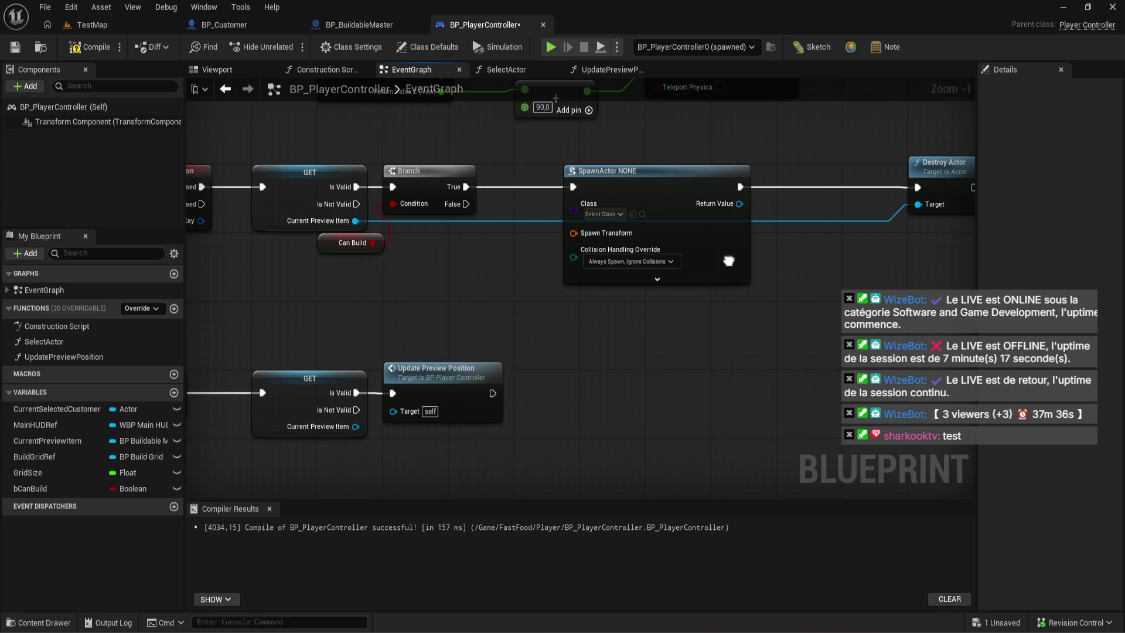
pyautogui.moveTo(728, 260); pyautogui.dragTo(730, 261)
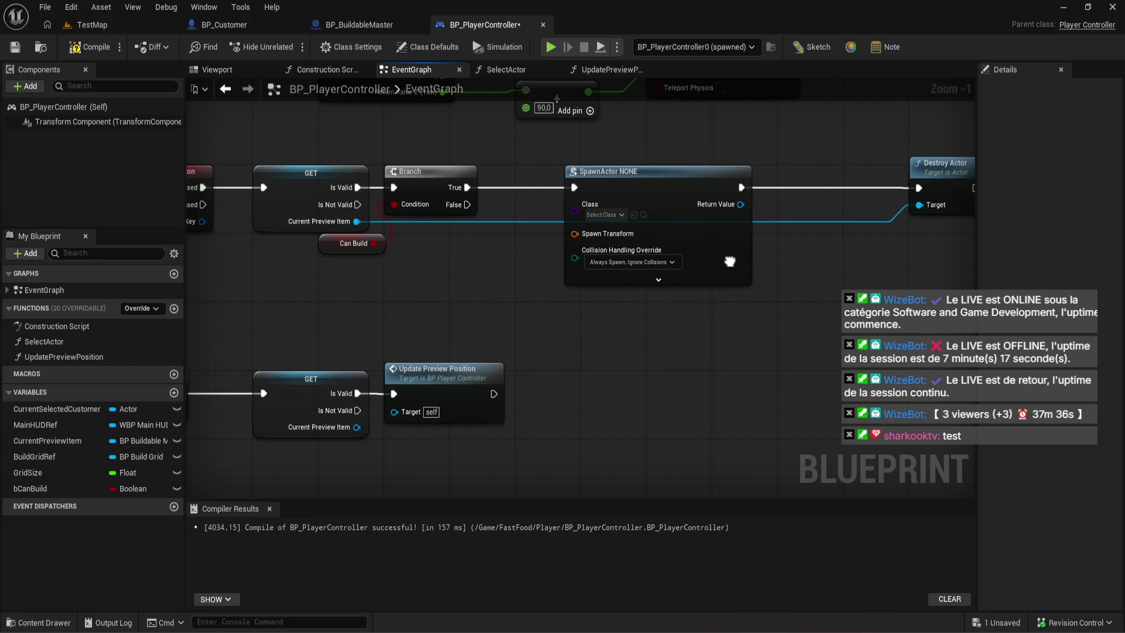
# - Create a child Blueprint of BP_BuildableMaster named BP_BuildableTable in the Build folder
pyautogui.click(39, 622)
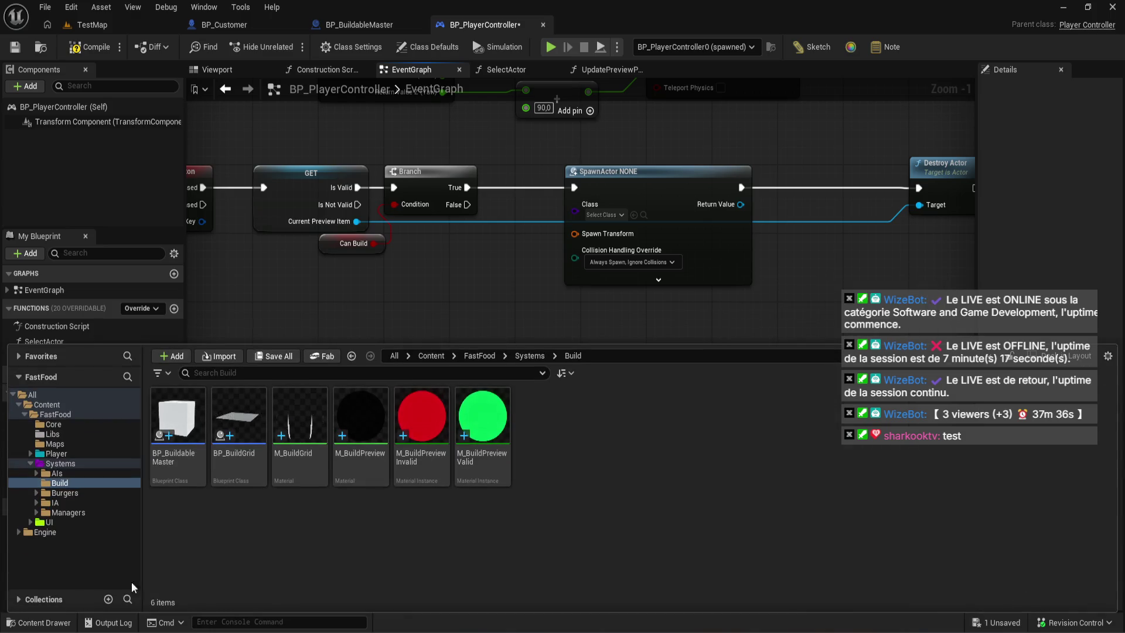
pyautogui.rightClick(185, 480)
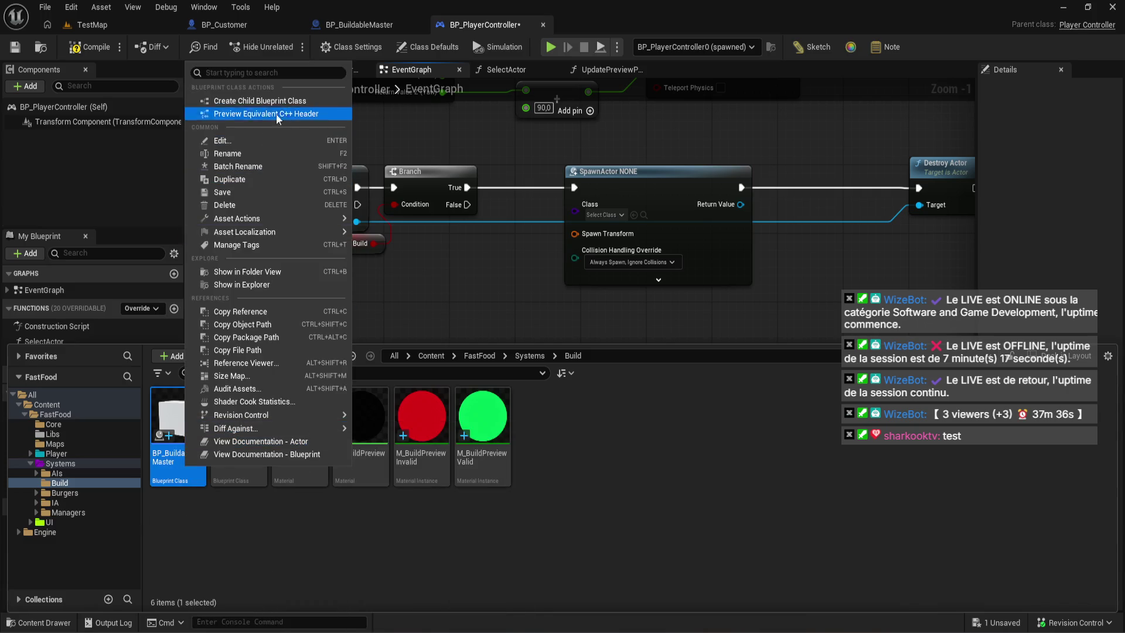
pyautogui.click(300, 103)
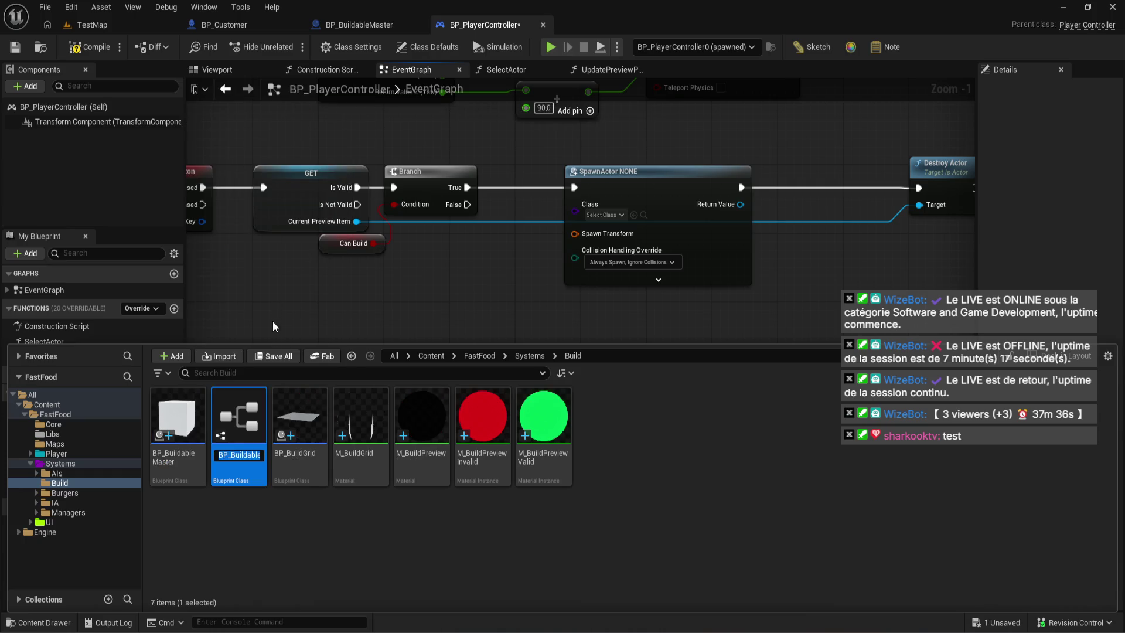
pyautogui.press('End')
pyautogui.write('Maste')
pyautogui.press('BackSpace')
pyautogui.press('BackSpace')
pyautogui.press('BackSpace')
pyautogui.write('Table')
pyautogui.press('Return')
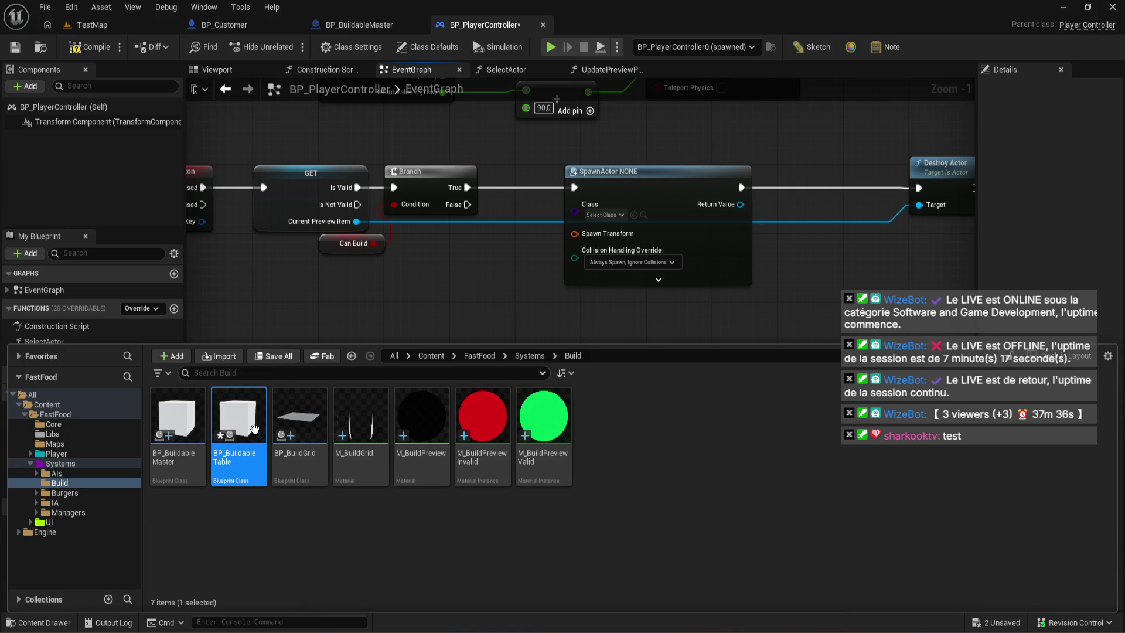
# - Force-delete the BP_BuildableTable asset
pyautogui.moveTo(254, 429)
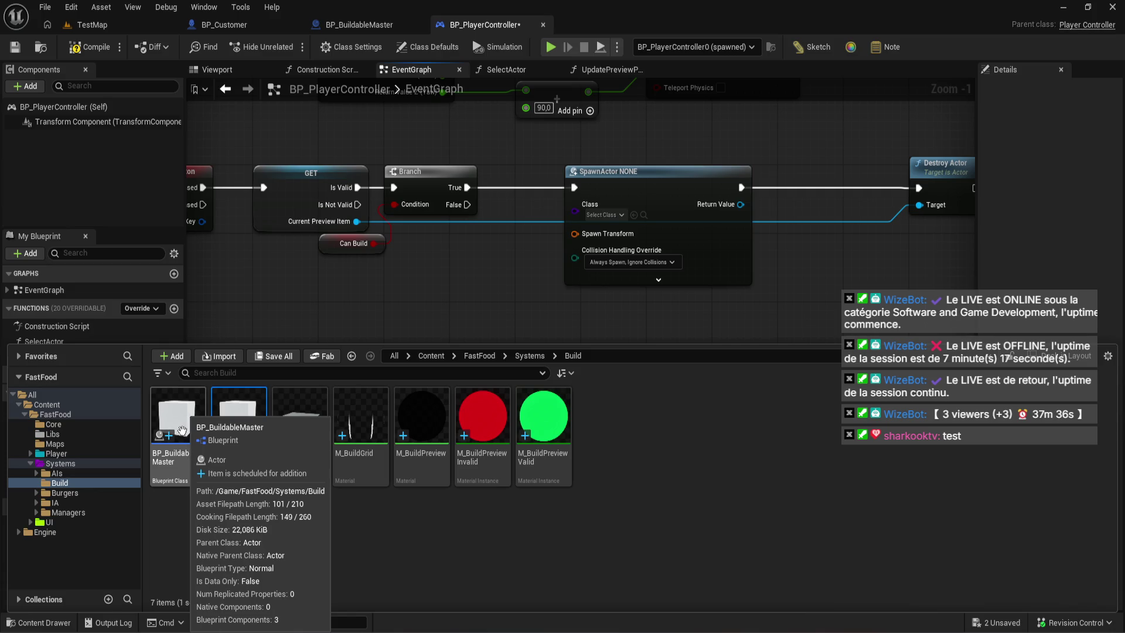
pyautogui.press('Delete')
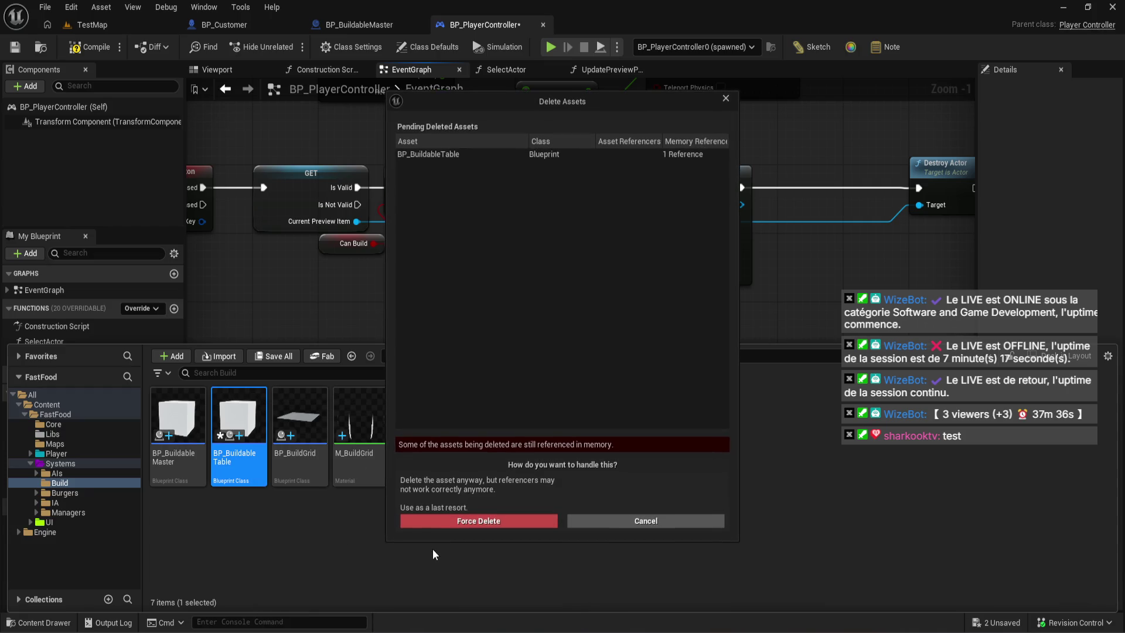
pyautogui.click(457, 523)
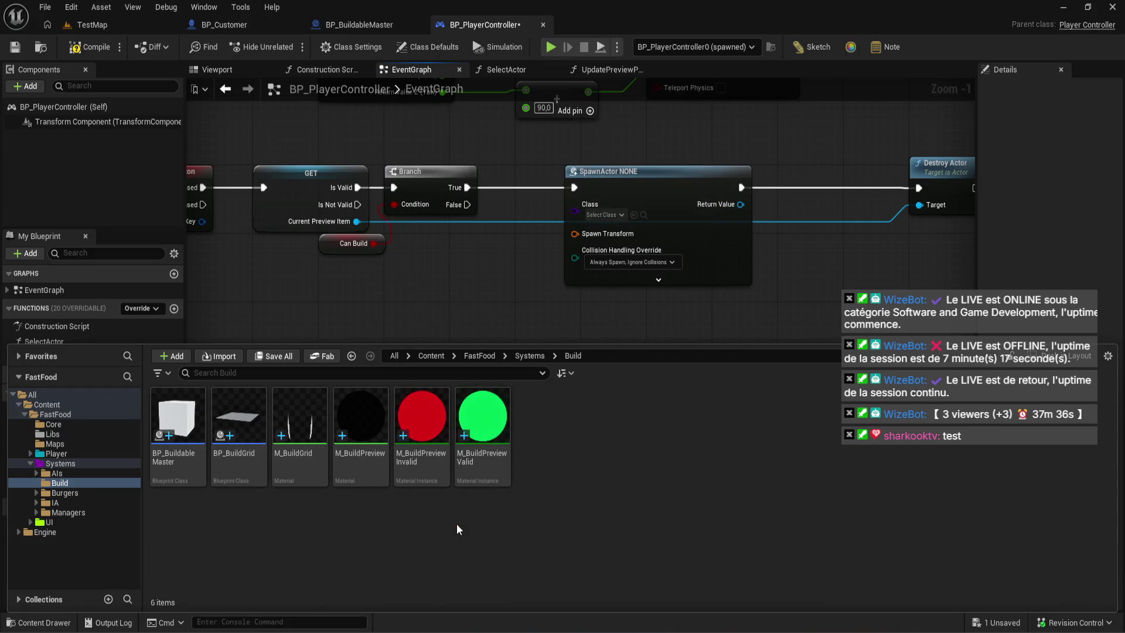
# - Create a new Actor blueprint, then delete the unwanted NewBlueprint asset
pyautogui.rightClick(475, 536)
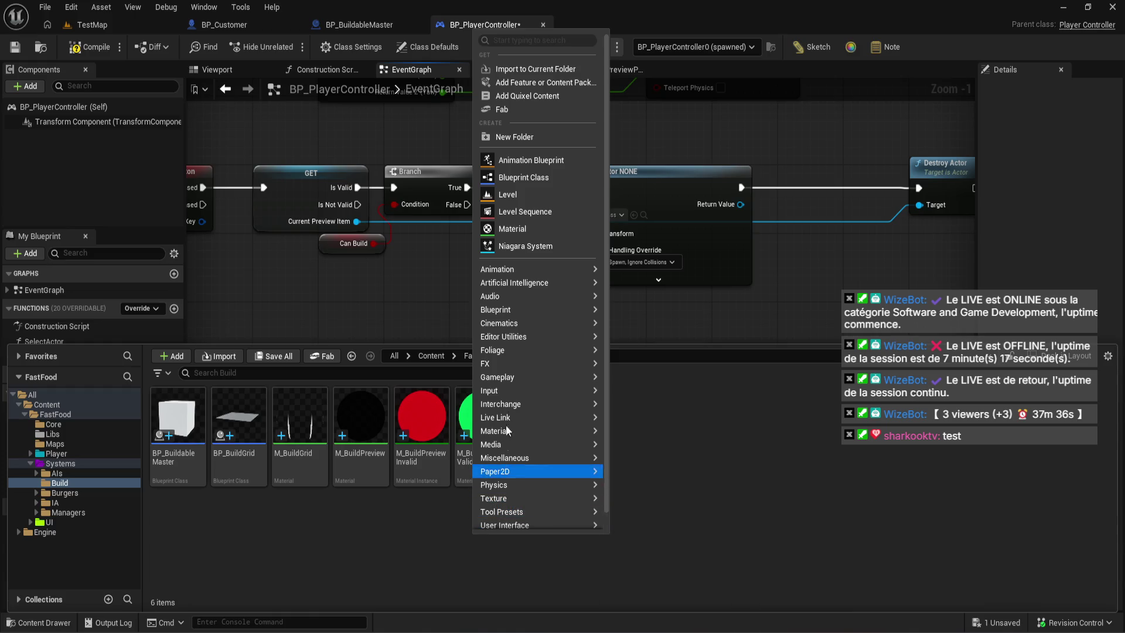
pyautogui.click(518, 177)
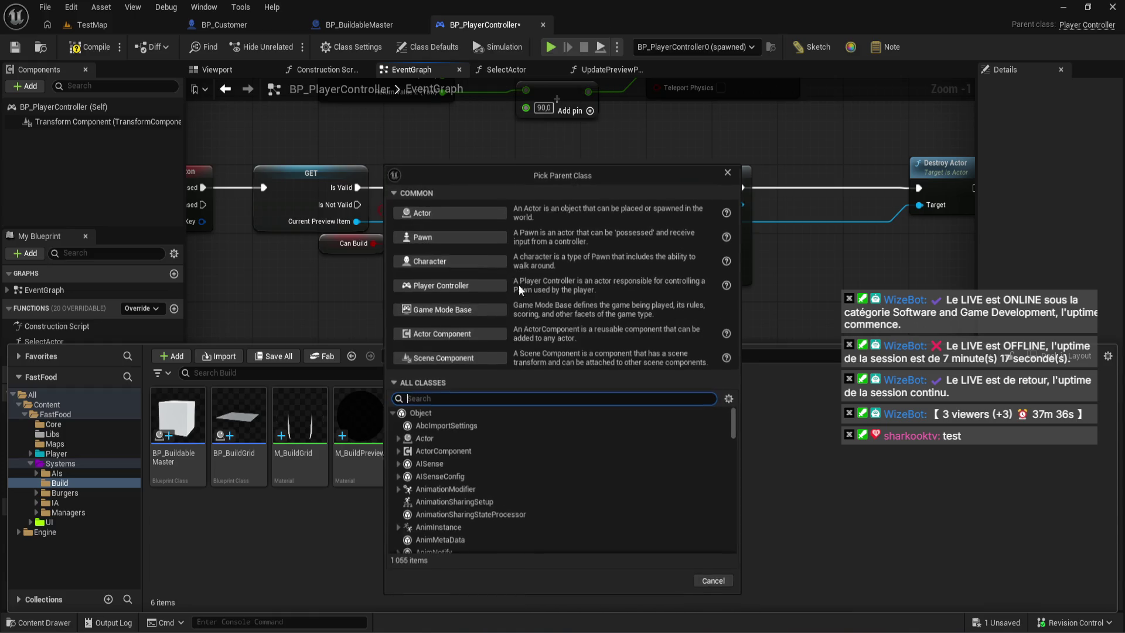
pyautogui.click(462, 218)
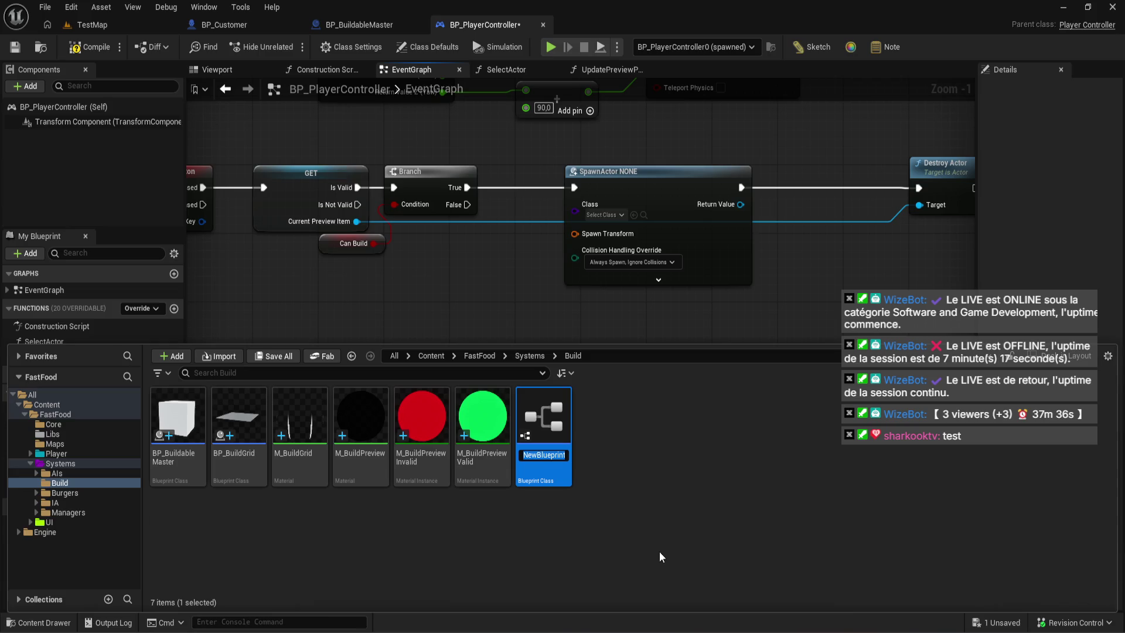
pyautogui.press('Return')
pyautogui.press('Delete')
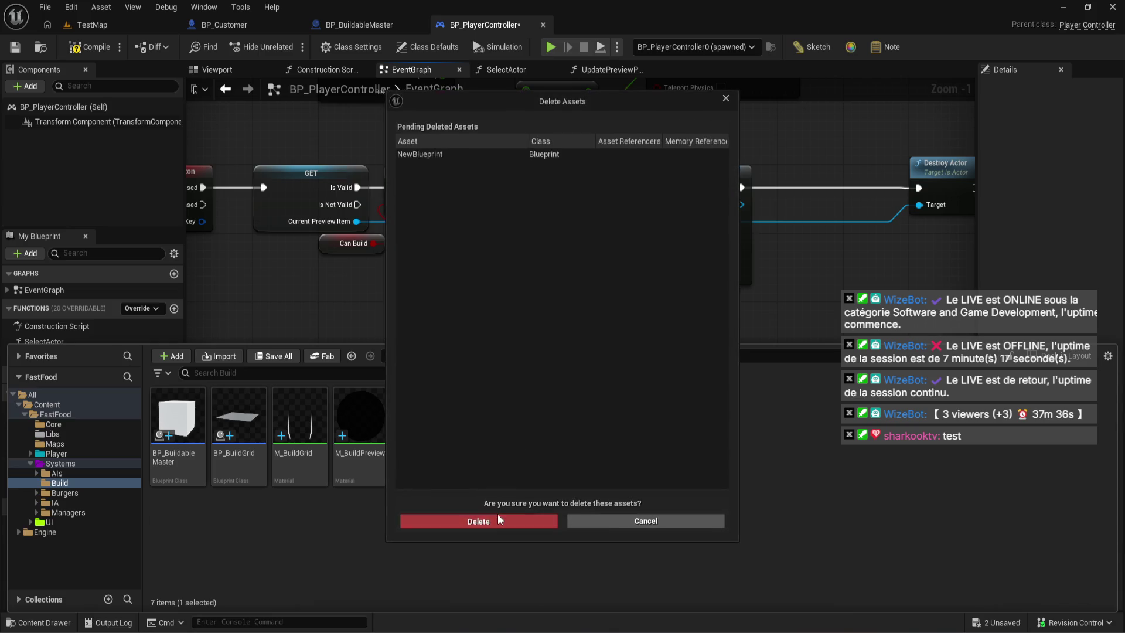
pyautogui.click(497, 514)
# - Rename BP_BuildableMaster to BP_BuildPreview
pyautogui.click(188, 456)
pyautogui.click(188, 455)
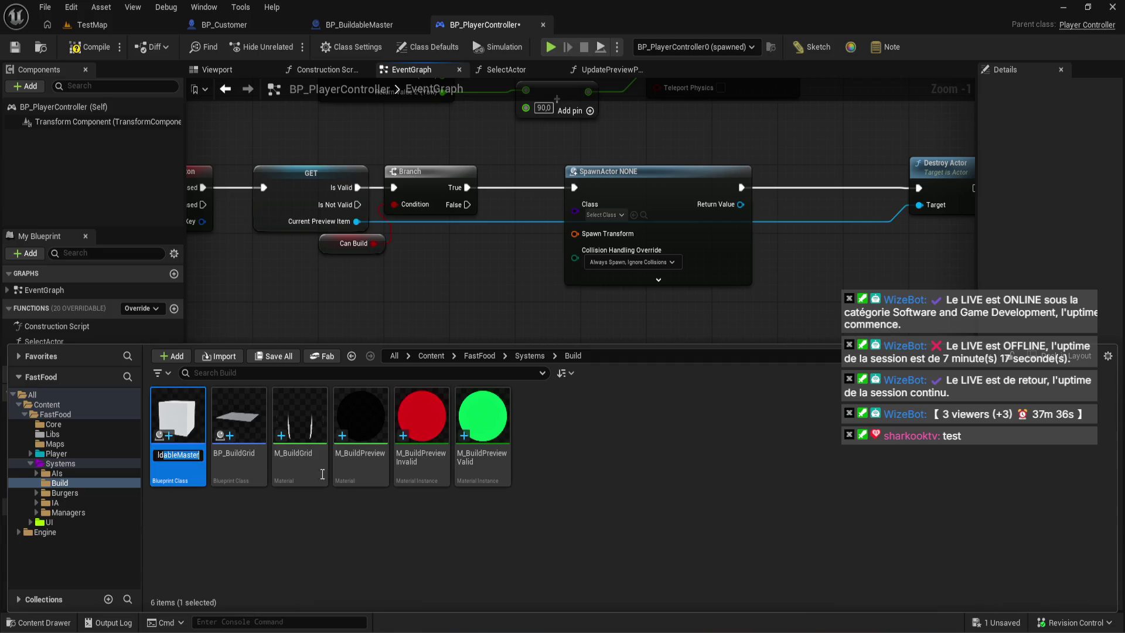
pyautogui.write("BP_BuildPre'v")
pyautogui.press('BackSpace')
pyautogui.press('BackSpace')
pyautogui.write('view')
pyautogui.press('Return')
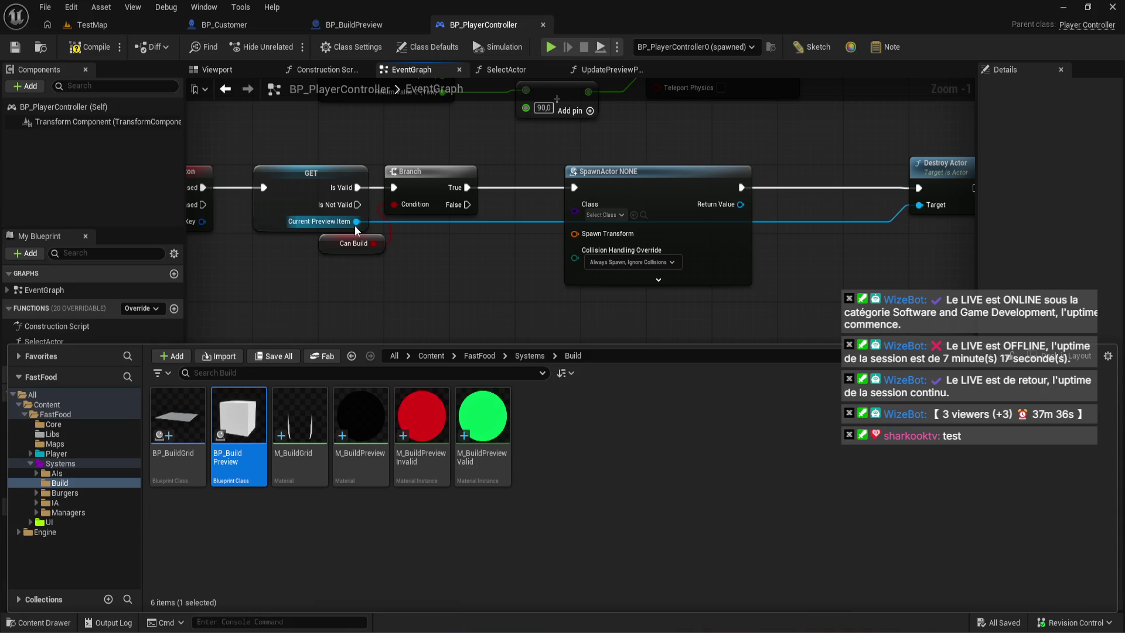
# - Delete the broken SpawnActor NONE node, then recompile and save BP_PlayerController
pyautogui.click(92, 47)
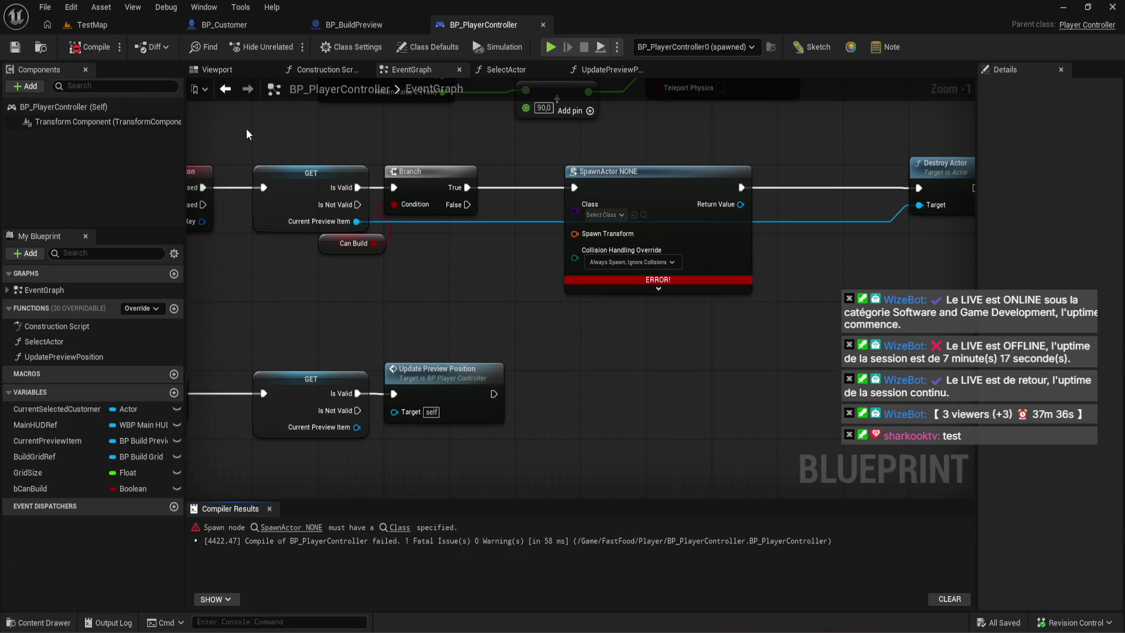
pyautogui.scroll(-2, 535, 270)
pyautogui.moveTo(523, 306); pyautogui.dragTo(534, 361)
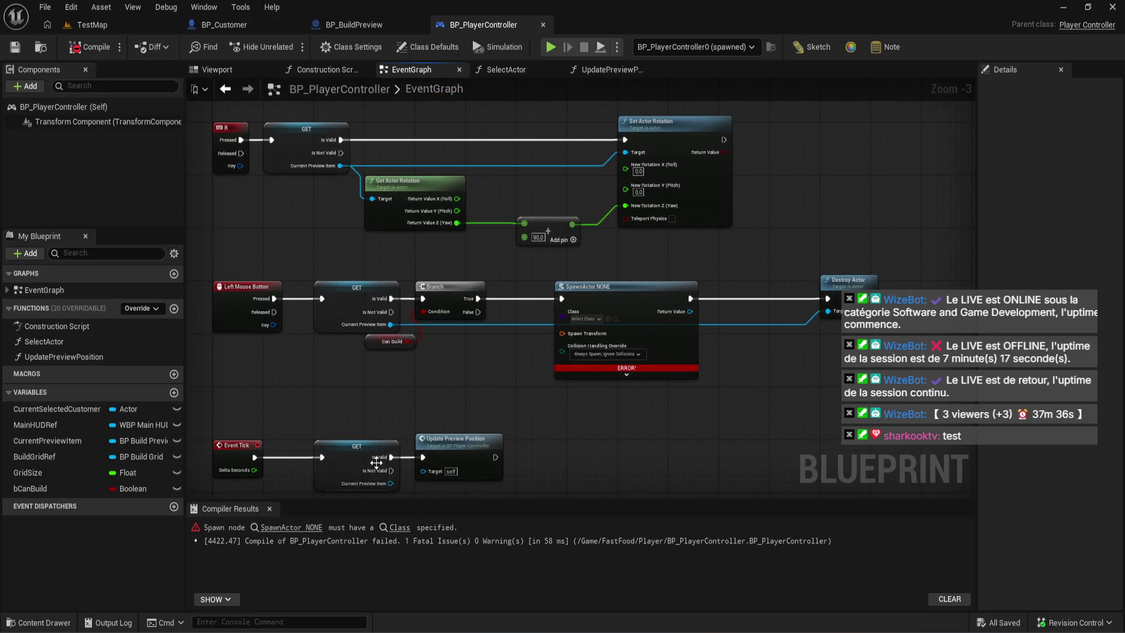
pyautogui.click(650, 359)
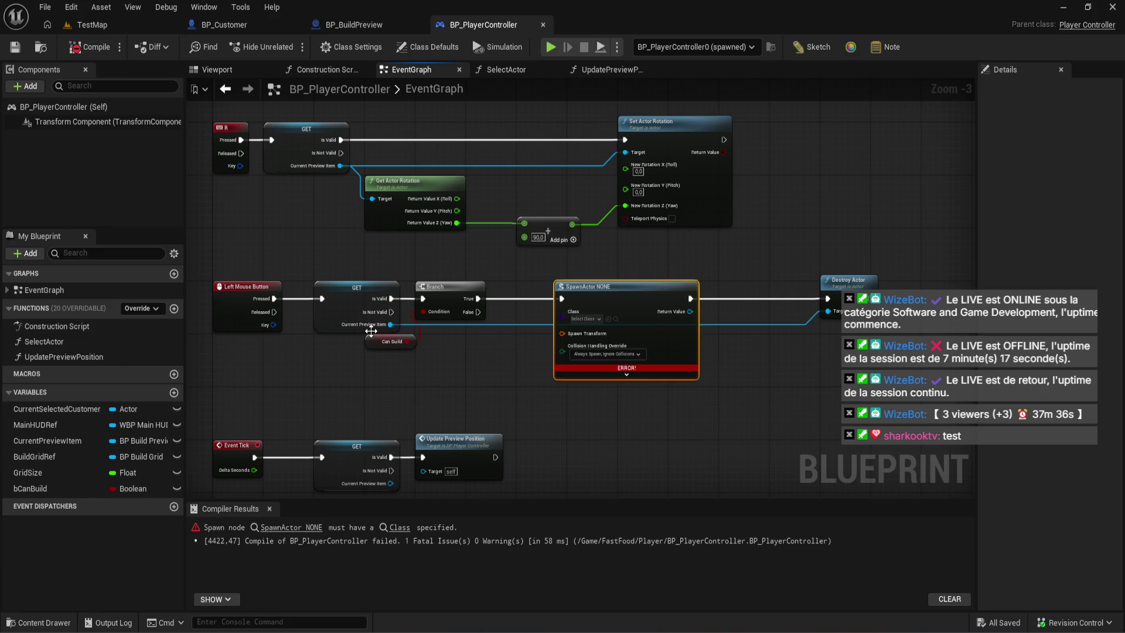
pyautogui.press('Delete')
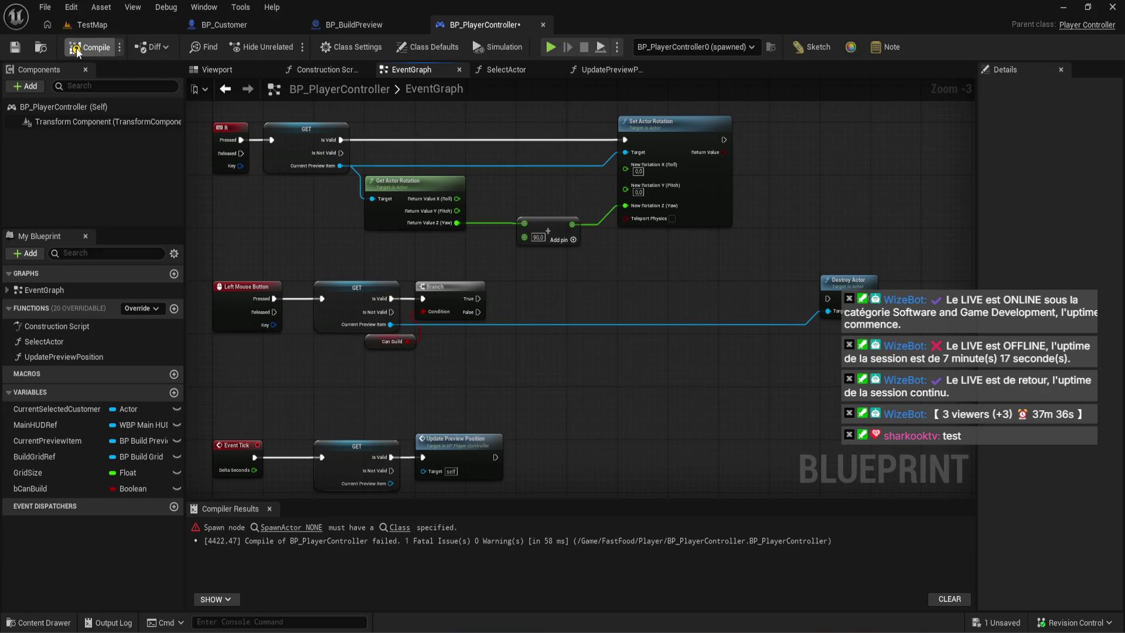
pyautogui.click(89, 47)
pyautogui.click(91, 48)
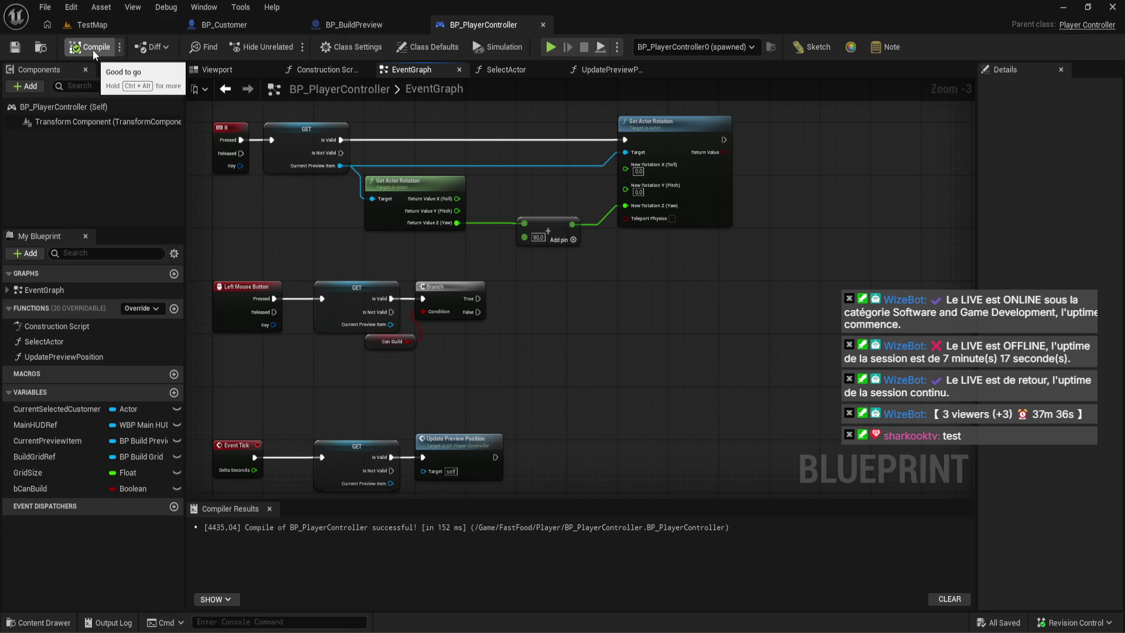
# - Open the Content Drawer's asset creation menu, then dismiss it and hide the drawer
pyautogui.click(40, 622)
pyautogui.rightClick(400, 532)
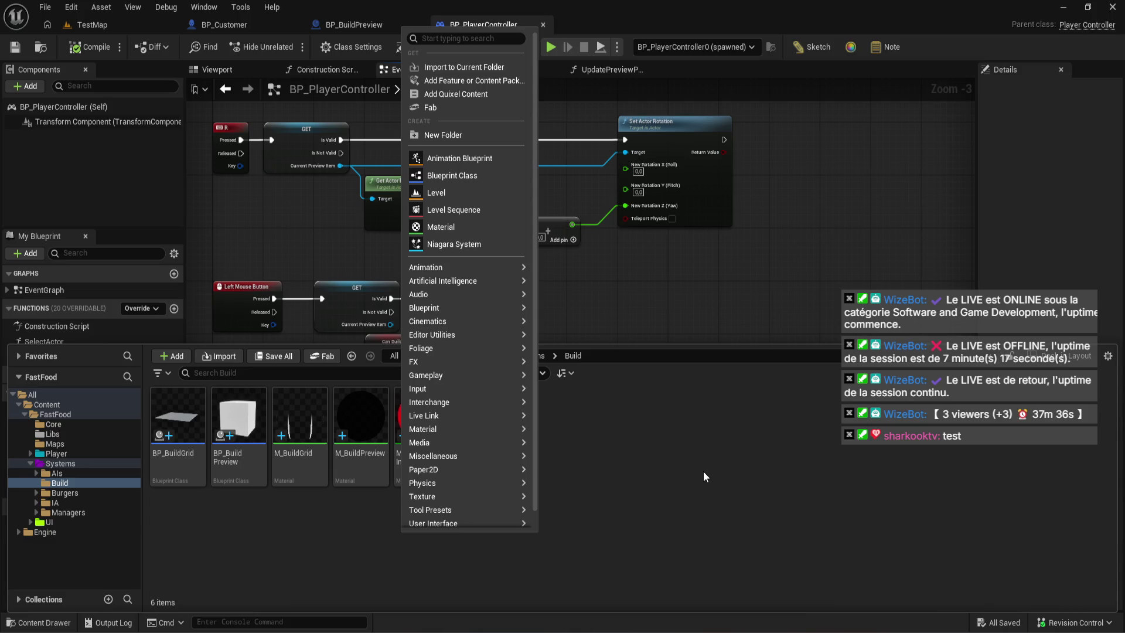
pyautogui.click(705, 439)
pyautogui.click(613, 282)
pyautogui.scroll(2, 567, 268)
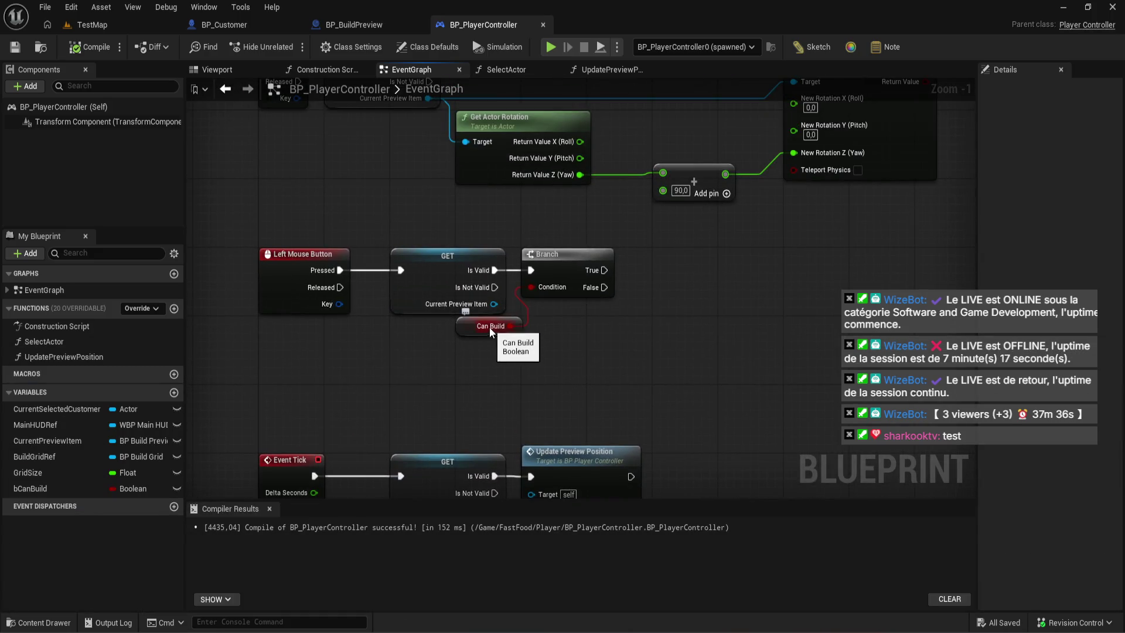
# - Place Can Build beside the Branch, compile BP_PlayerController, and switch to BP_BuildPreview
pyautogui.moveTo(537, 270)
pyautogui.mouseDown()
pyautogui.moveTo(553, 262)
pyautogui.moveTo(674, 278)
pyautogui.moveTo(604, 272)
pyautogui.mouseUp()
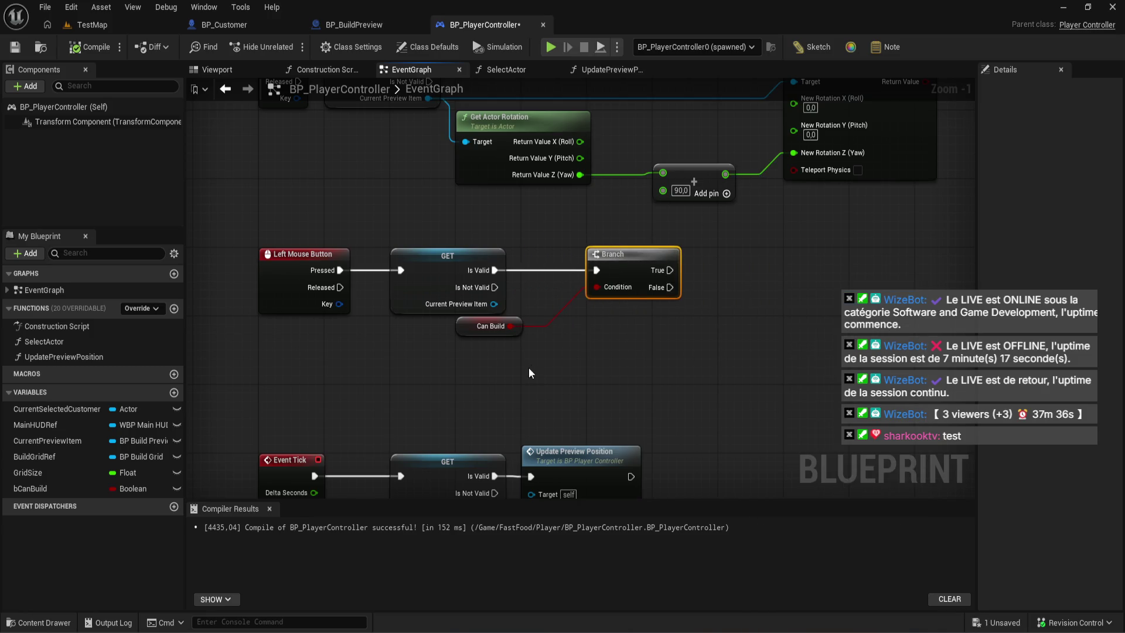
pyautogui.moveTo(470, 337); pyautogui.dragTo(534, 301)
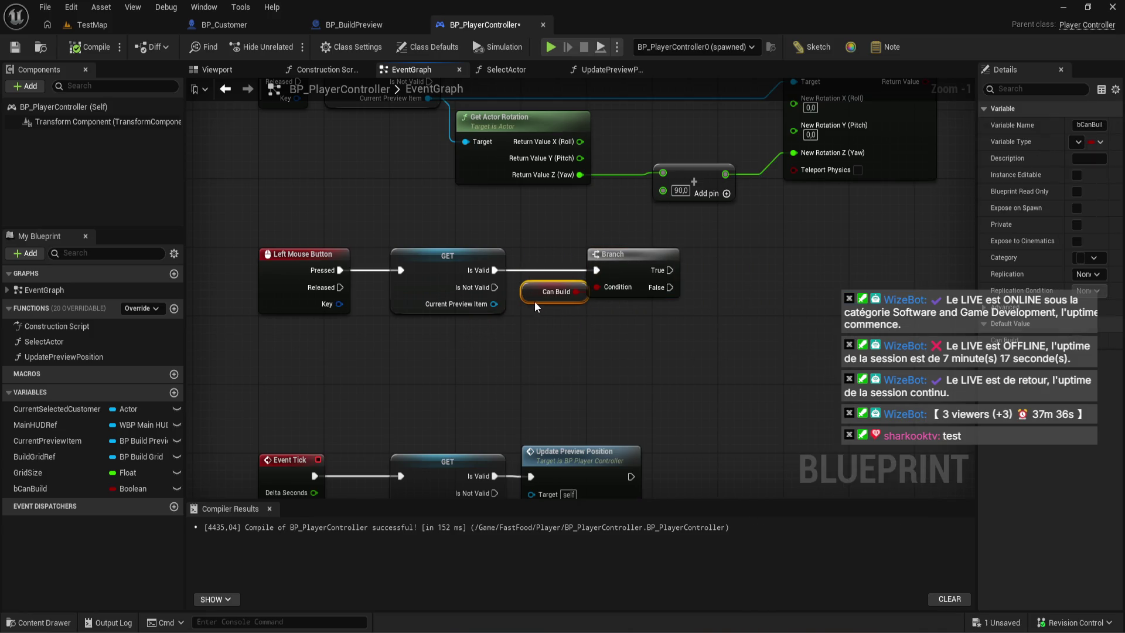
pyautogui.keyDown('shift'); pyautogui.click(624, 283); pyautogui.keyUp('shift')
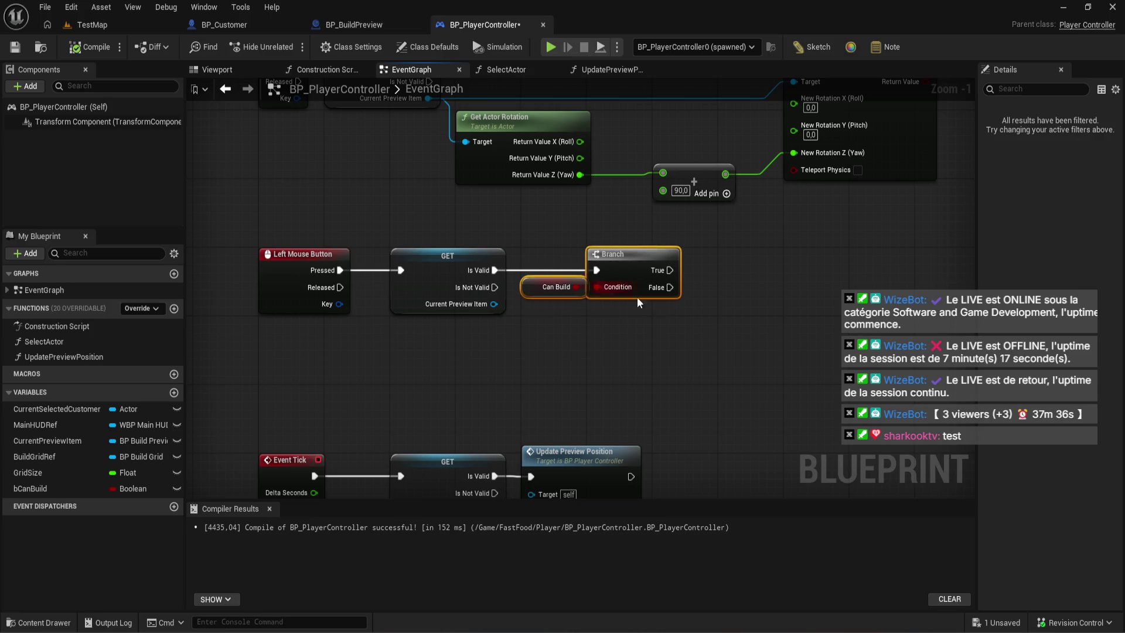
pyautogui.moveTo(638, 297); pyautogui.dragTo(460, 325, button='right')
pyautogui.click(95, 51)
pyautogui.click(346, 29)
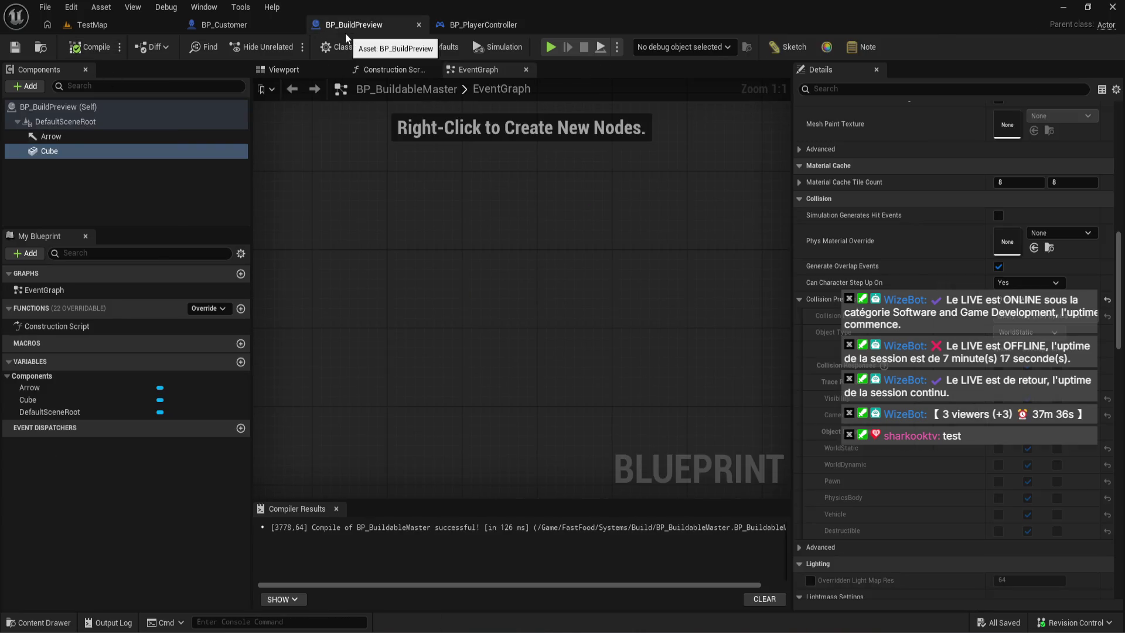
# - Make an Actor Blueprint Class named BP_BuildManager in the Build folder, open it, and return to TestMap
pyautogui.click(51, 622)
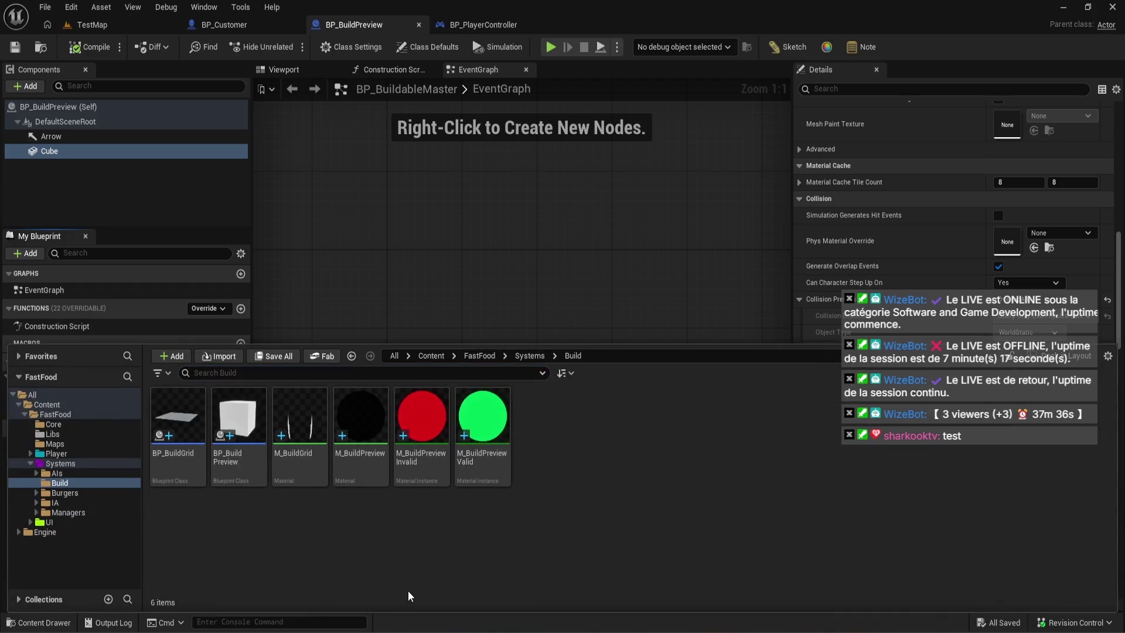
pyautogui.rightClick(409, 587)
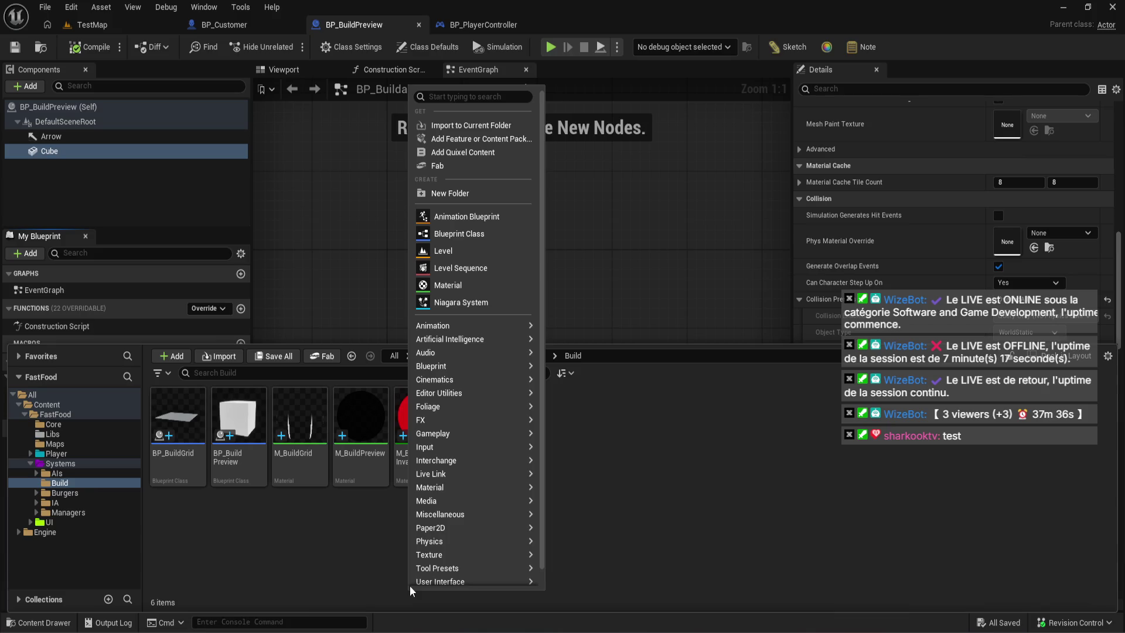
pyautogui.moveTo(411, 583)
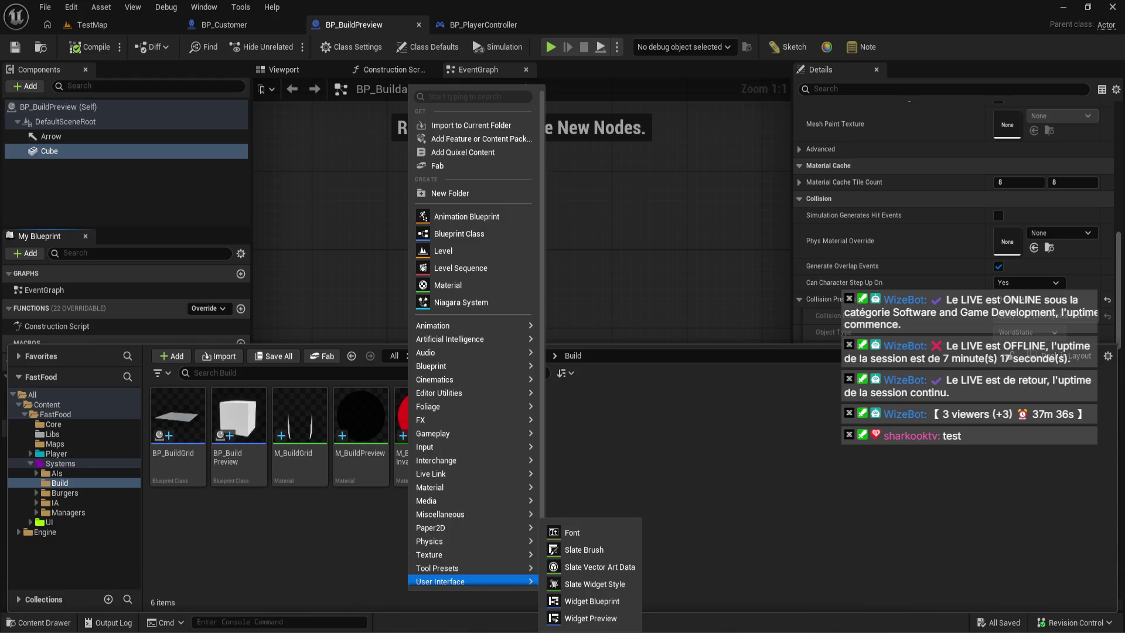
pyautogui.click(480, 245)
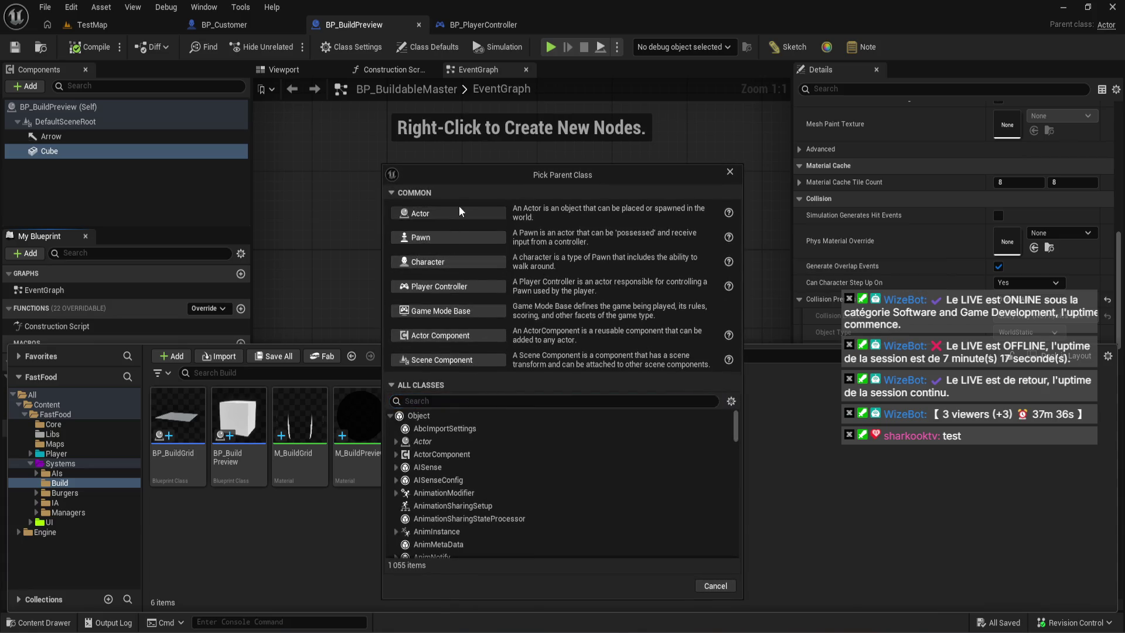
pyautogui.click(459, 216)
pyautogui.write('BP_')
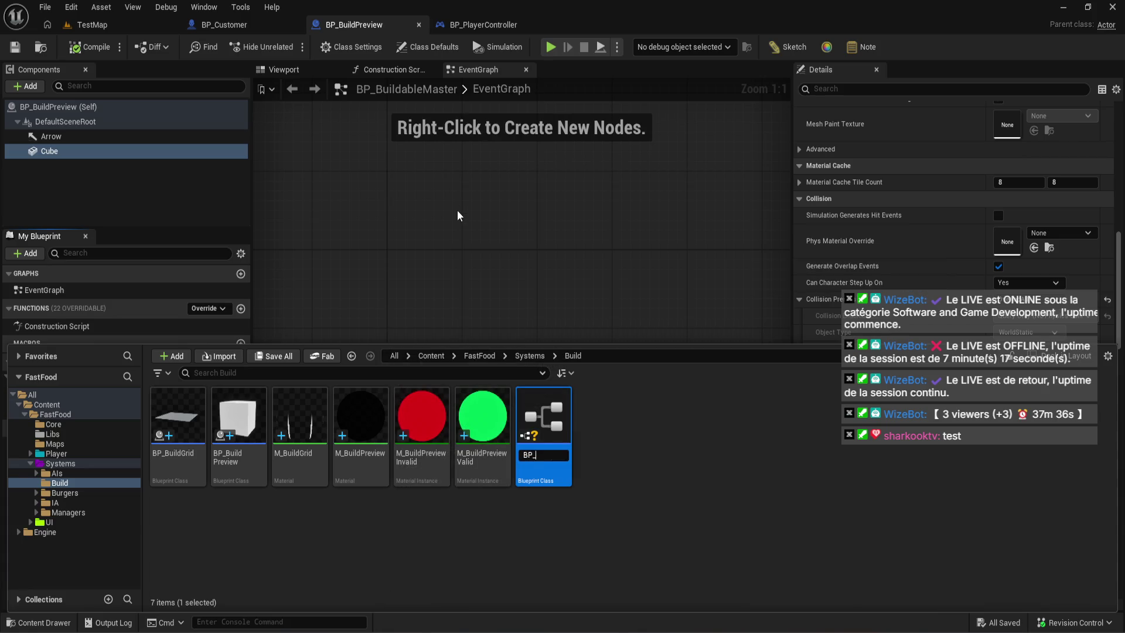
pyautogui.write('BuildManager')
pyautogui.press('Return')
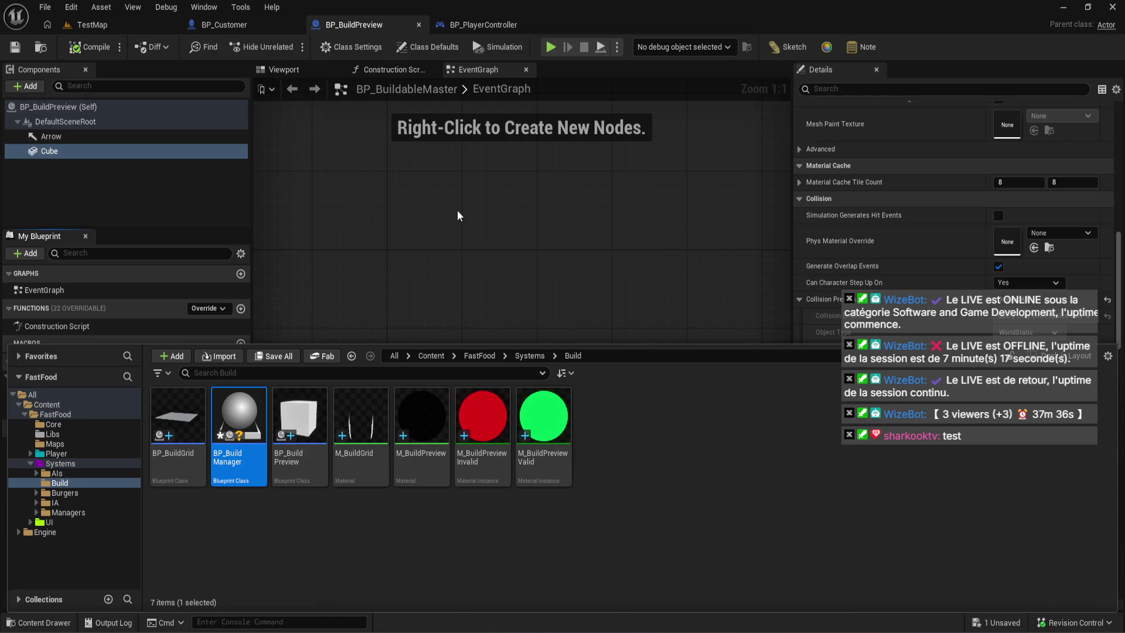
pyautogui.doubleClick(257, 398)
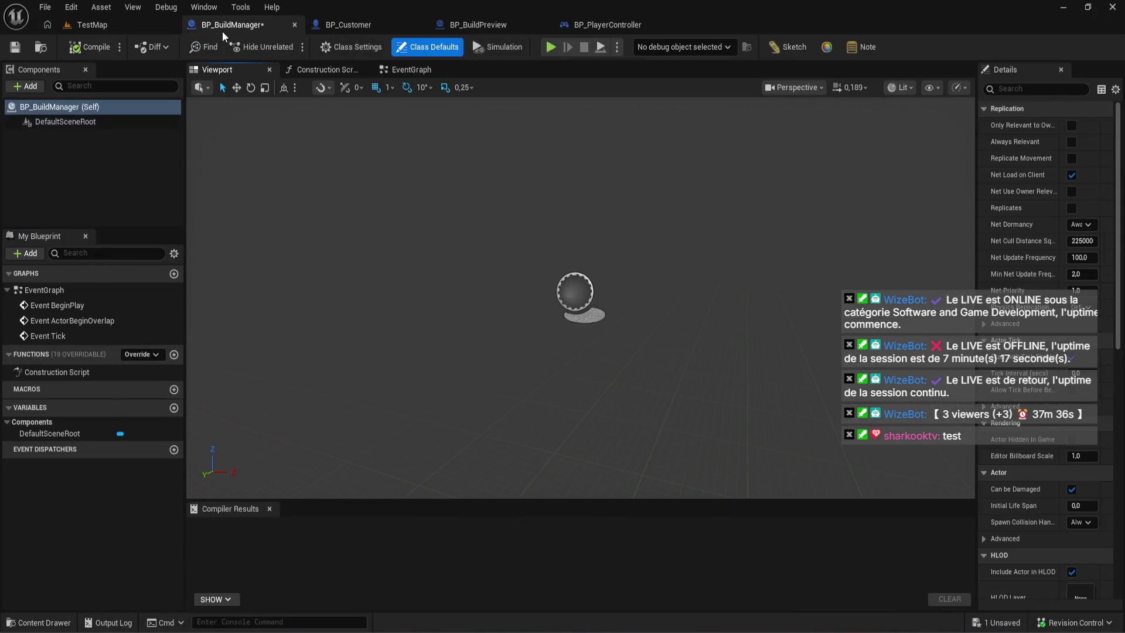
pyautogui.click(128, 25)
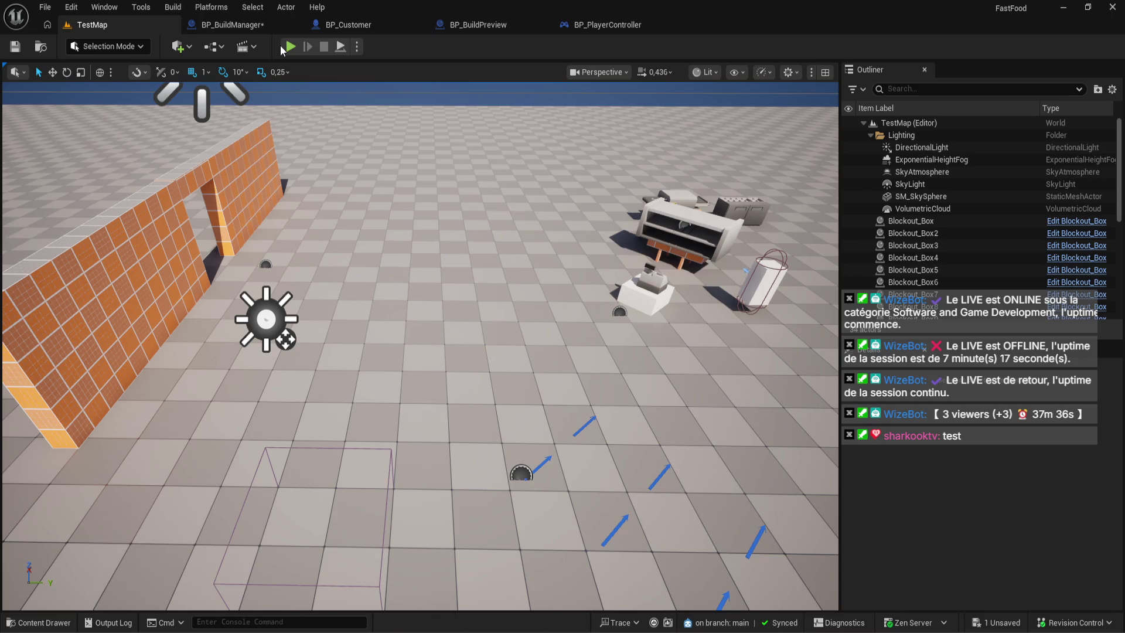
# - Cycle through BP_BuildPreview, BP_PlayerController and BP_BuildManager, ending on BP_Customer's event graph
pyautogui.click(476, 25)
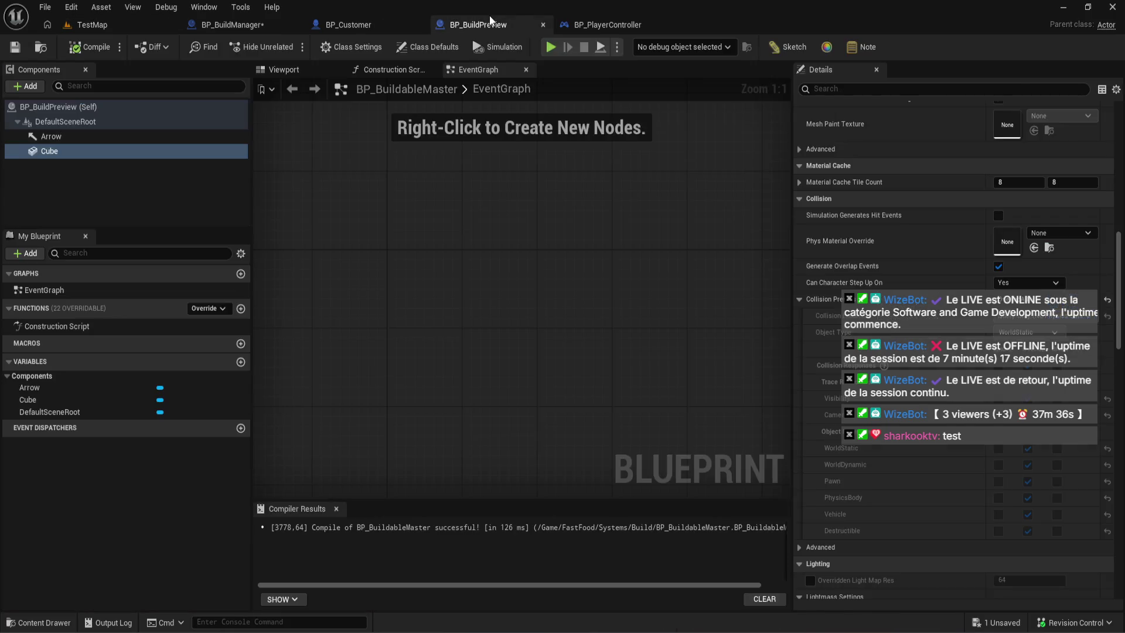
pyautogui.click(579, 26)
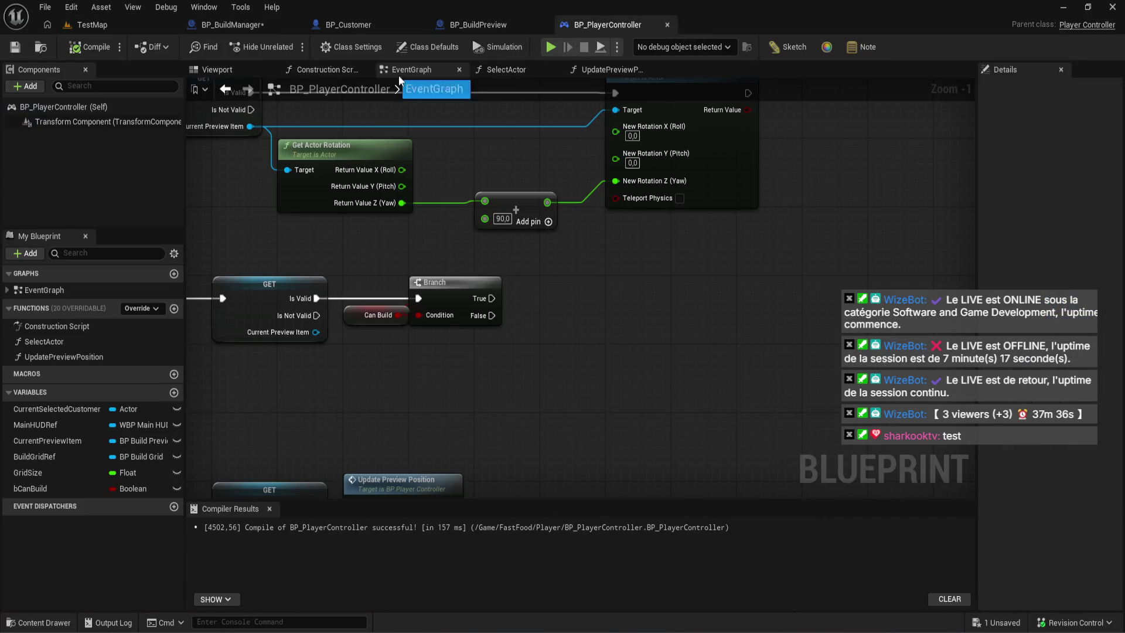
pyautogui.click(241, 24)
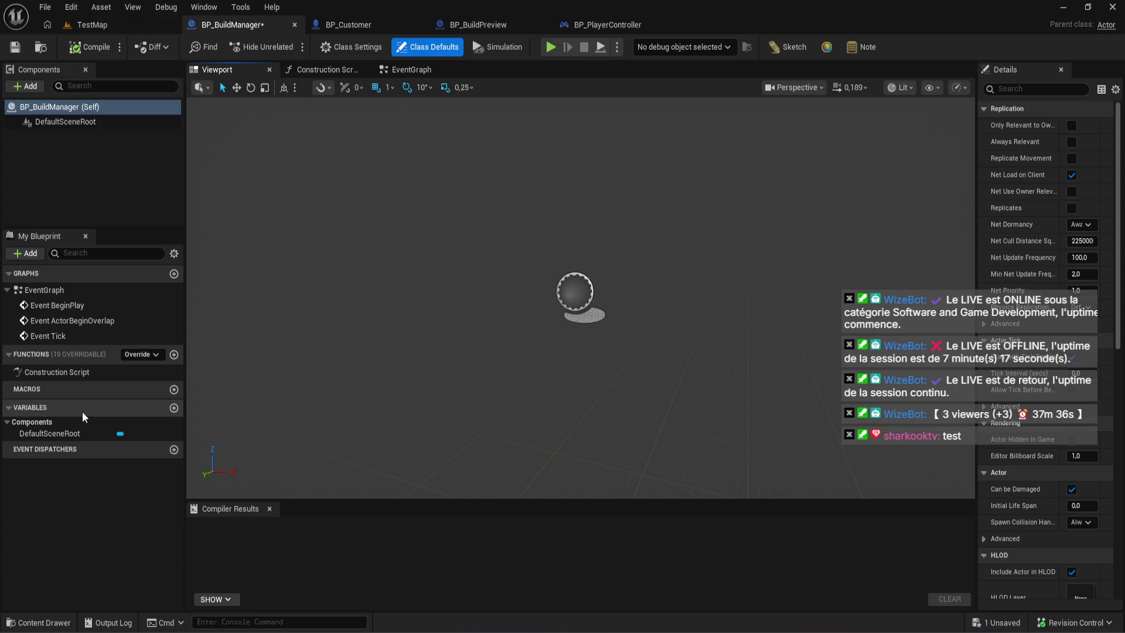
pyautogui.click(346, 24)
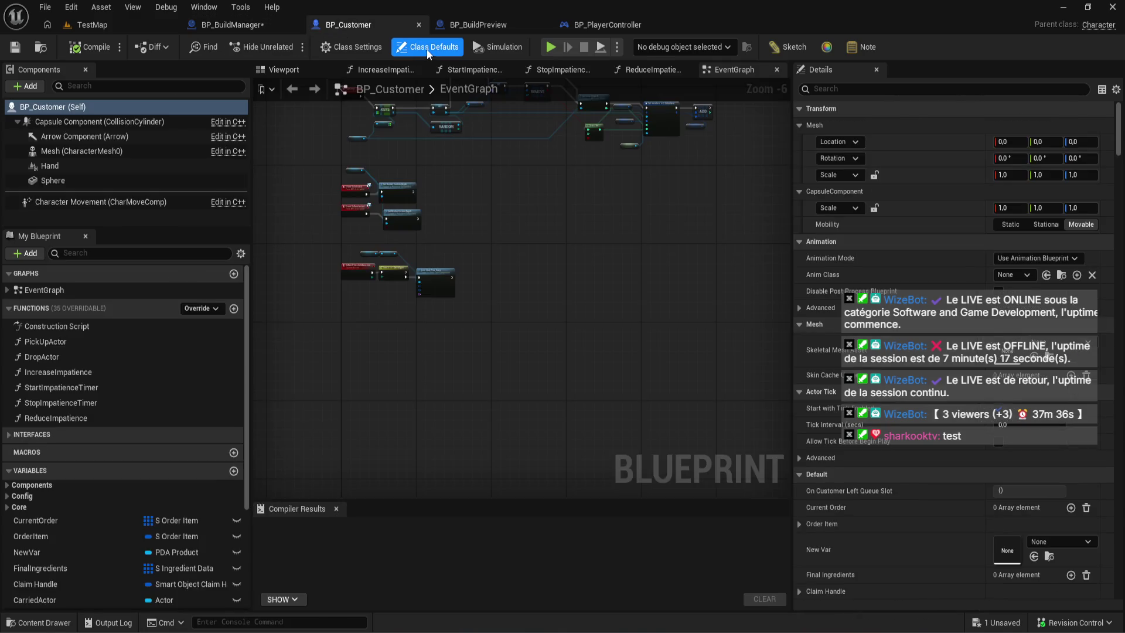
pyautogui.click(514, 25)
pyautogui.click(610, 23)
pyautogui.scroll(-2, 456, 192)
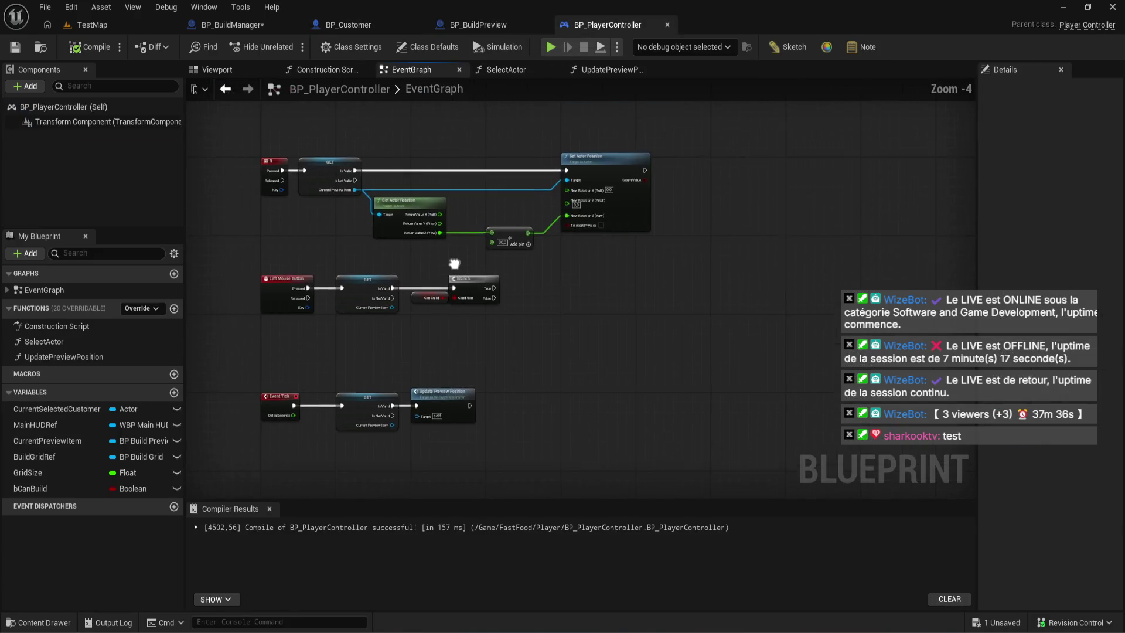
pyautogui.click(230, 26)
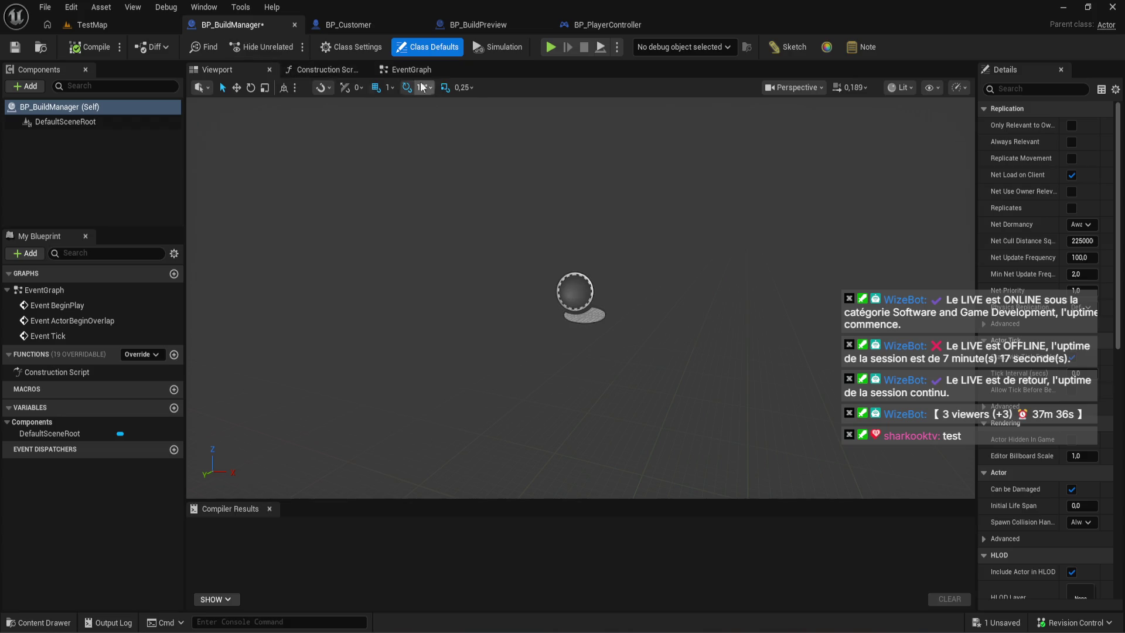
pyautogui.click(328, 28)
pyautogui.click(258, 29)
pyautogui.click(347, 30)
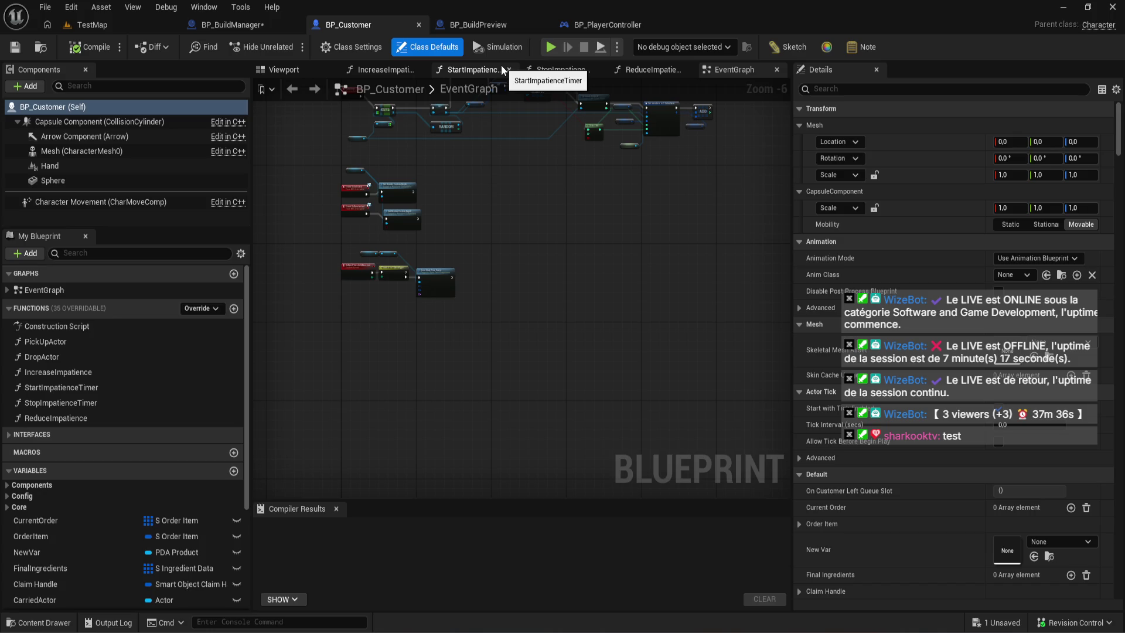
pyautogui.scroll(4, 417, 161)
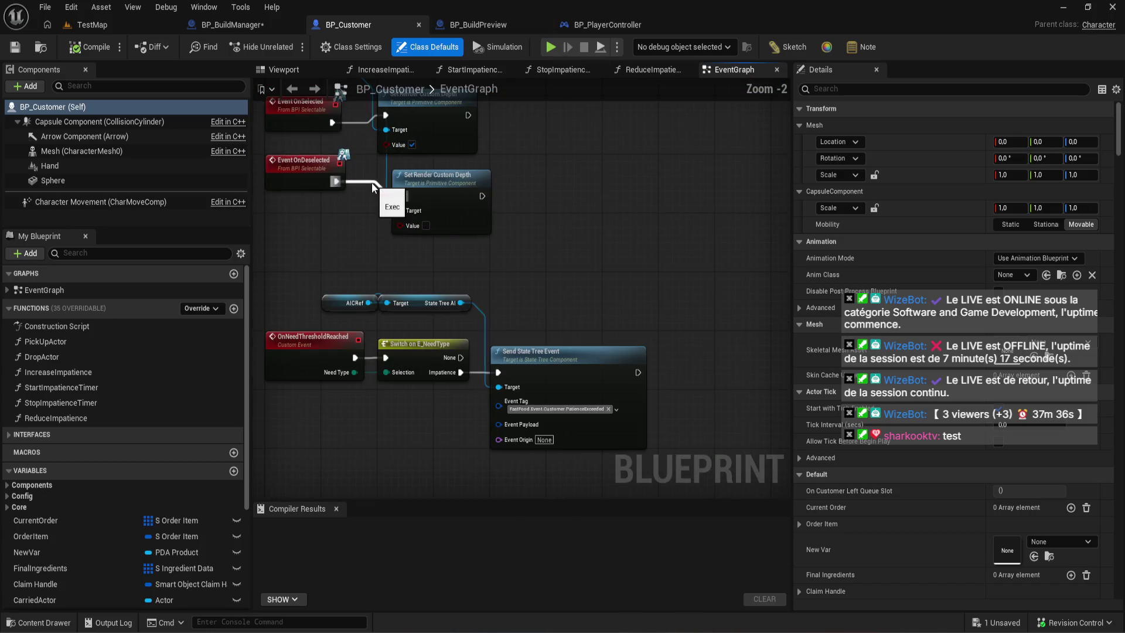
pyautogui.scroll(-1, 467, 252)
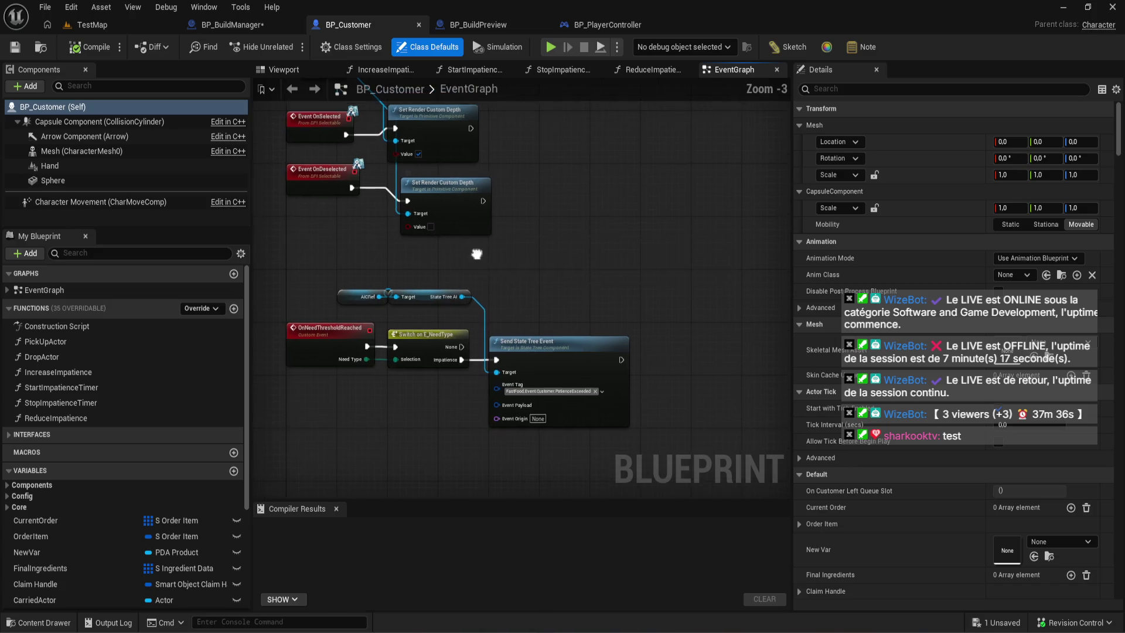
pyautogui.click(233, 24)
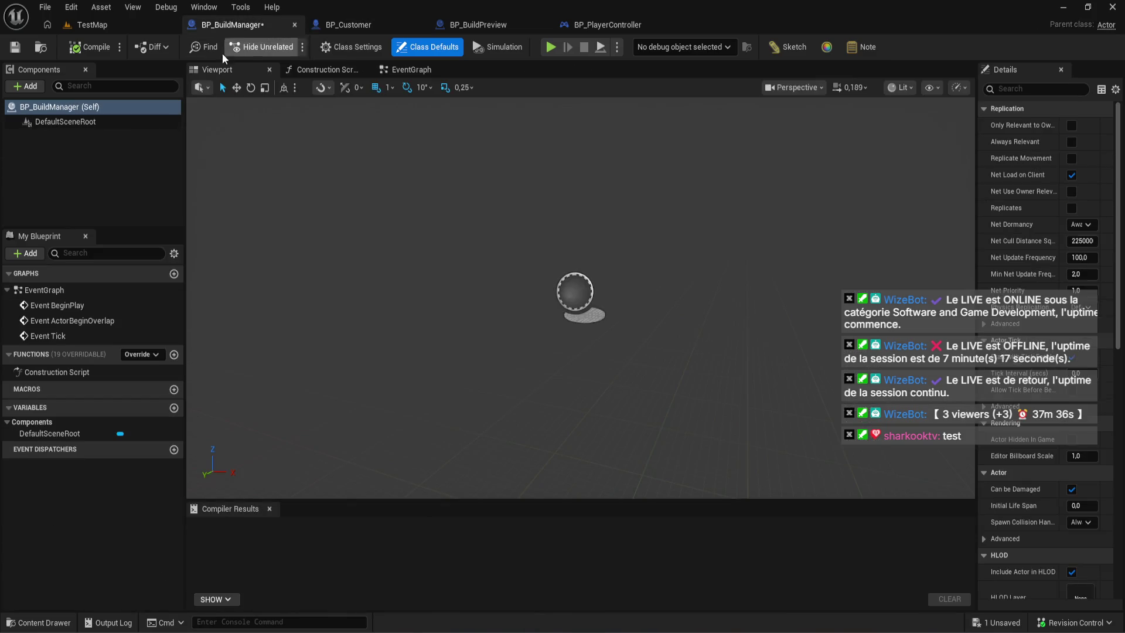
# - Delete all three disabled events from BP_BuildManager's EventGraph, recompile, and switch to BP_BuildPreview
pyautogui.click(92, 48)
pyautogui.click(411, 70)
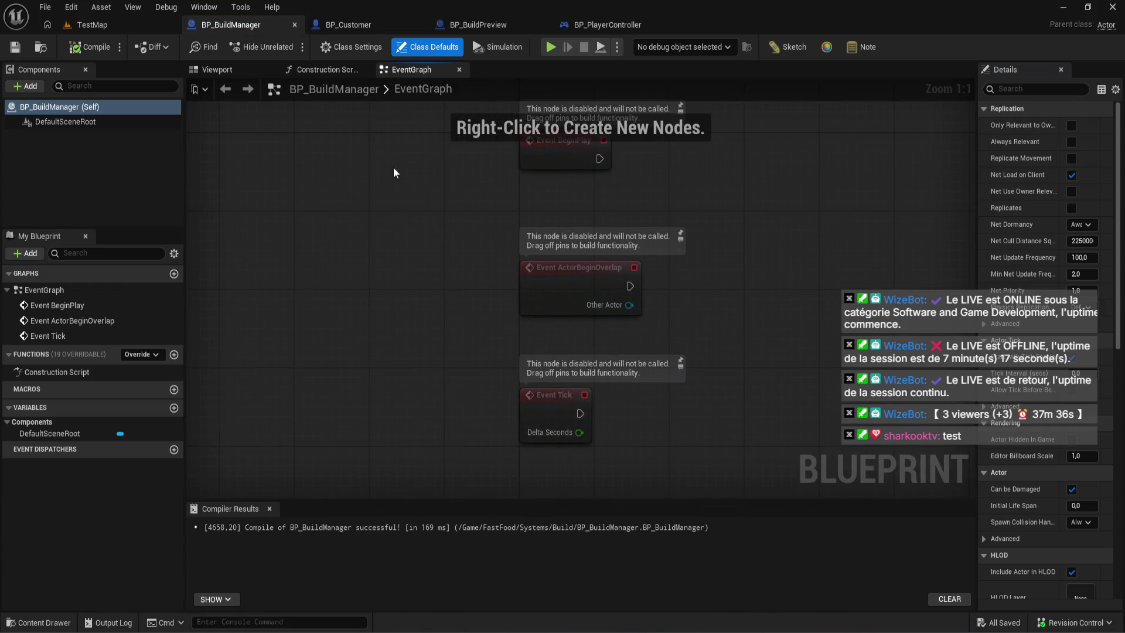
pyautogui.hotkey('ctrl', 'a')
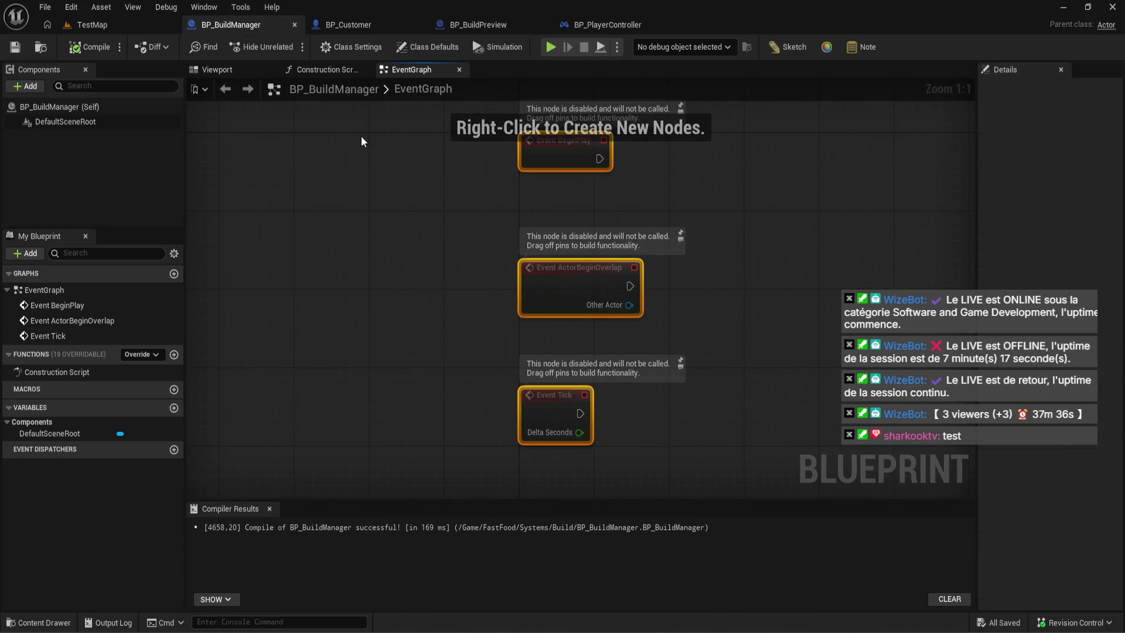
pyautogui.press('Delete')
pyautogui.click(74, 52)
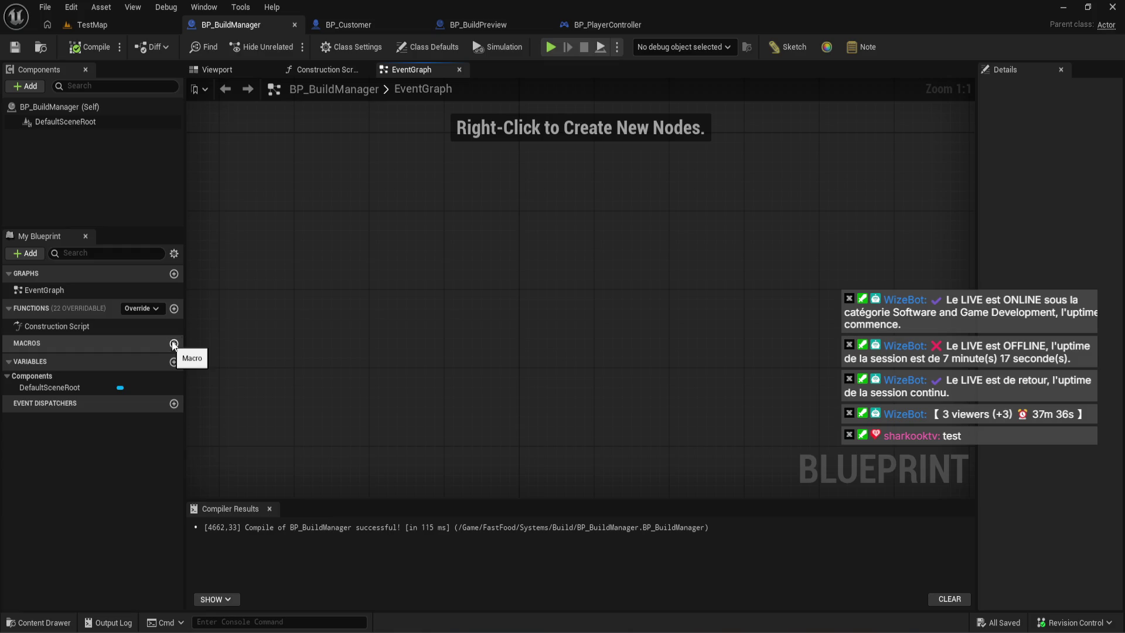
pyautogui.click(470, 26)
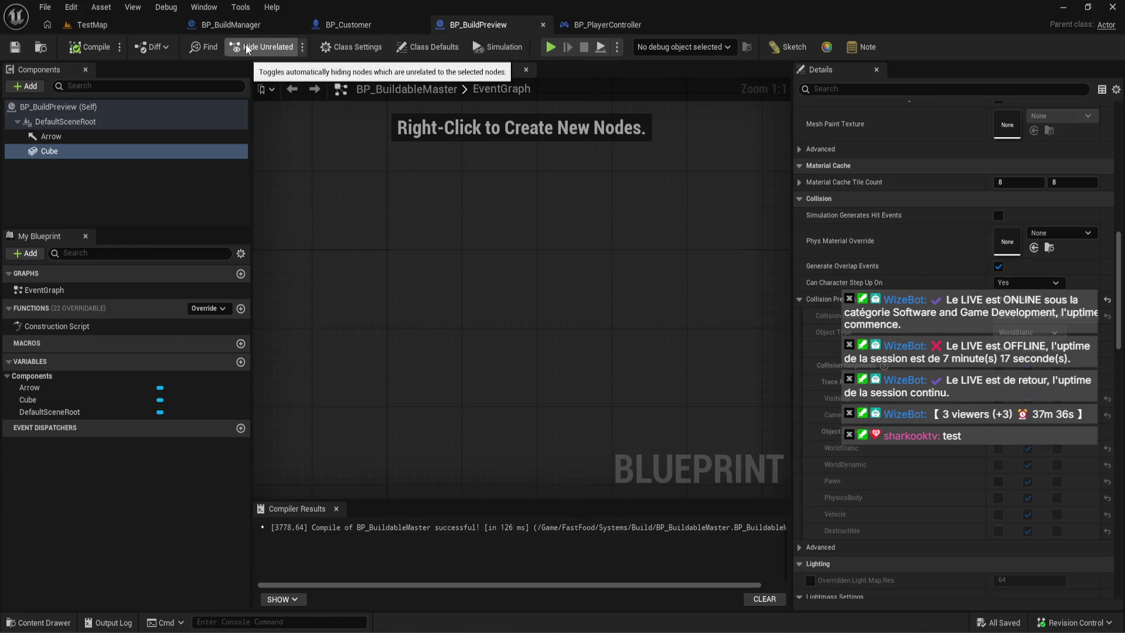
# - Close BP_BuildManager and force-delete it from the Build folder
pyautogui.click(295, 24)
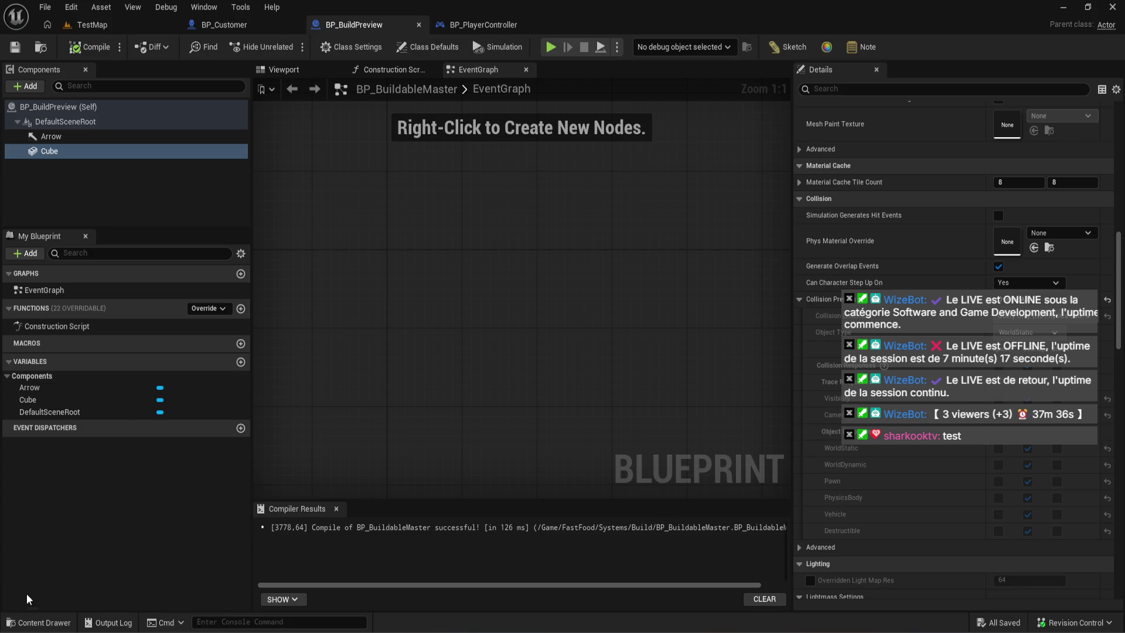
pyautogui.click(39, 622)
pyautogui.click(240, 437)
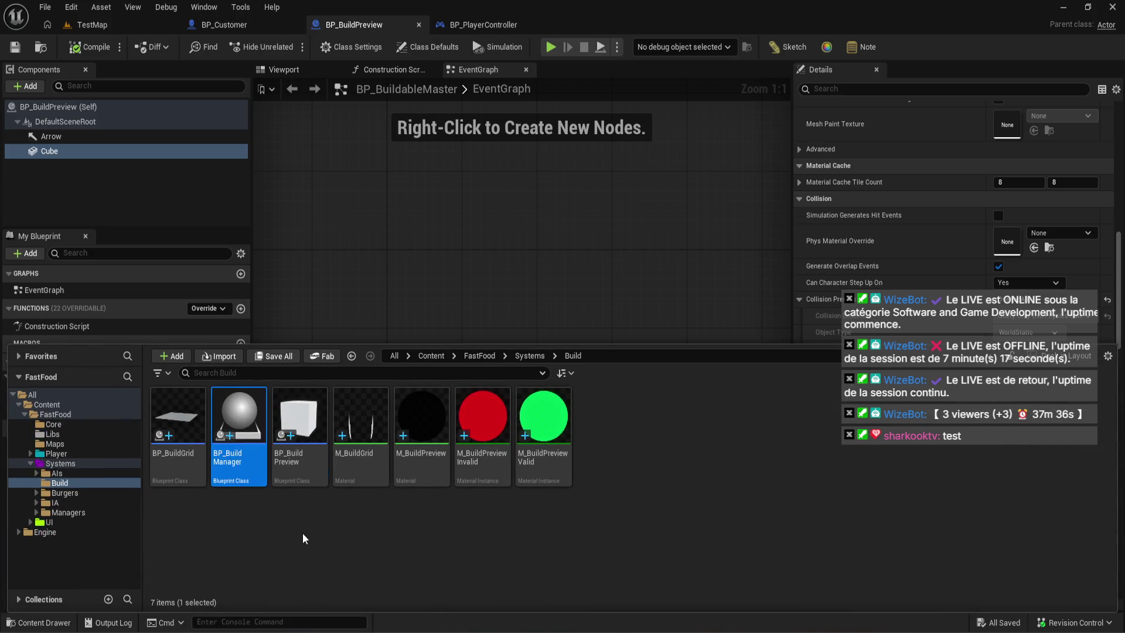
pyautogui.press('Delete')
pyautogui.click(487, 522)
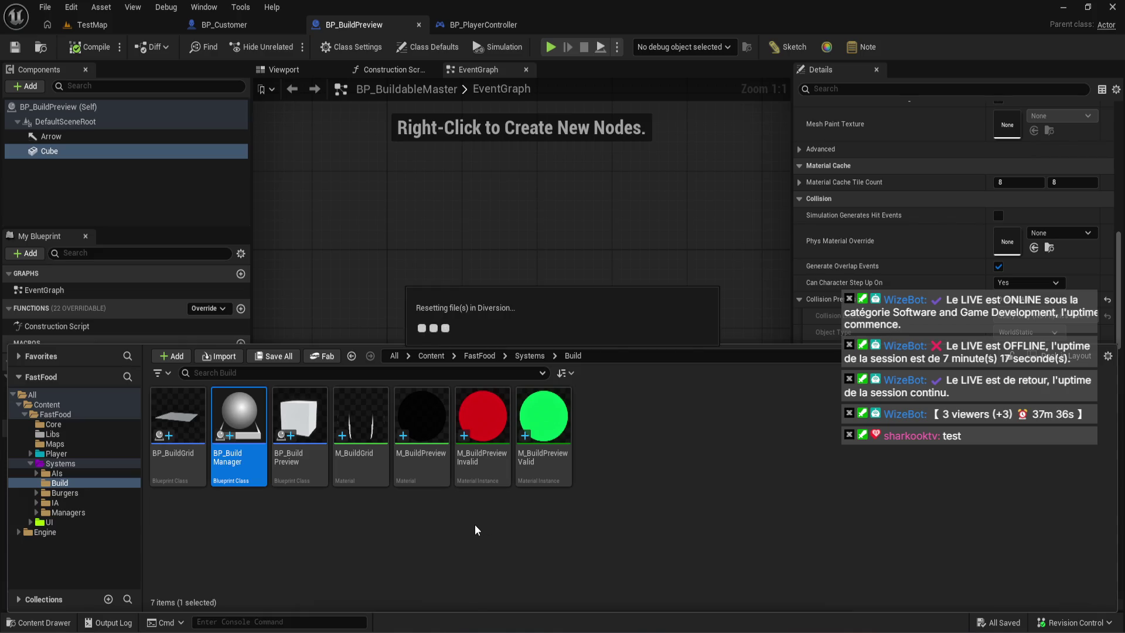
pyautogui.click(250, 477)
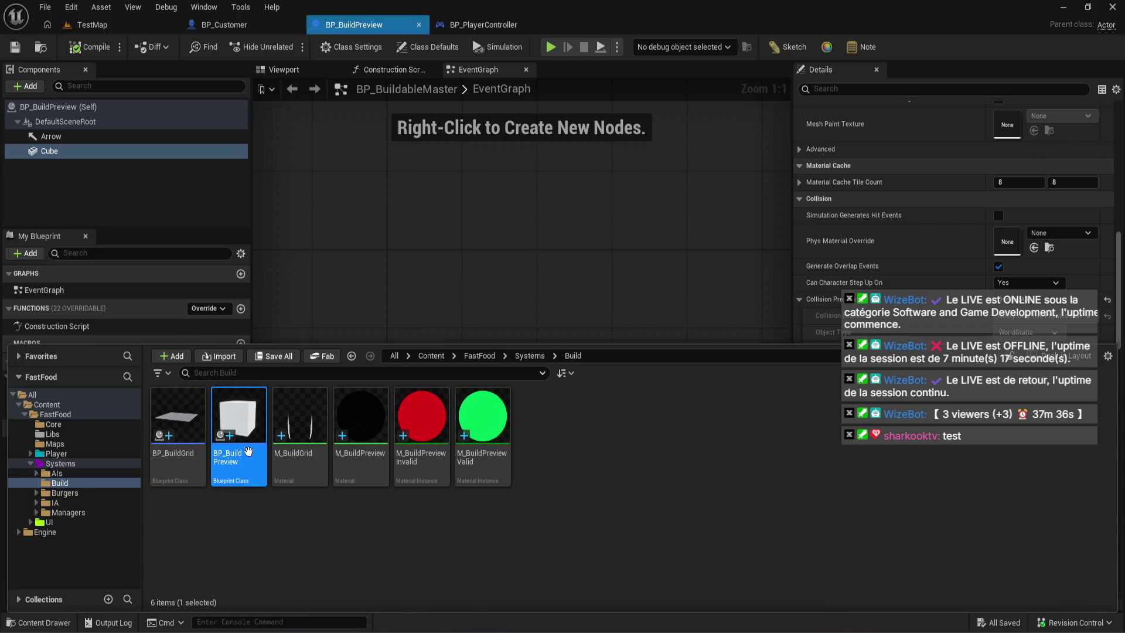
pyautogui.click(295, 327)
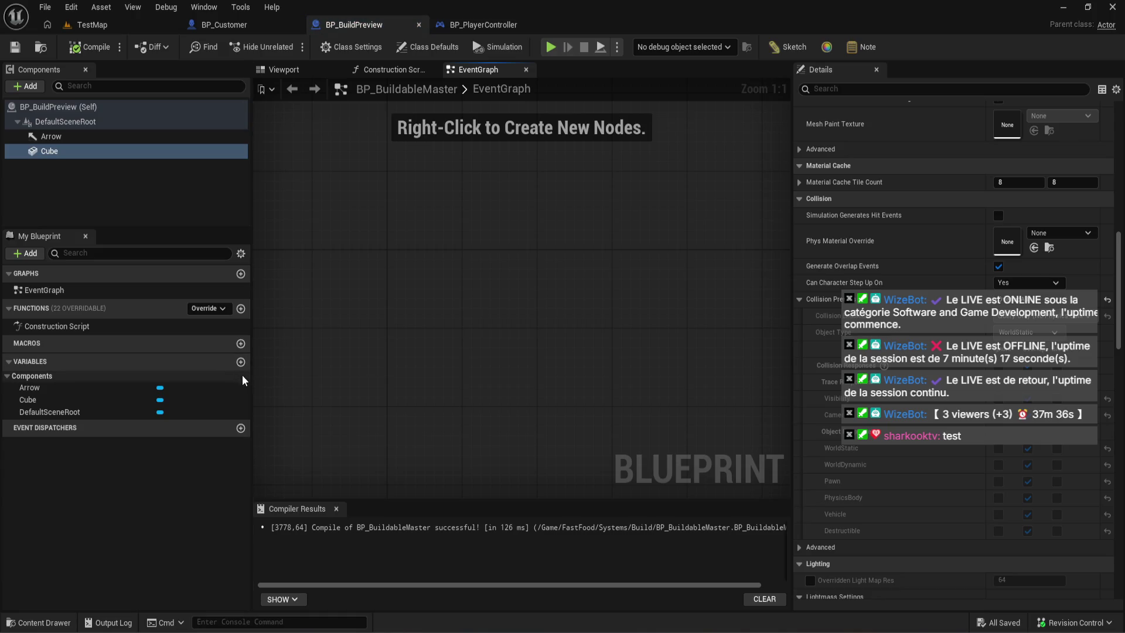
# - Create an Actor blueprint named BP_BuildableMaster in the Build folder and open it
pyautogui.click(70, 620)
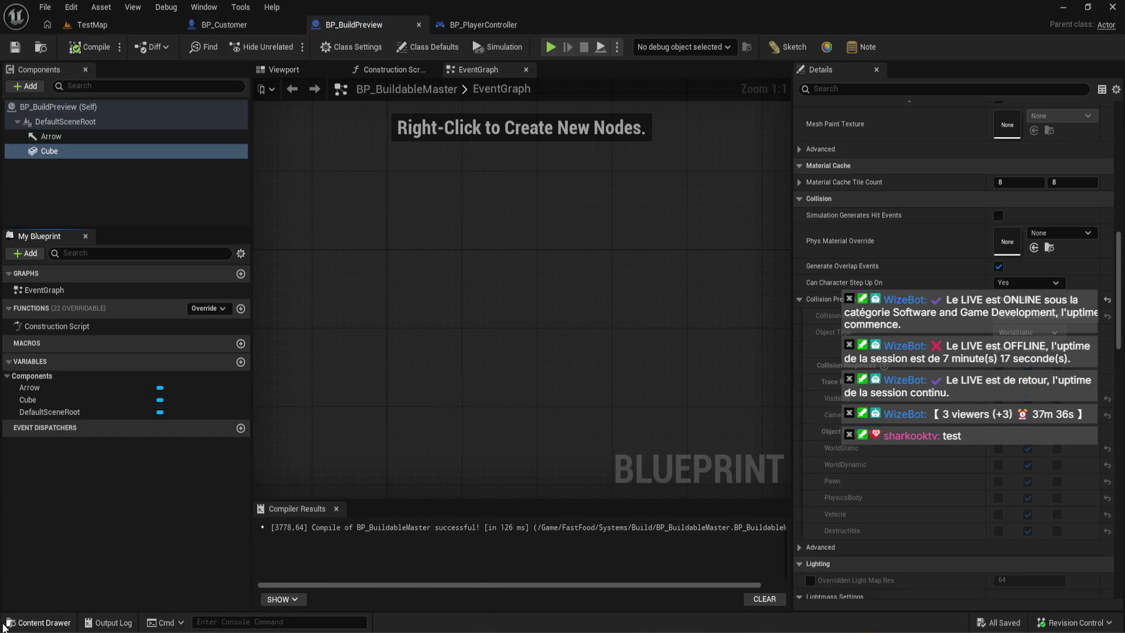
pyautogui.click(73, 618)
pyautogui.rightClick(427, 547)
pyautogui.click(508, 192)
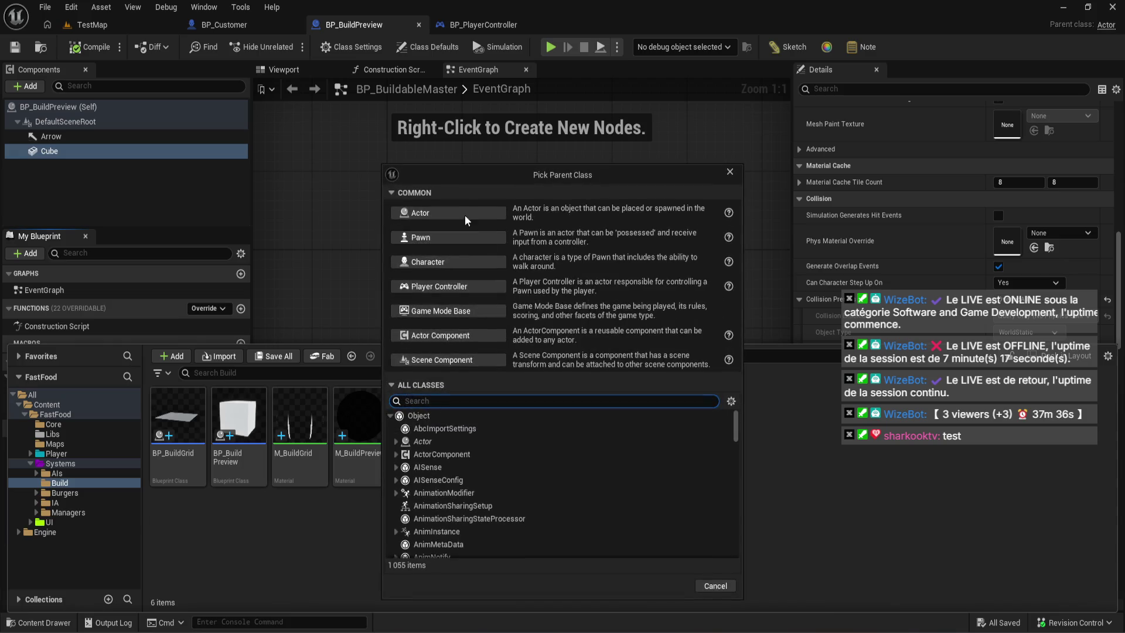
pyautogui.click(465, 214)
pyautogui.write('BP_Buildable')
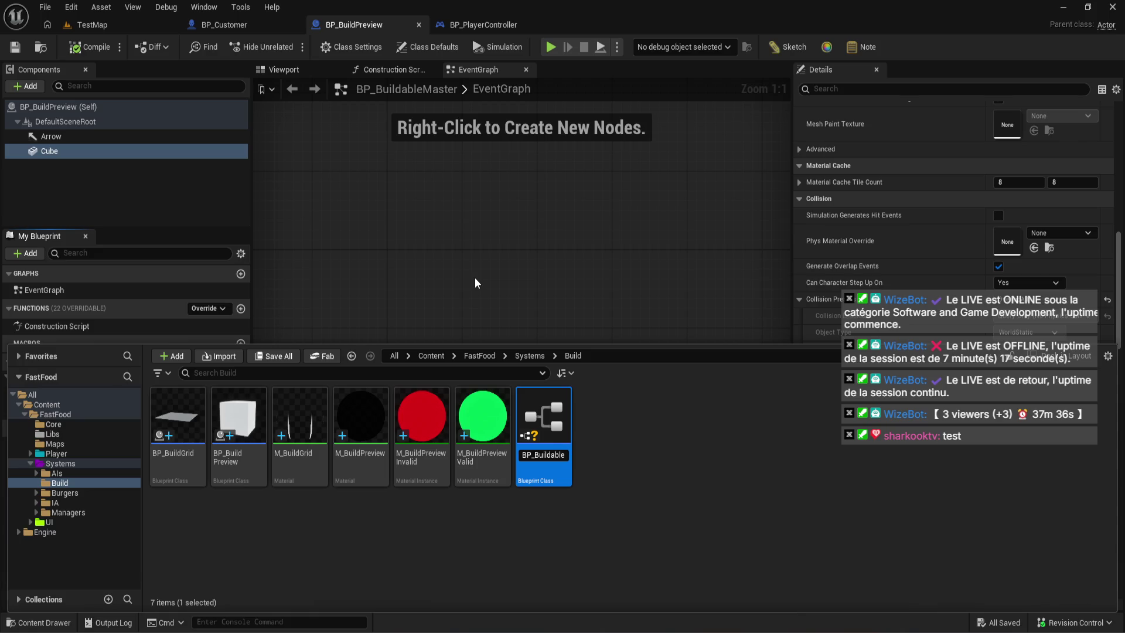
pyautogui.write('Master')
pyautogui.press('Return')
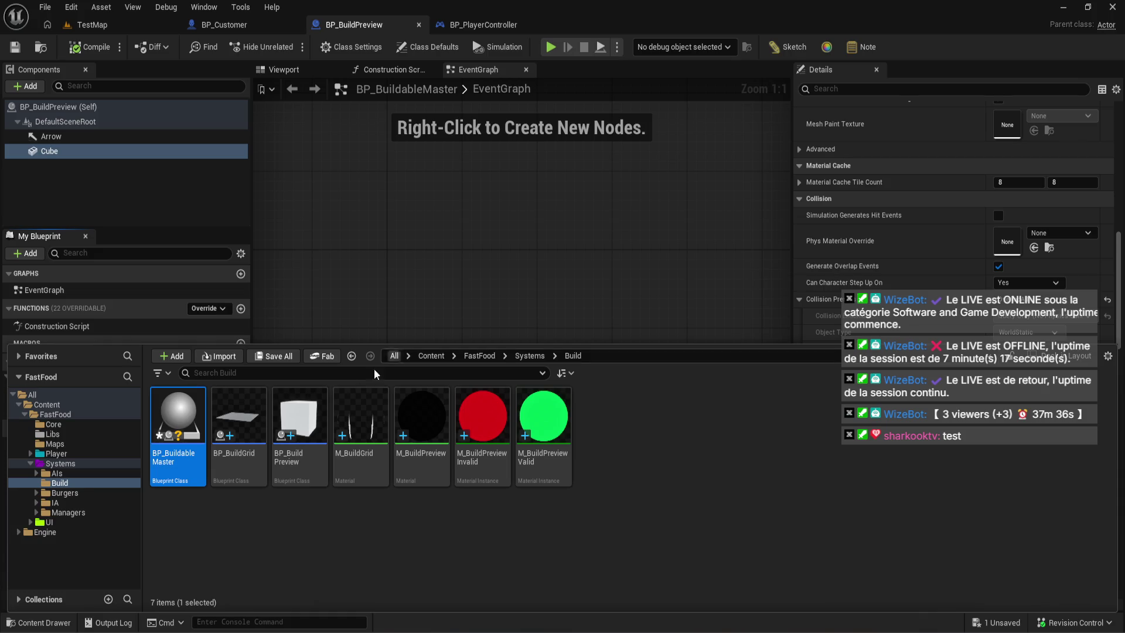
pyautogui.doubleClick(178, 421)
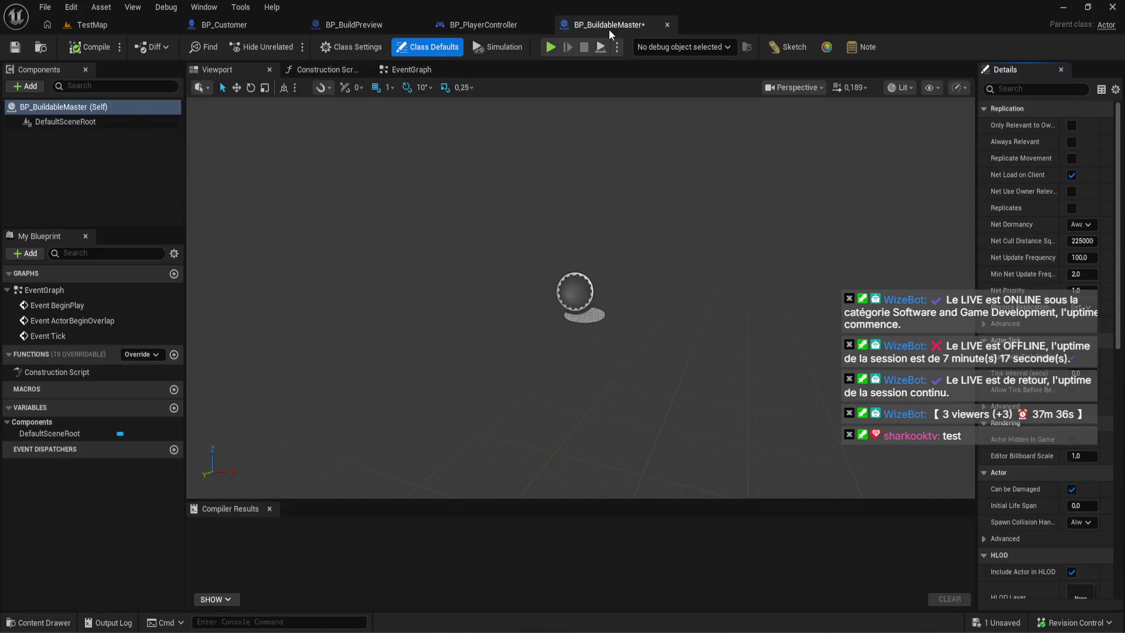
# - Move the BP_BuildableMaster tab beside the other open blueprints and compile BP_BuildableMaster
pyautogui.moveTo(609, 25)
pyautogui.mouseDown()
pyautogui.moveTo(484, 14)
pyautogui.moveTo(364, 24)
pyautogui.mouseUp()
pyautogui.click(513, 11)
pyautogui.click(647, 12)
pyautogui.click(477, 28)
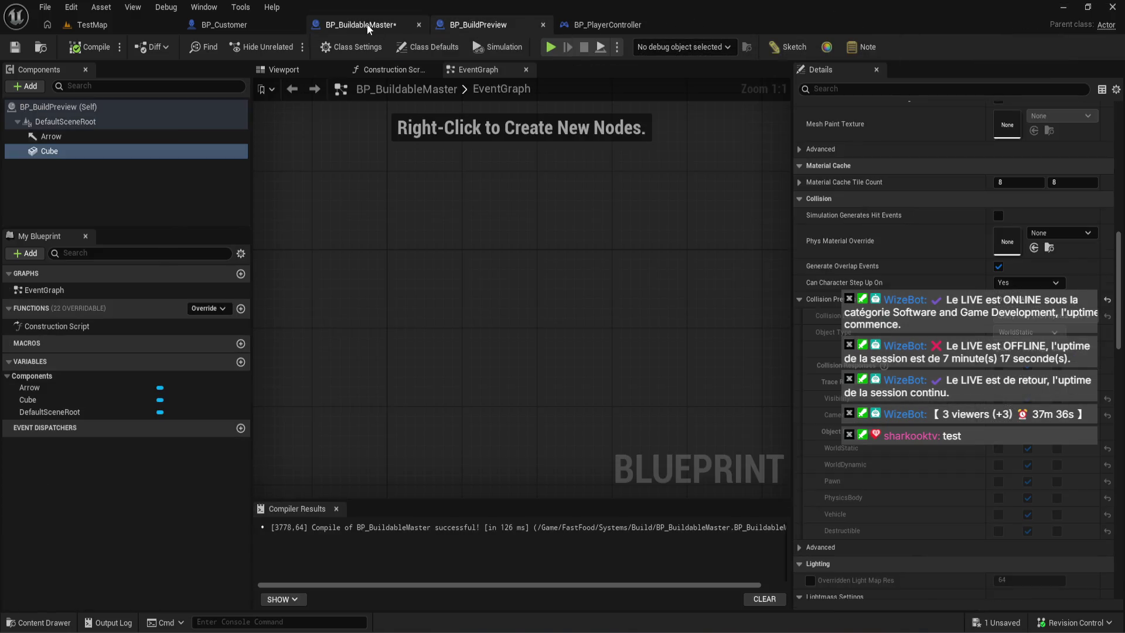
pyautogui.click(368, 27)
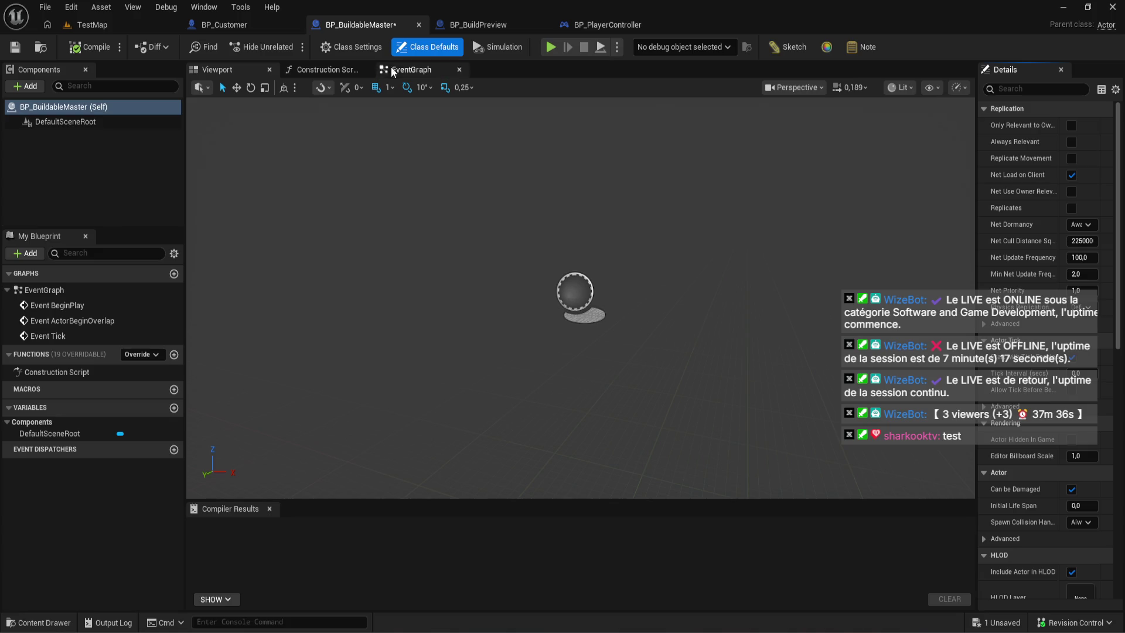
pyautogui.click(74, 50)
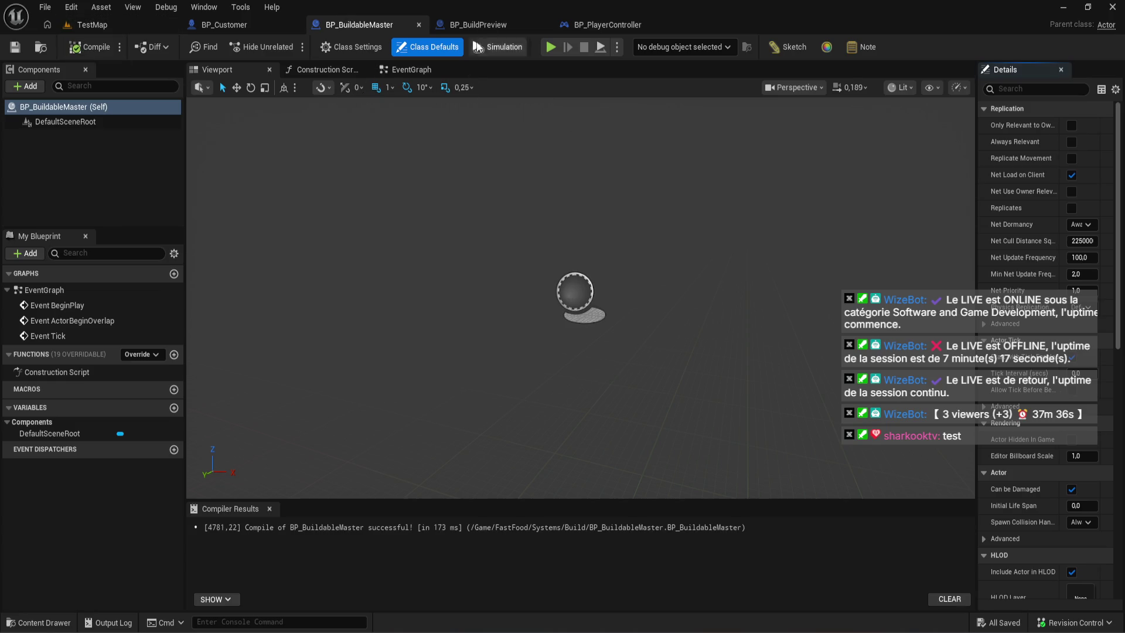
# - Switch back and forth between the BP_BuildPreview and BP_PlayerController blueprints
pyautogui.click(478, 25)
pyautogui.click(632, 29)
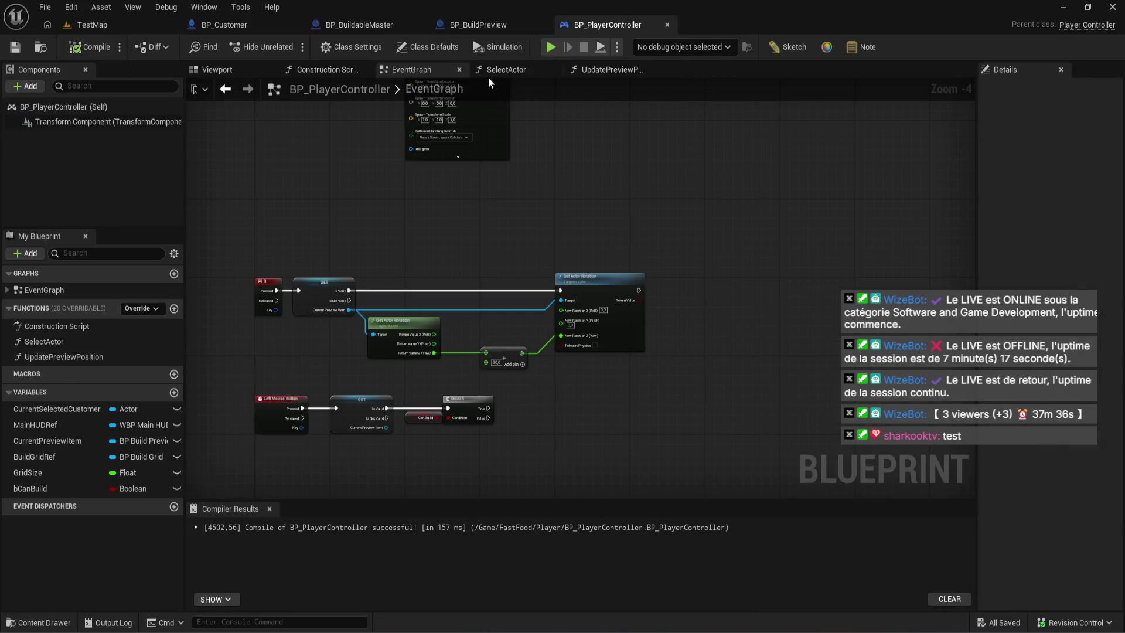
pyautogui.click(508, 29)
pyautogui.click(591, 24)
pyautogui.click(473, 29)
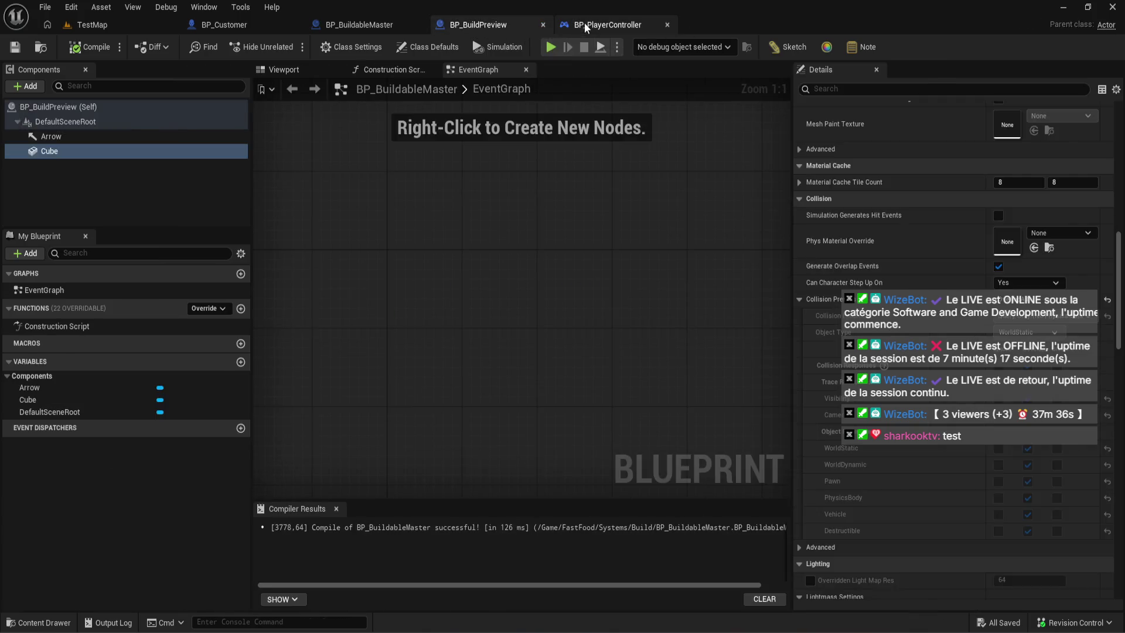
pyautogui.click(585, 25)
pyautogui.click(498, 26)
pyautogui.click(578, 30)
pyautogui.click(508, 28)
# - Pan BP_PlayerController's event graph to the R key and Left Mouse Button nodes
pyautogui.click(585, 23)
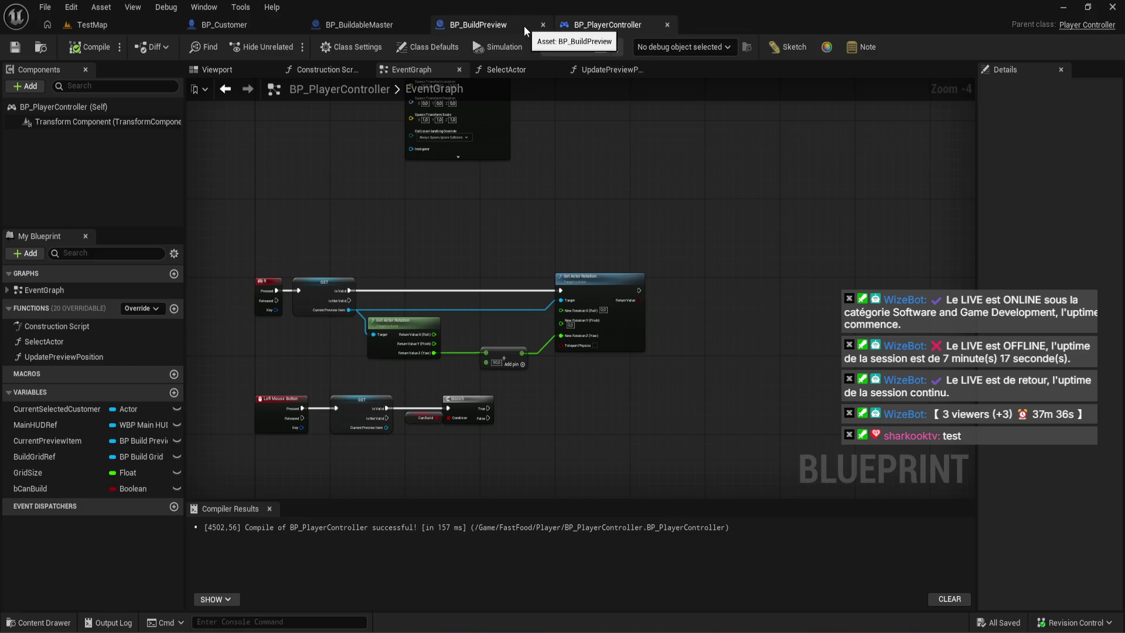
pyautogui.scroll(5, 475, 229)
pyautogui.scroll(-1, 501, 159)
pyautogui.moveTo(500, 159); pyautogui.dragTo(631, 169)
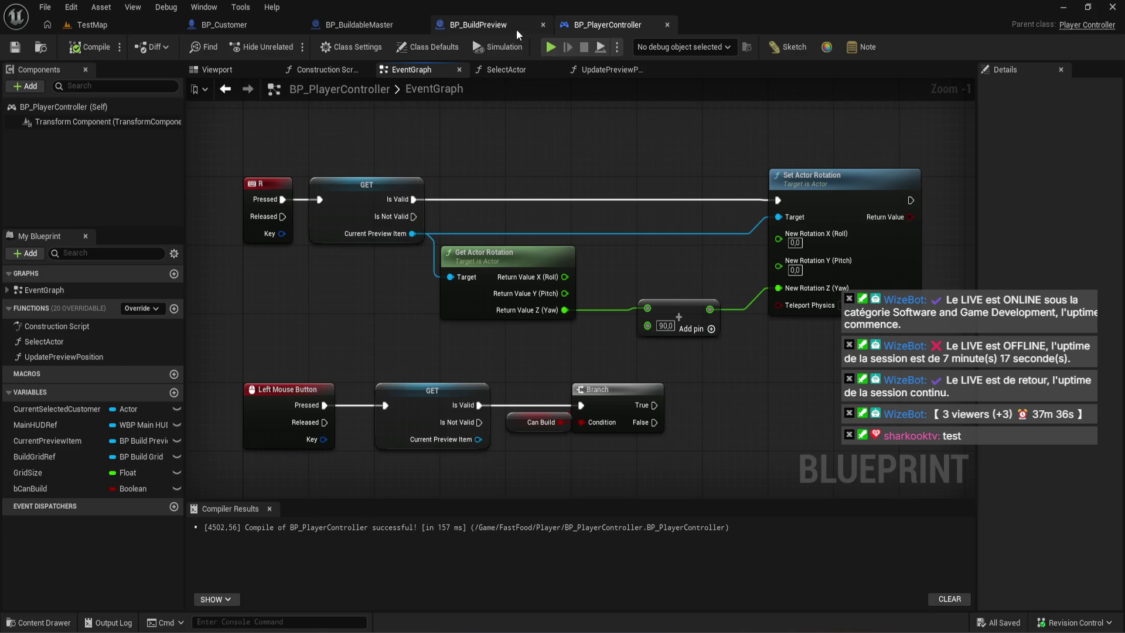
# - Look over BP_BuildPreview, BP_PlayerController and BP_BuildableMaster, ending on BP_BuildPreview
pyautogui.click(515, 26)
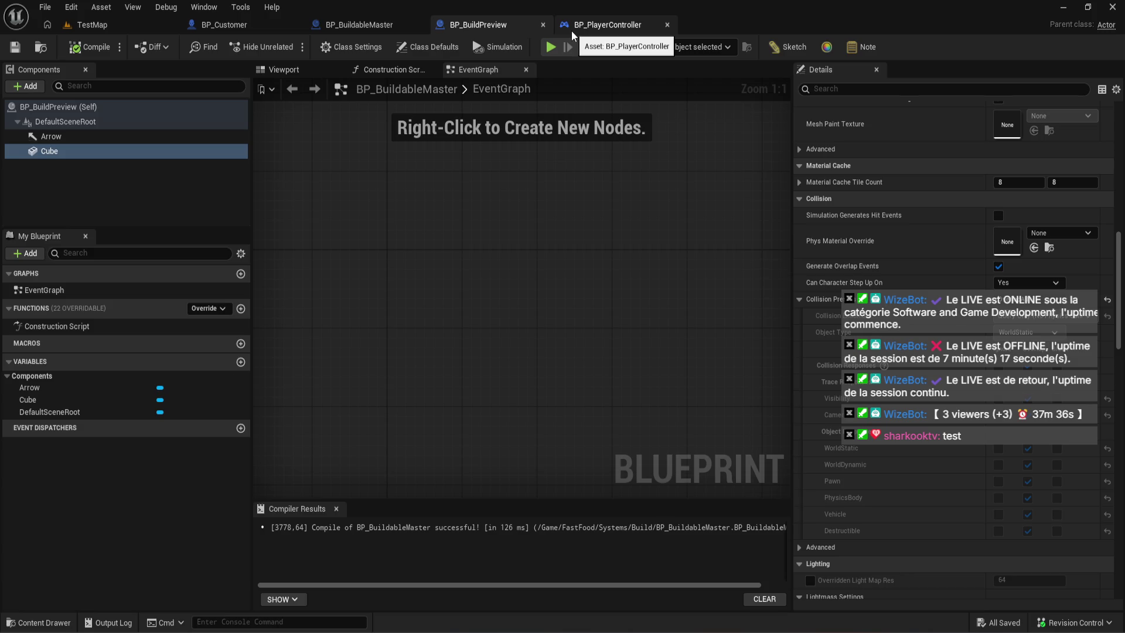
pyautogui.click(572, 30)
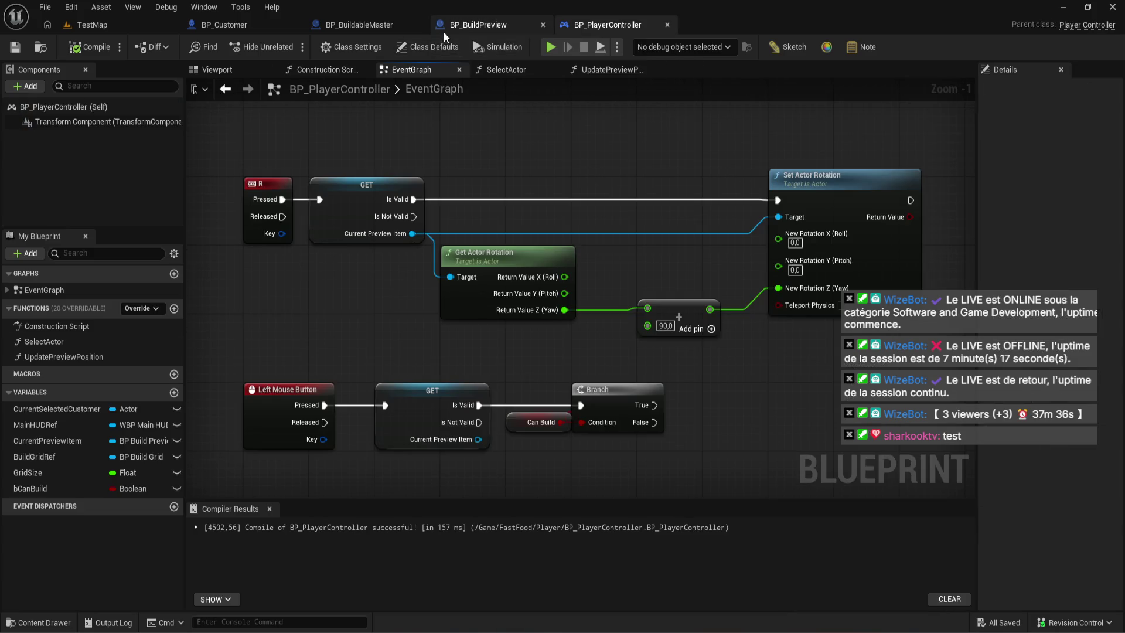
pyautogui.click(361, 27)
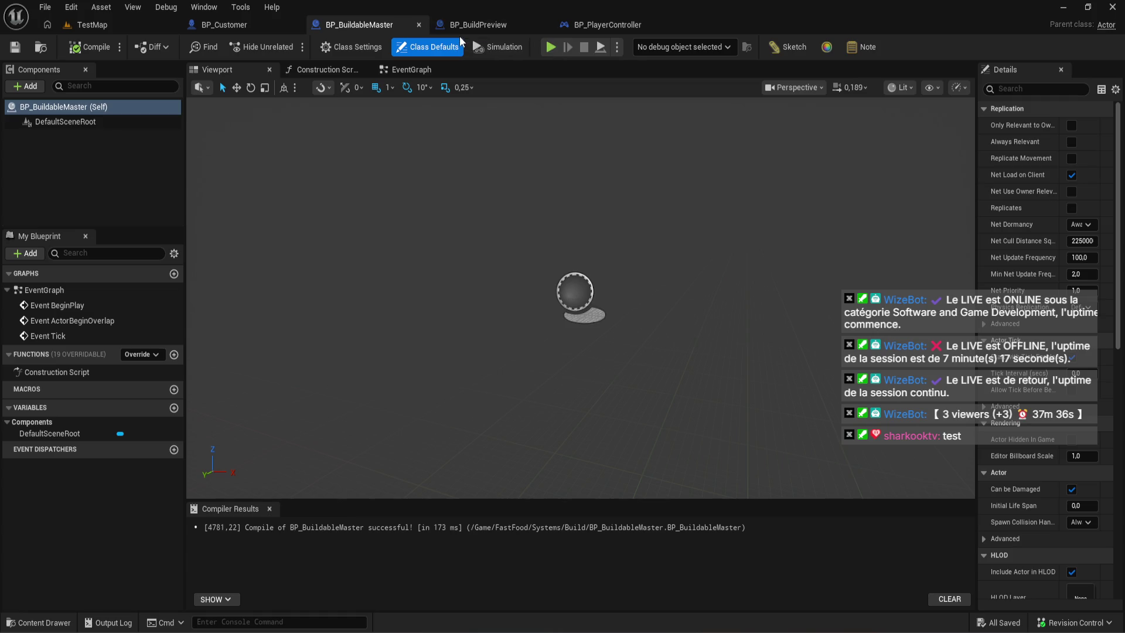
pyautogui.click(478, 26)
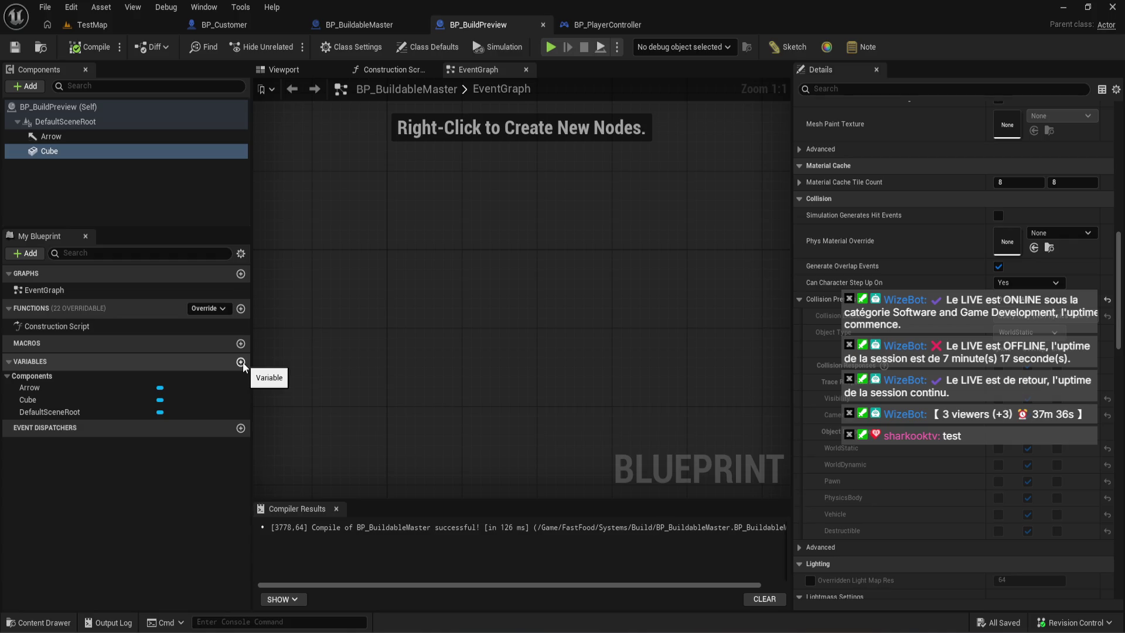
# - Add a NewVar variable typed as a BP Buildable Master class reference and compile
pyautogui.click(240, 362)
pyautogui.click(176, 425)
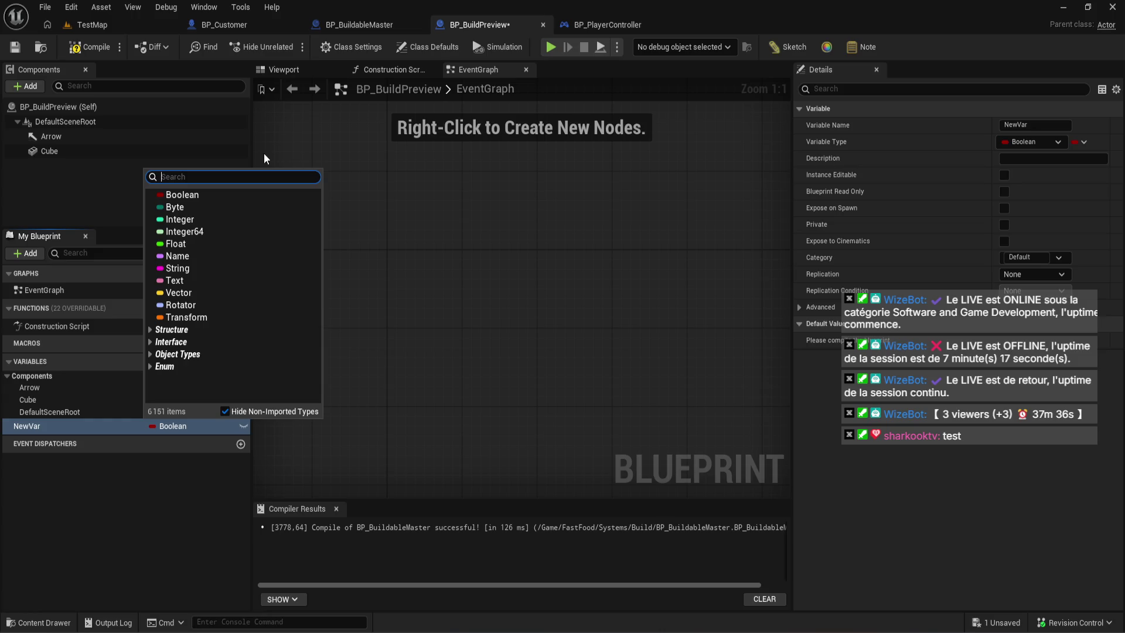
pyautogui.write('bp bui')
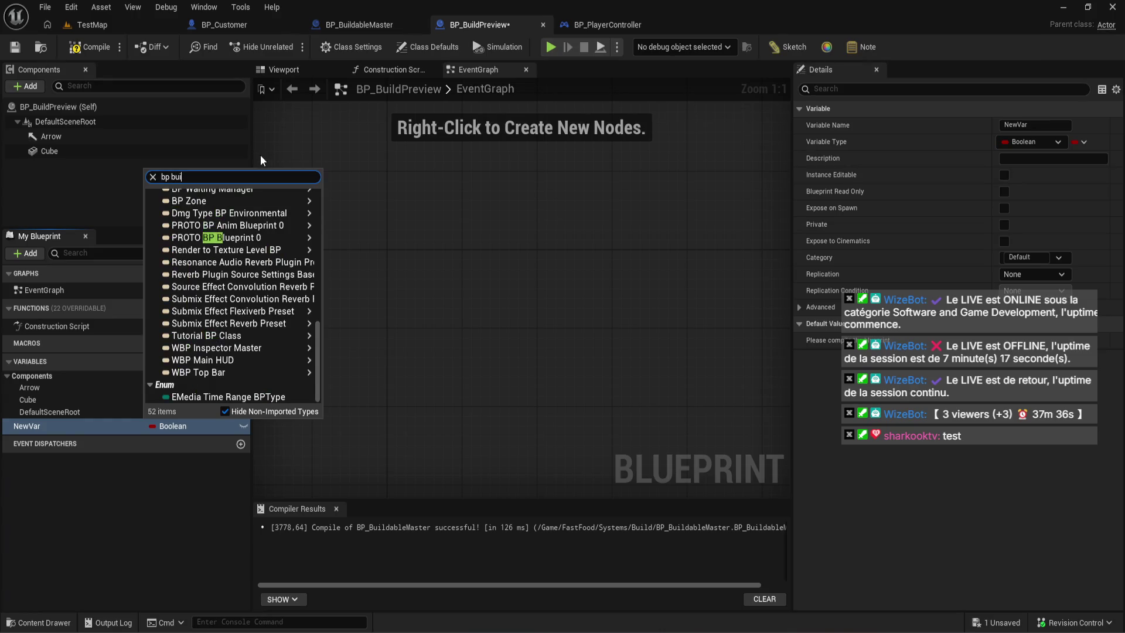
pyautogui.moveTo(258, 230)
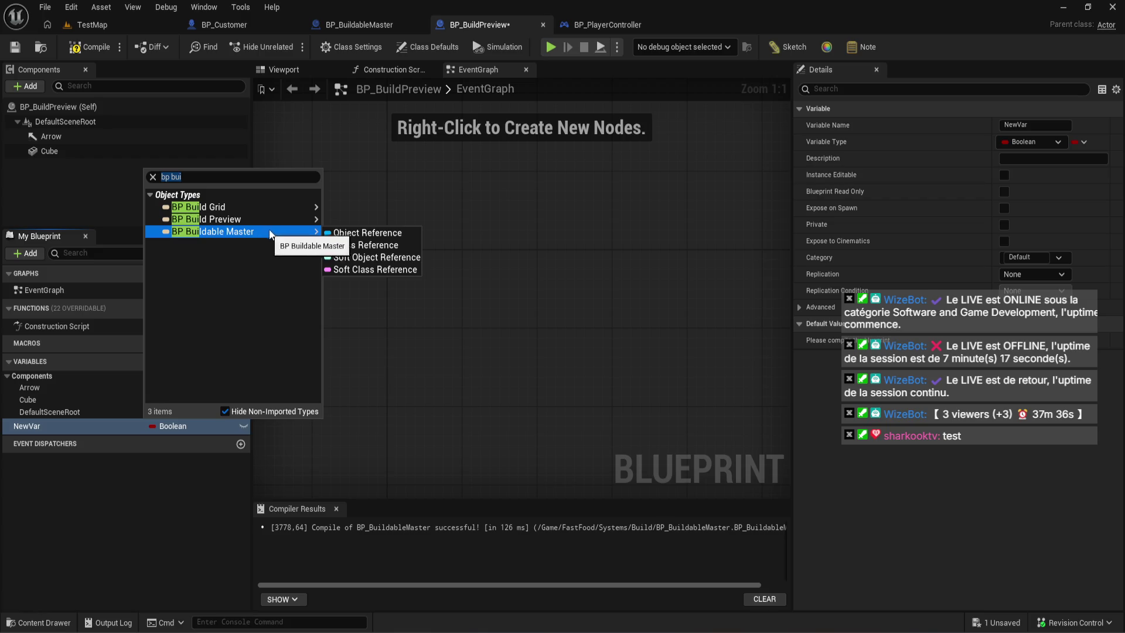
pyautogui.click(375, 245)
pyautogui.click(94, 47)
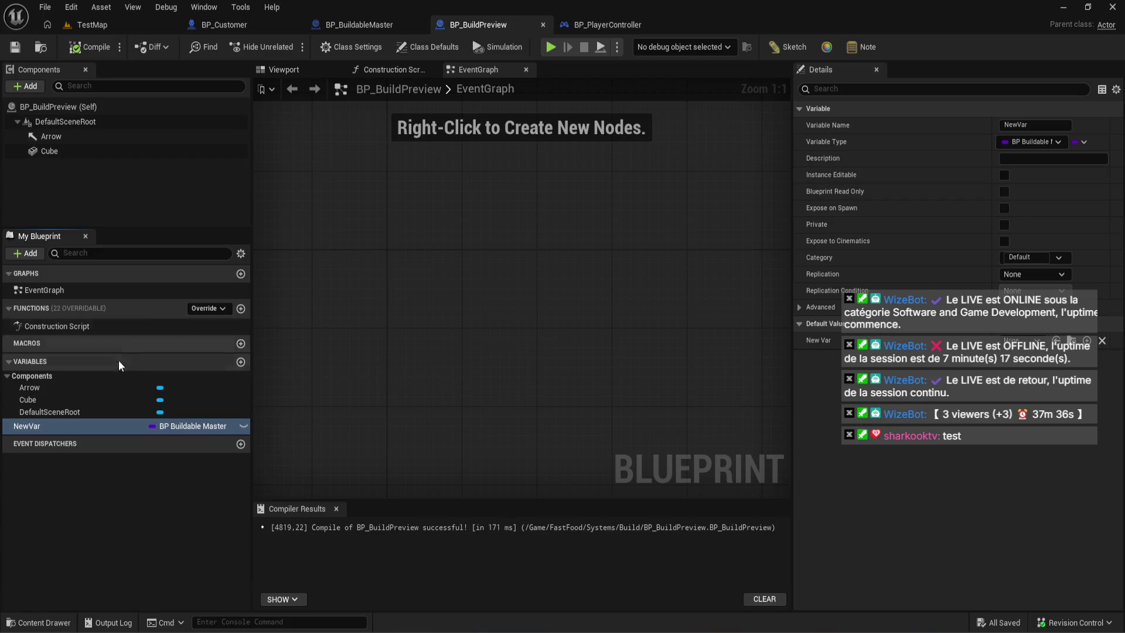
# - Select NewVar in My Blueprint and delete it
pyautogui.click(65, 425)
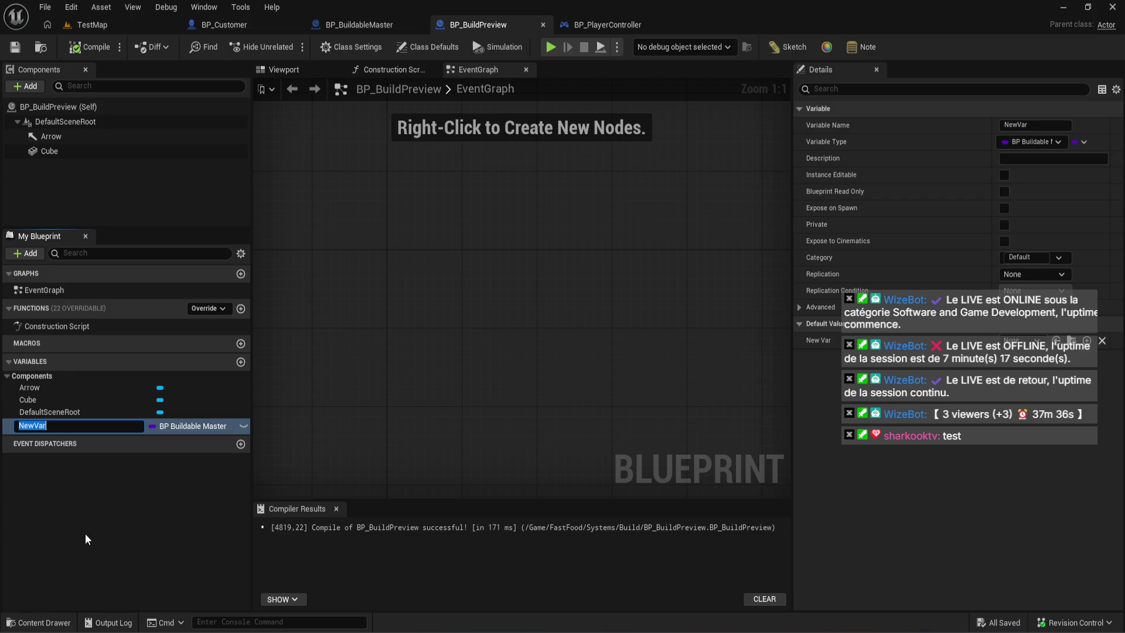
pyautogui.click(87, 412)
pyautogui.click(97, 427)
pyautogui.press('Delete')
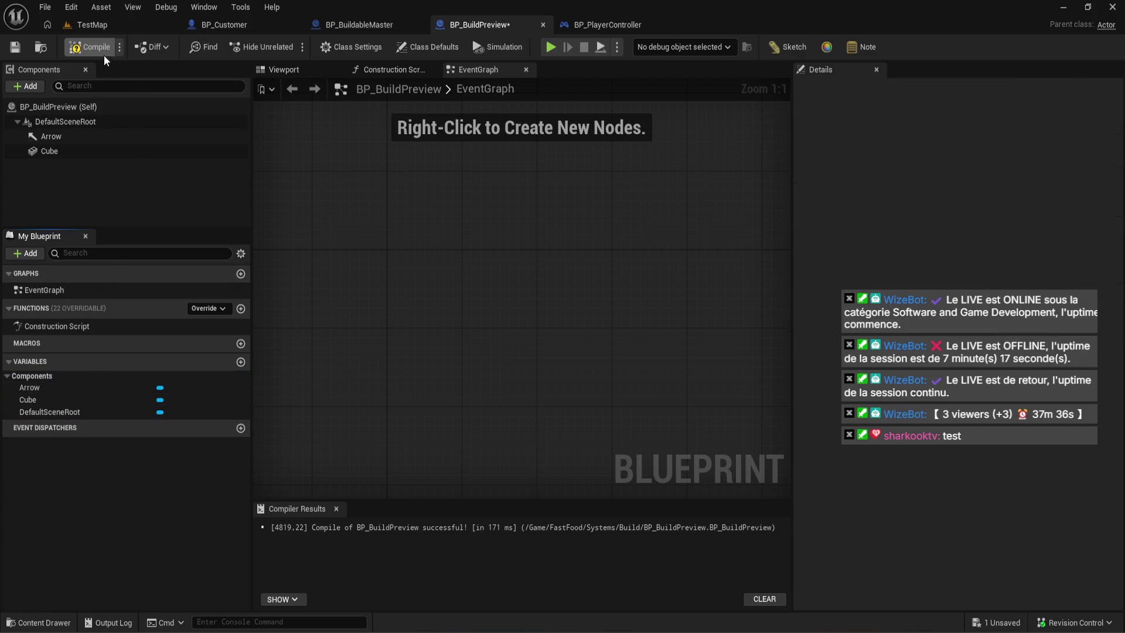
# - Compile BP_BuildPreview, then start and cancel a new Blueprint Class in the Build folder
pyautogui.click(103, 50)
pyautogui.click(38, 622)
pyautogui.rightClick(177, 520)
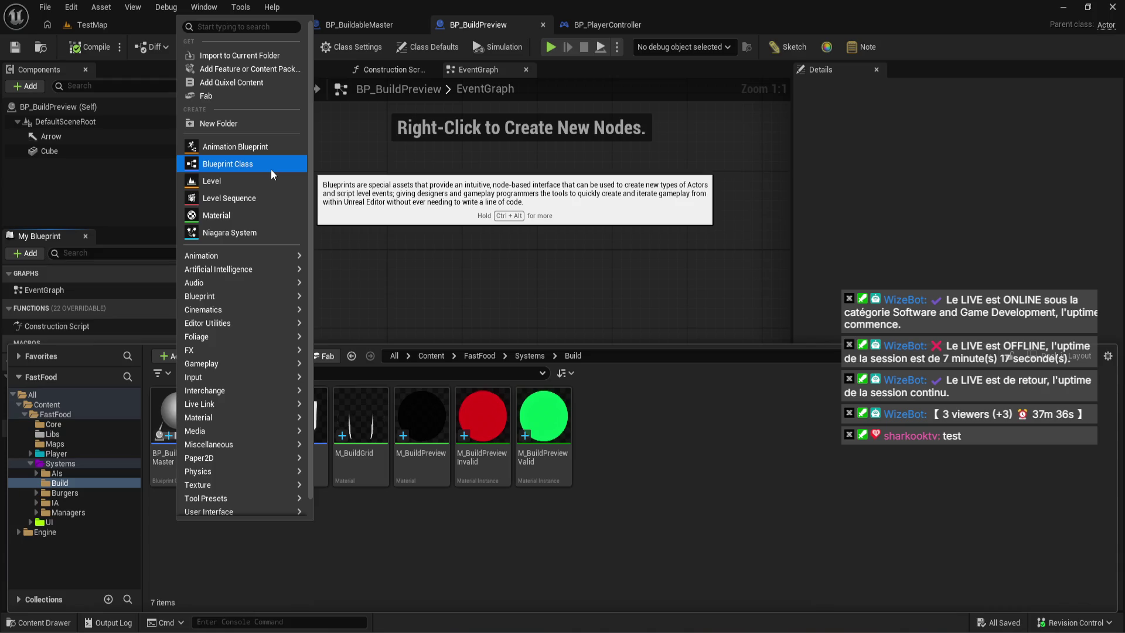
pyautogui.click(271, 168)
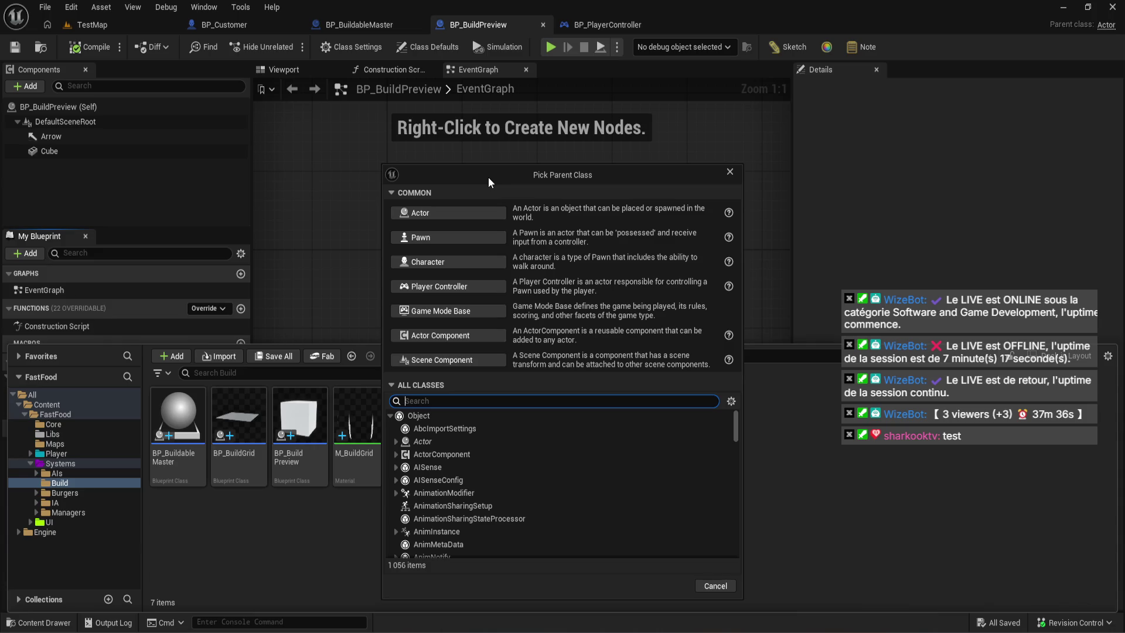
pyautogui.click(723, 176)
# - Add a new variable named SelectedBuildableClass and compile BP_BuildPreview
pyautogui.click(241, 362)
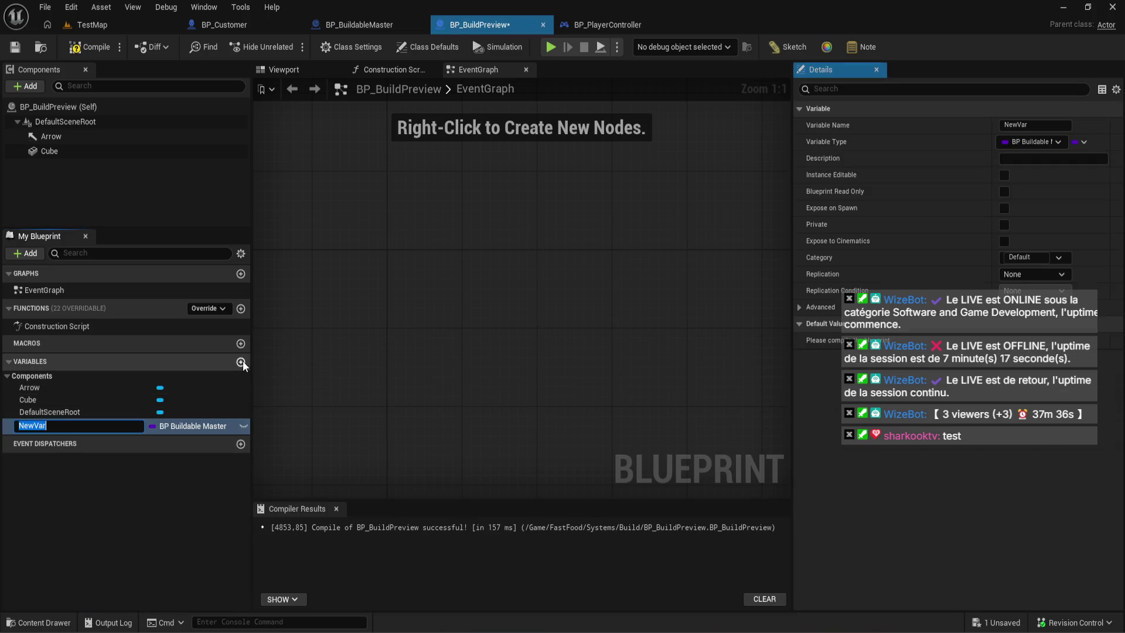
pyautogui.write('Sele')
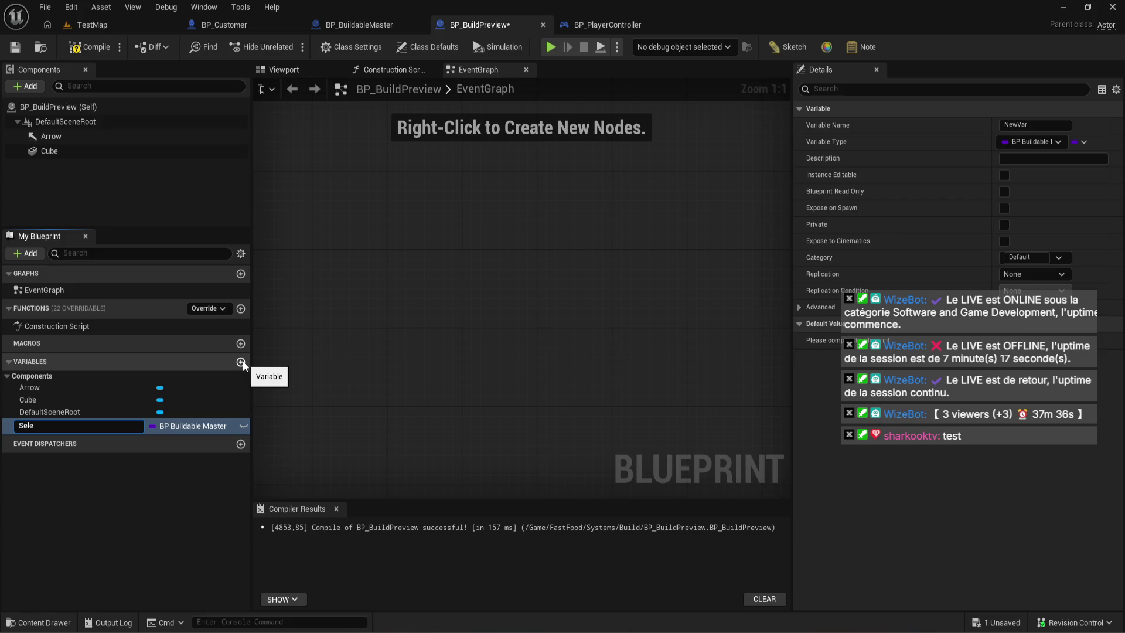
pyautogui.write('ctedB')
pyautogui.write('uidable')
pyautogui.press('BackSpace')
pyautogui.press('BackSpace')
pyautogui.press('BackSpace')
pyautogui.write('ld')
pyautogui.write('ableCa')
pyautogui.press('BackSpace')
pyautogui.write('lass')
pyautogui.press('Return')
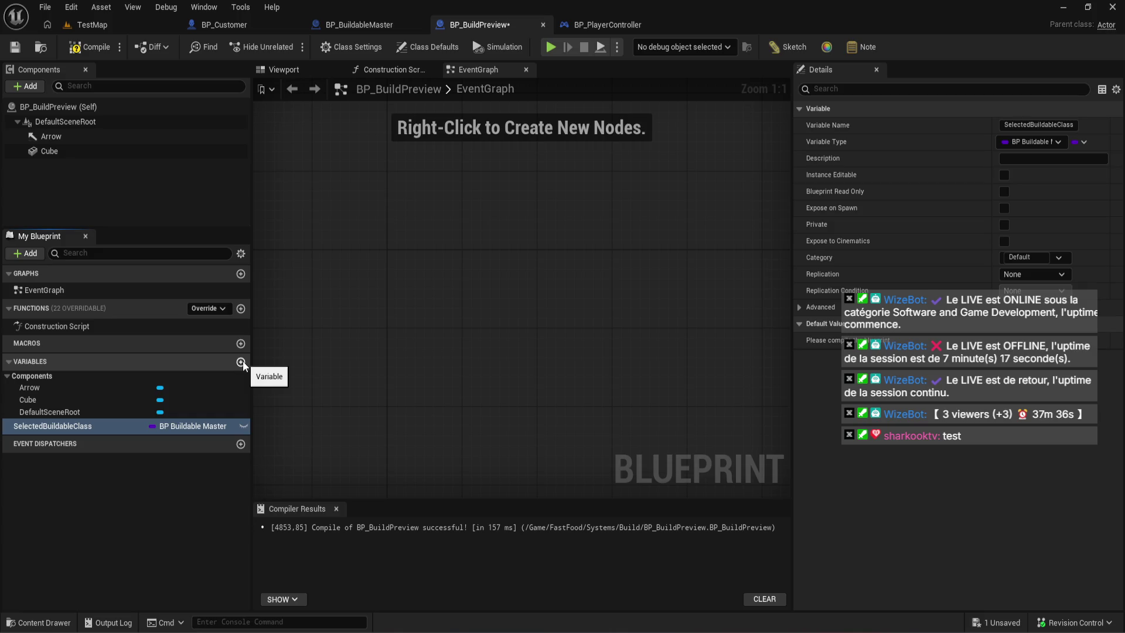
pyautogui.click(92, 50)
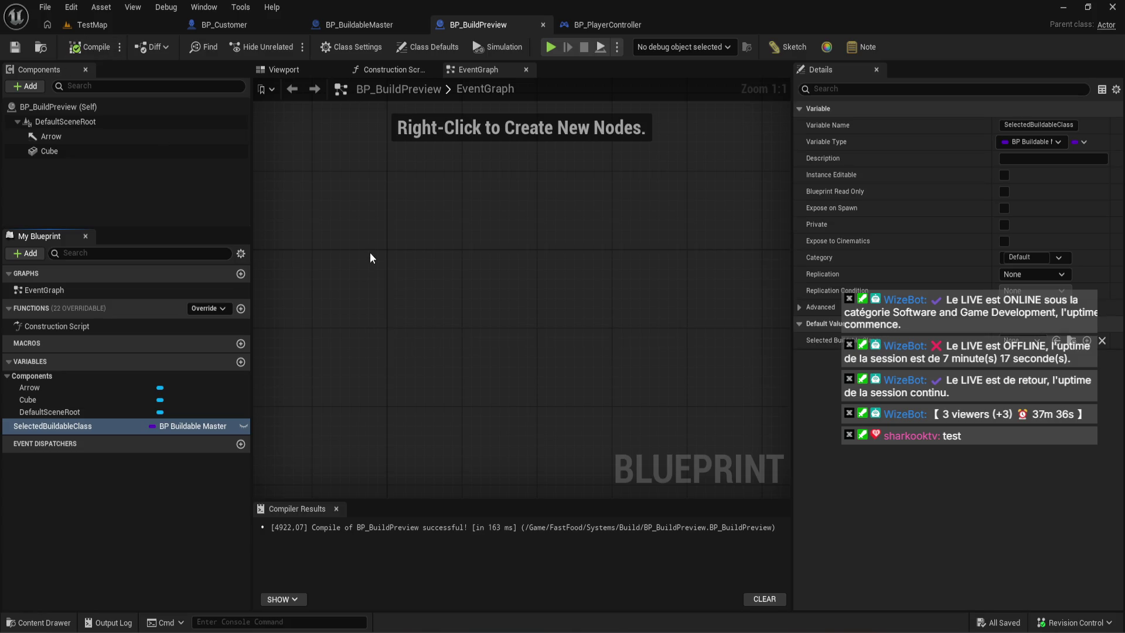
# - Make SelectedBuildableClass instance editable and exposed on spawn, then compile
pyautogui.click(246, 413)
pyautogui.click(246, 422)
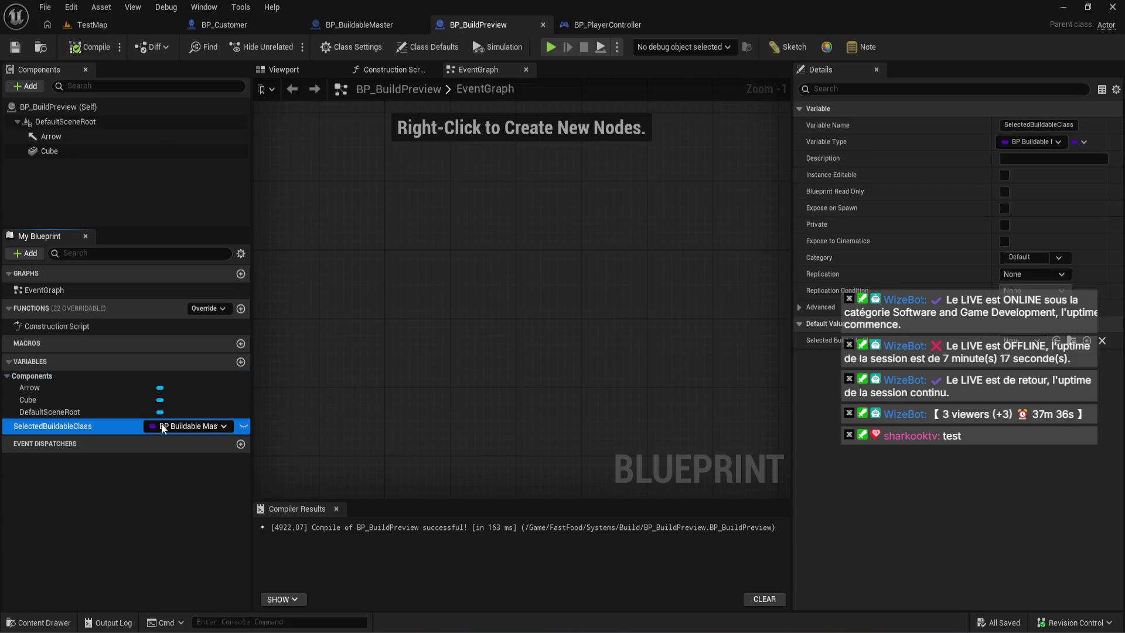
pyautogui.click(243, 427)
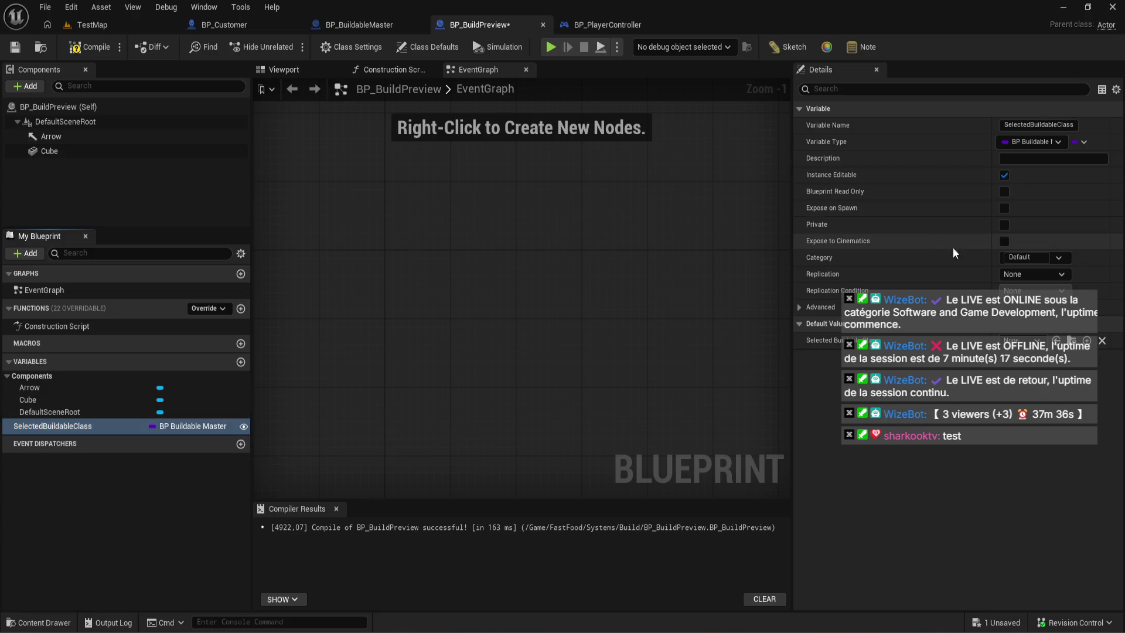
pyautogui.click(1003, 208)
pyautogui.click(96, 49)
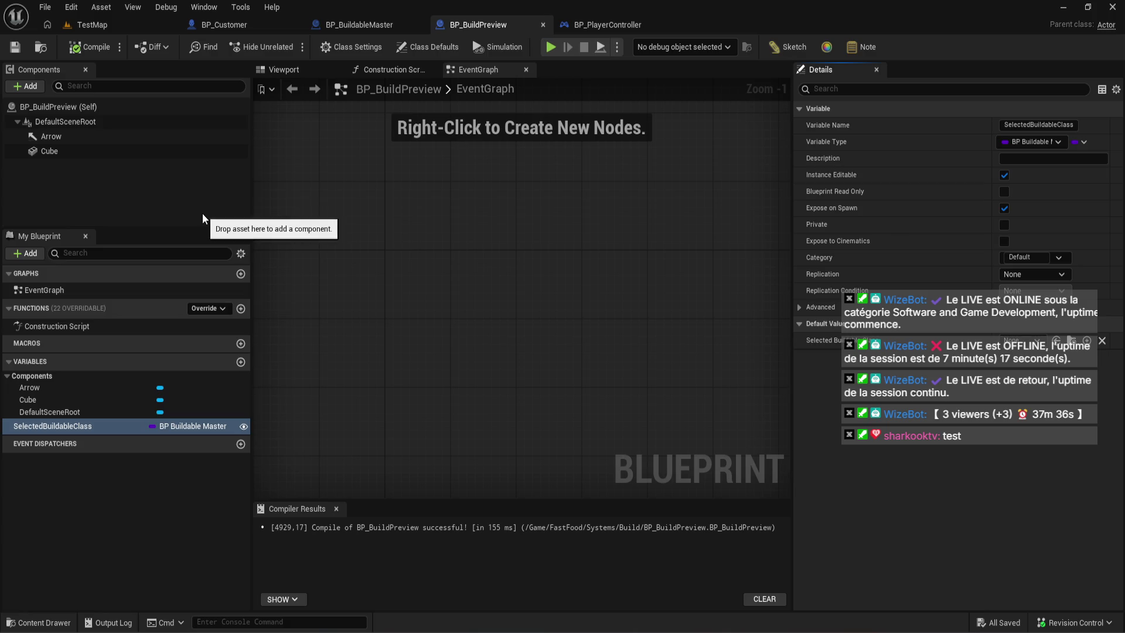
pyautogui.click(349, 27)
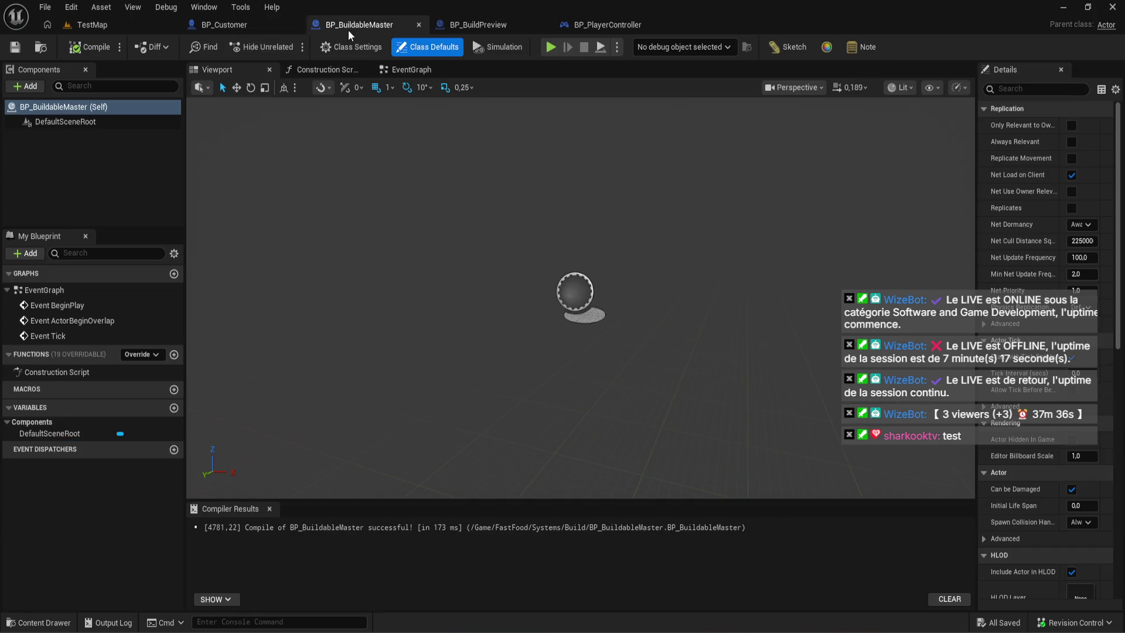
# - Refresh the SpawnActor BP Build Preview node to expose its Selected Buildable Class pin
pyautogui.click(463, 26)
pyautogui.click(614, 28)
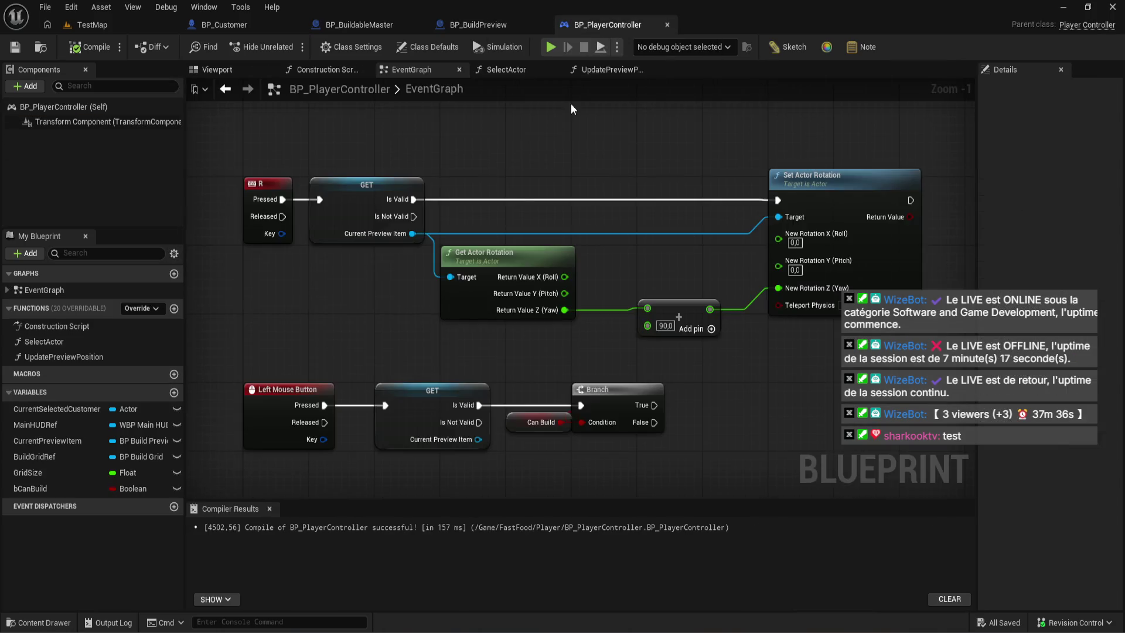
pyautogui.scroll(6, 481, 255)
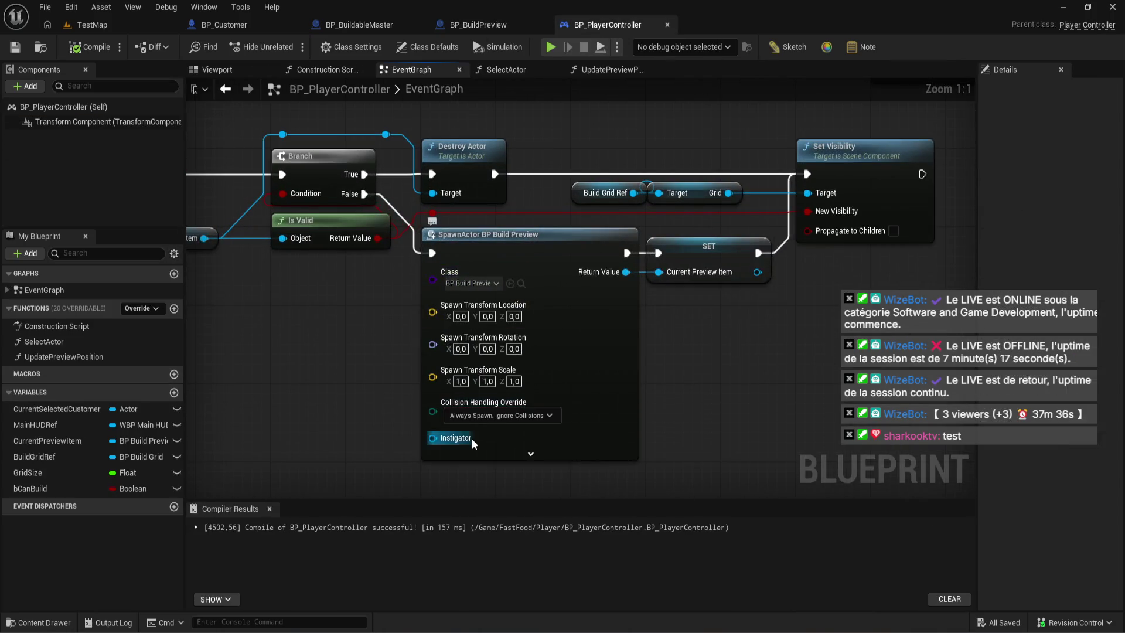
pyautogui.rightClick(615, 309)
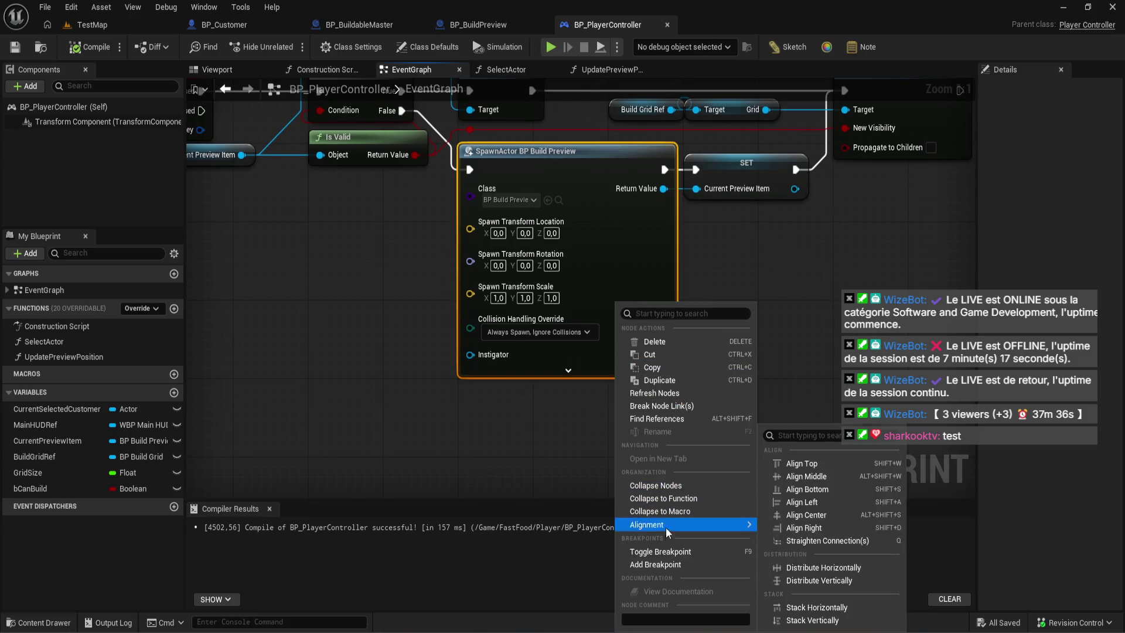
pyautogui.click(675, 393)
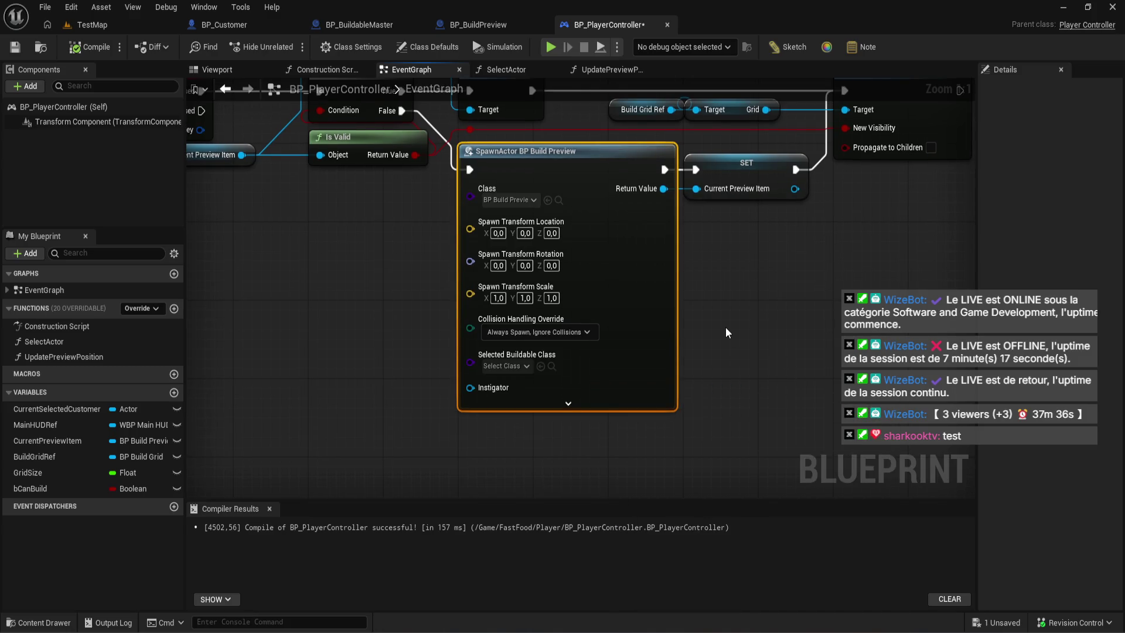
pyautogui.click(504, 366)
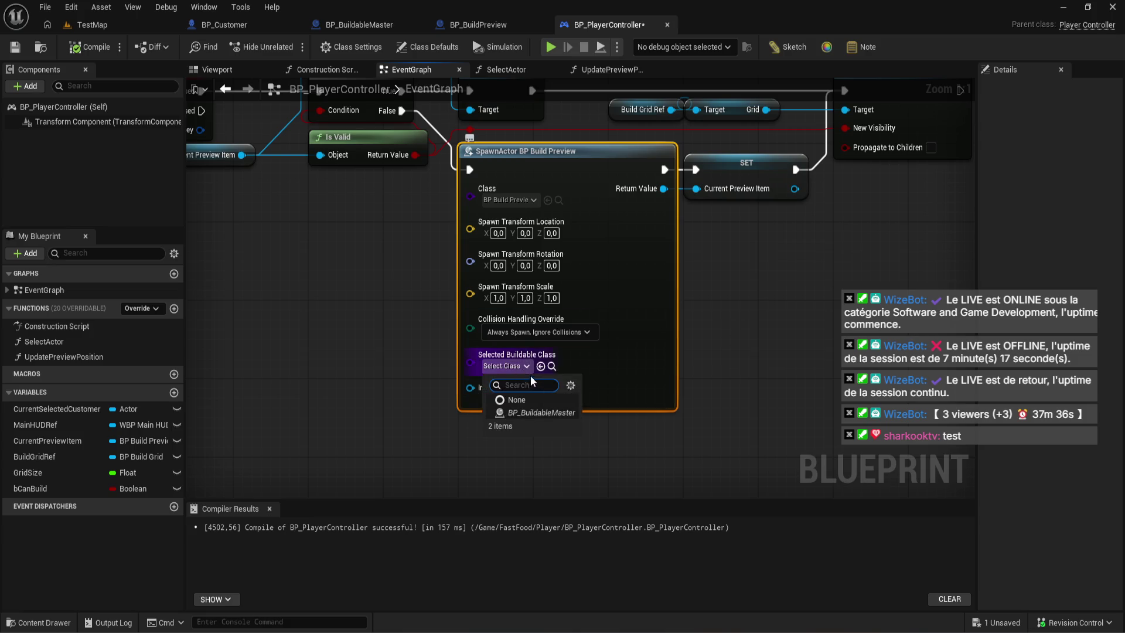
# - Create a child blueprint of BP_BuildableMaster named BP_BuildableTable and compile BP_PlayerController
pyautogui.click(41, 623)
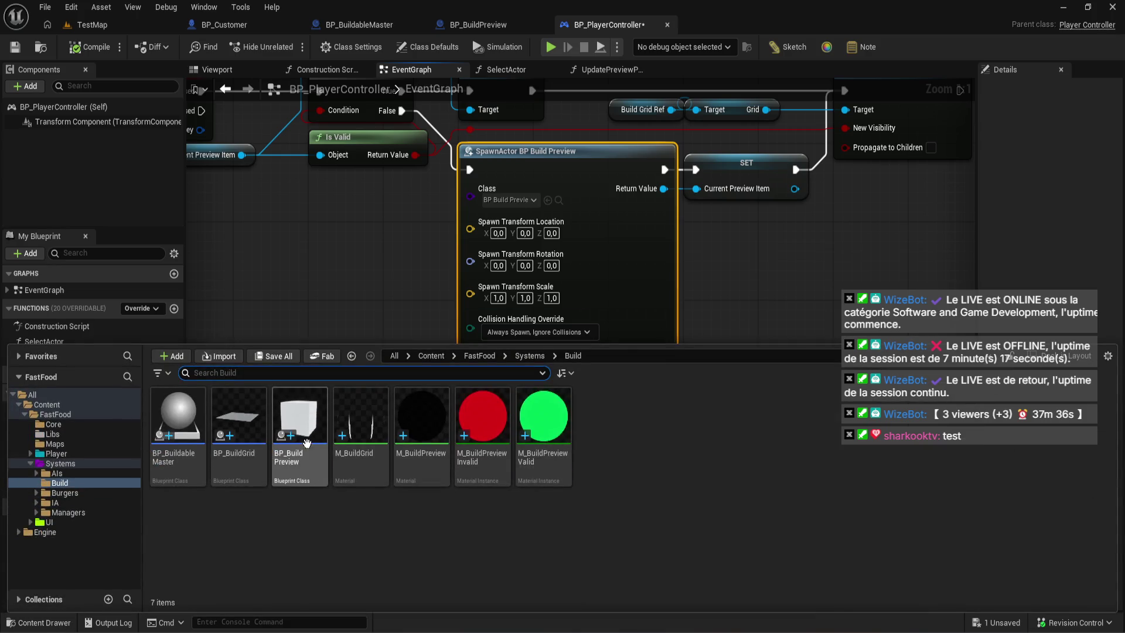
pyautogui.rightClick(172, 433)
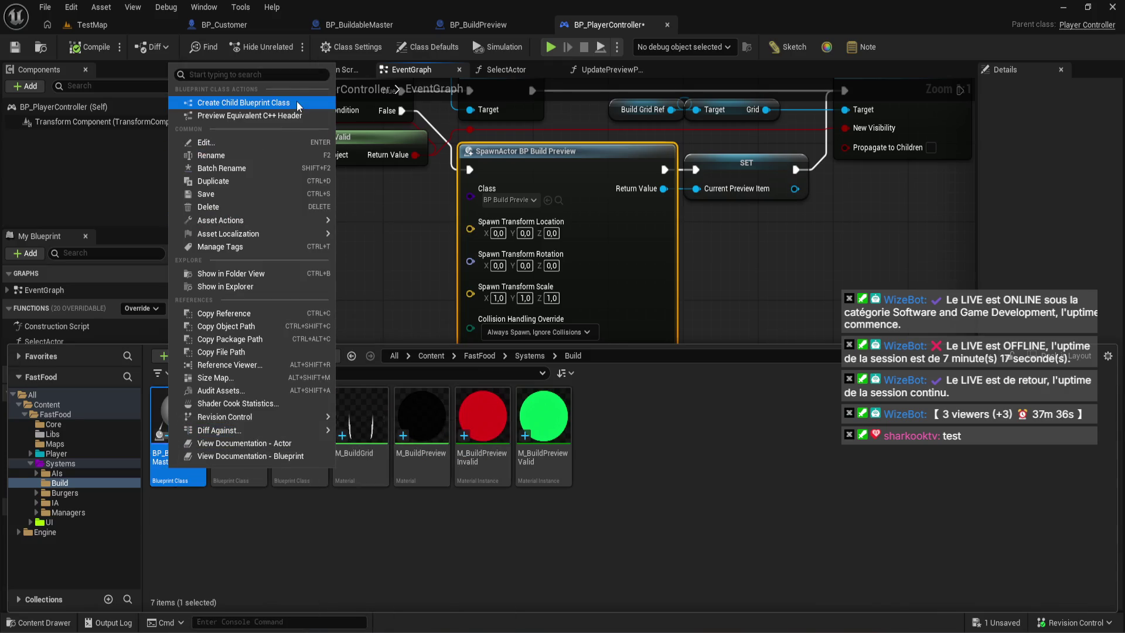
pyautogui.click(297, 102)
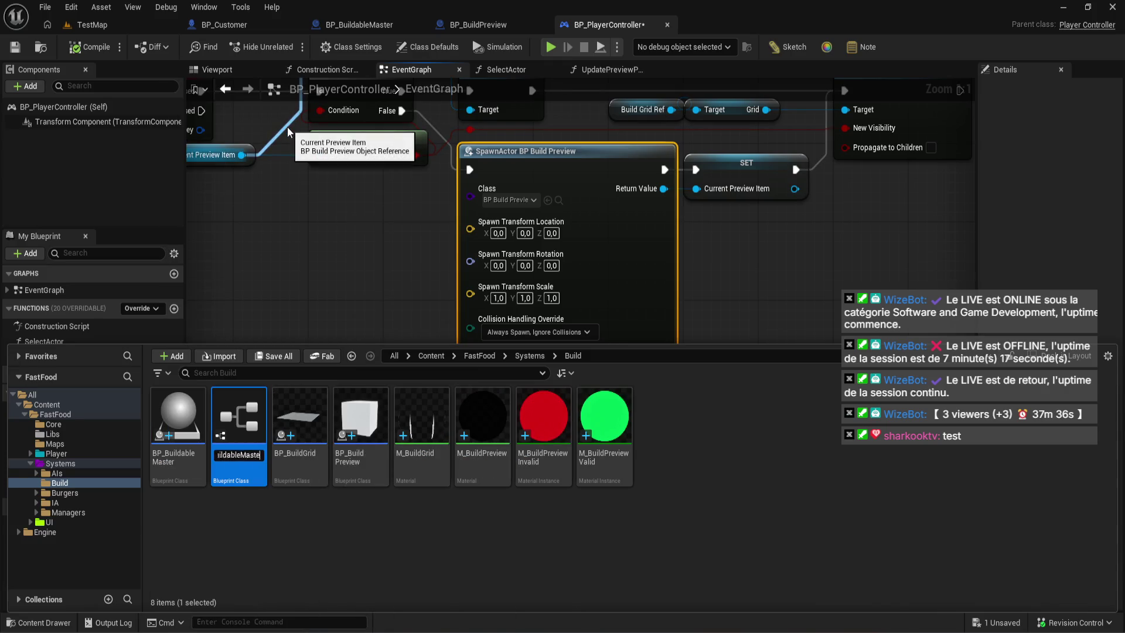
pyautogui.press('BackSpace')
pyautogui.write('Ta')
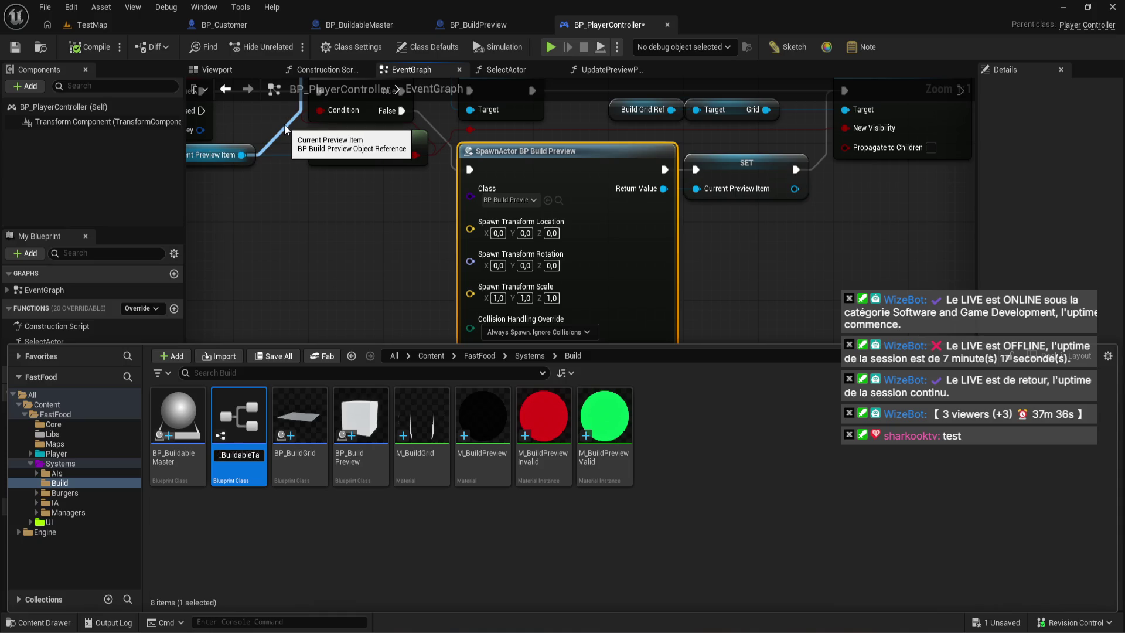
pyautogui.write('ble')
pyautogui.press('Return')
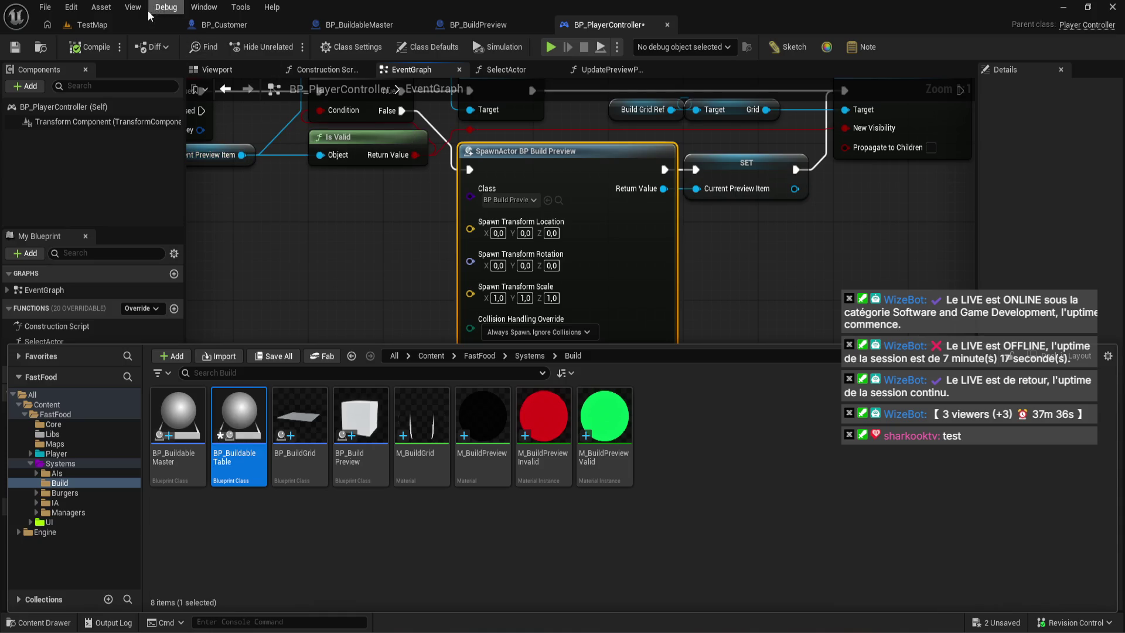
pyautogui.click(99, 50)
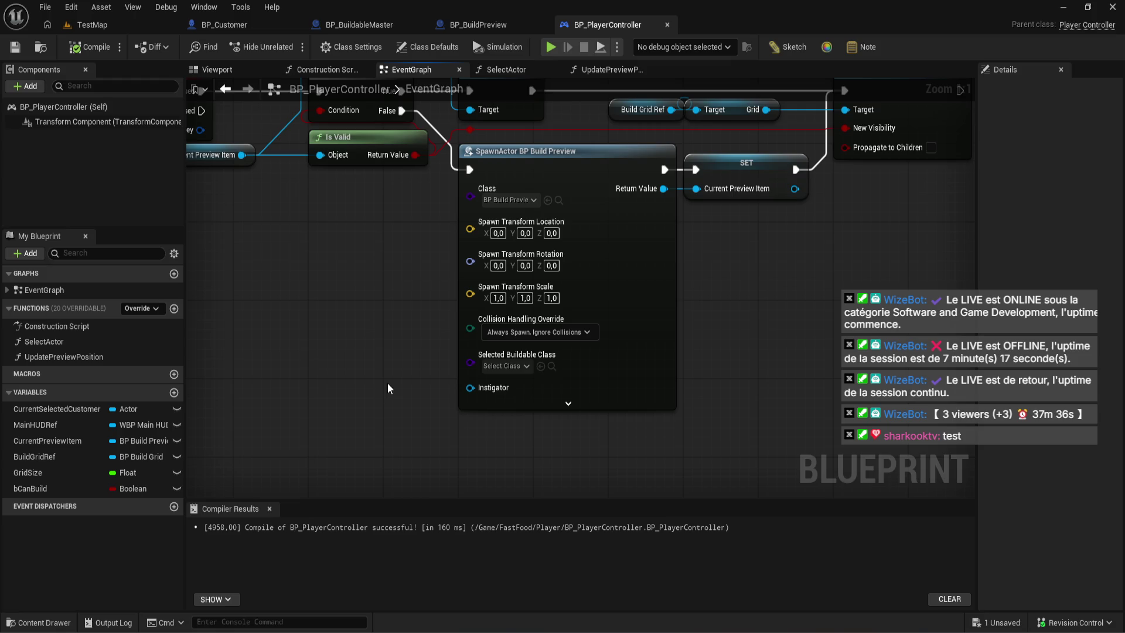
# - Set the spawn node's Selected Buildable Class to BP_BuildableTable
pyautogui.scroll(-1, 392, 377)
pyautogui.scroll(1, 530, 353)
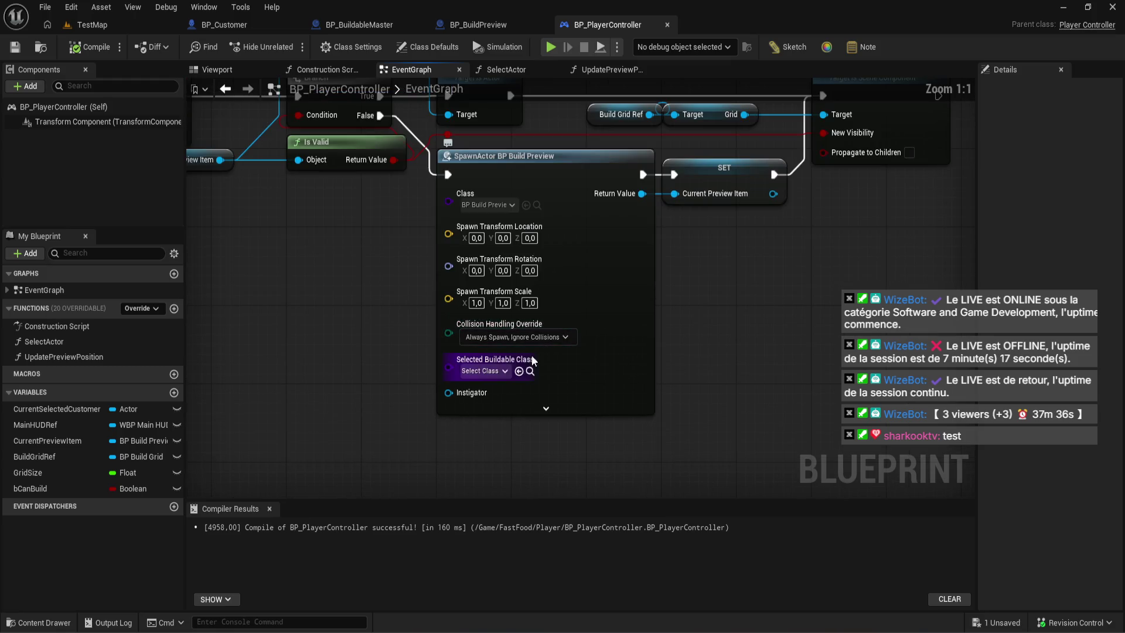
pyautogui.click(483, 370)
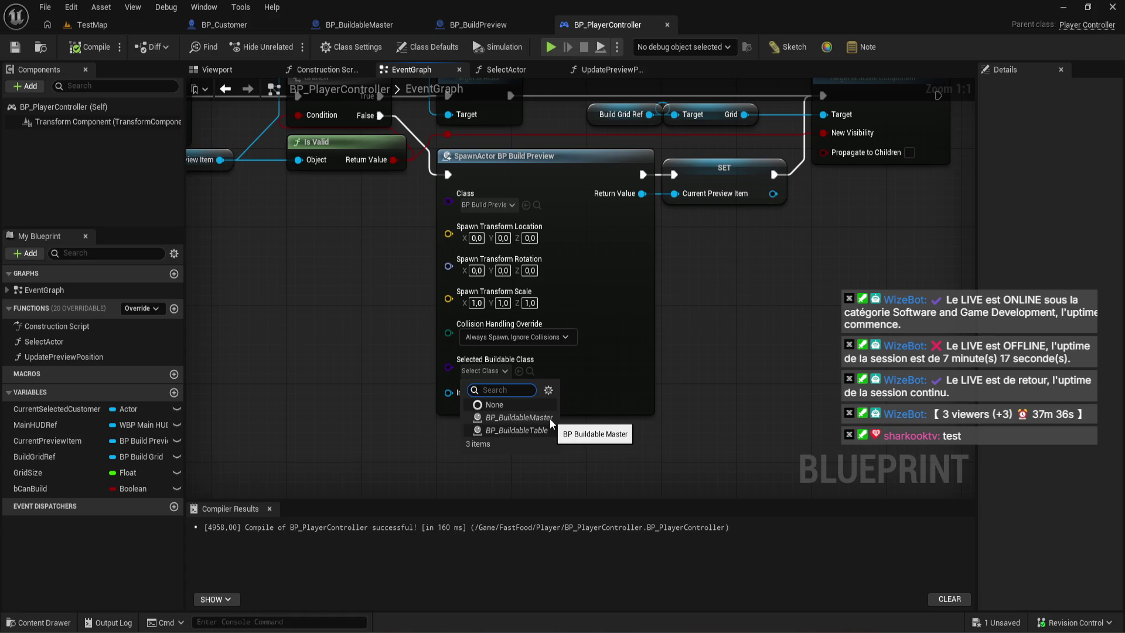
pyautogui.click(551, 431)
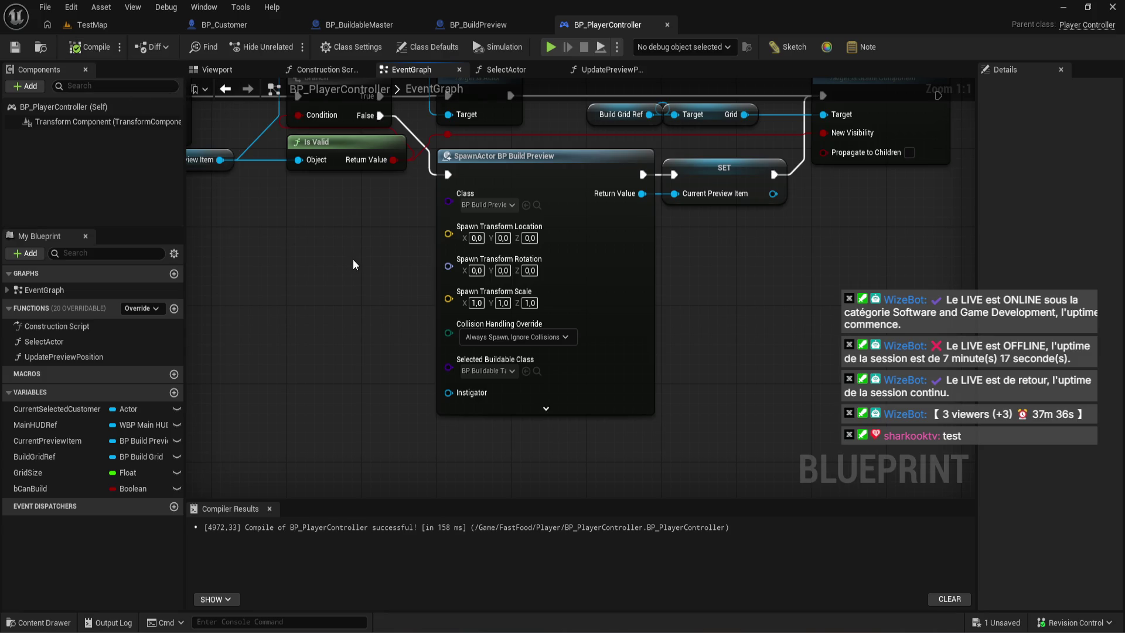
pyautogui.scroll(-5, 352, 259)
pyautogui.scroll(5, 385, 294)
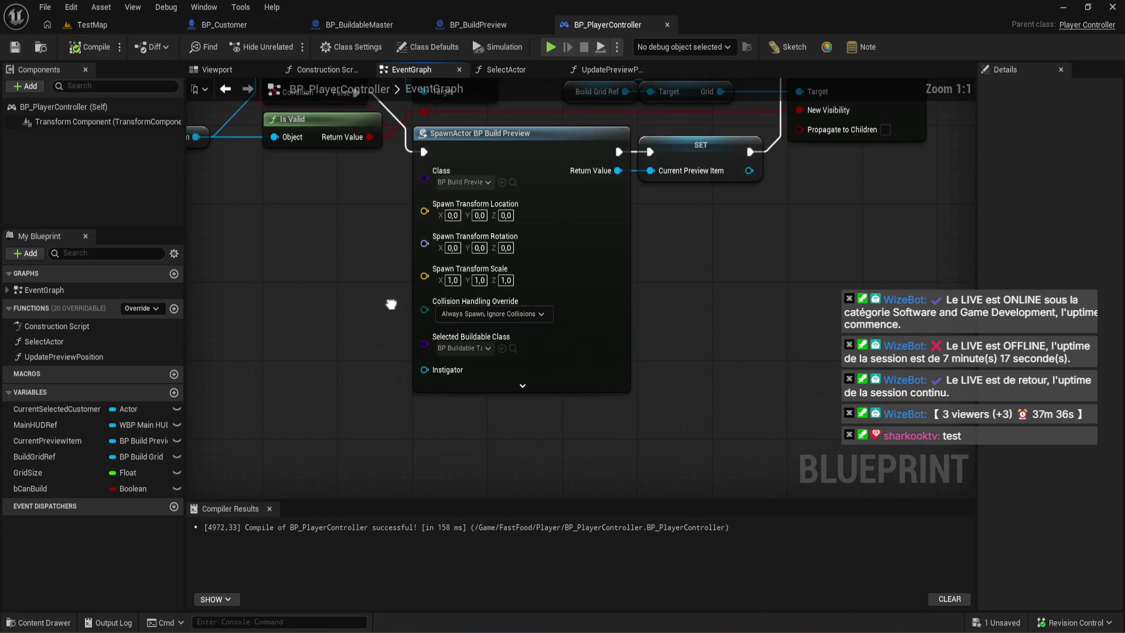
pyautogui.scroll(-2, 394, 296)
pyautogui.scroll(2, 400, 302)
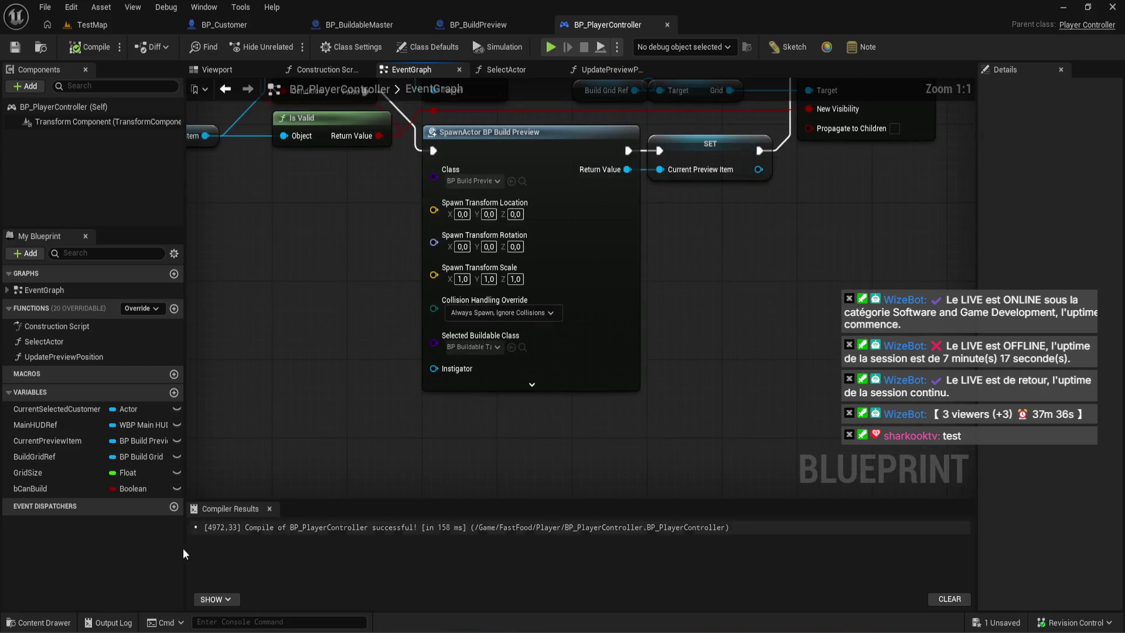
# - Change SelectedBuildableClass to a Soft Class Reference and compile BP_BuildPreview
pyautogui.click(38, 622)
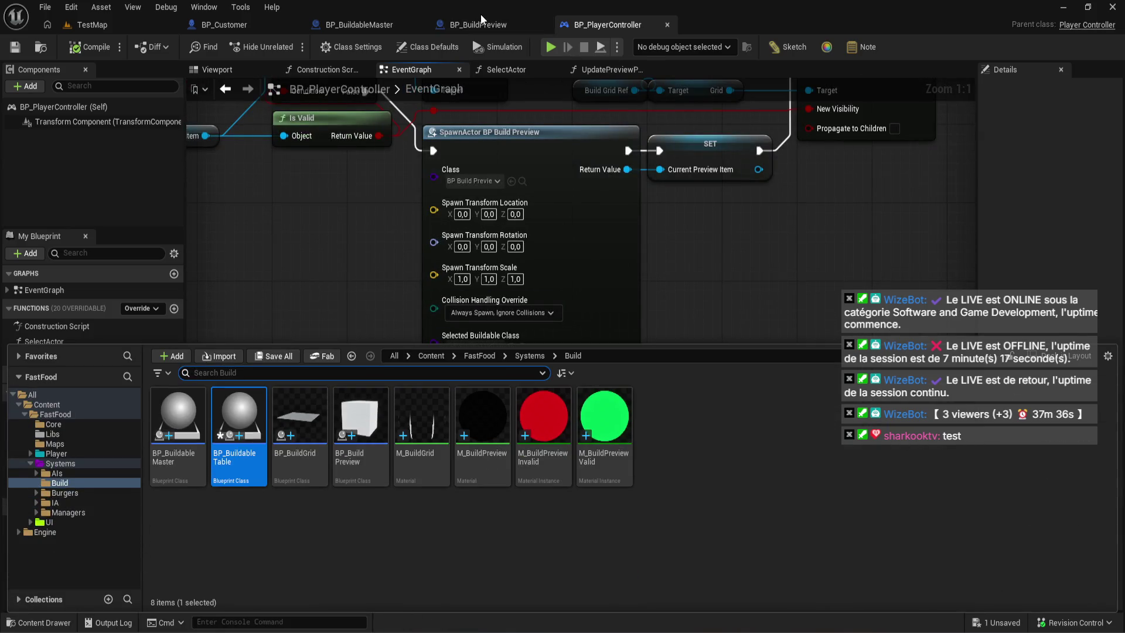
pyautogui.click(478, 25)
pyautogui.click(1082, 143)
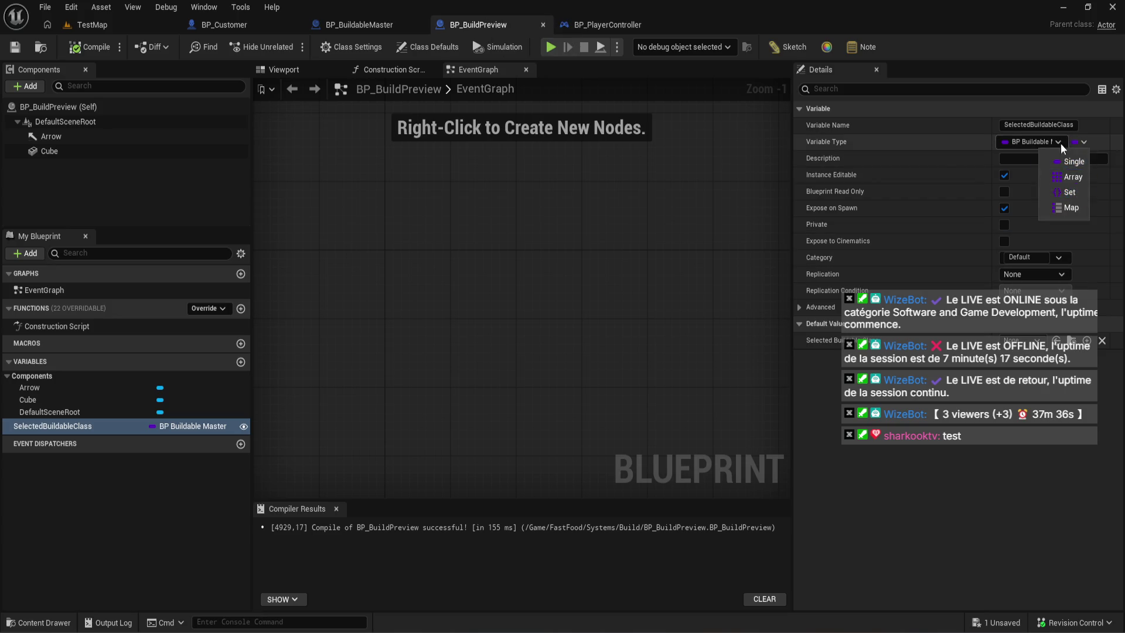
pyautogui.click(1058, 142)
pyautogui.click(1009, 466)
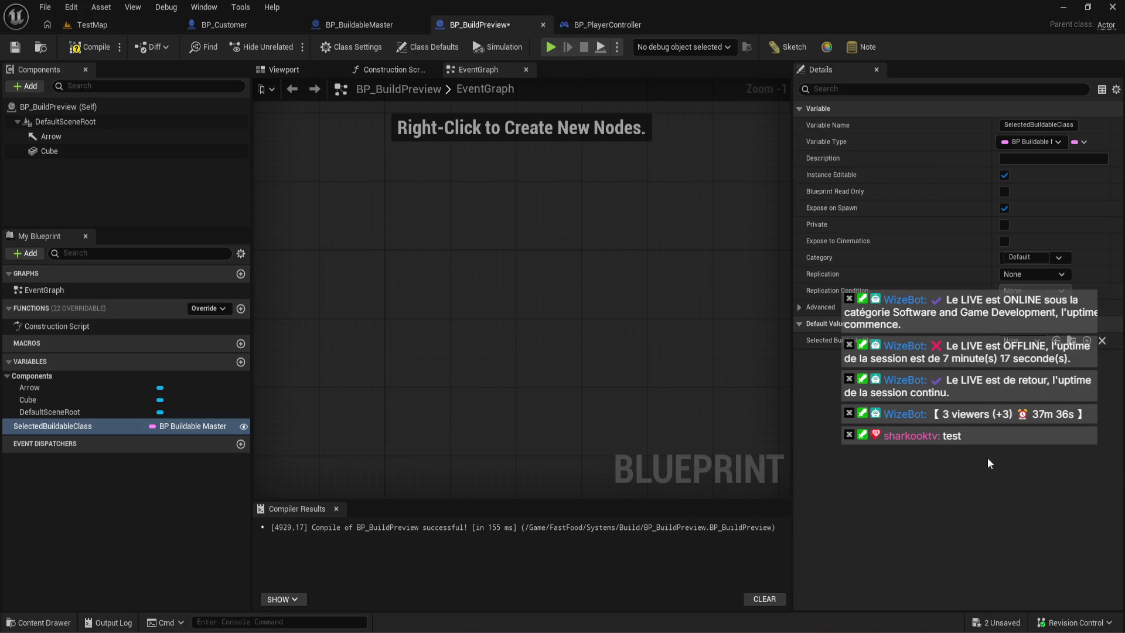
pyautogui.click(103, 51)
# - Refresh the SpawnActor node, pick BP_BuildableTable as its buildable class, and compile
pyautogui.click(607, 24)
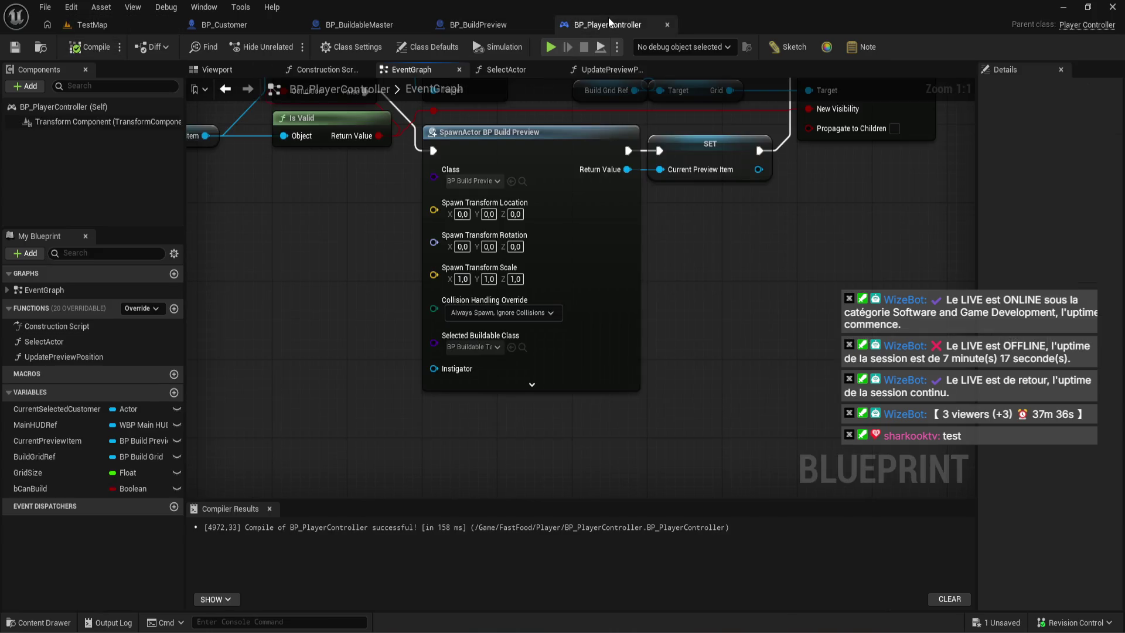
pyautogui.click(97, 47)
pyautogui.rightClick(569, 223)
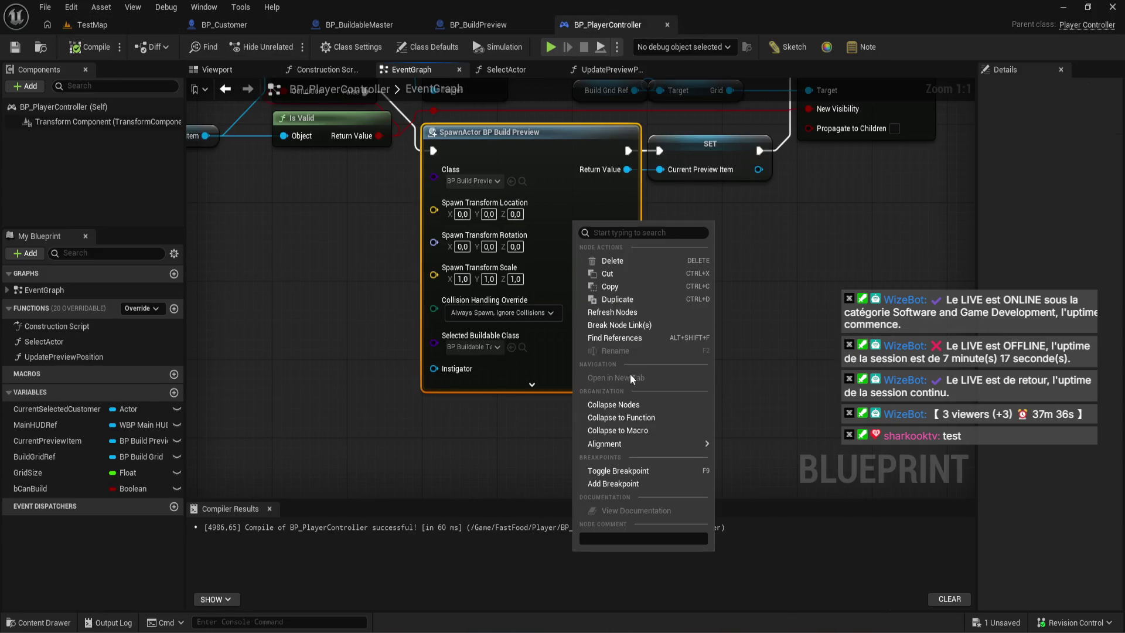
pyautogui.click(612, 312)
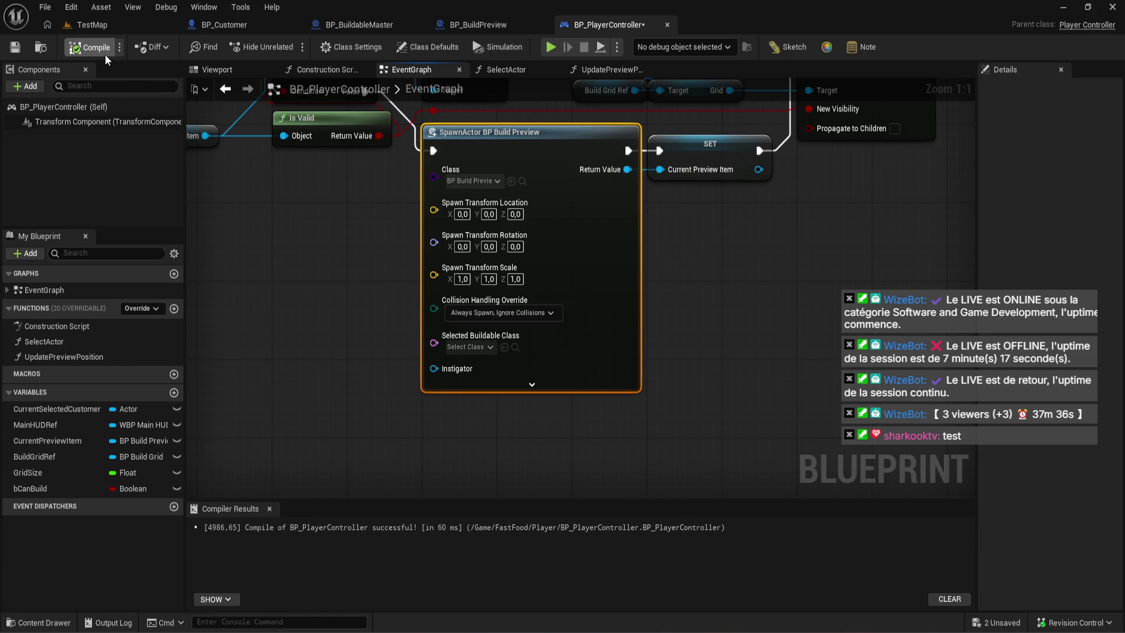
pyautogui.click(89, 46)
pyautogui.click(481, 347)
pyautogui.click(507, 395)
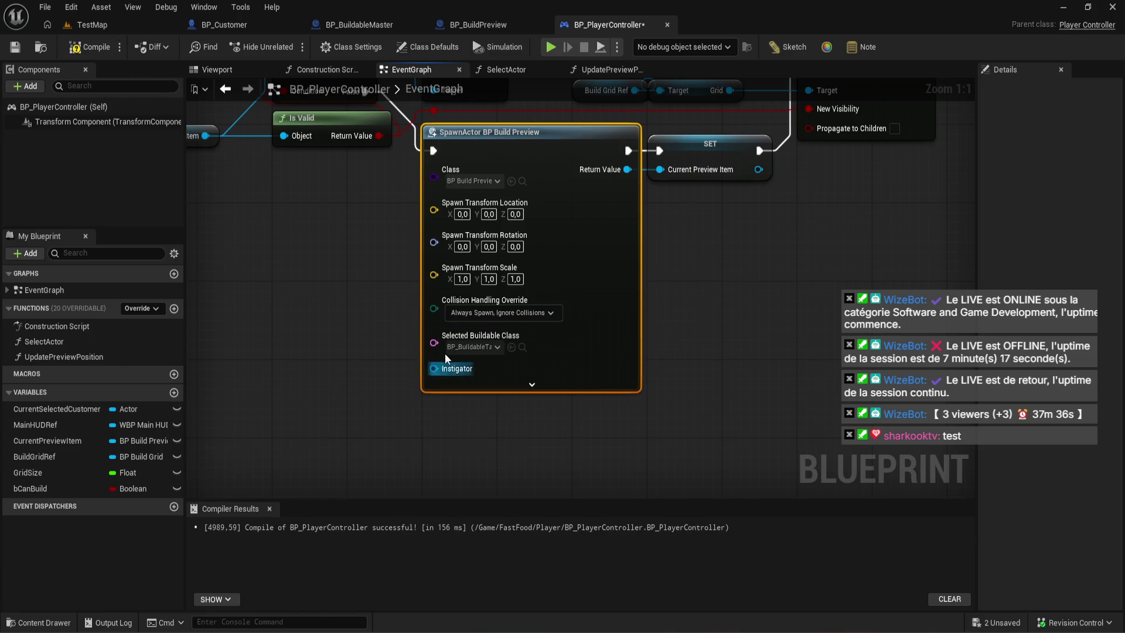
pyautogui.click(87, 47)
# - Save all assets including BP_BuildableTable, then go to BP_PlayerController in the Player folder
pyautogui.click(39, 622)
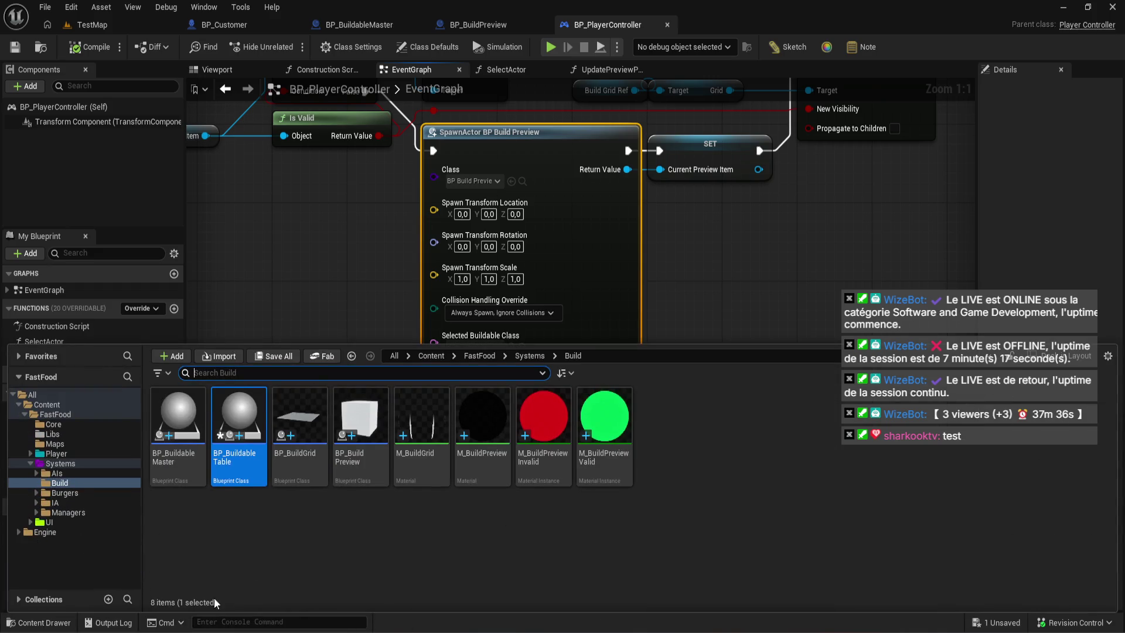
pyautogui.click(276, 357)
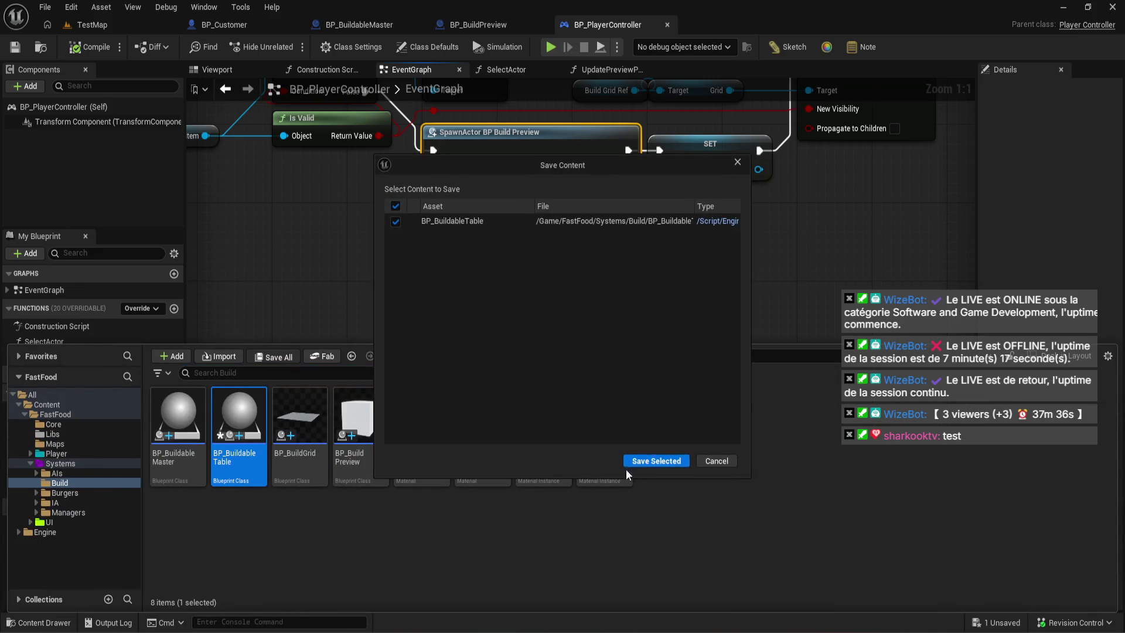
pyautogui.click(625, 468)
pyautogui.click(57, 453)
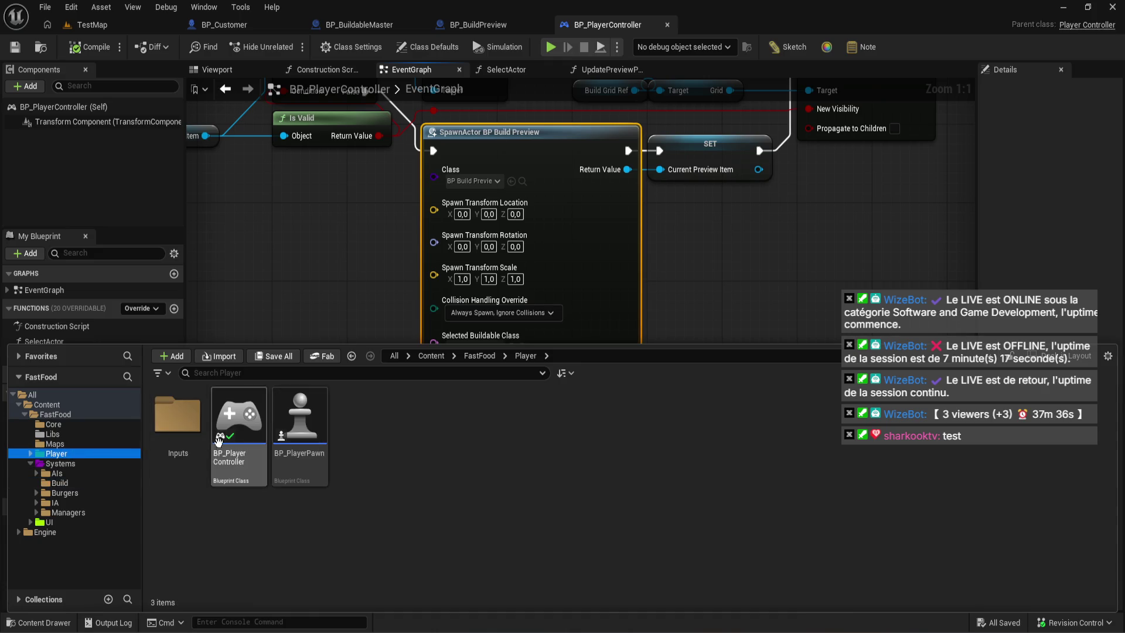
pyautogui.rightClick(243, 456)
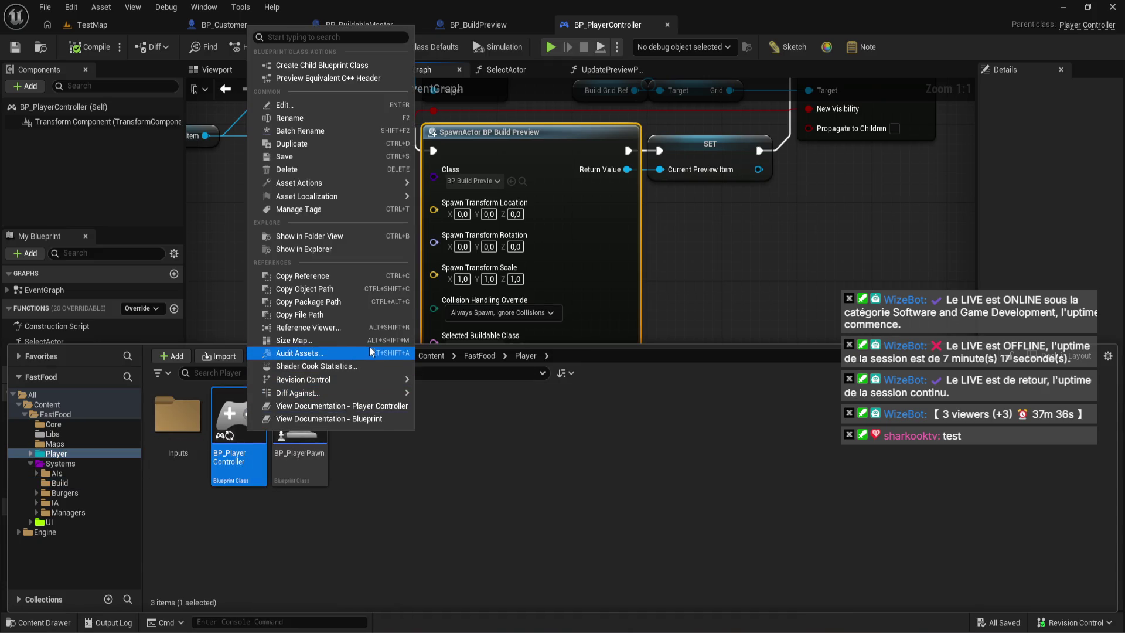
# - View BP_PlayerController's Size Map (101 assets, 29.1 MiB), close it, and return to its graph
pyautogui.click(369, 345)
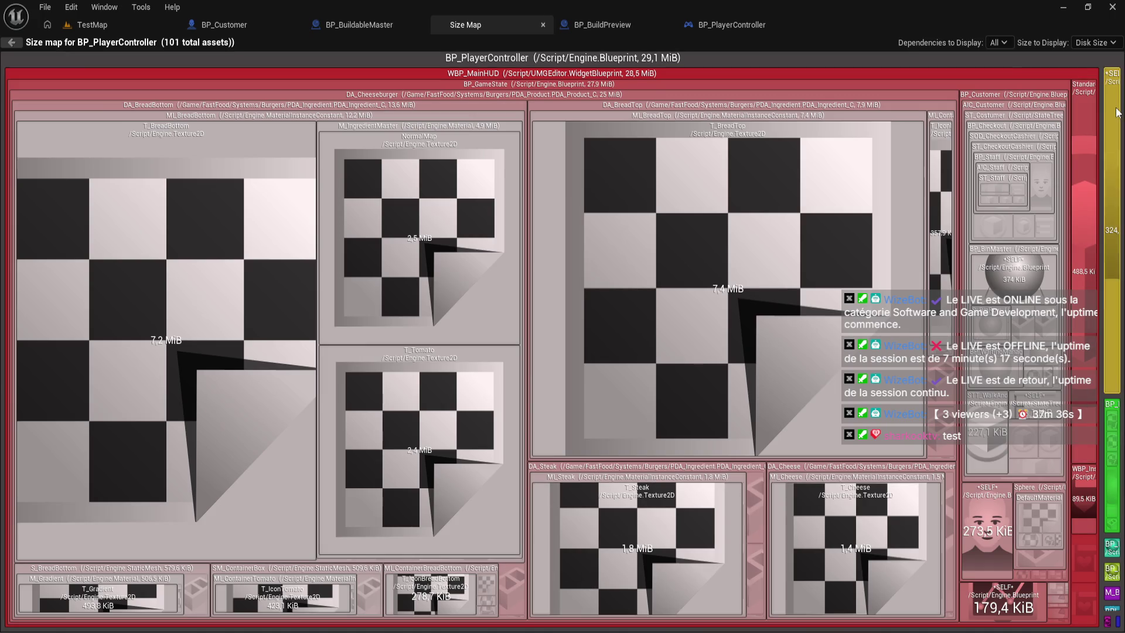
pyautogui.click(543, 25)
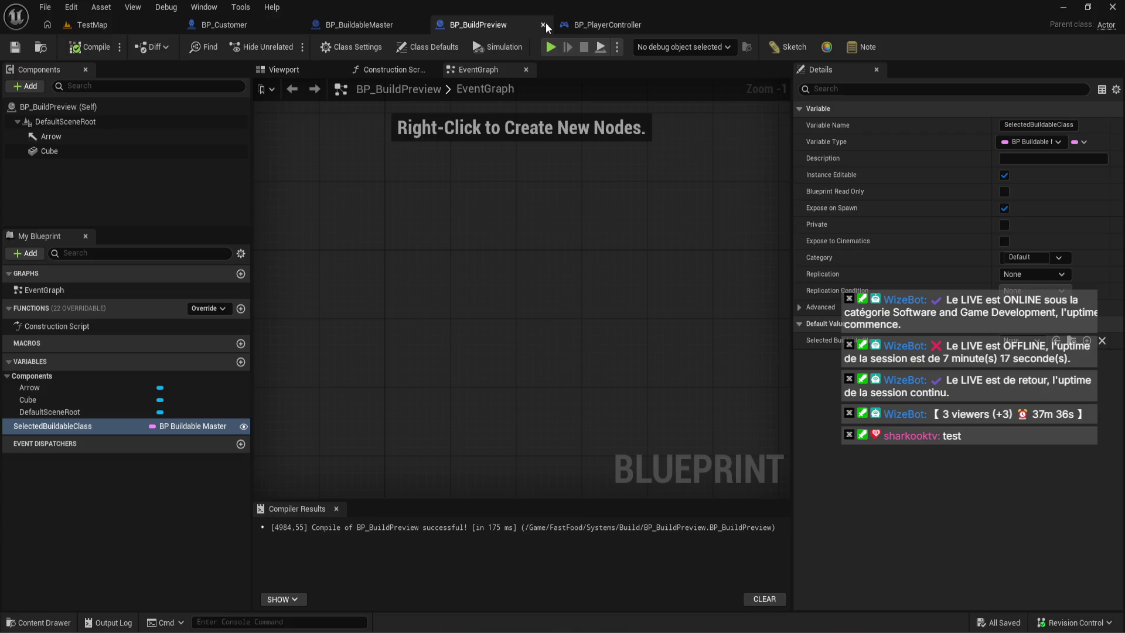
pyautogui.click(389, 24)
pyautogui.click(615, 24)
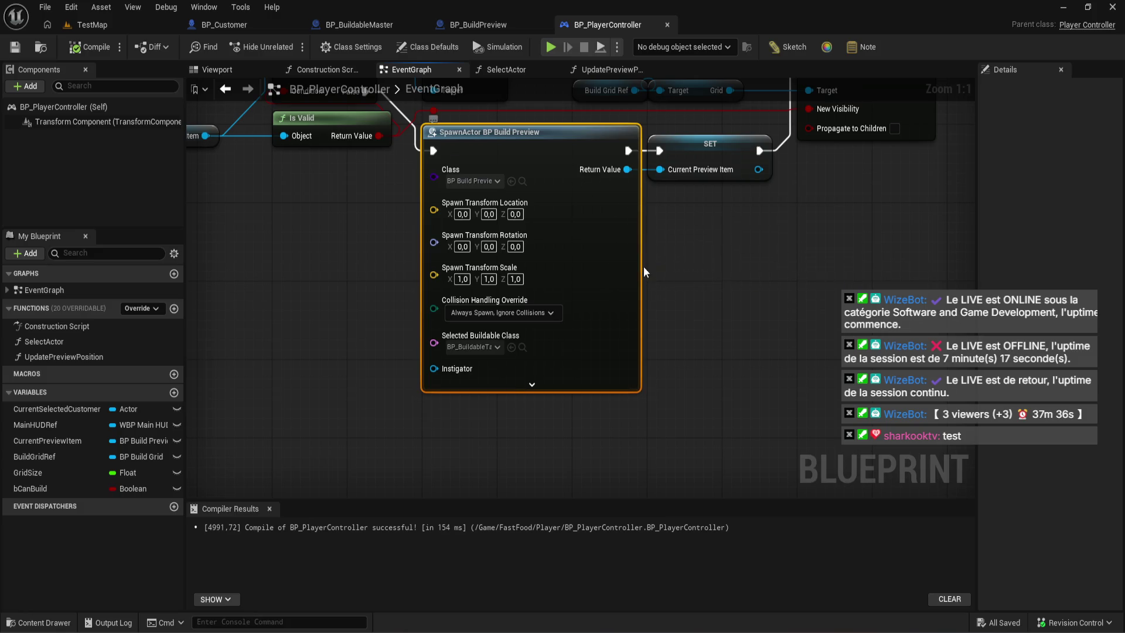
pyautogui.scroll(-2, 643, 266)
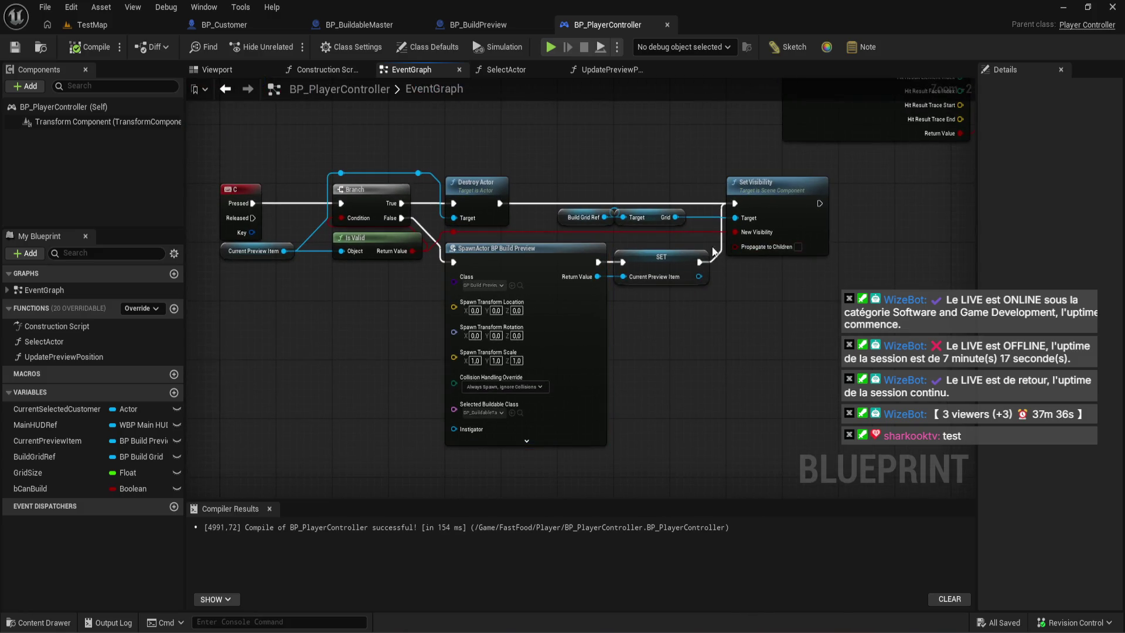
pyautogui.moveTo(714, 252)
pyautogui.mouseDown()
pyautogui.moveTo(508, 115)
pyautogui.moveTo(560, 198)
pyautogui.mouseUp()
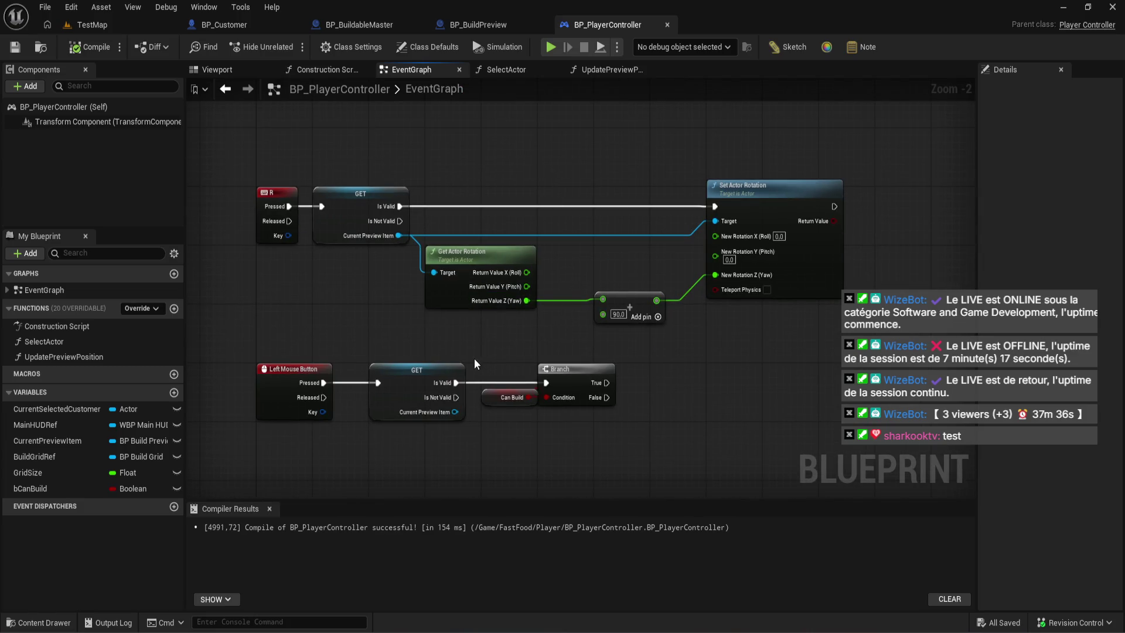
pyautogui.scroll(2, 474, 357)
pyautogui.moveTo(473, 357); pyautogui.dragTo(474, 64)
pyautogui.scroll(-2, 528, 181)
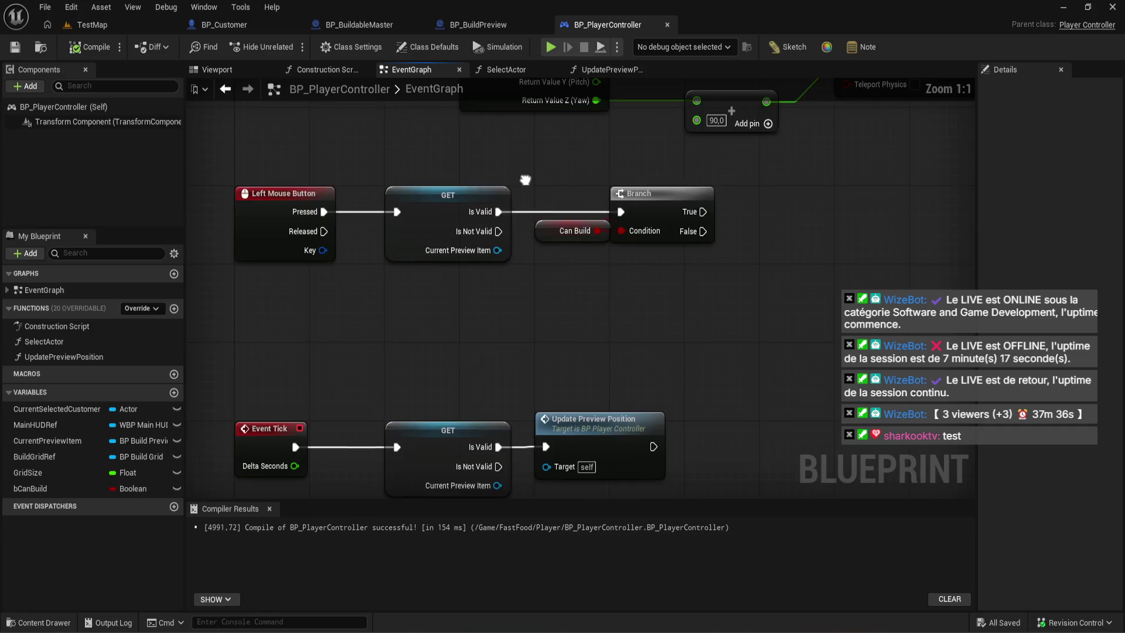
pyautogui.moveTo(527, 181); pyautogui.dragTo(518, 245)
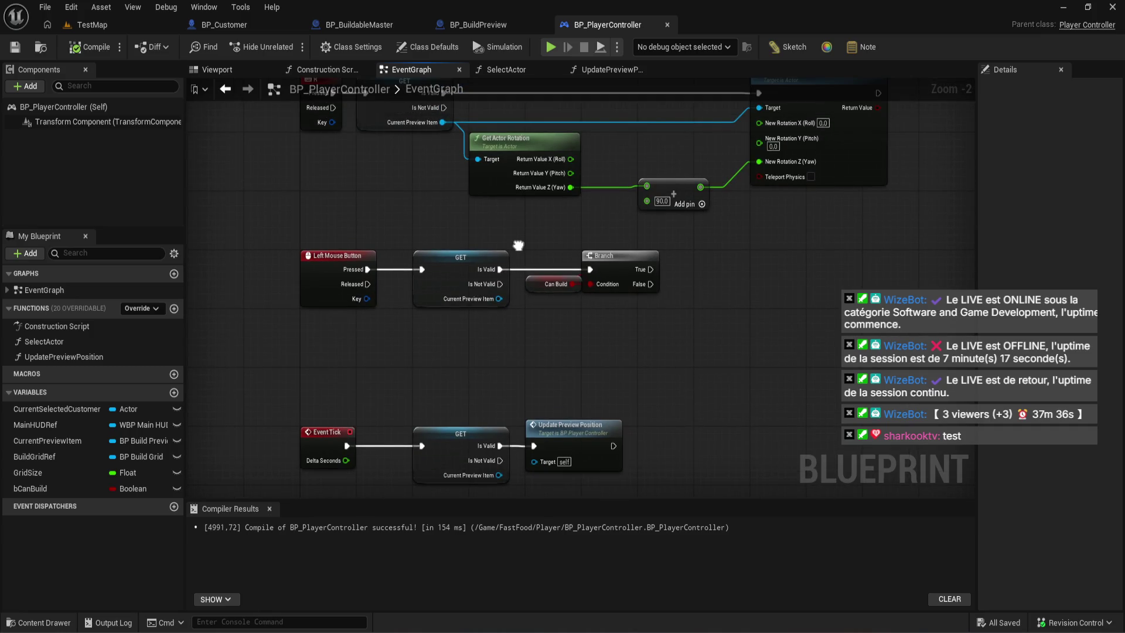
pyautogui.moveTo(518, 245); pyautogui.dragTo(447, 257)
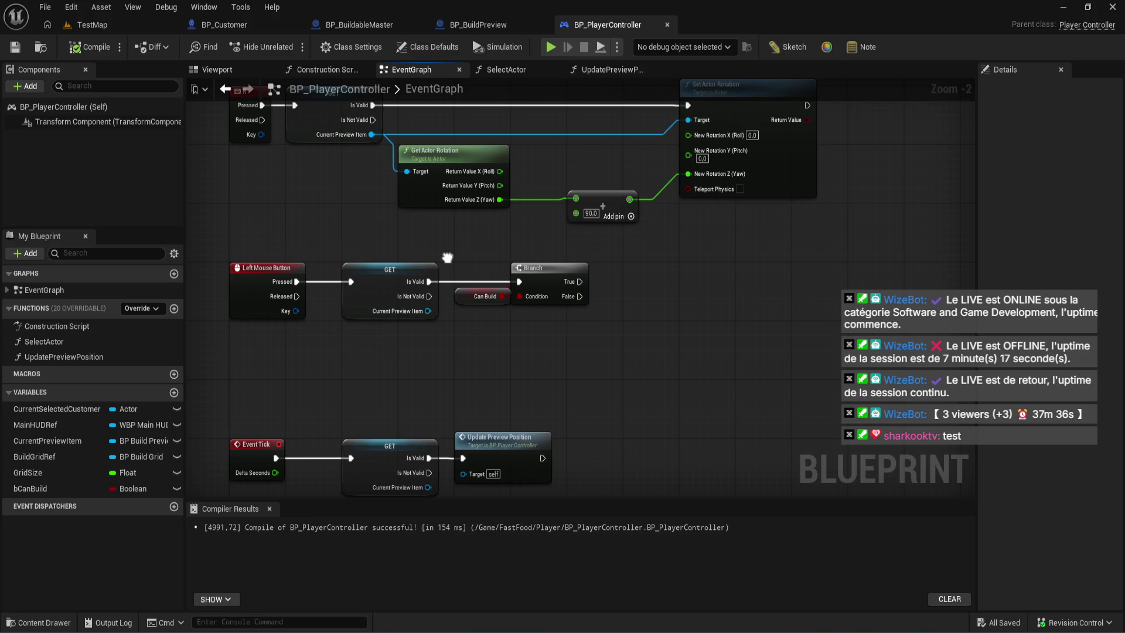
pyautogui.moveTo(447, 258)
pyautogui.mouseDown()
pyautogui.moveTo(472, 303)
pyautogui.moveTo(492, 187)
pyautogui.moveTo(455, 309)
pyautogui.moveTo(506, 261)
pyautogui.moveTo(569, 345)
pyautogui.moveTo(524, 398)
pyautogui.moveTo(578, 359)
pyautogui.mouseUp()
pyautogui.scroll(-1, 492, 187)
pyautogui.scroll(3, 508, 266)
pyautogui.scroll(-2, 568, 346)
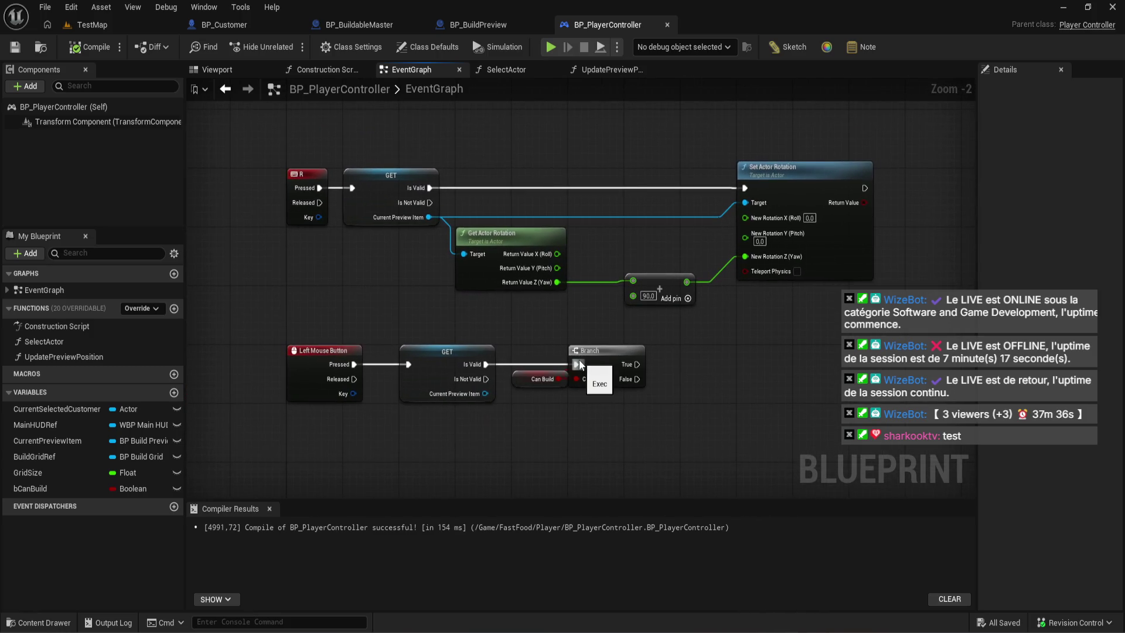
pyautogui.scroll(-2, 578, 360)
pyautogui.moveTo(573, 206); pyautogui.dragTo(568, 267)
pyautogui.scroll(4, 568, 266)
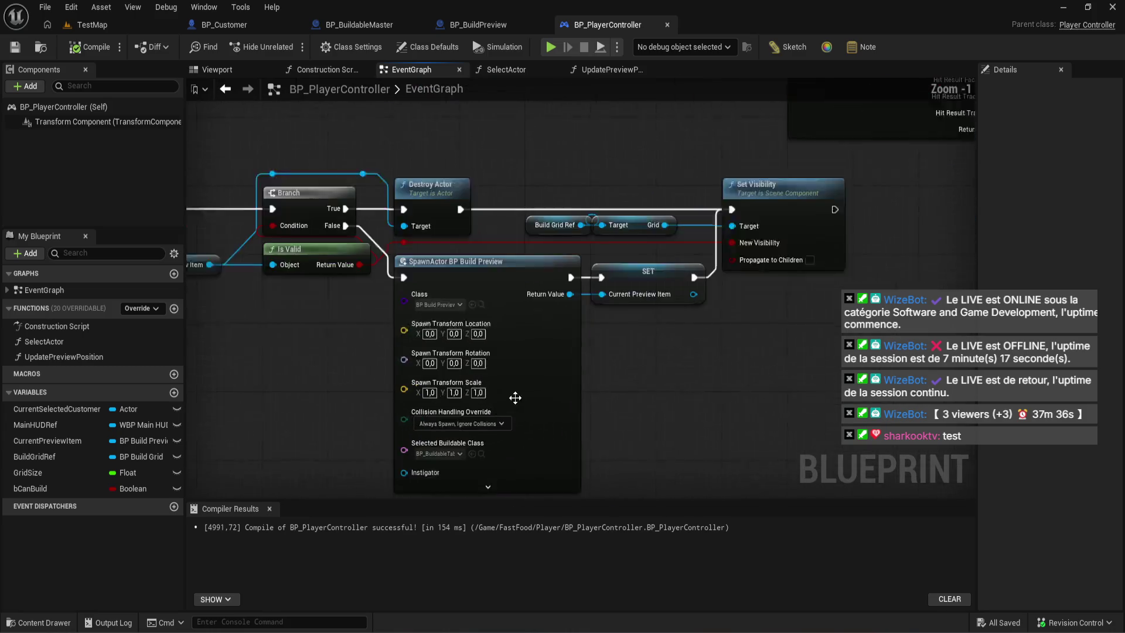
pyautogui.moveTo(641, 382)
pyautogui.mouseDown()
pyautogui.moveTo(655, 320)
pyautogui.moveTo(632, 359)
pyautogui.mouseUp()
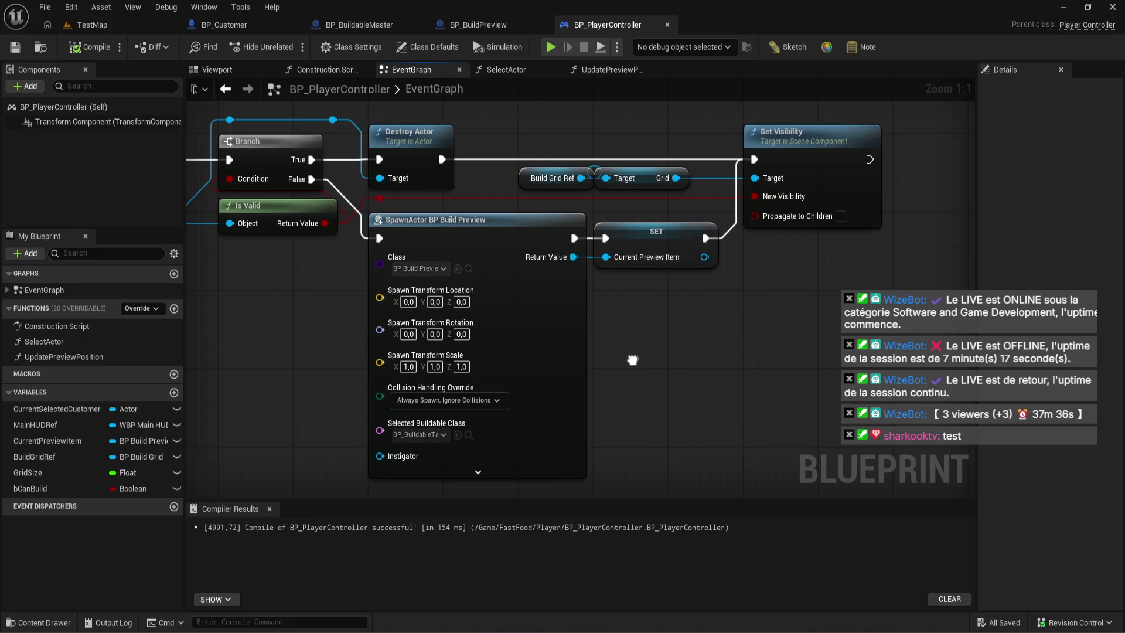
pyautogui.scroll(1, 632, 360)
pyautogui.moveTo(632, 359)
pyautogui.mouseDown()
pyautogui.moveTo(681, 246)
pyautogui.moveTo(666, 89)
pyautogui.mouseUp()
pyautogui.moveTo(382, 325); pyautogui.dragTo(457, 351)
# - Add a Selected Buildable Class getter and start, then cancel, an action search from it
pyautogui.write('get selected')
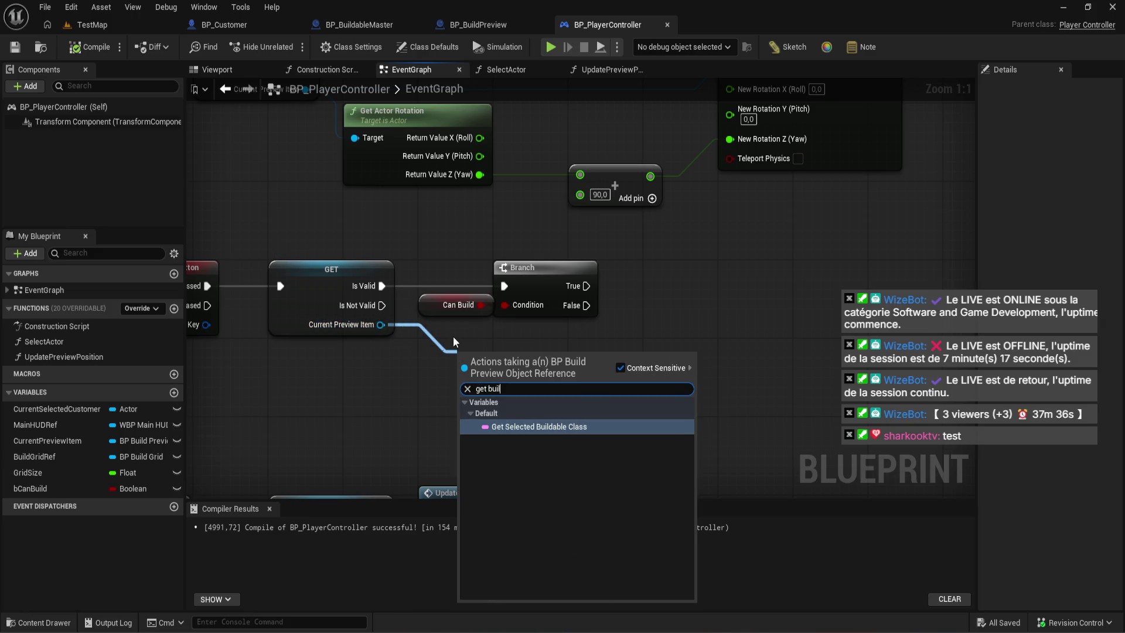
pyautogui.press('Return')
pyautogui.moveTo(607, 360); pyautogui.dragTo(666, 323)
pyautogui.write('lo')
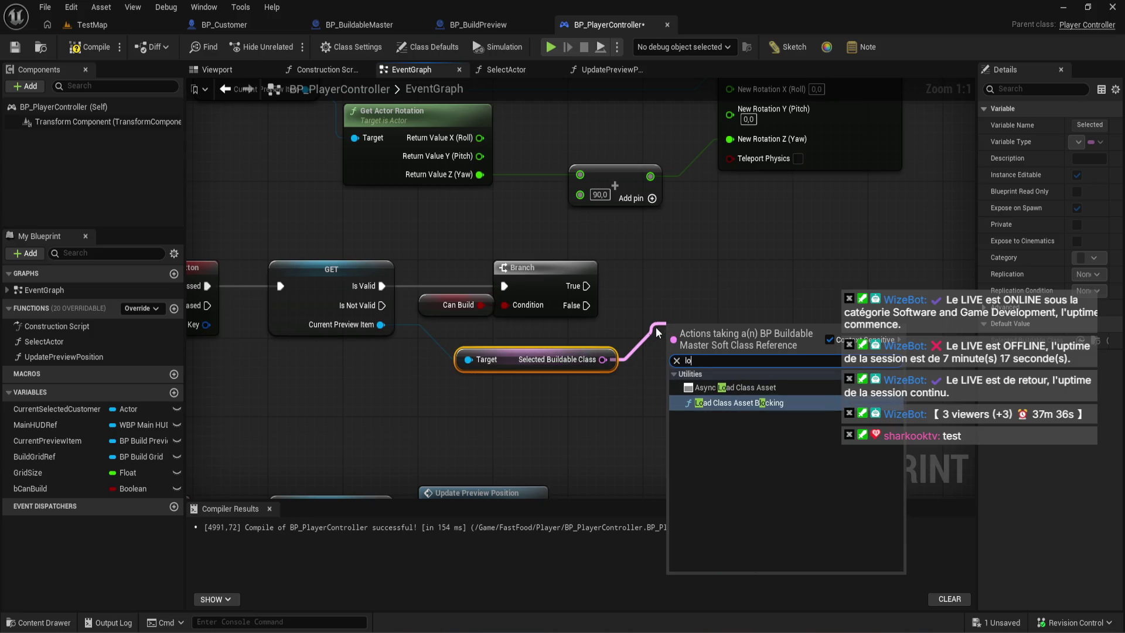
pyautogui.click(655, 327)
# - Get Selected Buildable Class from the spawned preview item and feed it into Async Load Class Asset
pyautogui.scroll(-3, 605, 370)
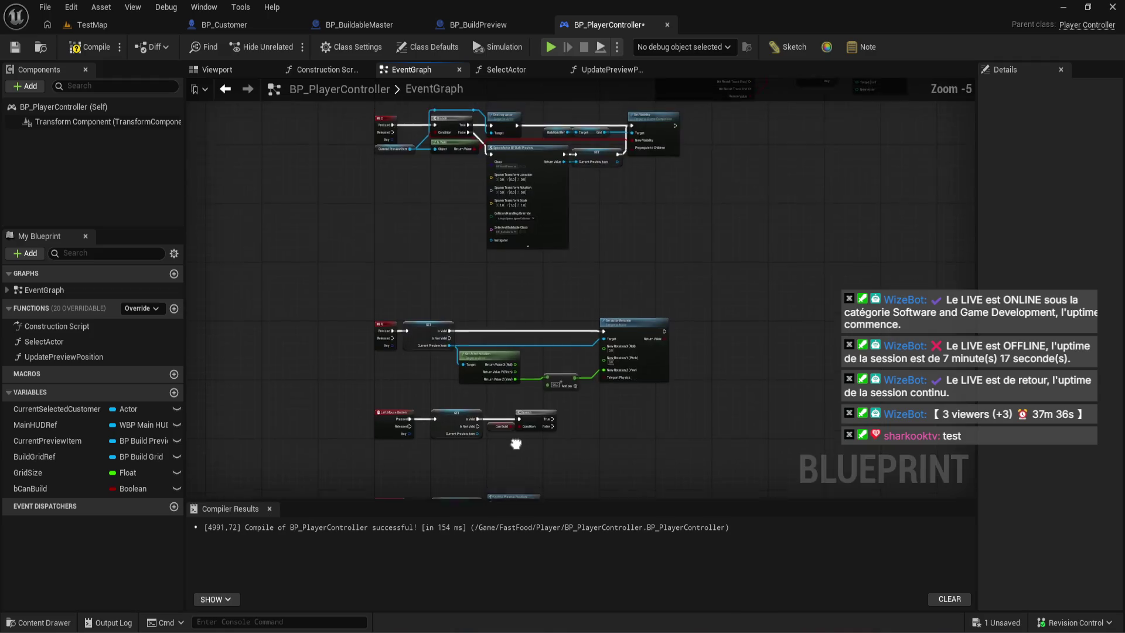
pyautogui.scroll(3, 618, 434)
pyautogui.moveTo(618, 434); pyautogui.dragTo(610, 366)
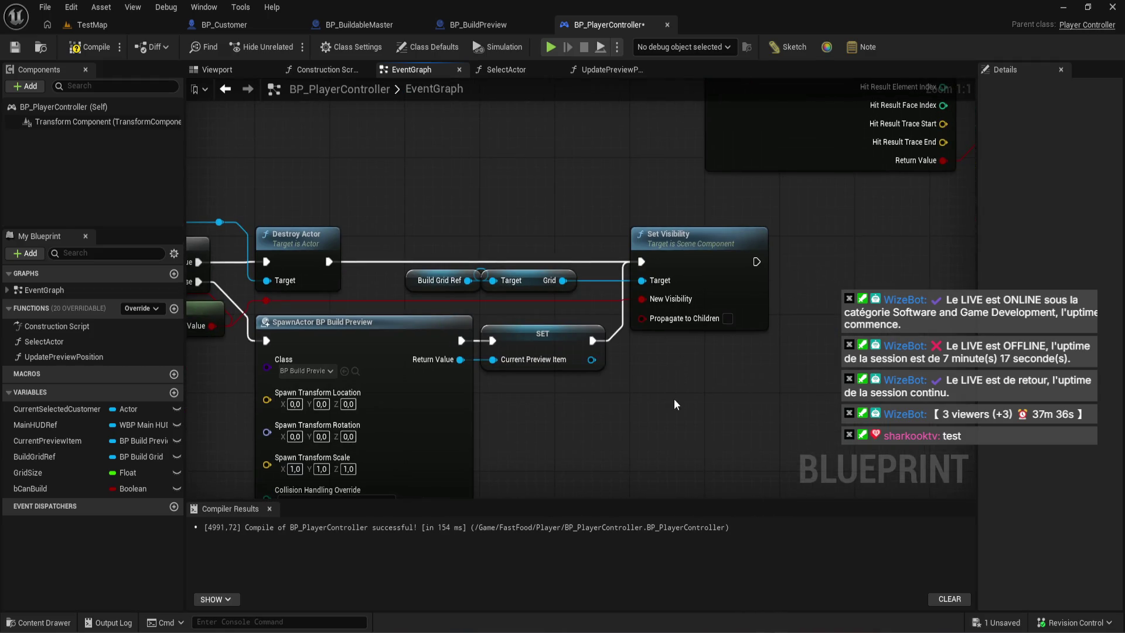
pyautogui.moveTo(676, 394); pyautogui.dragTo(641, 474)
pyautogui.moveTo(592, 359)
pyautogui.mouseDown()
pyautogui.moveTo(743, 398)
pyautogui.moveTo(731, 389)
pyautogui.mouseUp()
pyautogui.write('g')
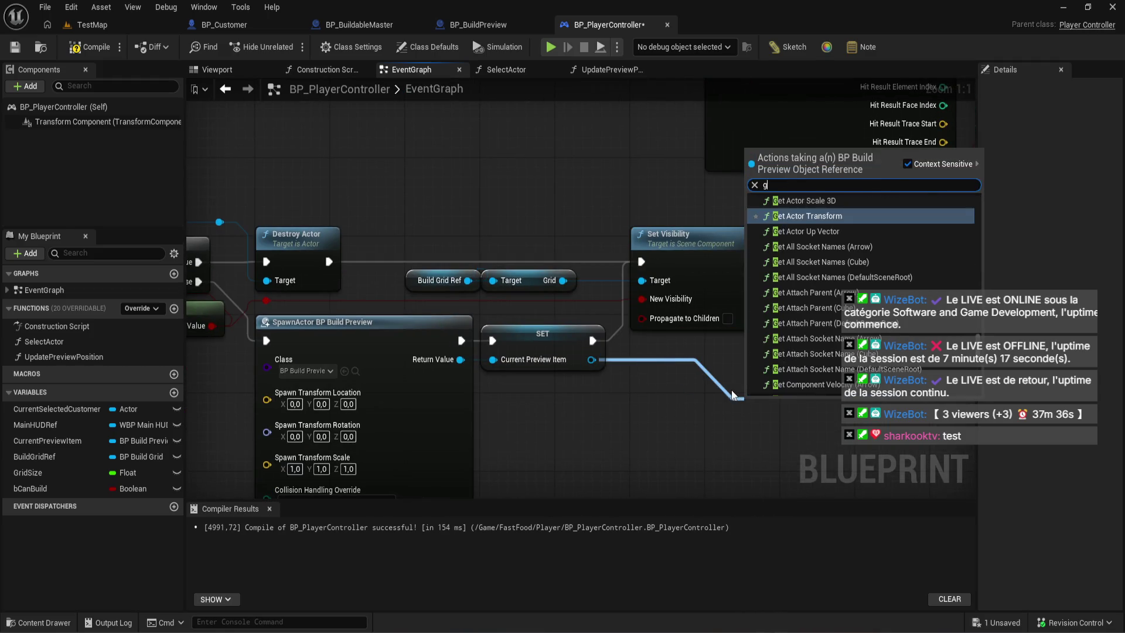
pyautogui.write('et sele')
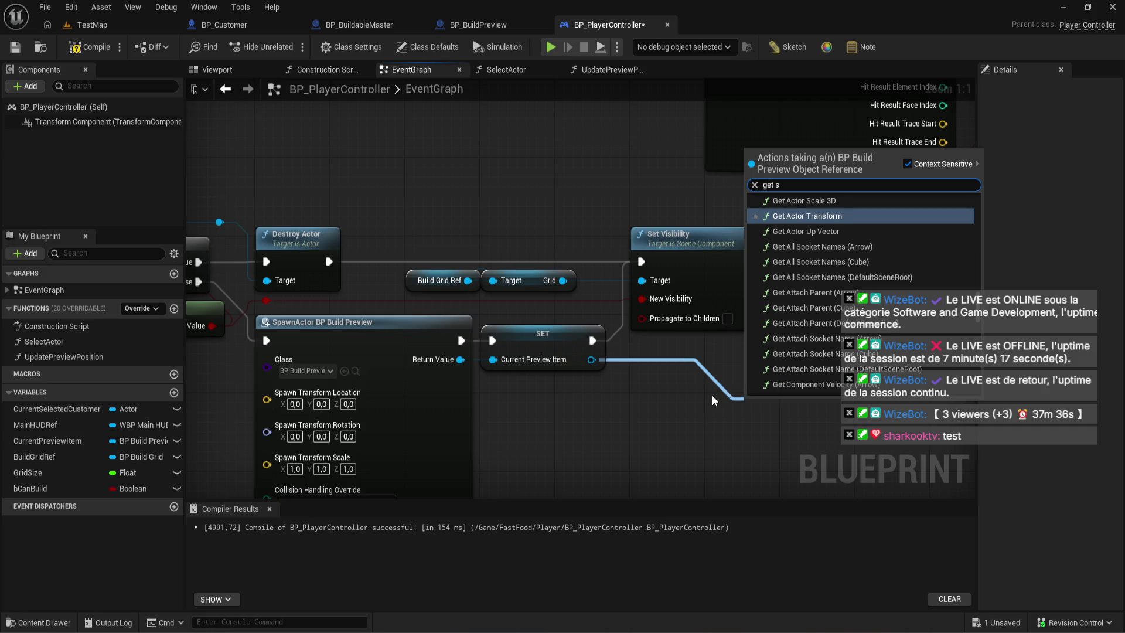
pyautogui.press('Return')
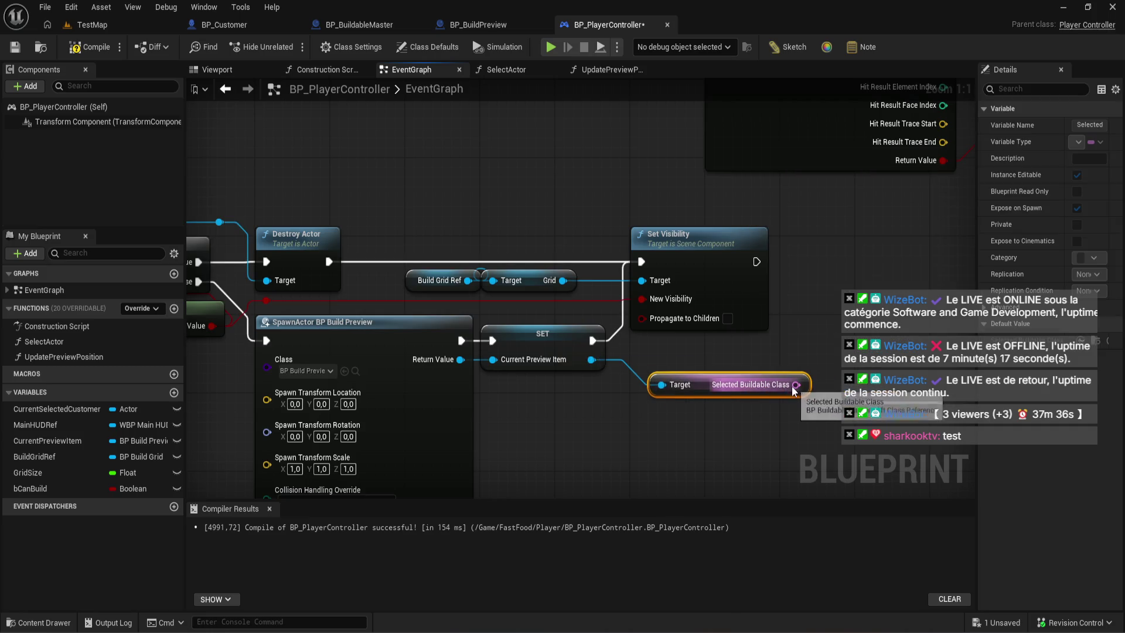
pyautogui.moveTo(806, 384); pyautogui.dragTo(820, 338)
pyautogui.write('oad')
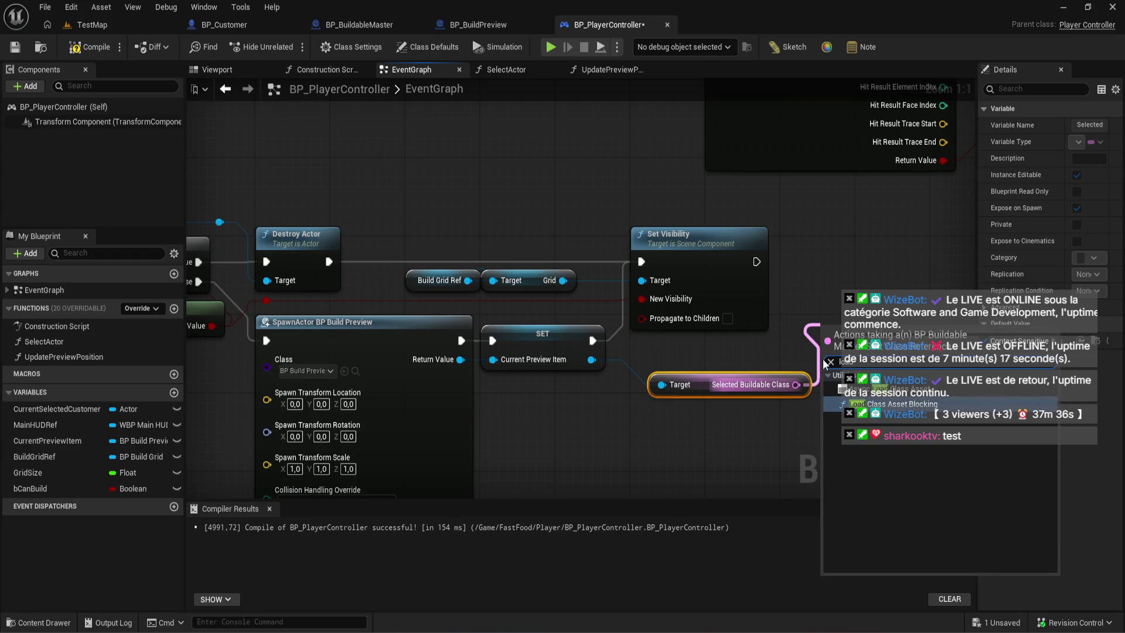
pyautogui.press('Return')
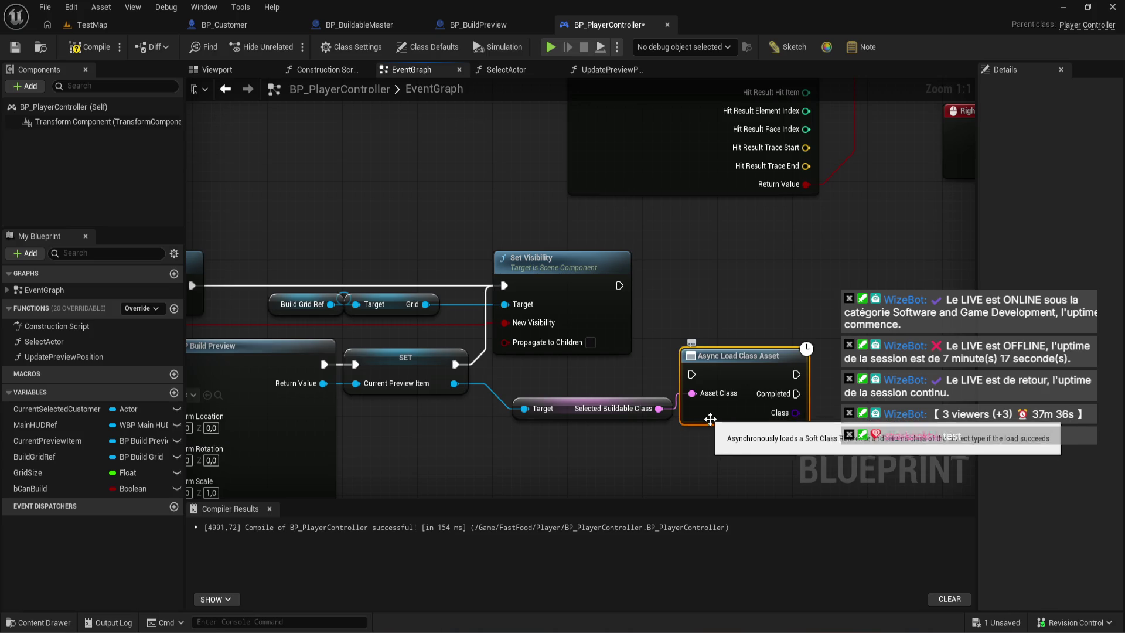
# - Reposition the Async Load Class Asset, getter, visibility and grid nodes
pyautogui.moveTo(710, 419)
pyautogui.mouseDown()
pyautogui.moveTo(709, 328)
pyautogui.moveTo(683, 390)
pyautogui.moveTo(648, 421)
pyautogui.mouseUp()
pyautogui.moveTo(756, 270); pyautogui.dragTo(354, 249)
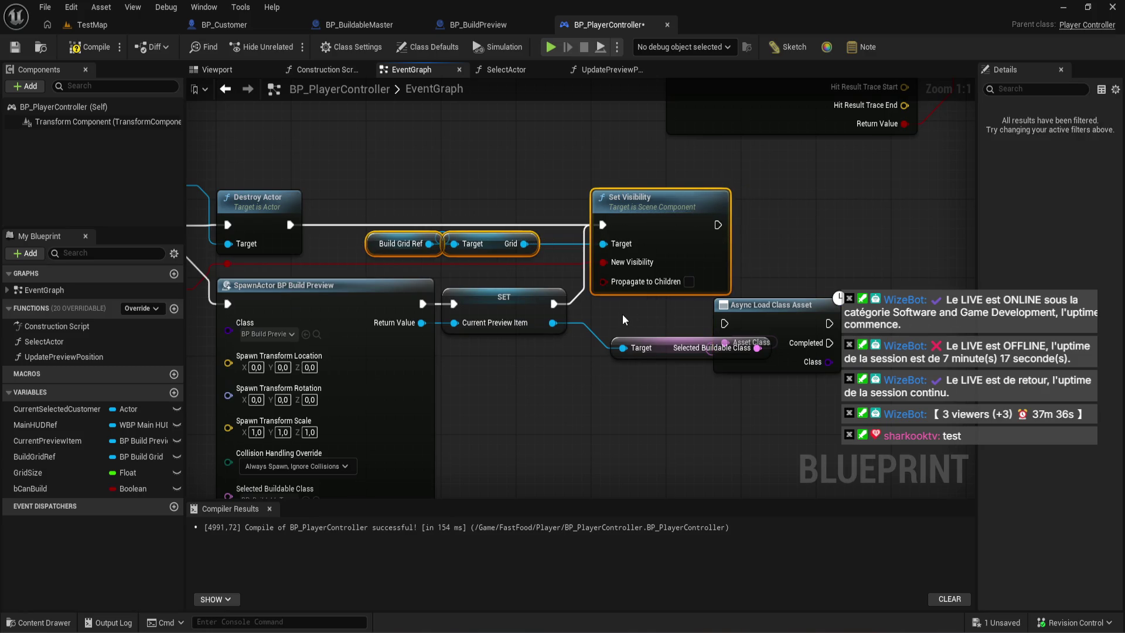
pyautogui.press('Right')
pyautogui.press('Right')
pyautogui.press('Right')
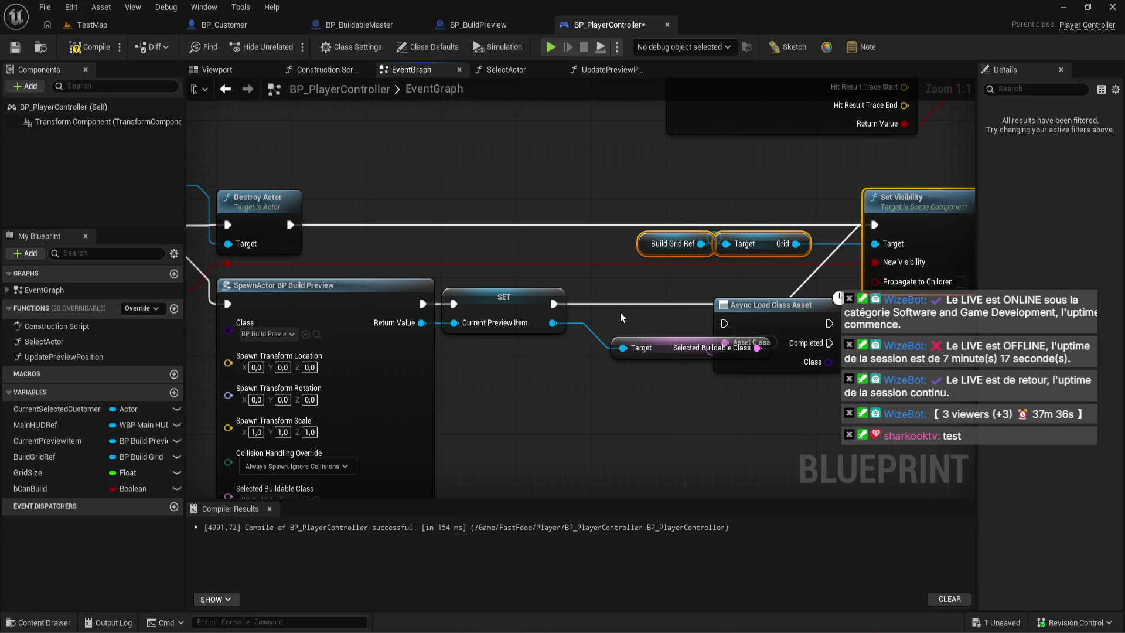
pyautogui.press('Right')
pyautogui.press('Right')
pyautogui.moveTo(671, 350)
pyautogui.mouseDown()
pyautogui.moveTo(599, 393)
pyautogui.moveTo(580, 378)
pyautogui.mouseUp()
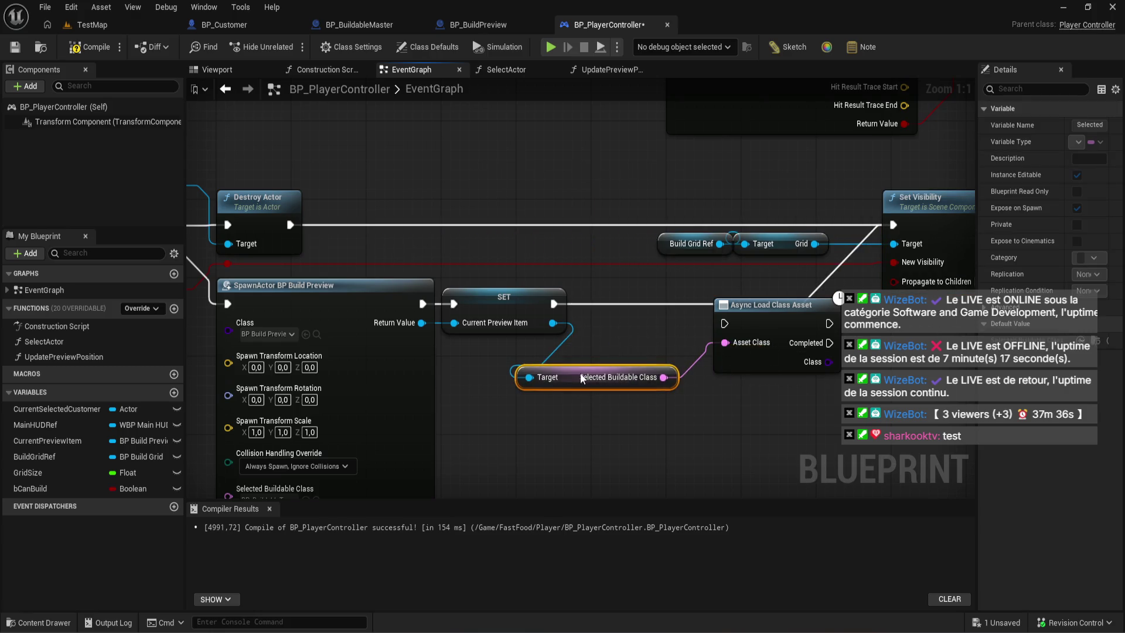
# - Delete the old async load and class getter nodes and tidy the remaining nodes
pyautogui.moveTo(761, 421); pyautogui.dragTo(674, 415)
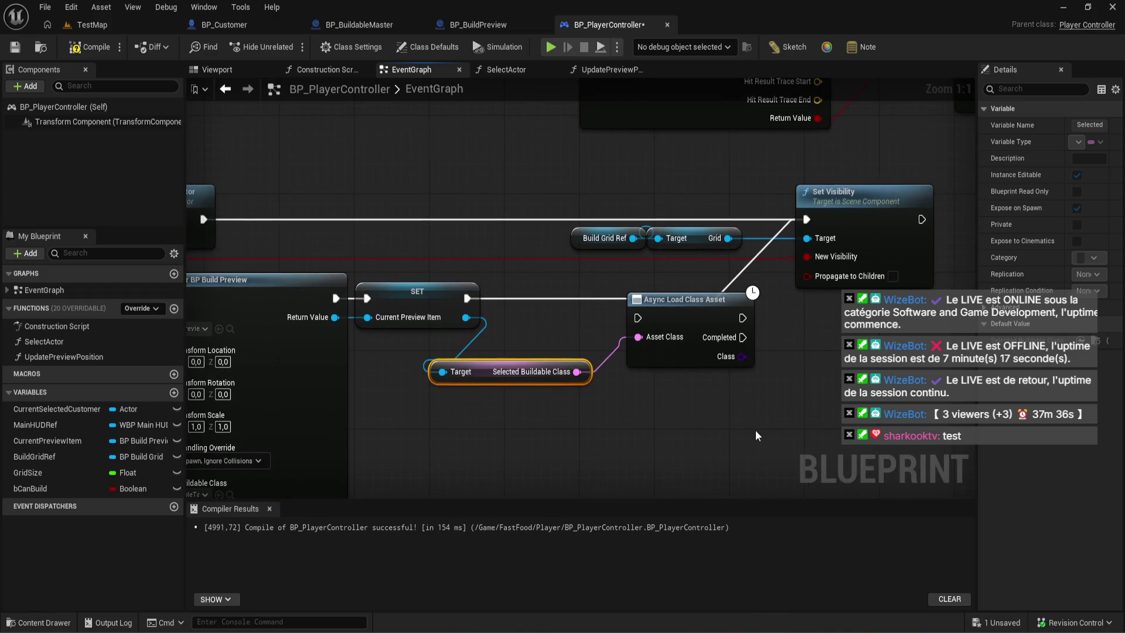
pyautogui.moveTo(754, 430); pyautogui.dragTo(560, 346)
pyautogui.press('Delete')
pyautogui.moveTo(949, 82)
pyautogui.mouseDown()
pyautogui.moveTo(562, 255)
pyautogui.moveTo(578, 248)
pyautogui.mouseUp()
pyautogui.press('Right')
pyautogui.keyDown('ctrl'); pyautogui.click(697, 105); pyautogui.keyUp('ctrl')
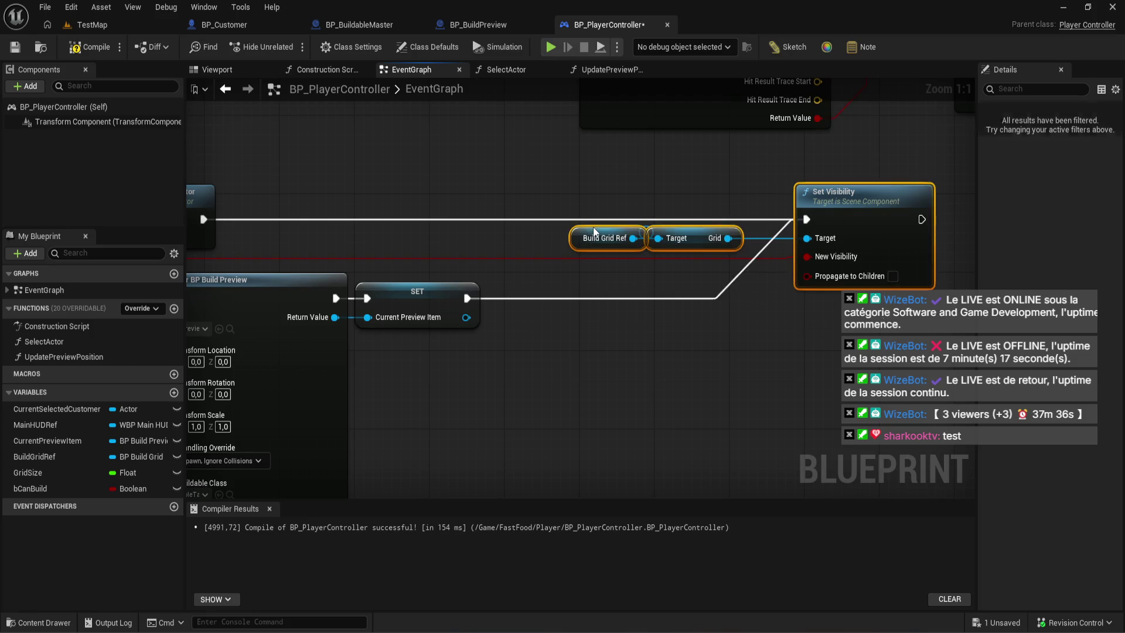
pyautogui.press('Left')
pyautogui.press('Left')
pyautogui.press('Left')
pyautogui.press('Left')
pyautogui.press('Left')
pyautogui.press('Left')
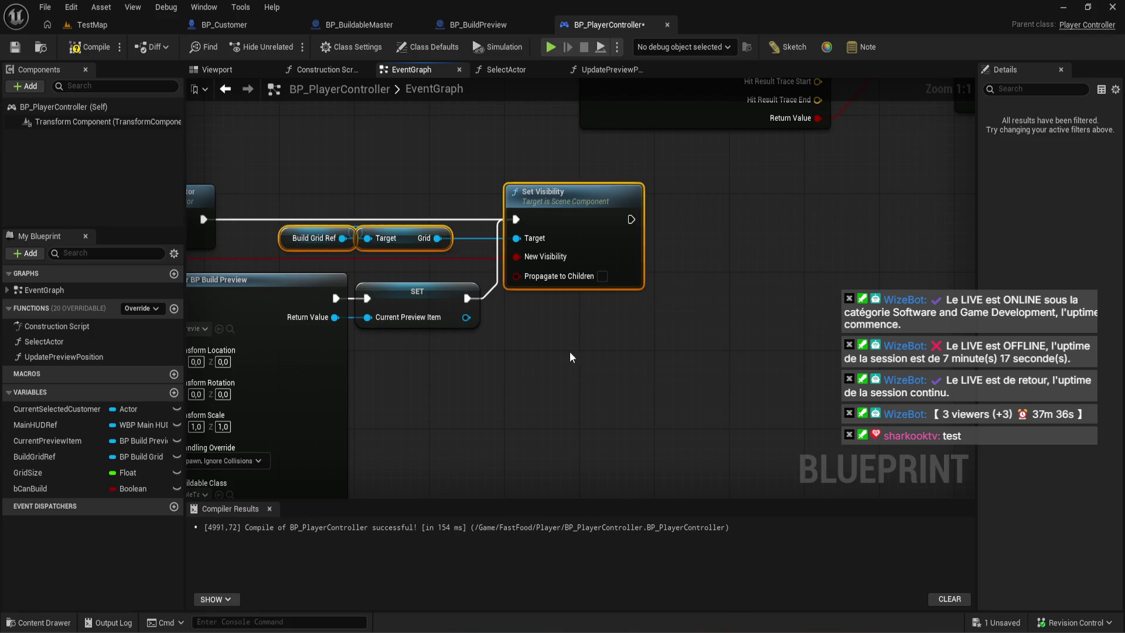
pyautogui.scroll(-3, 569, 352)
pyautogui.scroll(1, 714, 200)
# - Place a Selected Buildable Class getter near Branch and add an Async Load Class Asset from it
pyautogui.moveTo(714, 201)
pyautogui.mouseDown()
pyautogui.moveTo(821, 71)
pyautogui.moveTo(586, 234)
pyautogui.moveTo(385, 287)
pyautogui.moveTo(469, 313)
pyautogui.mouseUp()
pyautogui.scroll(1, 385, 287)
pyautogui.write('ge')
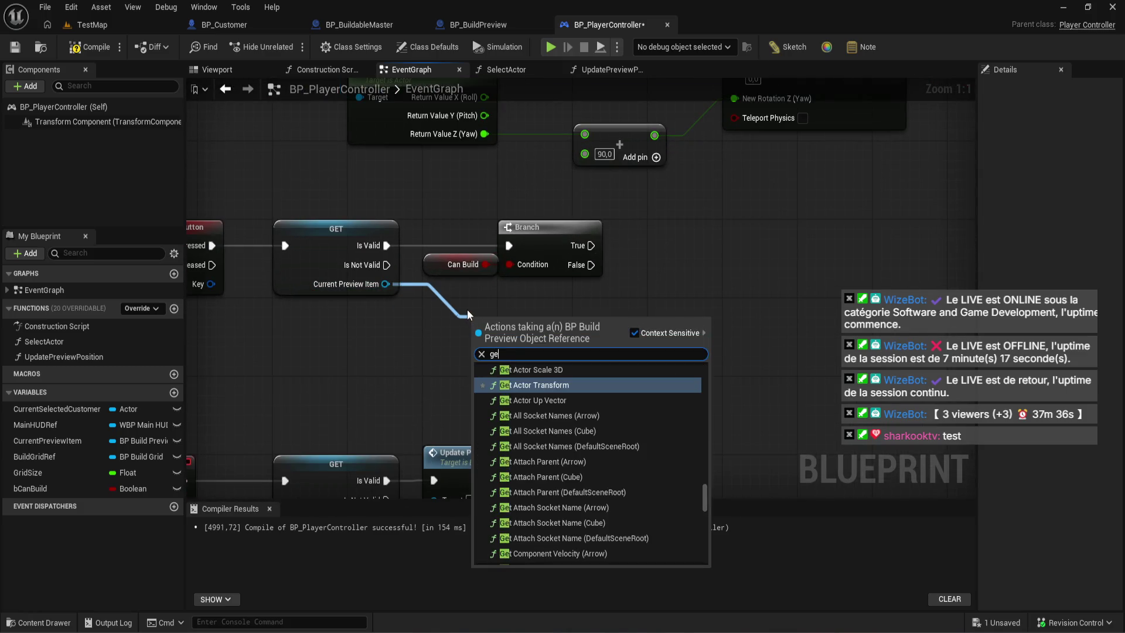
pyautogui.write('t sel')
pyautogui.press('Return')
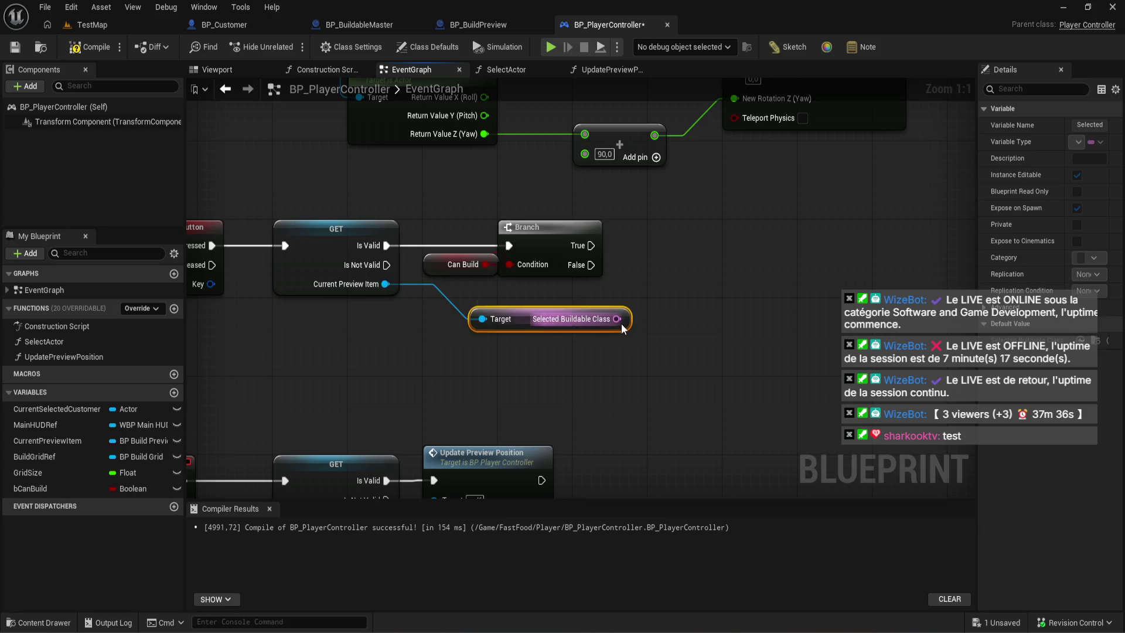
pyautogui.moveTo(617, 318); pyautogui.dragTo(661, 269)
pyautogui.write('lo')
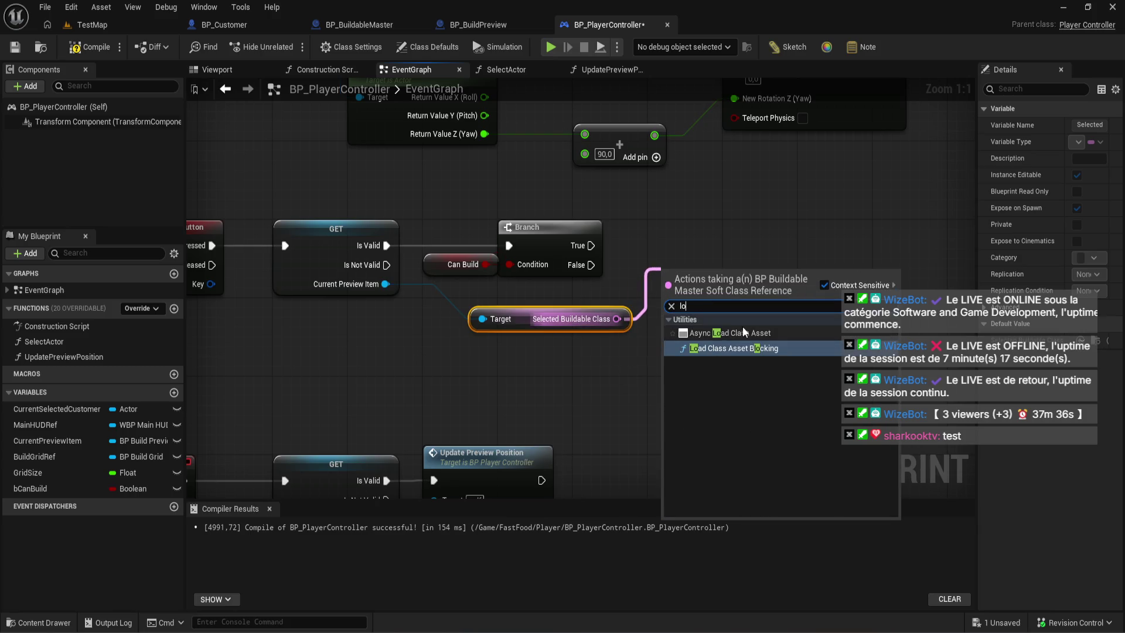
pyautogui.press('Return')
# - Run the async load from Branch True, align the nodes, and drag from its loaded Class output
pyautogui.moveTo(779, 247); pyautogui.dragTo(706, 246)
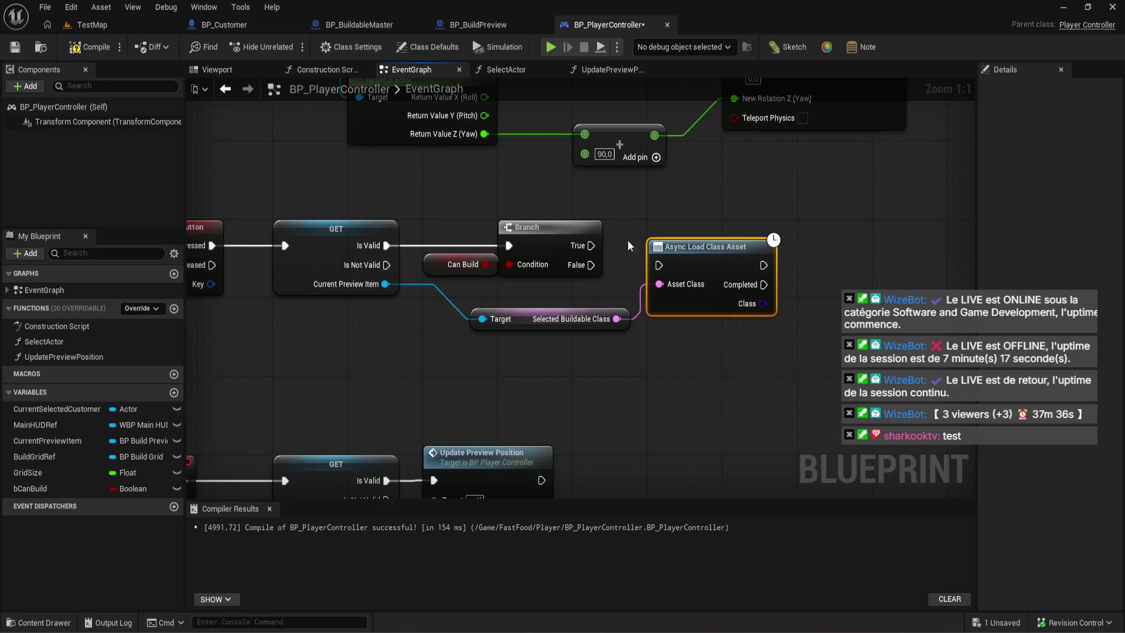
pyautogui.moveTo(591, 245)
pyautogui.mouseDown()
pyautogui.moveTo(659, 265)
pyautogui.moveTo(681, 241)
pyautogui.mouseUp()
pyautogui.click(681, 343)
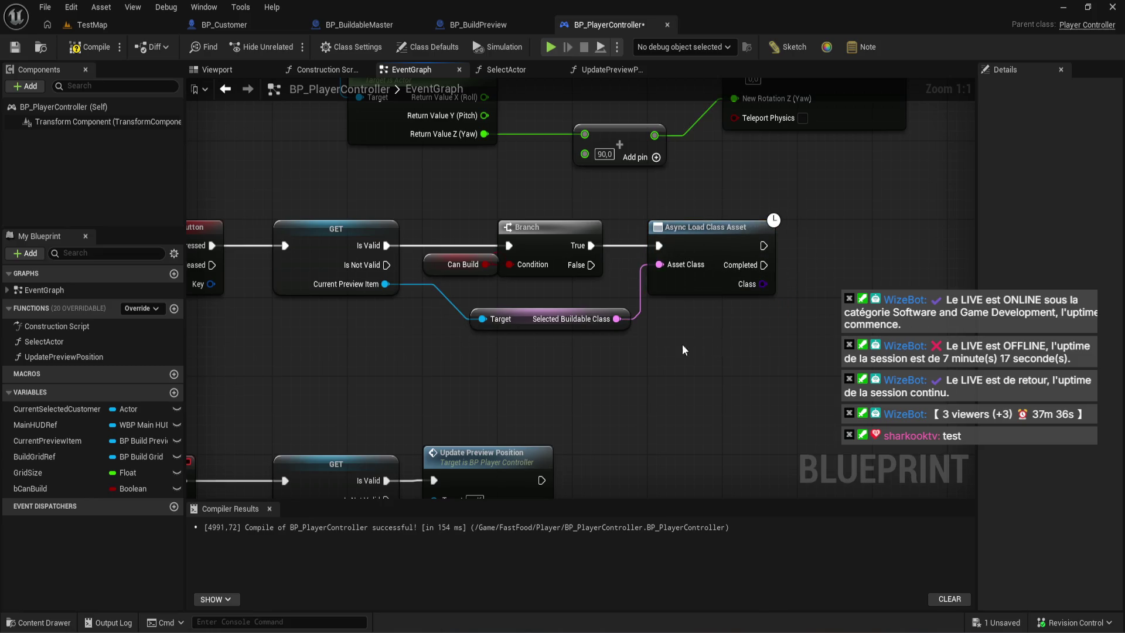
pyautogui.moveTo(531, 318)
pyautogui.mouseDown()
pyautogui.moveTo(561, 307)
pyautogui.moveTo(491, 308)
pyautogui.mouseUp()
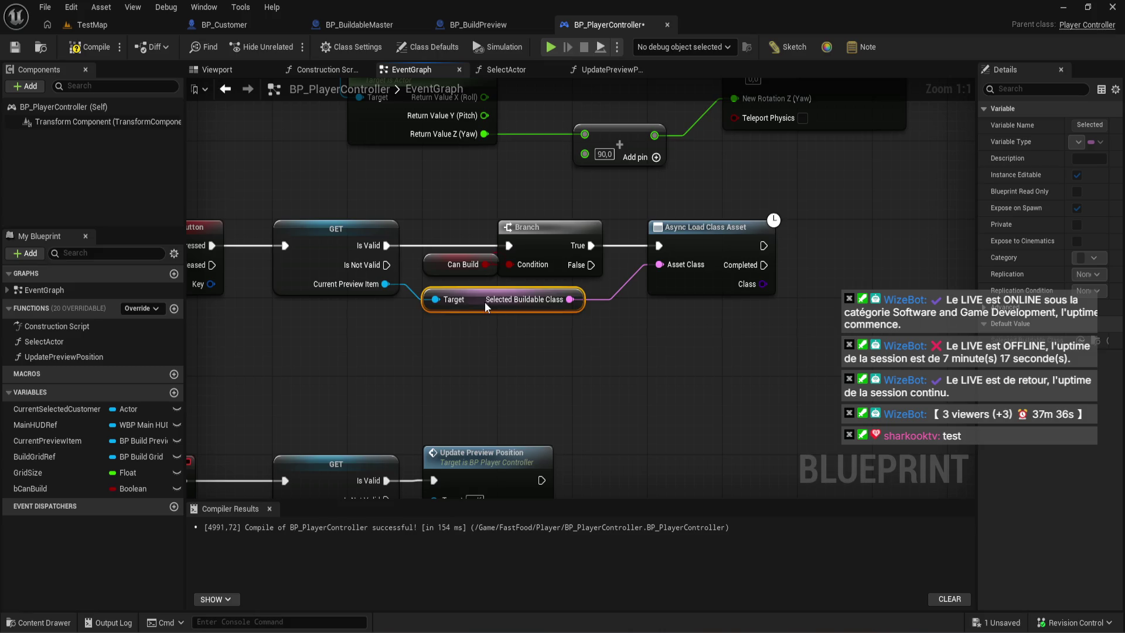
pyautogui.click(561, 340)
pyautogui.moveTo(516, 381); pyautogui.dragTo(311, 400)
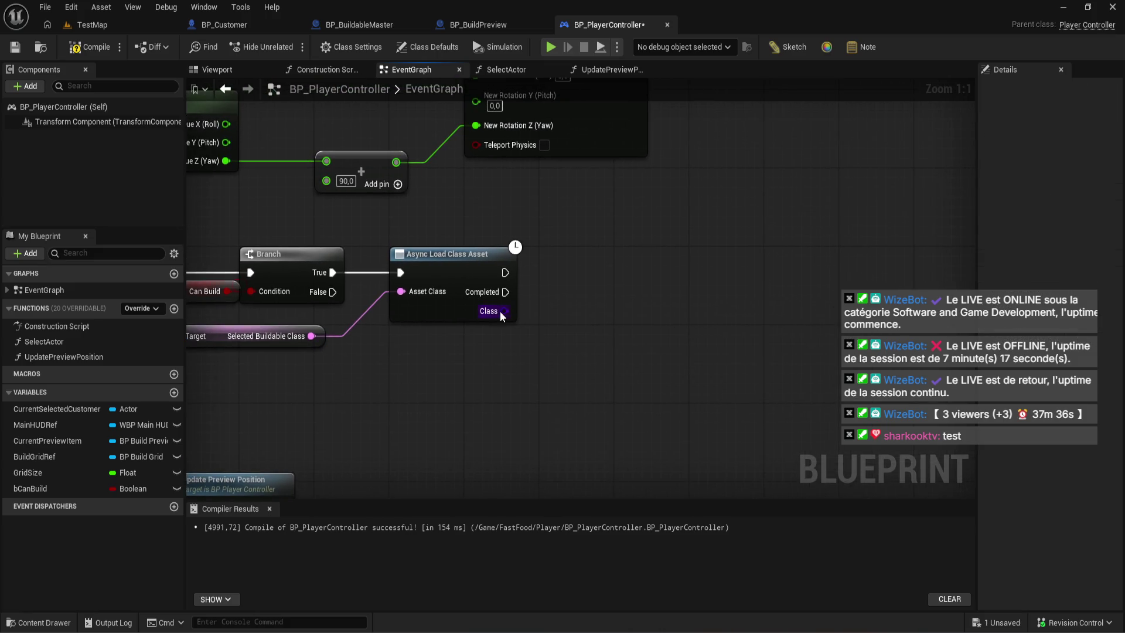
pyautogui.moveTo(504, 310); pyautogui.dragTo(572, 269)
# - Add a SpawnActor from Class node run by Async Load Class Asset's Completed pin
pyautogui.write('spaw')
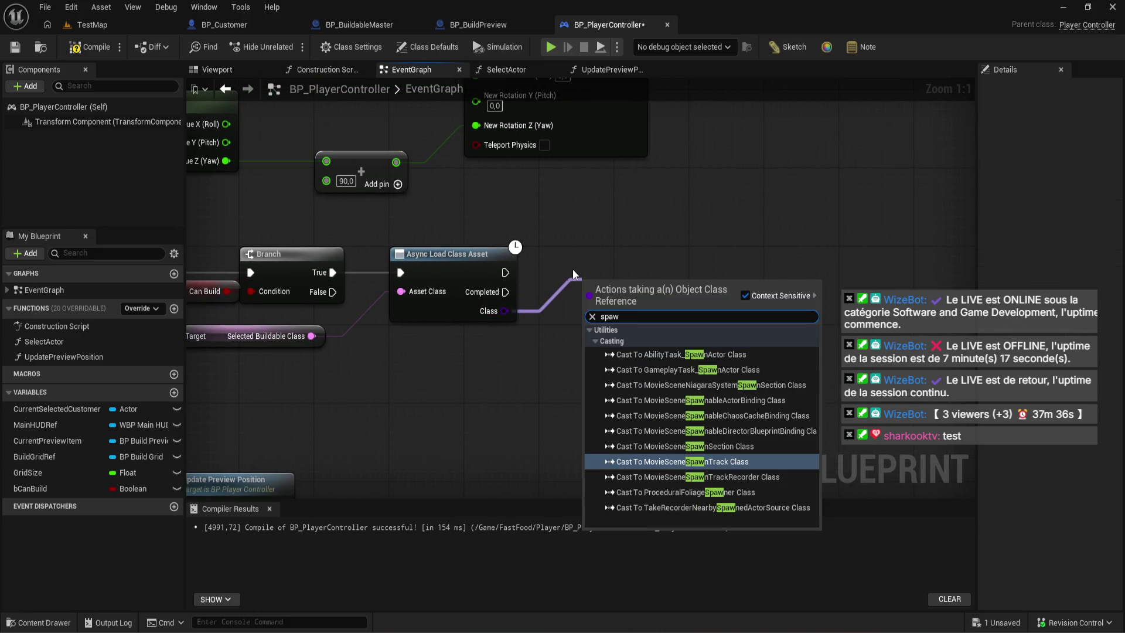
pyautogui.press('Escape')
pyautogui.moveTo(505, 292); pyautogui.dragTo(546, 290)
pyautogui.write('spawn')
pyautogui.press('Return')
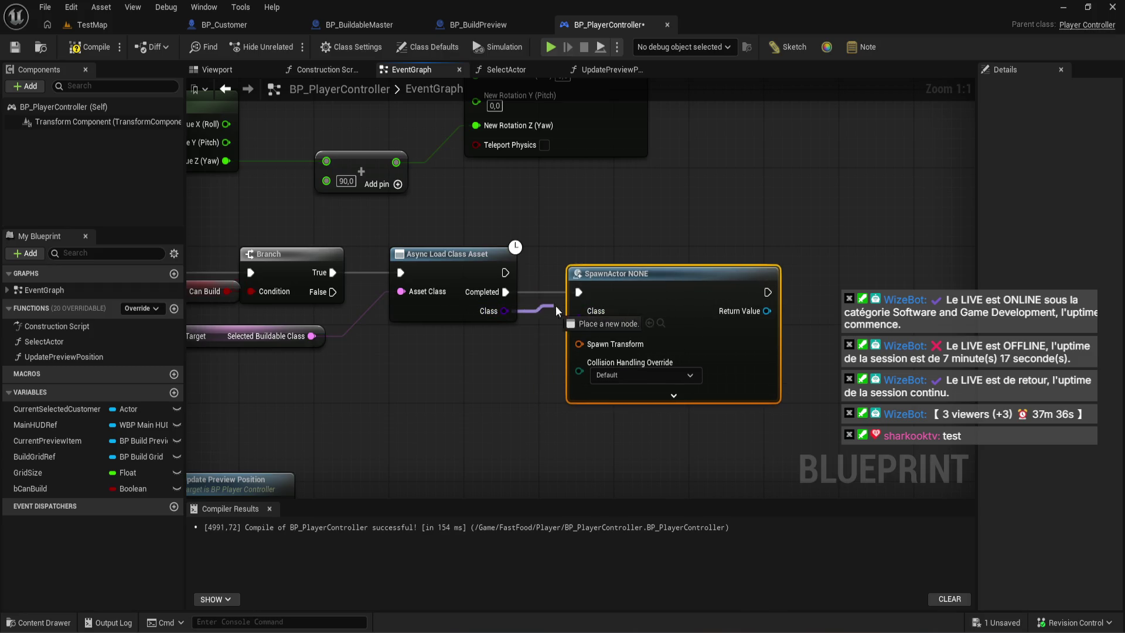
pyautogui.click(612, 322)
pyautogui.click(494, 347)
# - Wire Selected Buildable Class into SpawnActor's Class pin through a conversion node
pyautogui.moveTo(319, 342); pyautogui.dragTo(579, 311)
pyautogui.moveTo(378, 313); pyautogui.dragTo(408, 343)
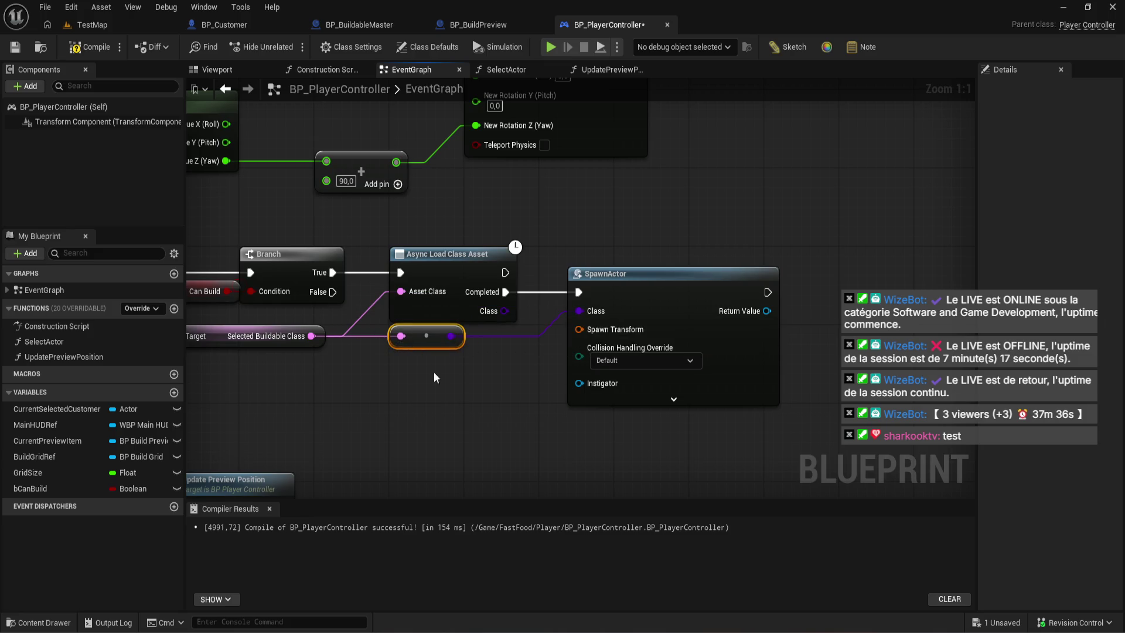
pyautogui.moveTo(652, 307); pyautogui.dragTo(563, 315)
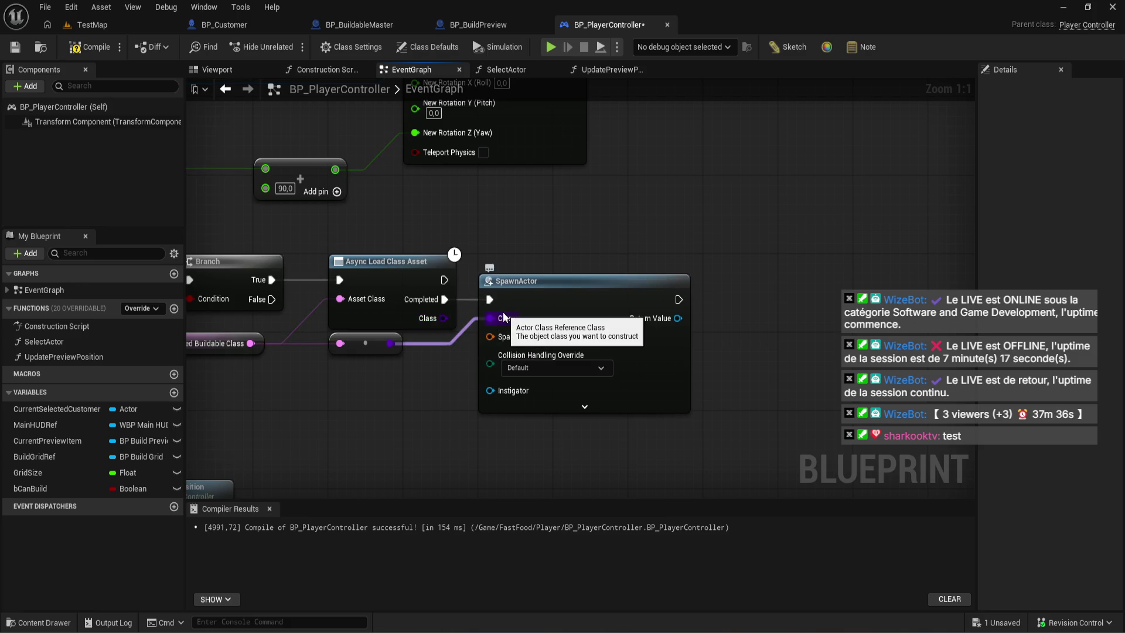
pyautogui.hotkey('ctrl', 'z')
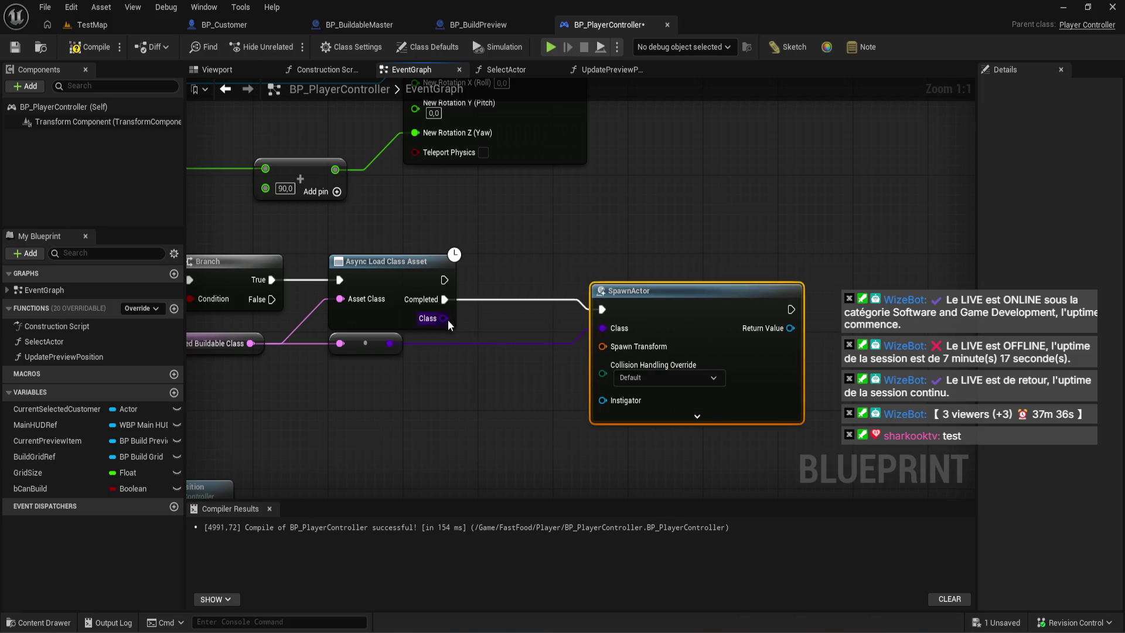
# - Drop a trial Cast To Actor Class node and reconnect the converted class to SpawnActor's Class
pyautogui.moveTo(445, 318); pyautogui.dragTo(463, 384)
pyautogui.write('cast to')
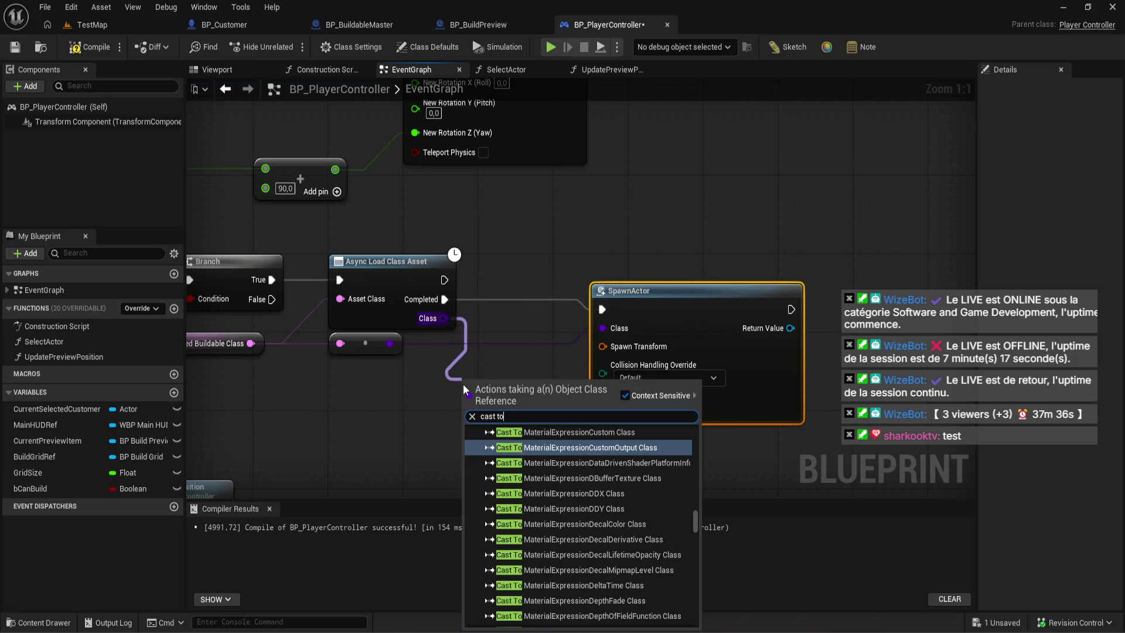
pyautogui.write(' act')
pyautogui.click(554, 439)
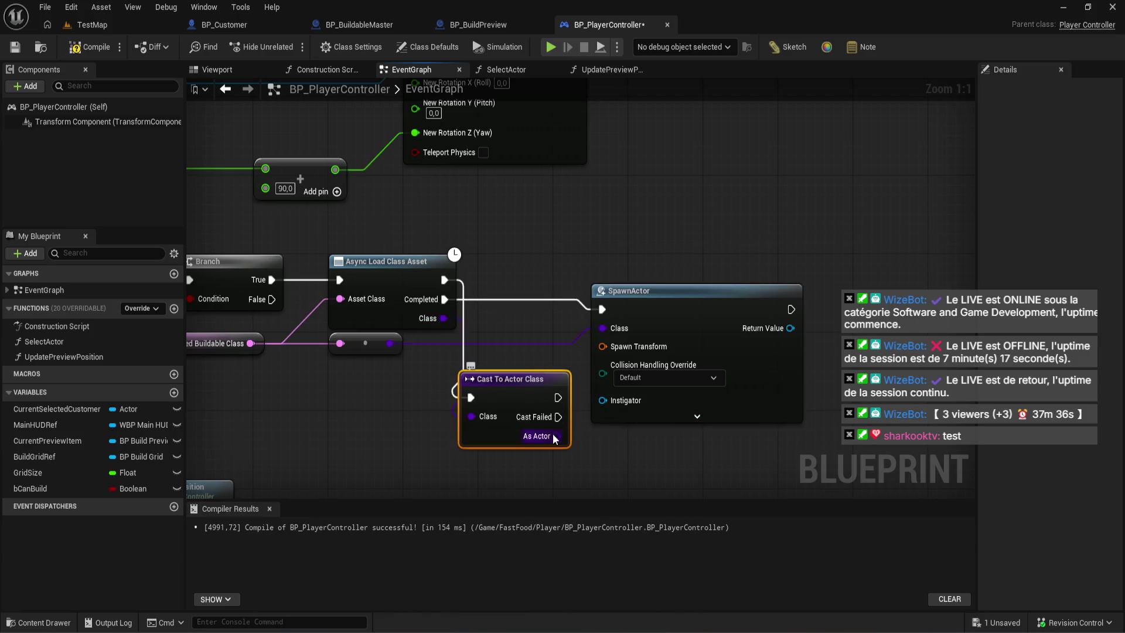
pyautogui.moveTo(554, 439); pyautogui.dragTo(603, 328)
pyautogui.moveTo(527, 393)
pyautogui.mouseDown()
pyautogui.moveTo(515, 330)
pyautogui.moveTo(592, 266)
pyautogui.mouseUp()
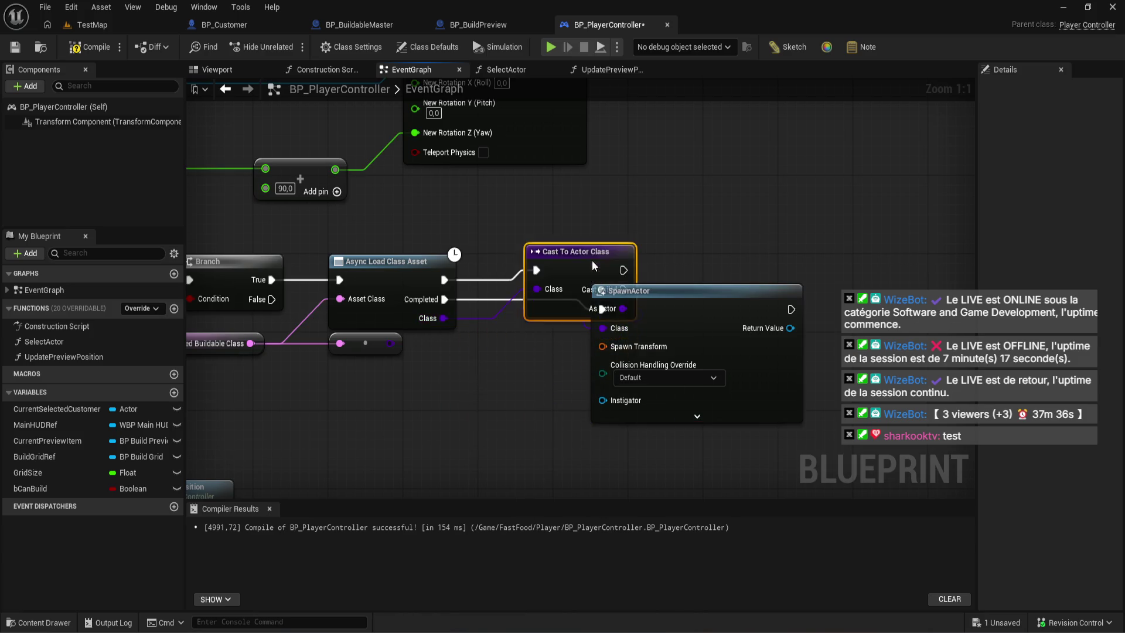
pyautogui.press('Delete')
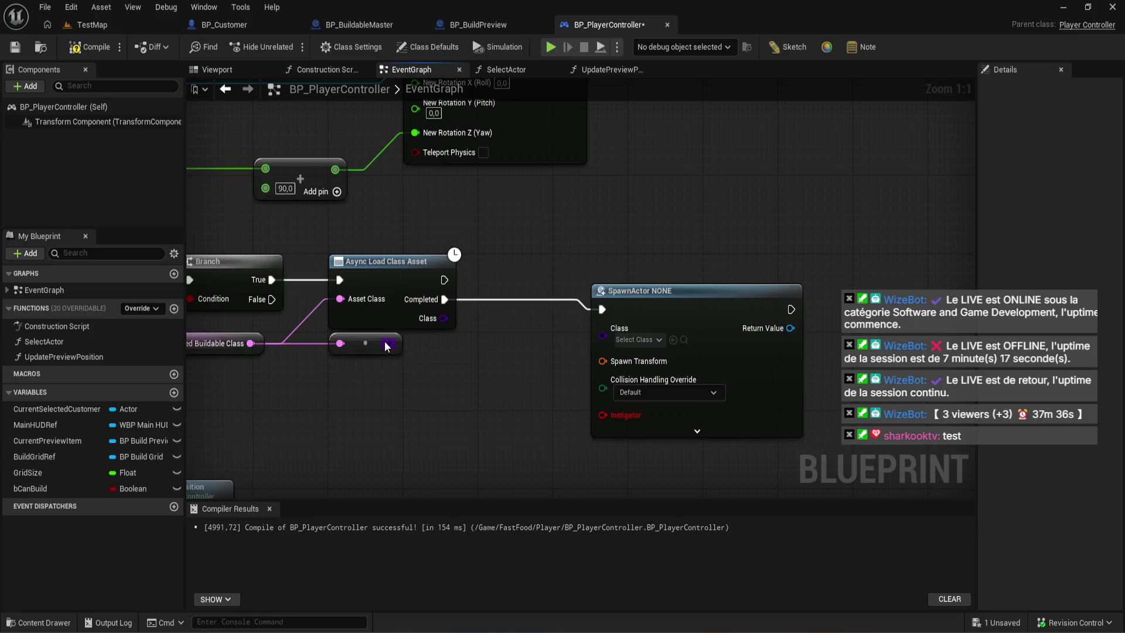
pyautogui.moveTo(386, 346); pyautogui.dragTo(603, 335)
pyautogui.moveTo(677, 304); pyautogui.dragTo(560, 305)
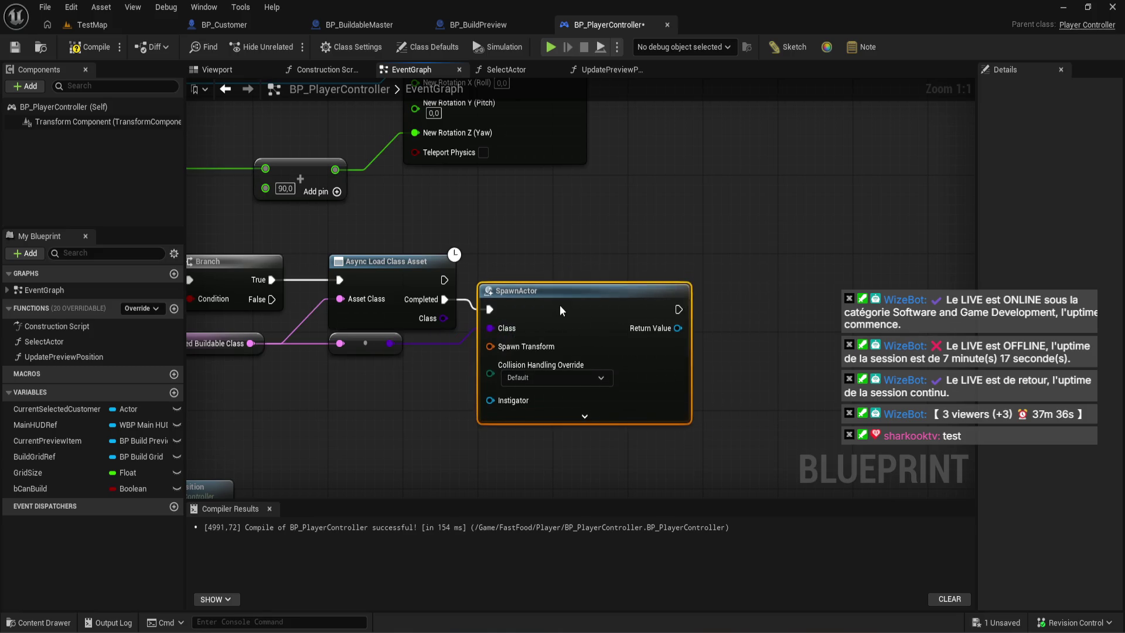
pyautogui.moveTo(363, 357)
pyautogui.mouseDown()
pyautogui.moveTo(675, 327)
pyautogui.moveTo(632, 337)
pyautogui.mouseUp()
# - Add a Get Actor Transform node reading from CurrentPreviewItem
pyautogui.click(51, 440)
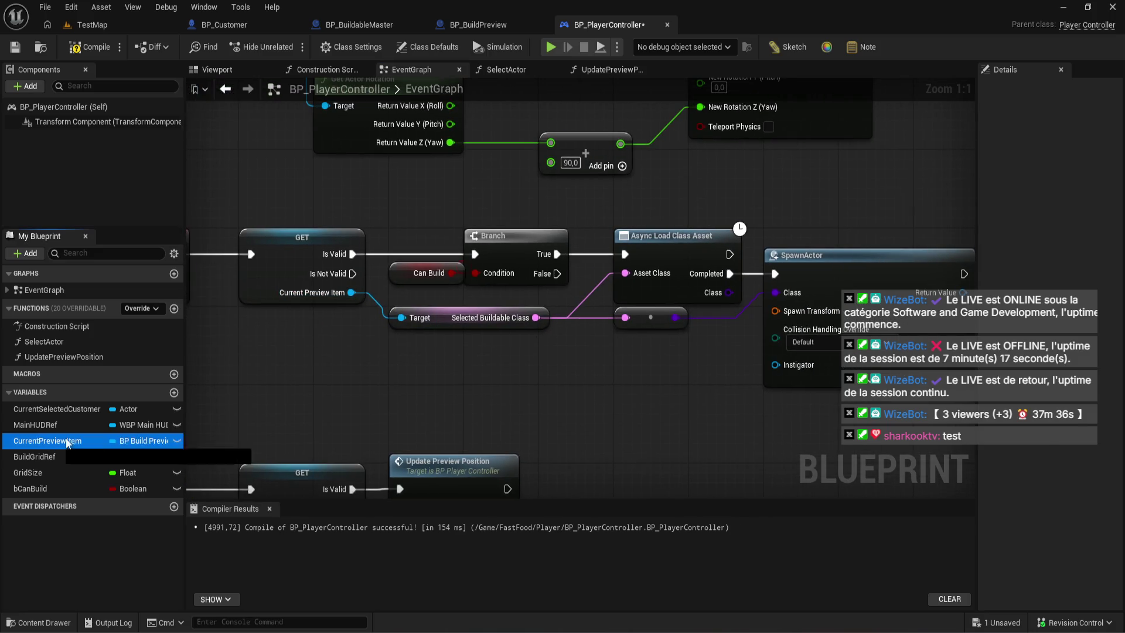
pyautogui.moveTo(351, 292); pyautogui.dragTo(337, 404)
pyautogui.write('ge')
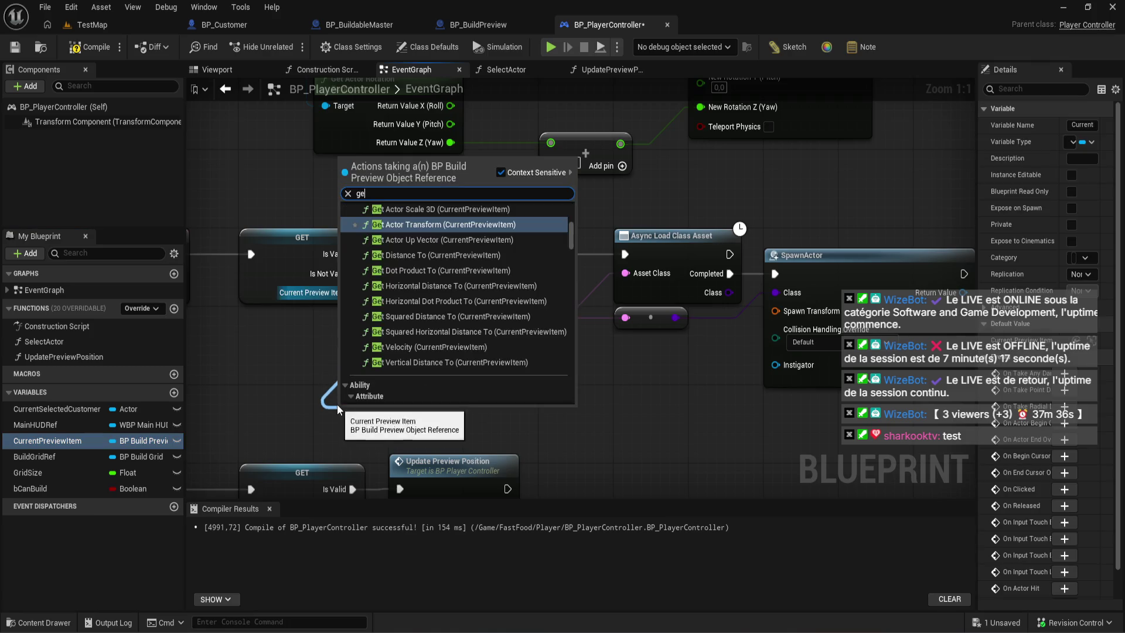
pyautogui.write('t trans')
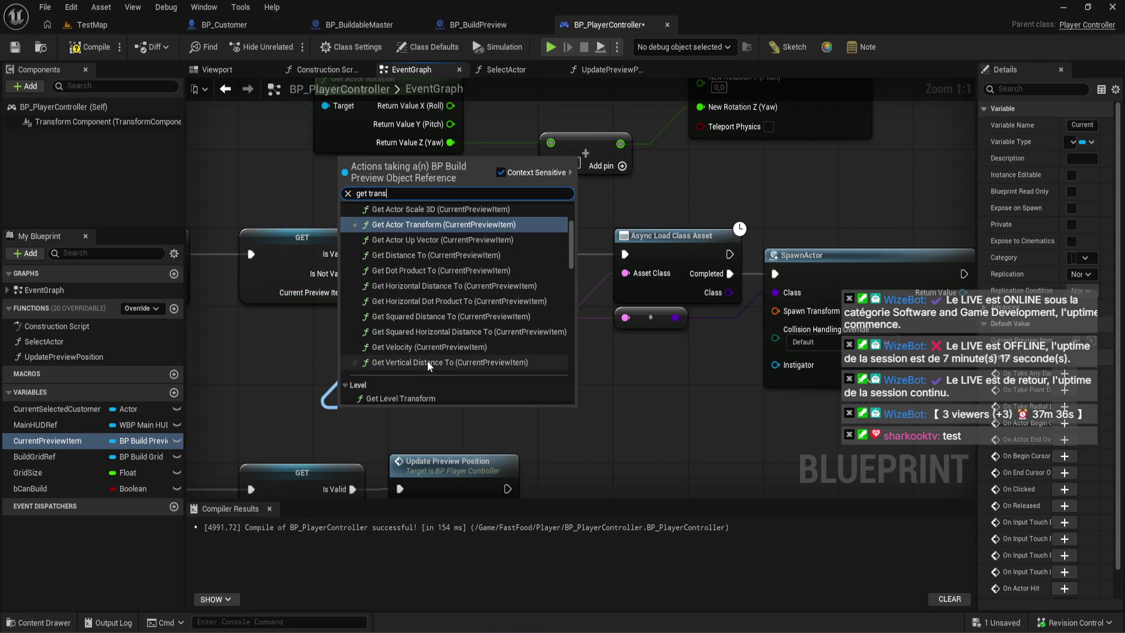
pyautogui.write('for')
pyautogui.scroll(-3, 473, 300)
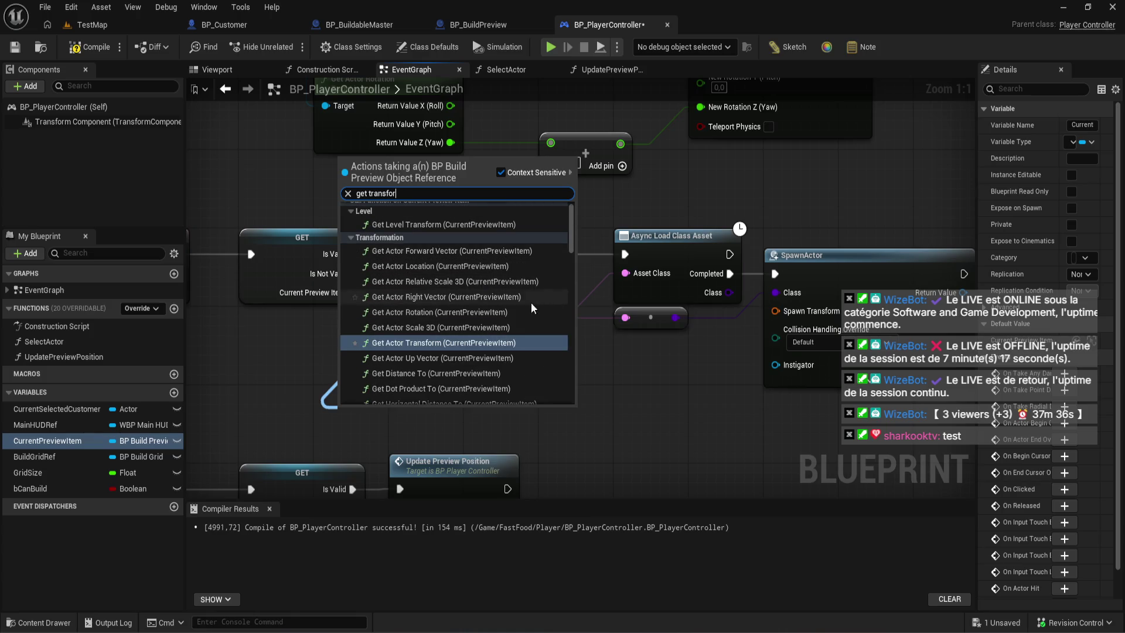
pyautogui.click(521, 342)
pyautogui.moveTo(417, 414)
pyautogui.mouseDown()
pyautogui.moveTo(465, 385)
pyautogui.moveTo(444, 398)
pyautogui.moveTo(447, 343)
pyautogui.moveTo(775, 311)
pyautogui.mouseUp()
pyautogui.click(310, 350)
pyautogui.press('Delete')
pyautogui.click(598, 370)
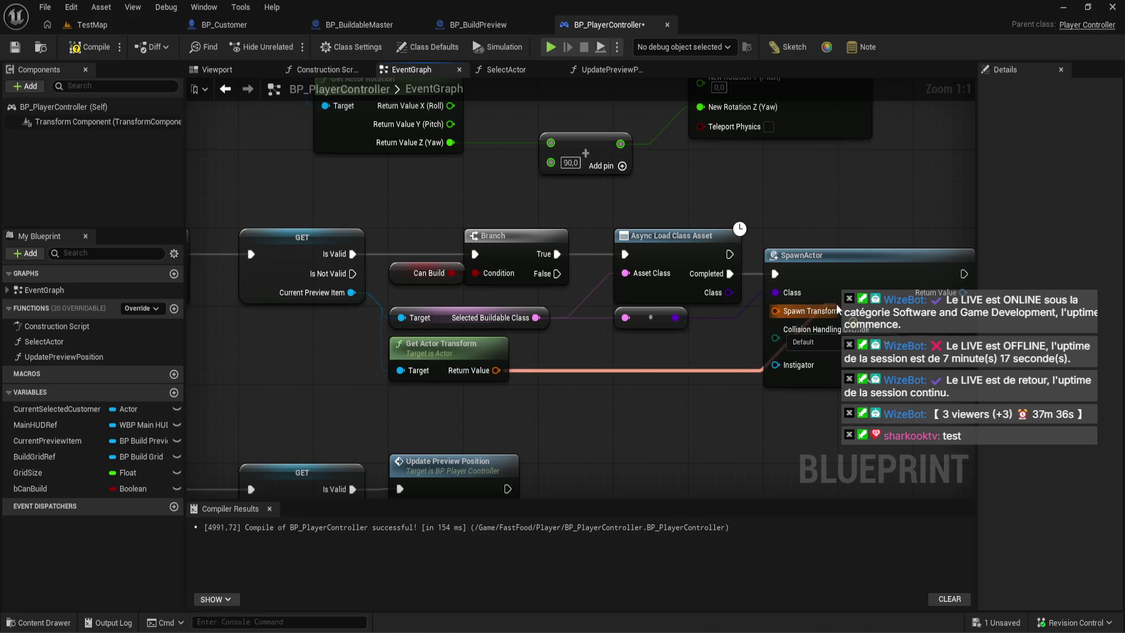
# - Use that transform as Spawn Transform and set collision handling to Always Spawn, Ignore Collisions
pyautogui.click(834, 341)
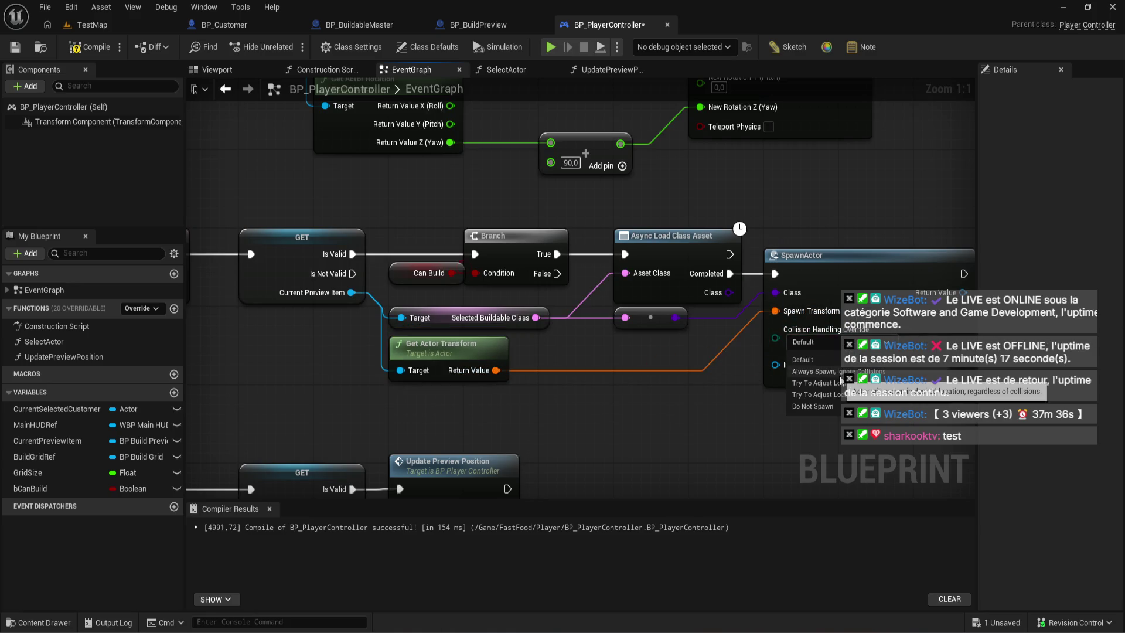
pyautogui.click(839, 372)
pyautogui.click(839, 375)
pyautogui.click(779, 366)
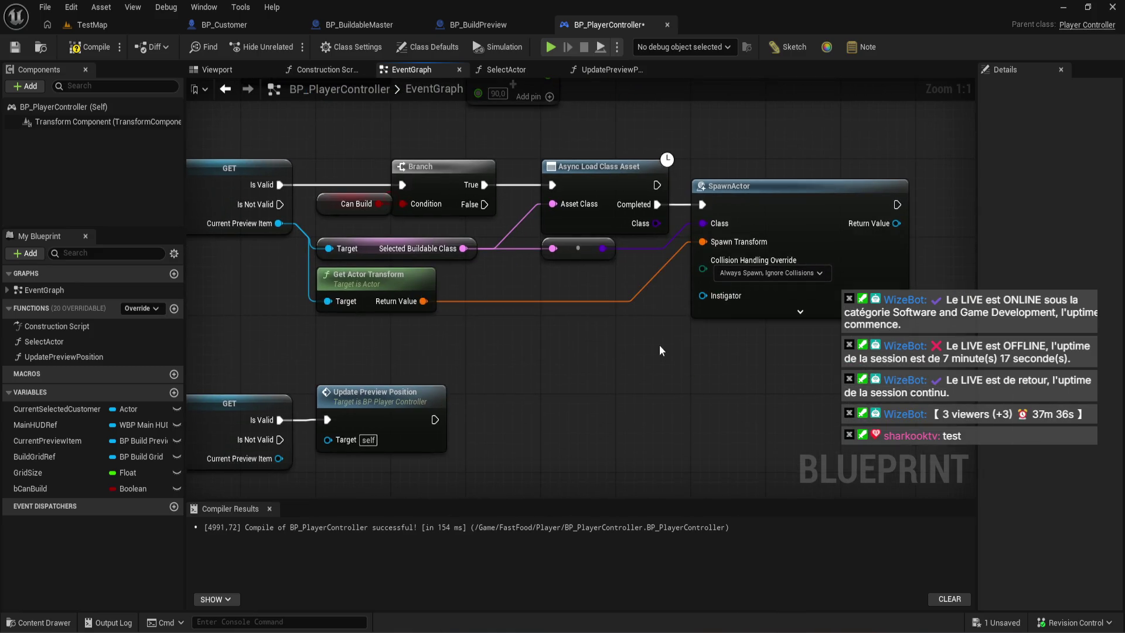
pyautogui.moveTo(659, 344); pyautogui.dragTo(708, 394)
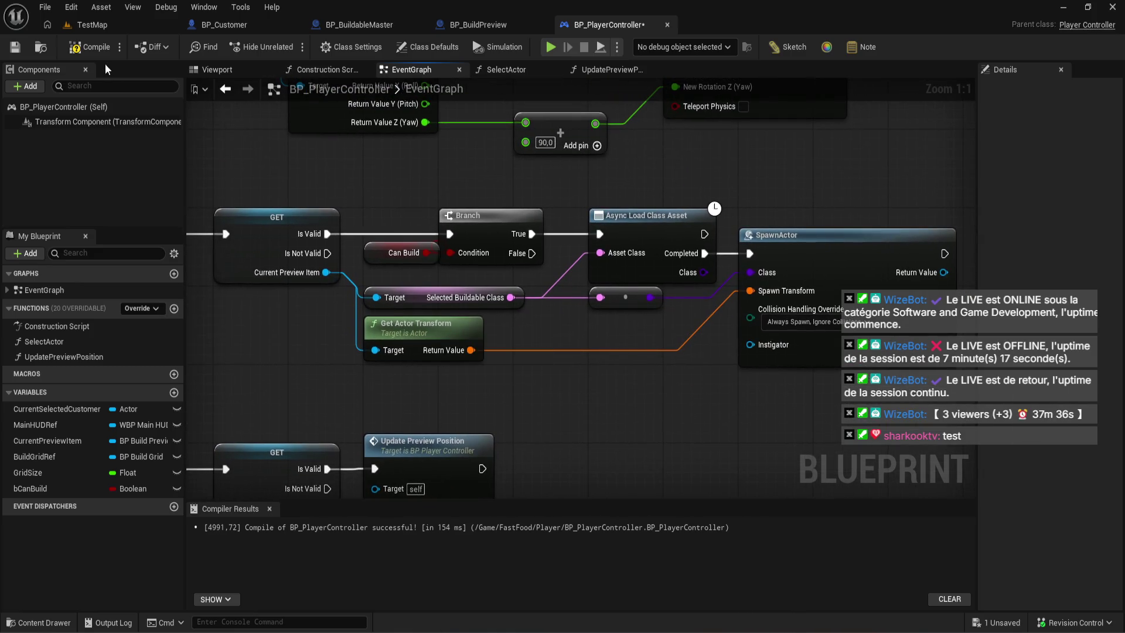
pyautogui.hotkey('ctrl', 's')
pyautogui.scroll(-1, 674, 253)
pyautogui.moveTo(674, 253)
pyautogui.mouseDown()
pyautogui.moveTo(527, 251)
pyautogui.moveTo(732, 190)
pyautogui.moveTo(806, 189)
pyautogui.mouseUp()
pyautogui.scroll(1, 615, 234)
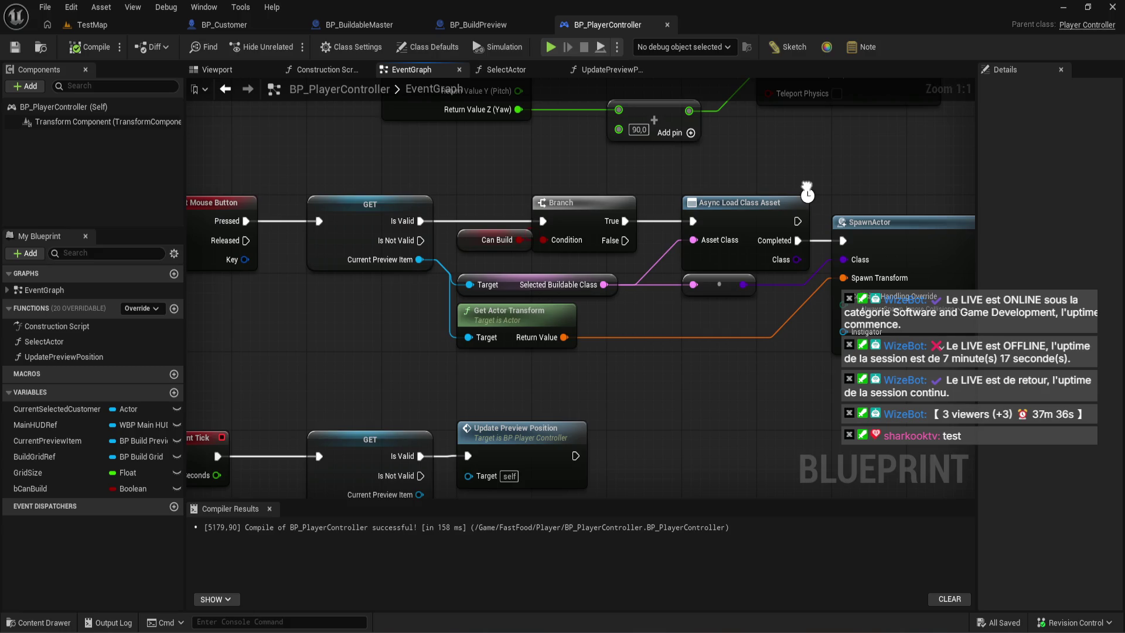
pyautogui.moveTo(807, 190); pyautogui.dragTo(807, 192)
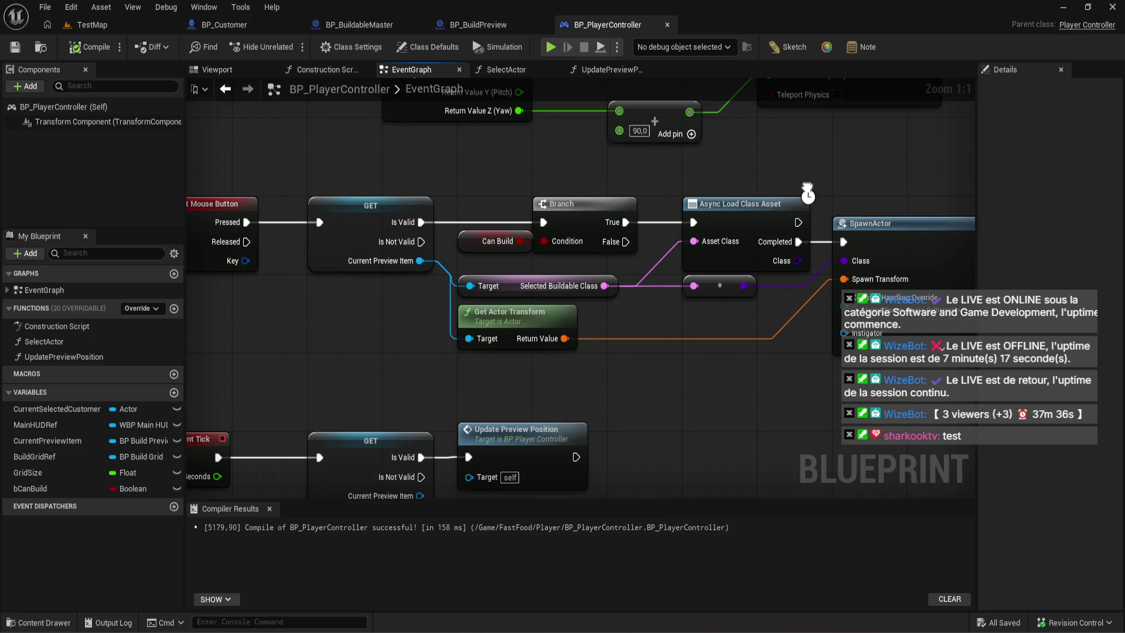
pyautogui.scroll(-2, 807, 191)
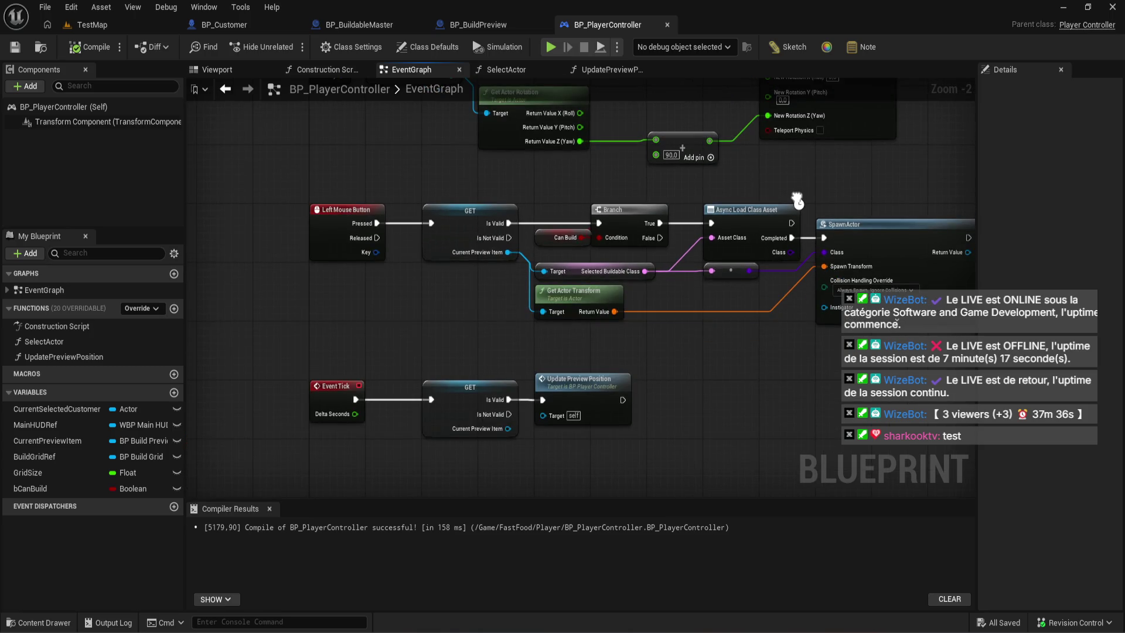
pyautogui.moveTo(797, 201); pyautogui.dragTo(752, 185)
pyautogui.click(117, 25)
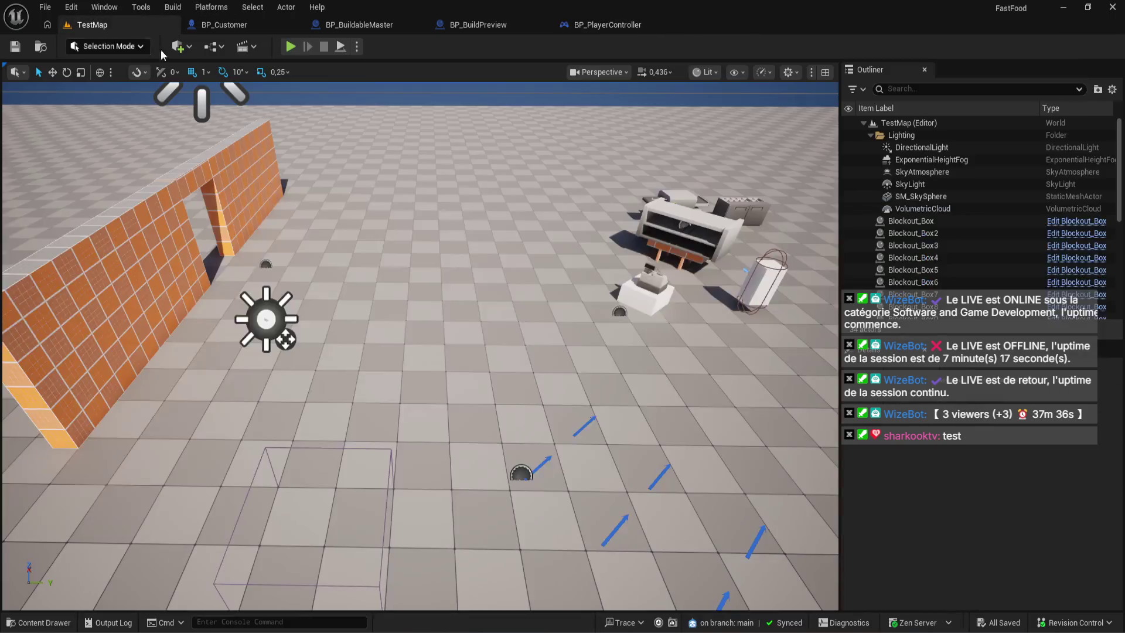
pyautogui.click(298, 46)
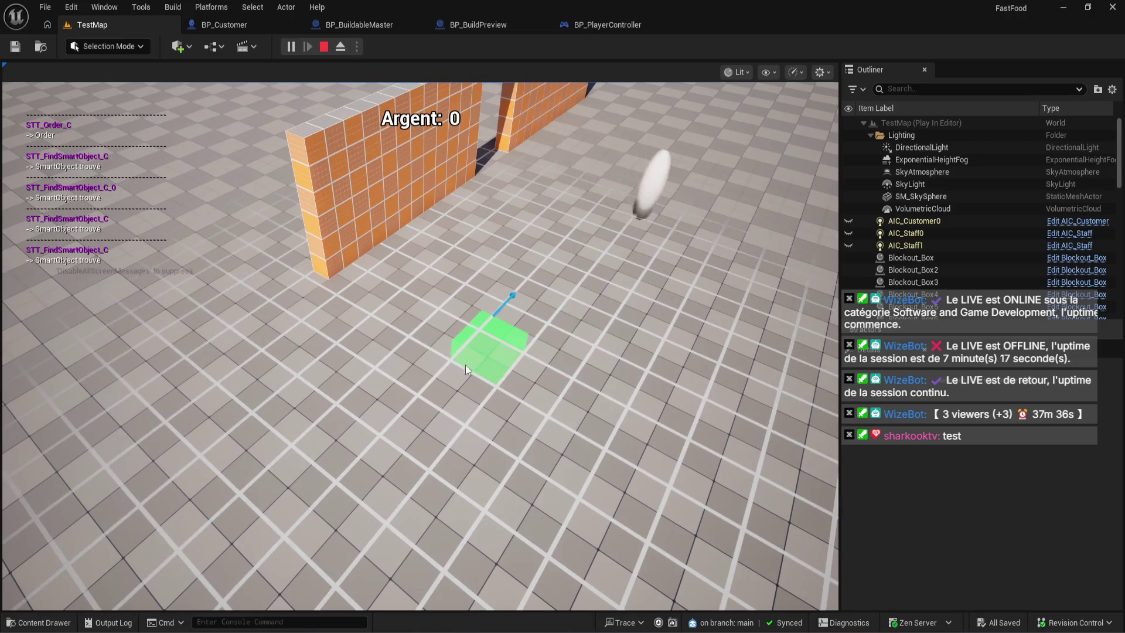
pyautogui.press('Escape')
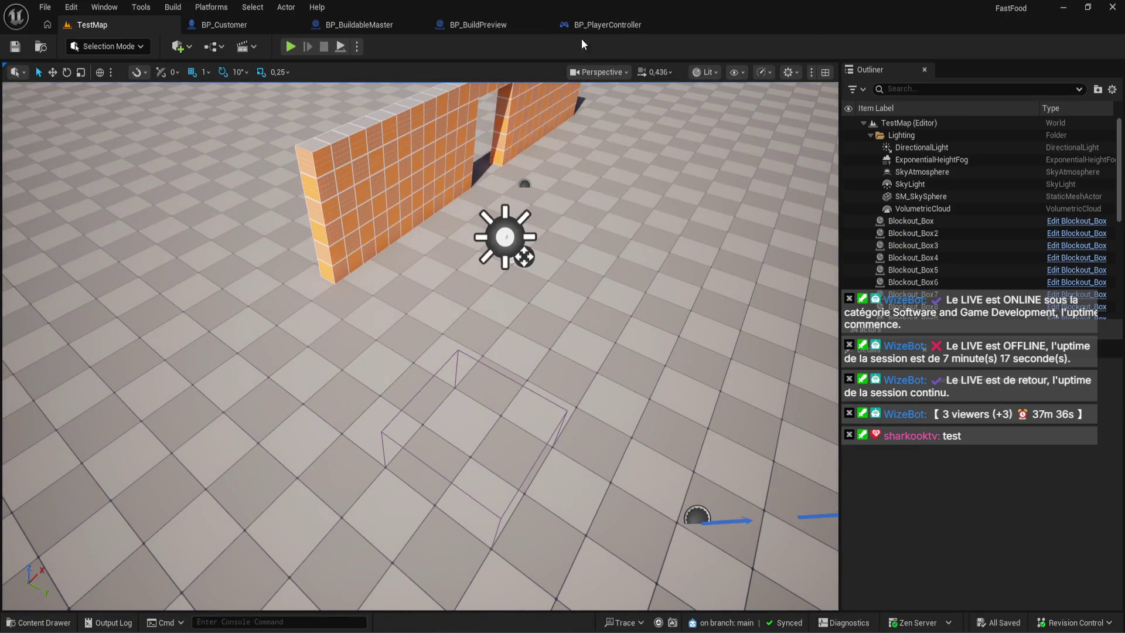
pyautogui.click(592, 25)
pyautogui.click(486, 27)
pyautogui.click(598, 25)
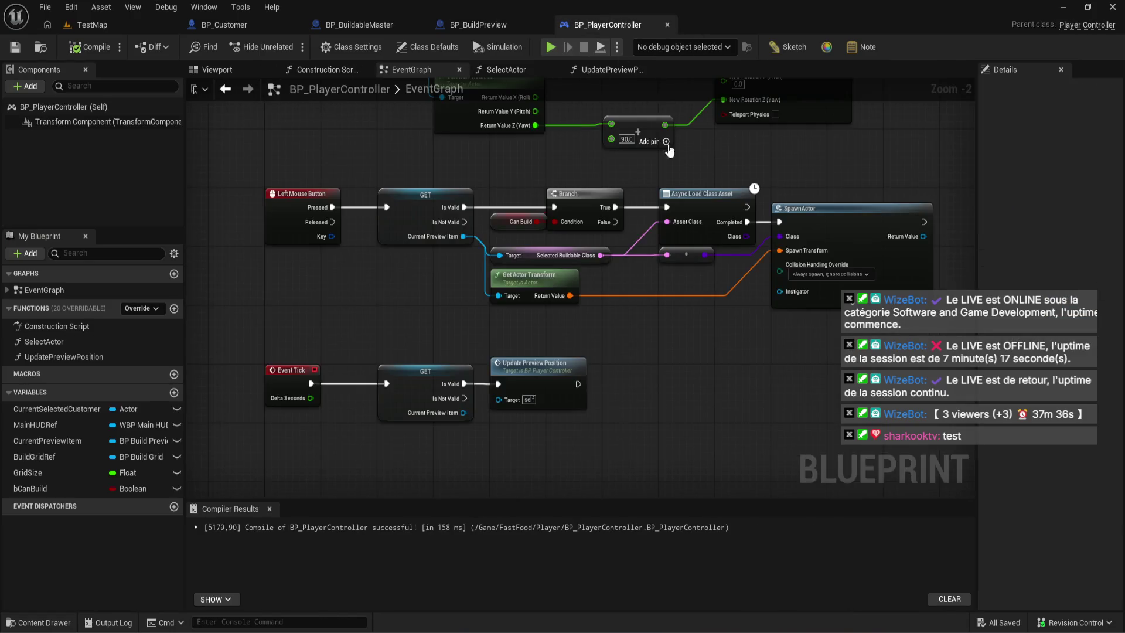
# - Add a Current Preview Item getter feeding a Destroy Actor node
pyautogui.scroll(2, 455, 333)
pyautogui.moveTo(455, 334)
pyautogui.mouseDown()
pyautogui.moveTo(520, 334)
pyautogui.moveTo(429, 314)
pyautogui.mouseUp()
pyautogui.moveTo(46, 441)
pyautogui.mouseDown()
pyautogui.moveTo(738, 467)
pyautogui.moveTo(673, 411)
pyautogui.moveTo(713, 426)
pyautogui.moveTo(765, 385)
pyautogui.mouseUp()
pyautogui.click(738, 467)
pyautogui.write('destr')
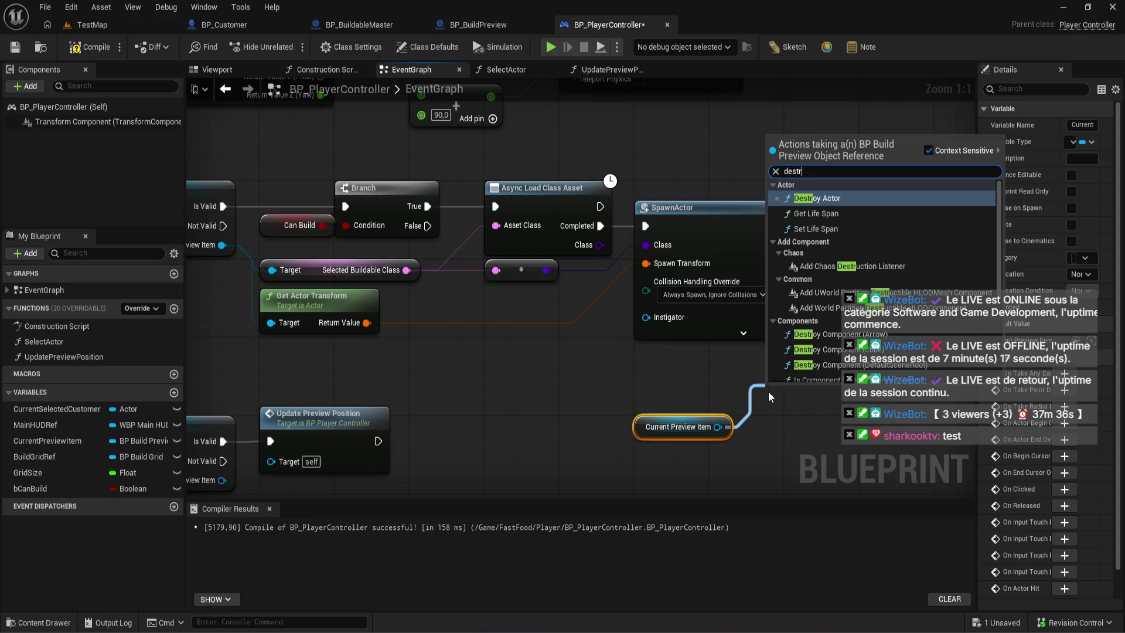
pyautogui.press('Return')
pyautogui.moveTo(713, 380); pyautogui.dragTo(877, 333)
pyautogui.press('Escape')
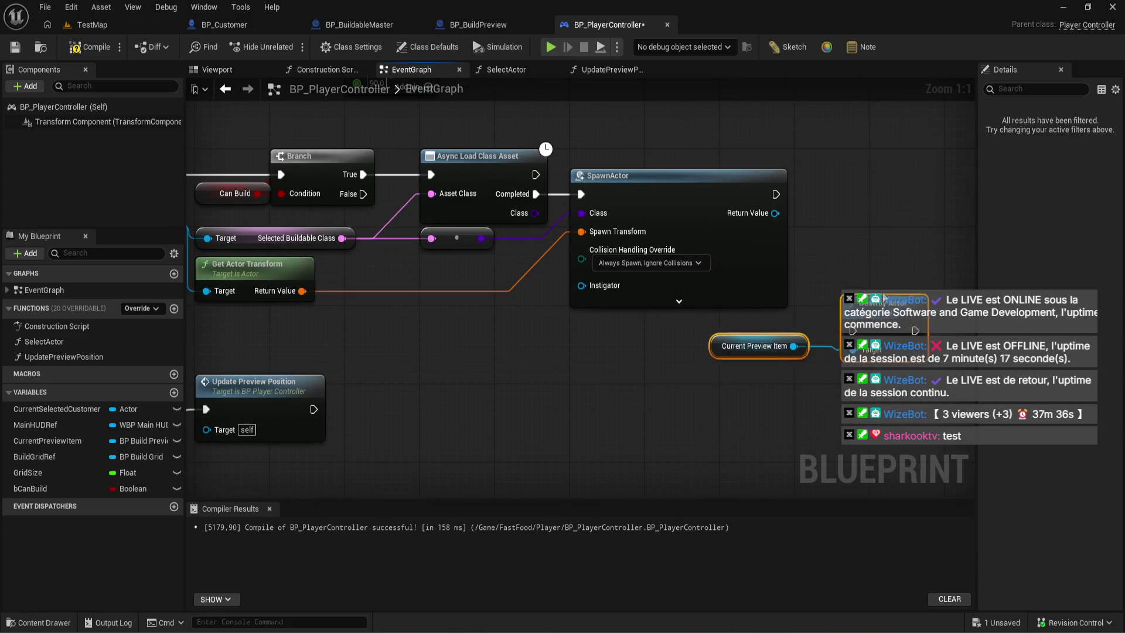
pyautogui.moveTo(691, 436)
pyautogui.mouseDown()
pyautogui.moveTo(765, 269)
pyautogui.moveTo(667, 225)
pyautogui.moveTo(676, 333)
pyautogui.mouseUp()
# - Connect SpawnActor's exec output to Destroy Actor and arrange the nodes beside it
pyautogui.click(649, 225)
pyautogui.moveTo(588, 314)
pyautogui.mouseDown()
pyautogui.moveTo(655, 343)
pyautogui.moveTo(643, 311)
pyautogui.moveTo(733, 308)
pyautogui.mouseUp()
pyautogui.click(693, 414)
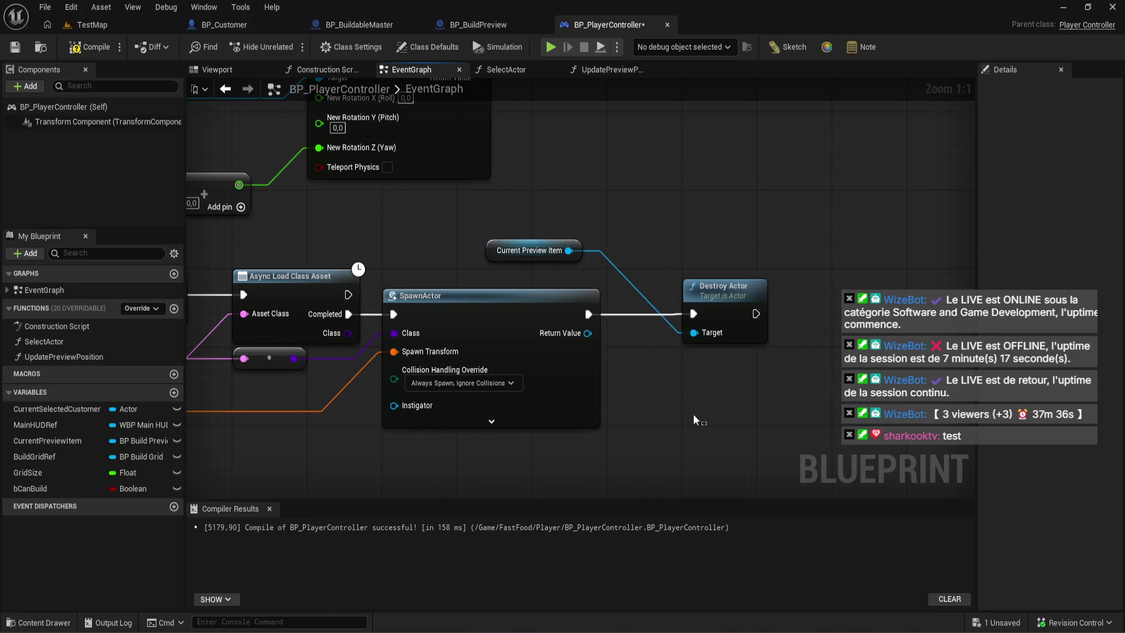
pyautogui.moveTo(508, 254)
pyautogui.mouseDown()
pyautogui.moveTo(579, 261)
pyautogui.moveTo(634, 352)
pyautogui.mouseUp()
pyautogui.moveTo(733, 300); pyautogui.dragTo(817, 300)
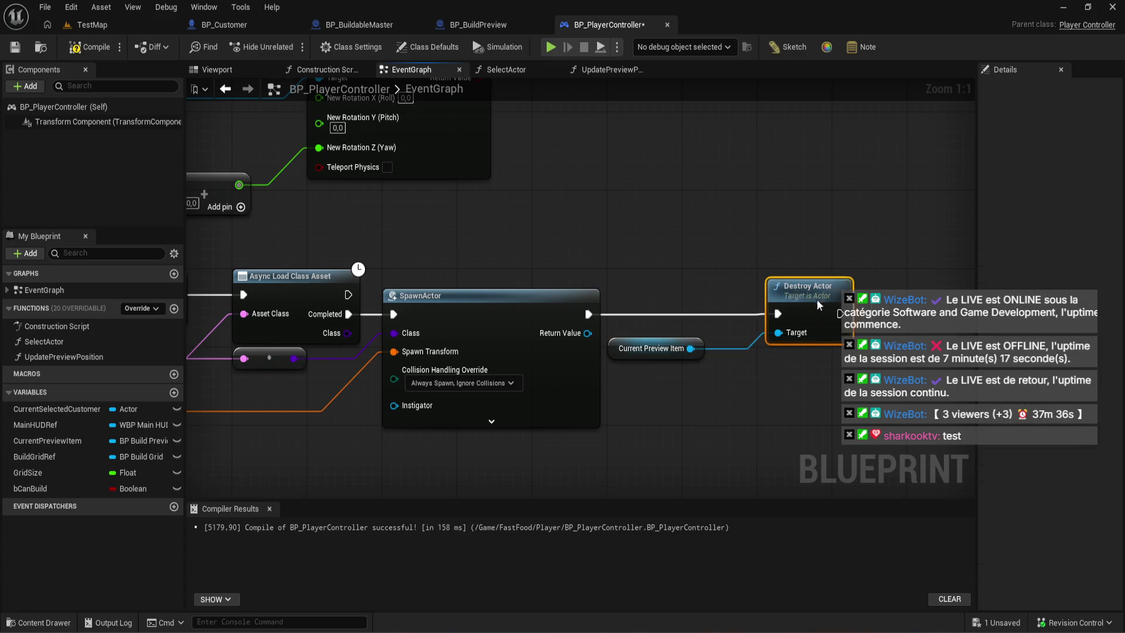
# - Compile and save BP_PlayerController
pyautogui.click(663, 385)
pyautogui.hotkey('ctrl', 's')
pyautogui.moveTo(529, 234)
pyautogui.mouseDown()
pyautogui.moveTo(596, 224)
pyautogui.moveTo(585, 216)
pyautogui.mouseUp()
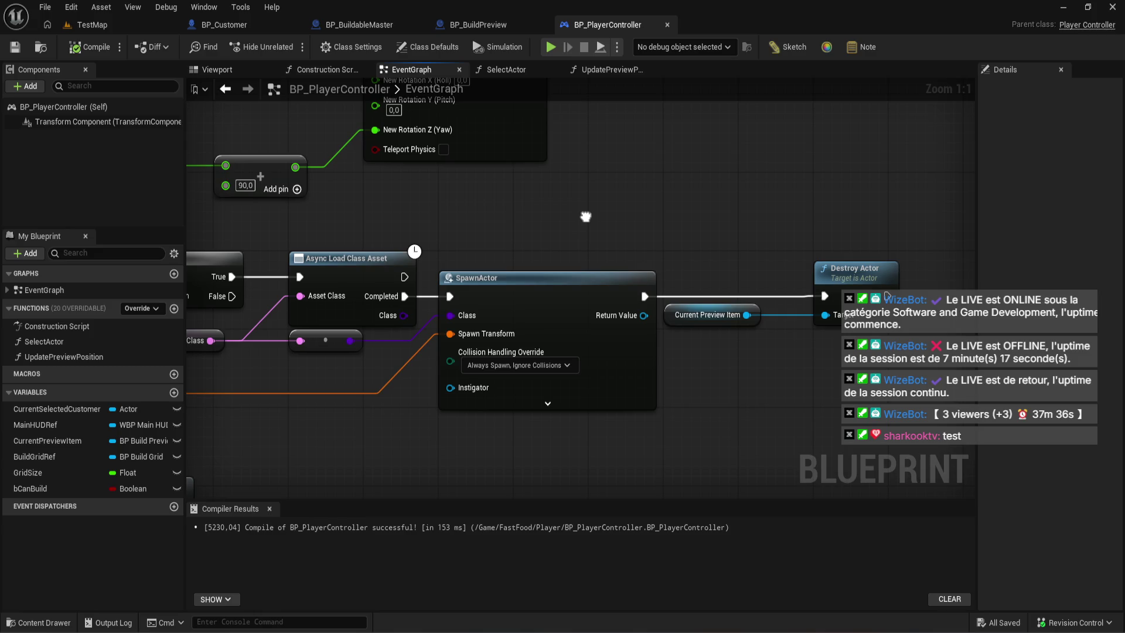
pyautogui.moveTo(585, 217); pyautogui.dragTo(543, 169)
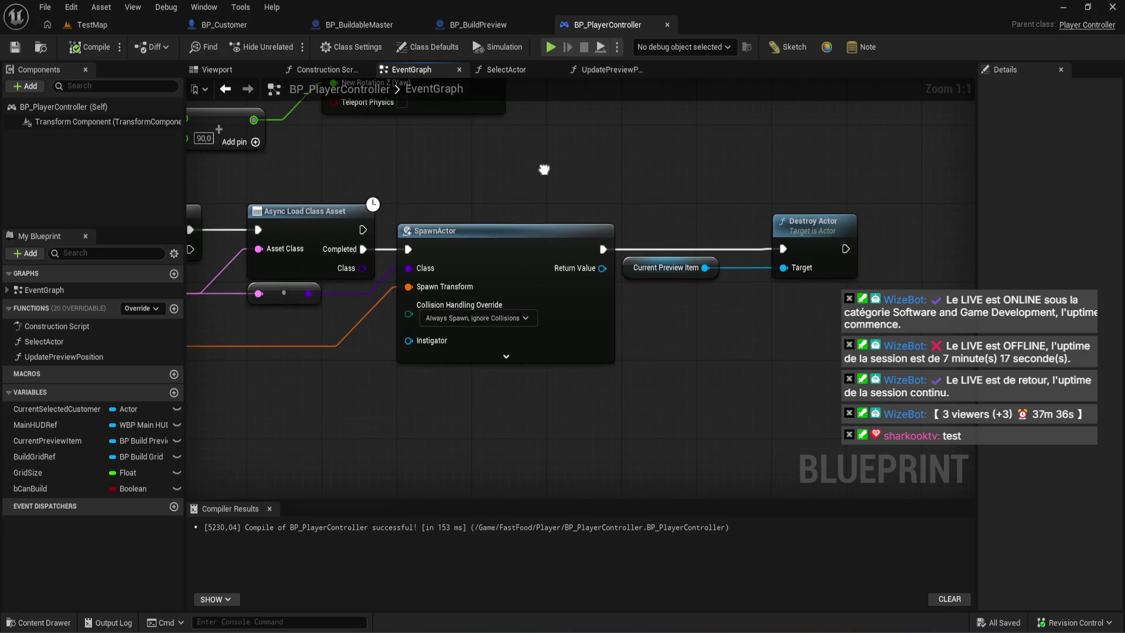
# - Run a quick test play of TestMap, then stop it and return to the player controller
pyautogui.click(93, 30)
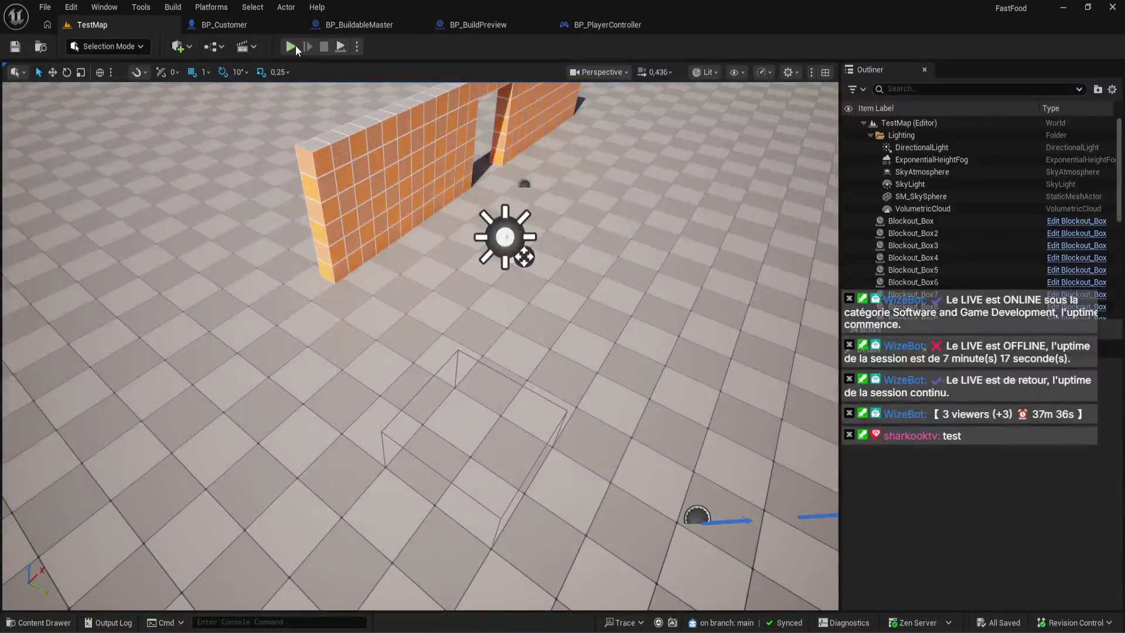
pyautogui.click(291, 46)
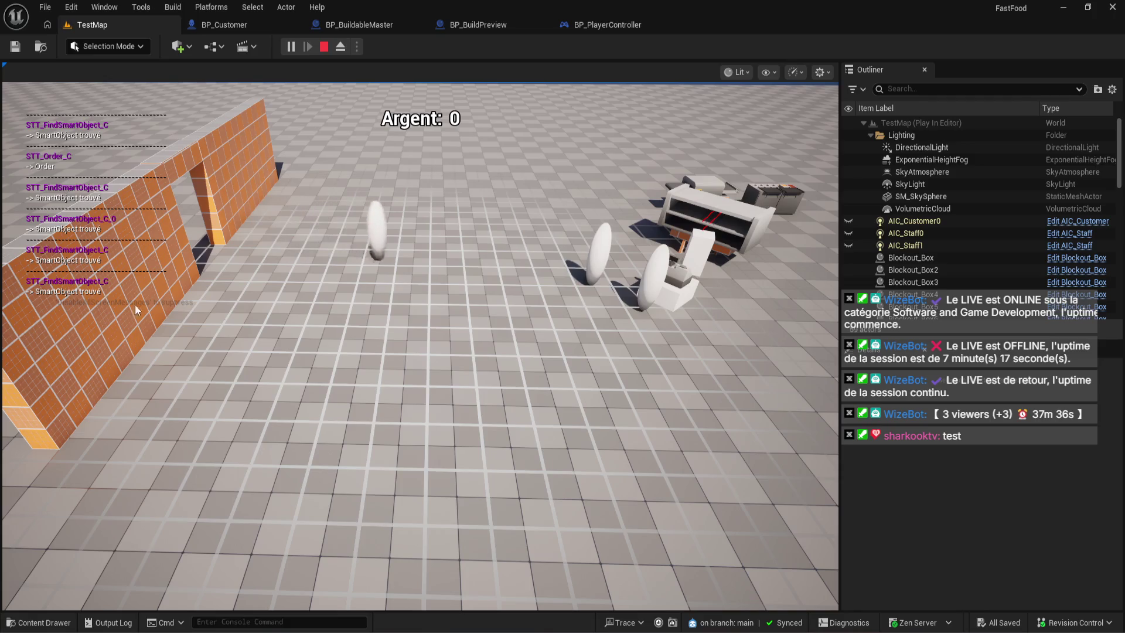
pyautogui.click(324, 46)
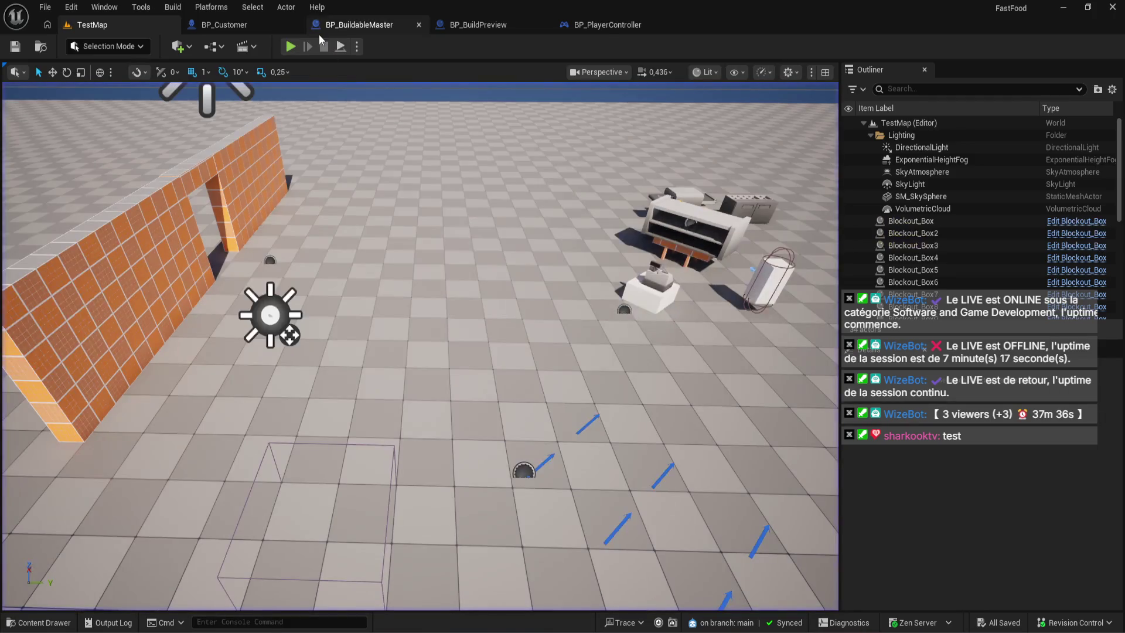
pyautogui.click(621, 26)
# - Chain the build grid's Set Visibility after Destroy Actor, then start a TestMap test play
pyautogui.scroll(5, 729, 287)
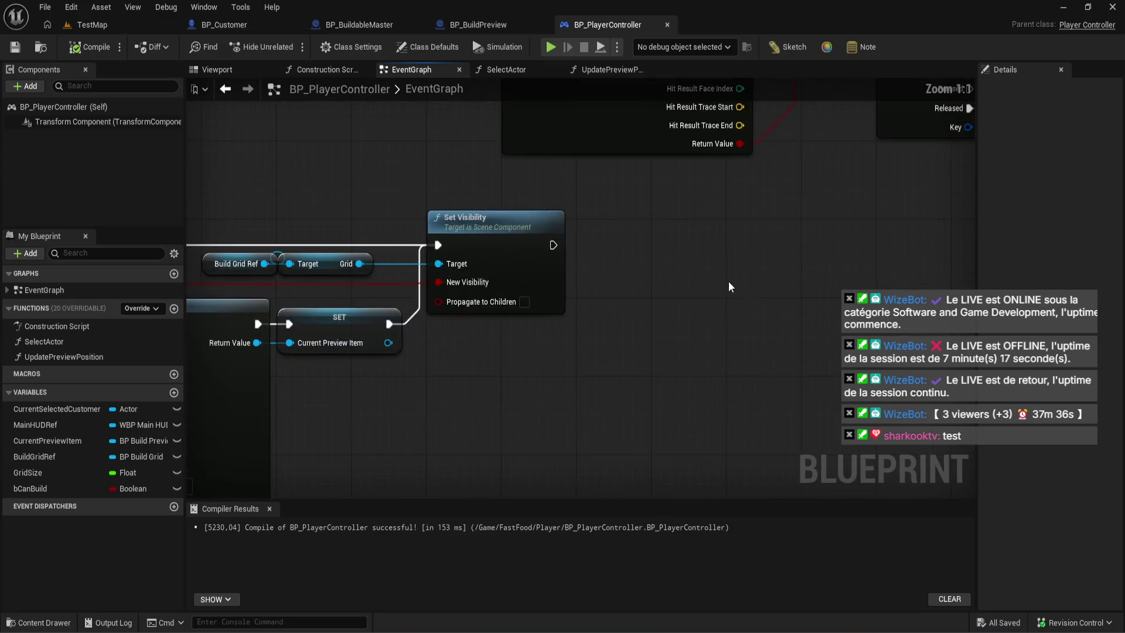
pyautogui.moveTo(440, 252); pyautogui.dragTo(653, 314)
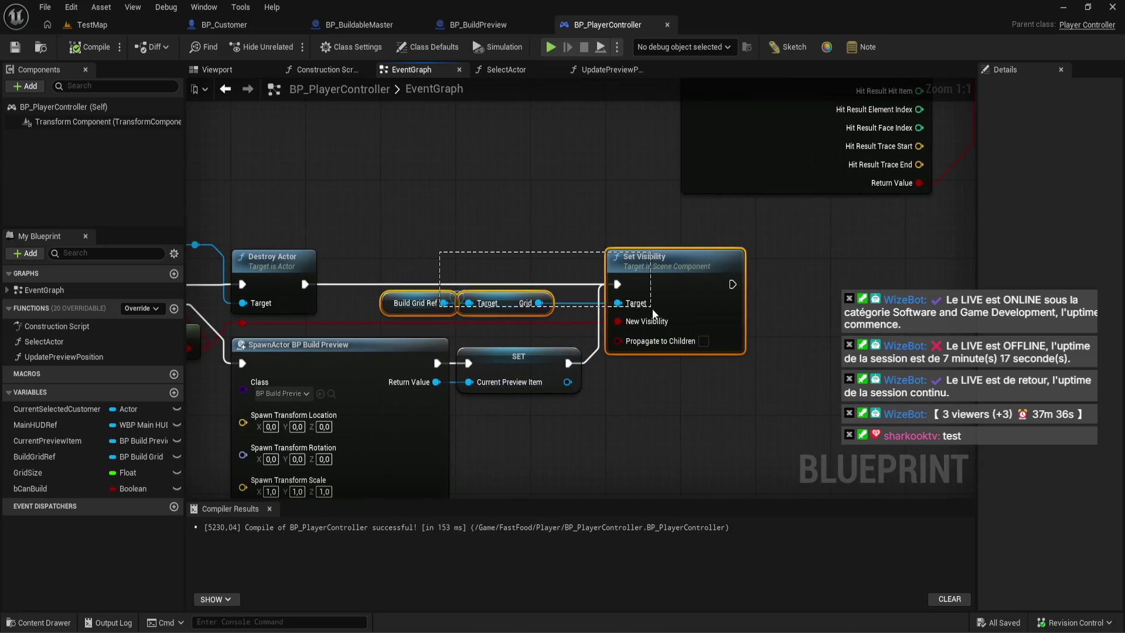
pyautogui.press('Delete')
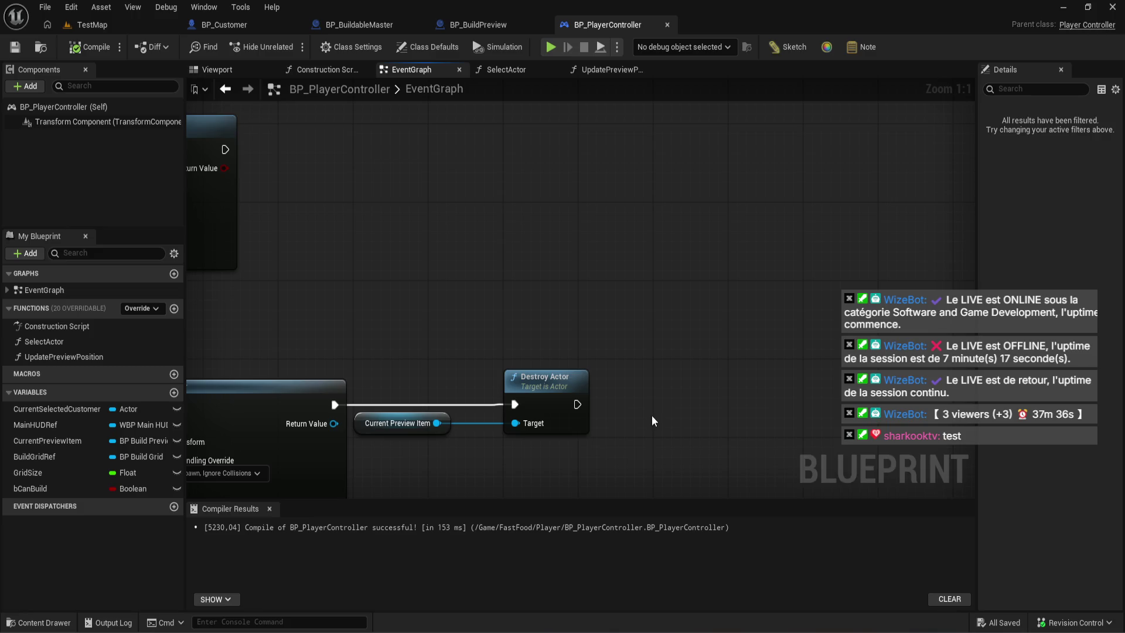
pyautogui.hotkey('ctrl', 'z')
pyautogui.moveTo(814, 302)
pyautogui.mouseDown()
pyautogui.moveTo(743, 328)
pyautogui.moveTo(647, 336)
pyautogui.moveTo(696, 324)
pyautogui.moveTo(681, 317)
pyautogui.mouseUp()
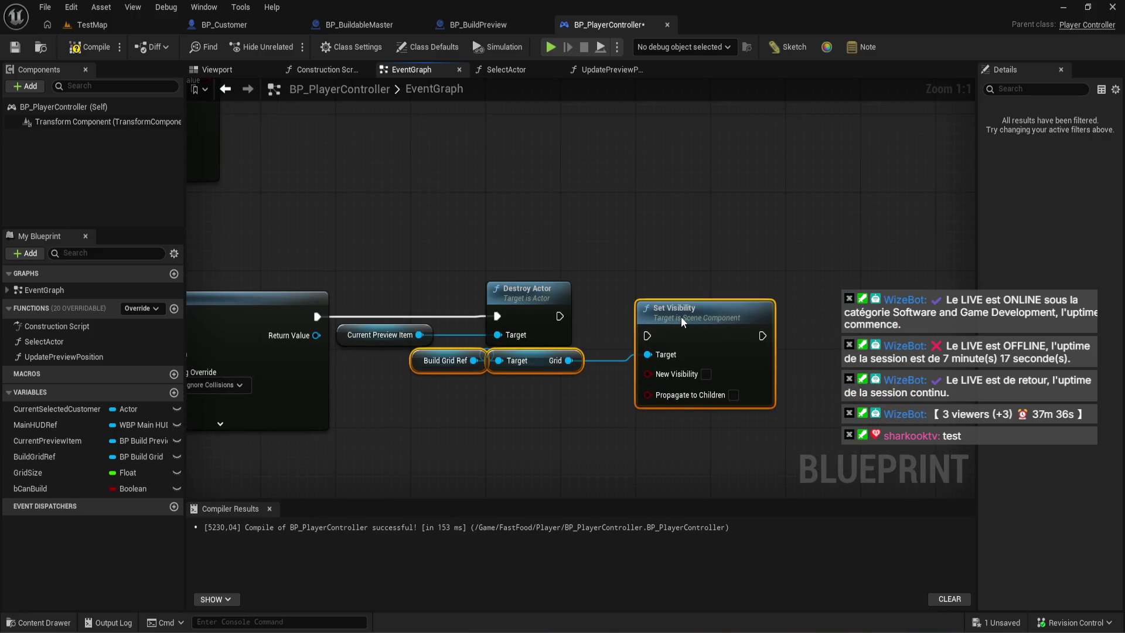
pyautogui.moveTo(559, 317)
pyautogui.mouseDown()
pyautogui.moveTo(662, 347)
pyautogui.moveTo(672, 295)
pyautogui.mouseUp()
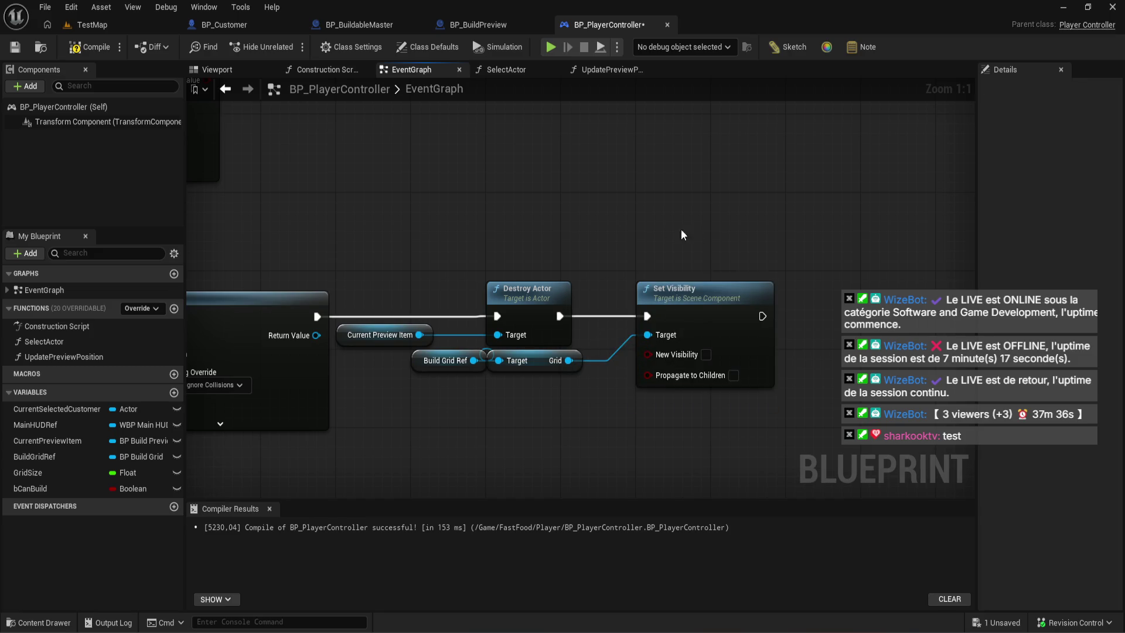
pyautogui.click(92, 24)
pyautogui.hotkey('alt', 'p')
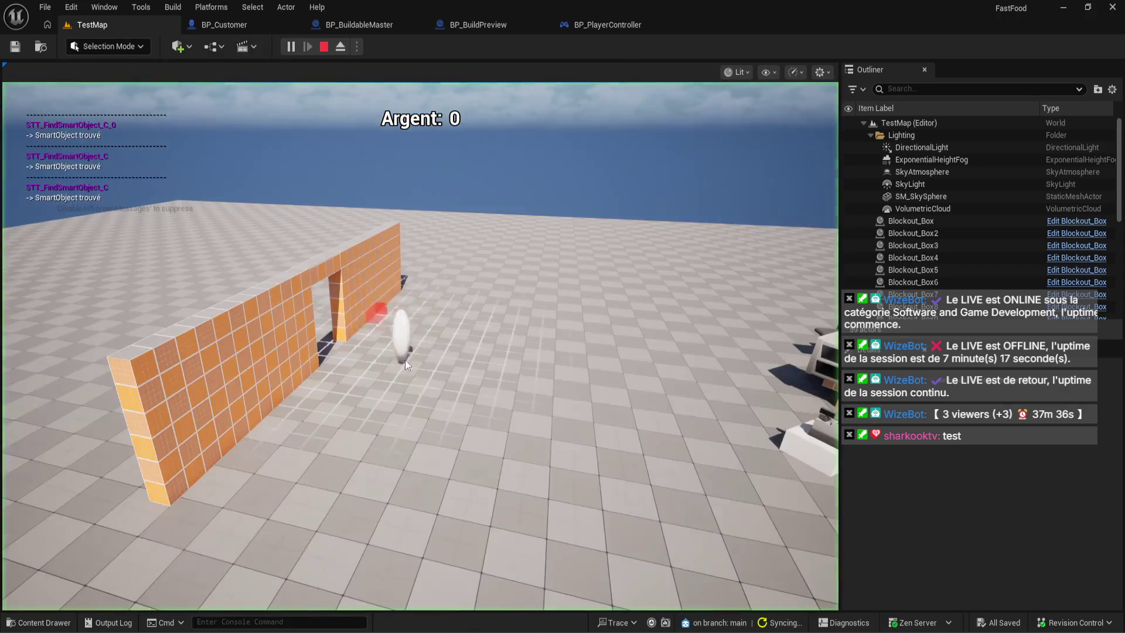
# - End the test play, browse the Player and Libs folders, and bring up BP_Customer's event graph
pyautogui.press('Escape')
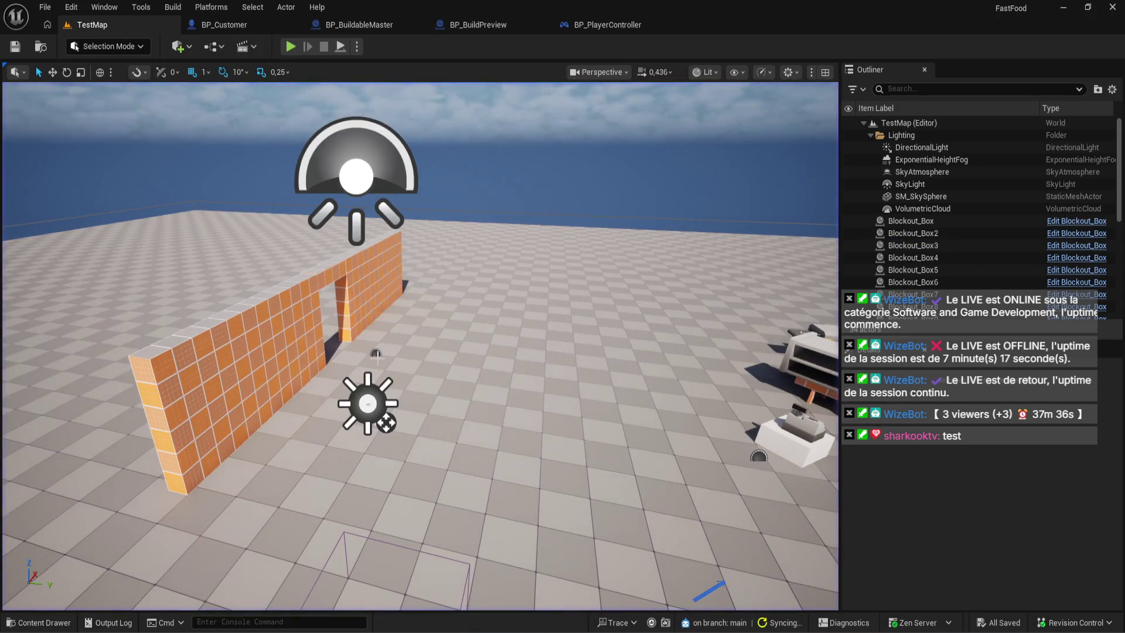
pyautogui.click(35, 622)
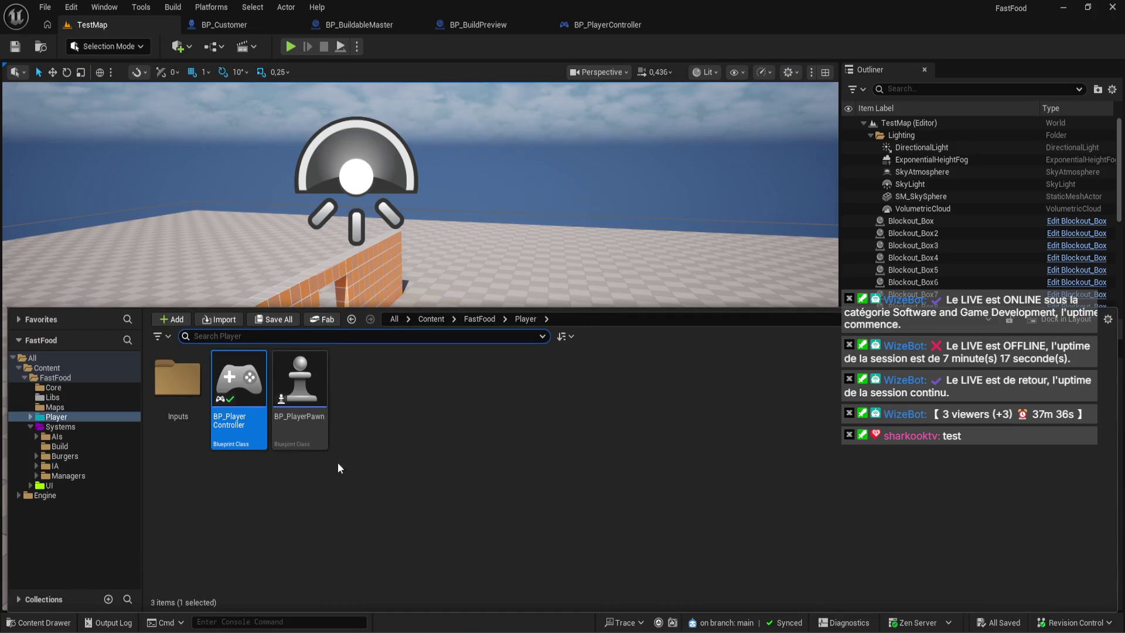
pyautogui.click(56, 439)
pyautogui.click(59, 427)
pyautogui.click(75, 413)
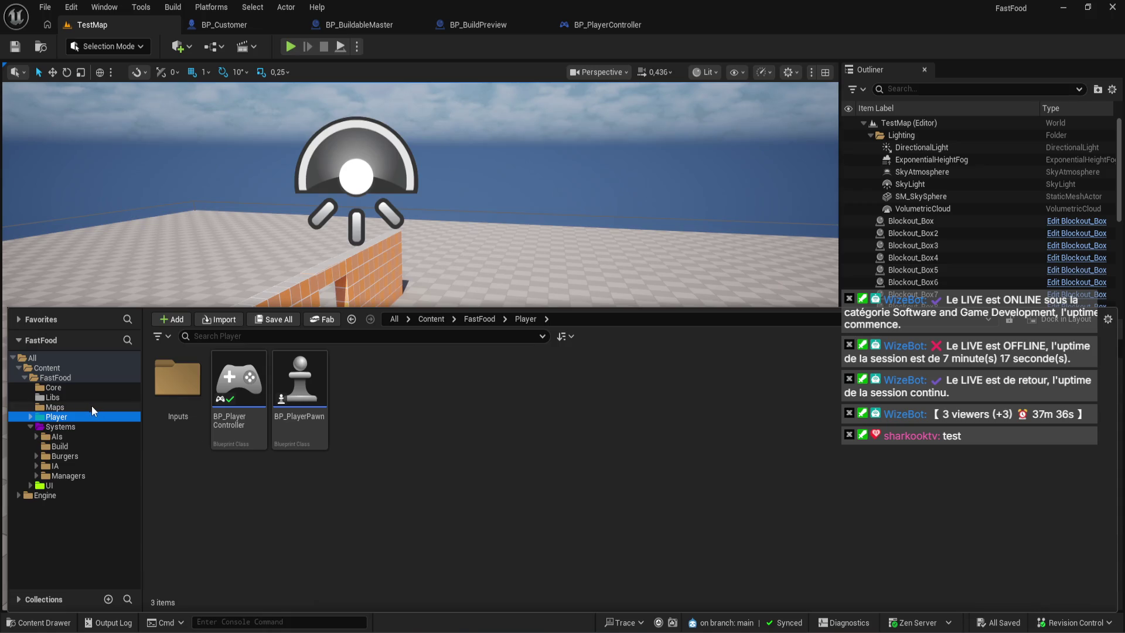
pyautogui.click(92, 405)
pyautogui.click(94, 399)
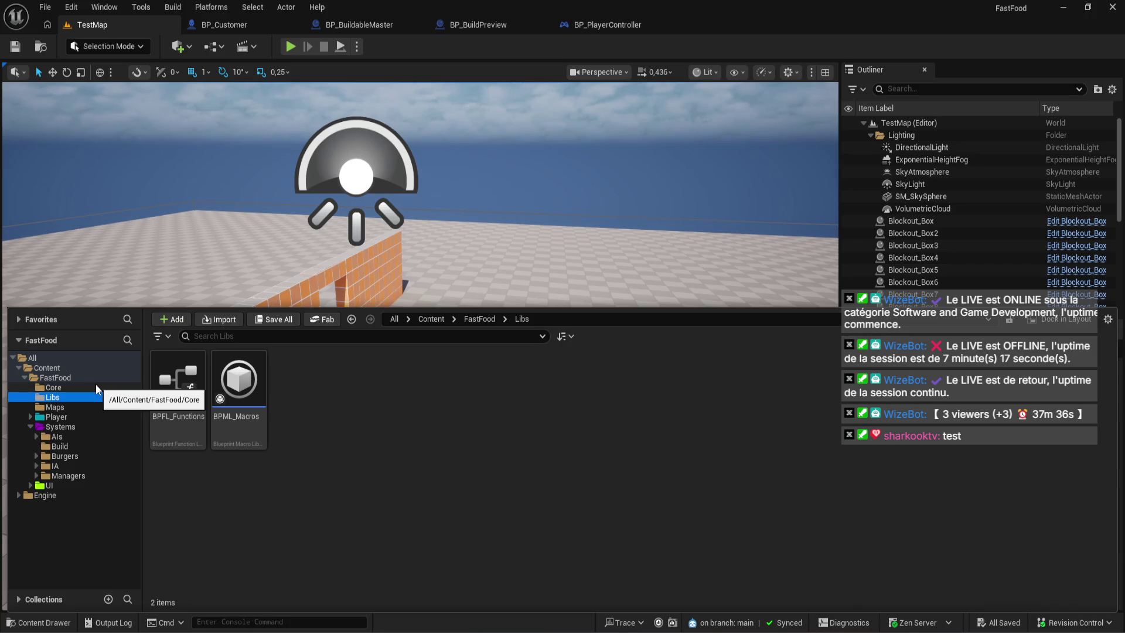
pyautogui.click(254, 30)
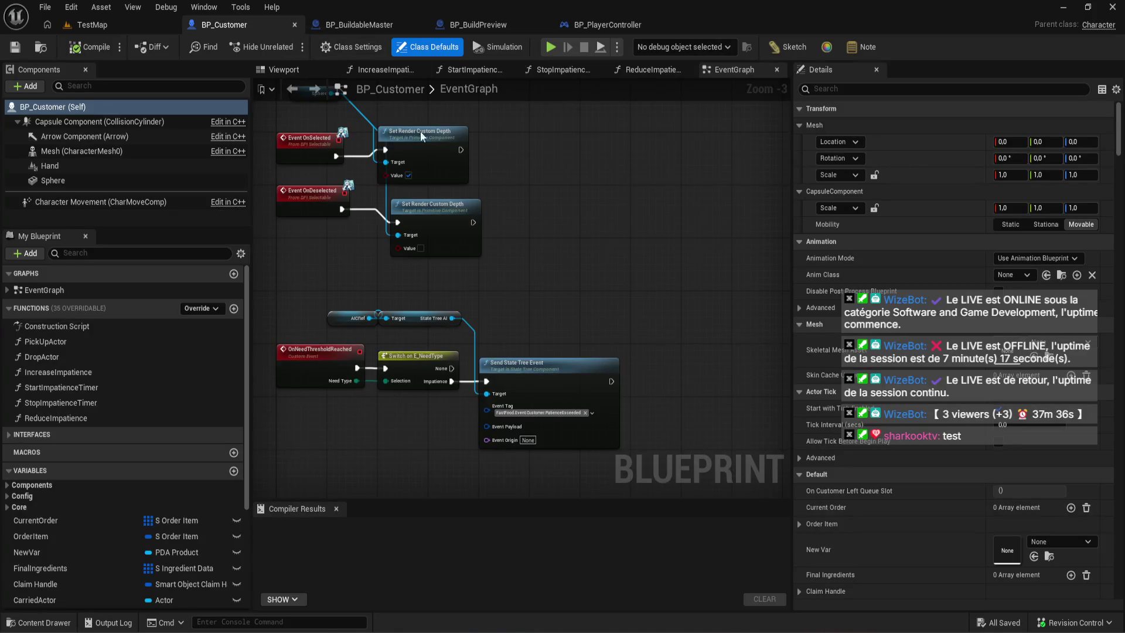
# - In BP_BuildPreview, begin renaming the Cube component to 'Pre', then restore the name 'Cube'
pyautogui.click(478, 24)
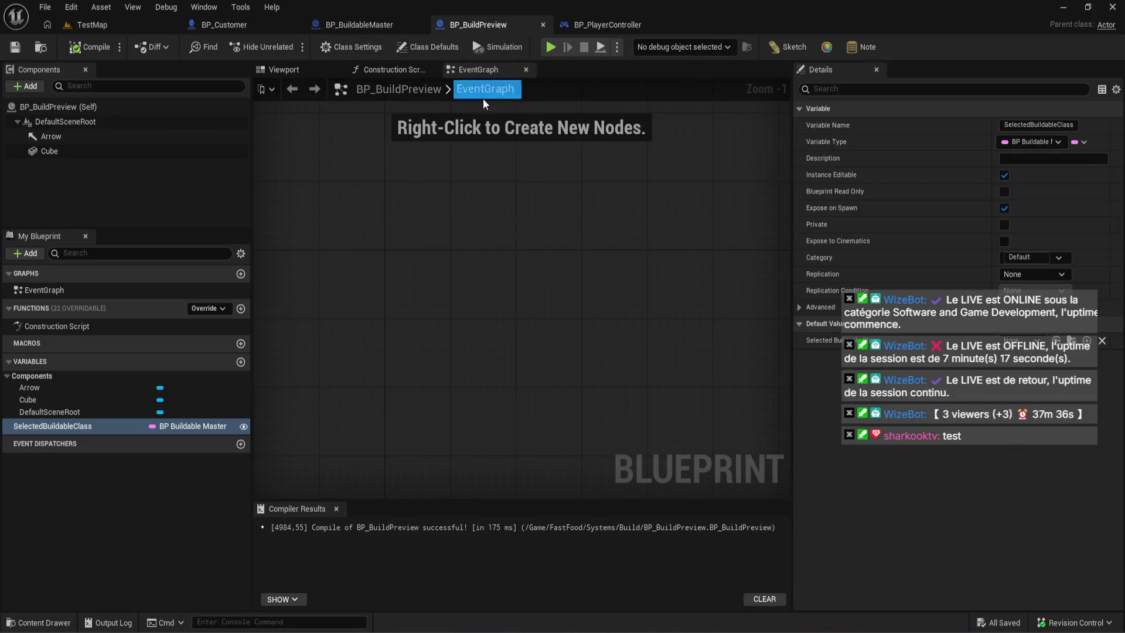
pyautogui.click(148, 154)
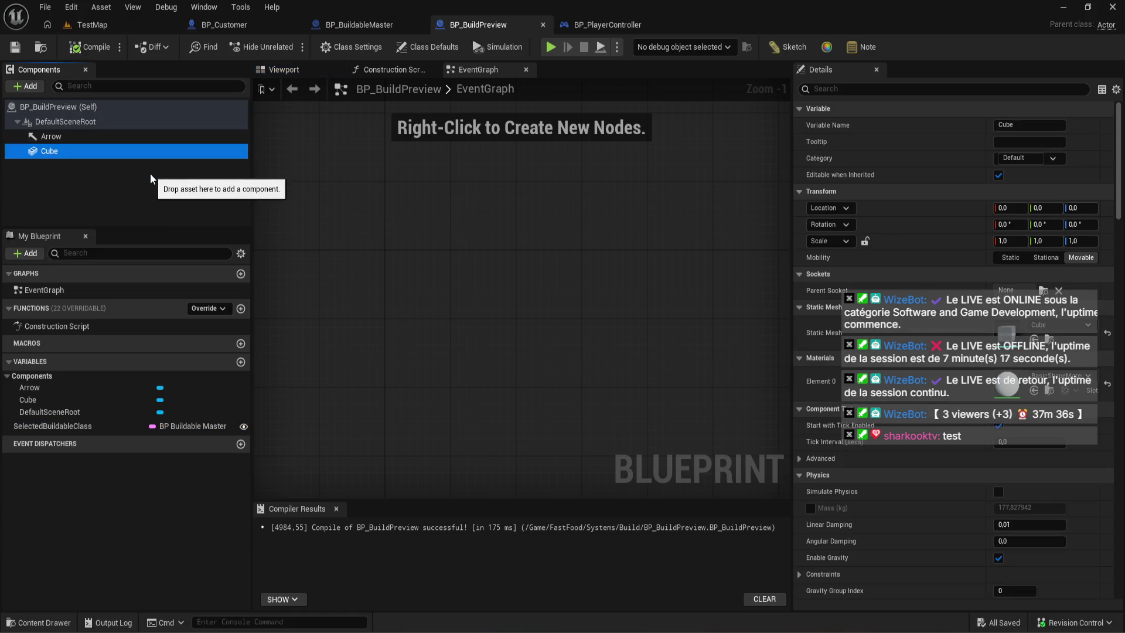
pyautogui.press('F2')
pyautogui.write('Pre')
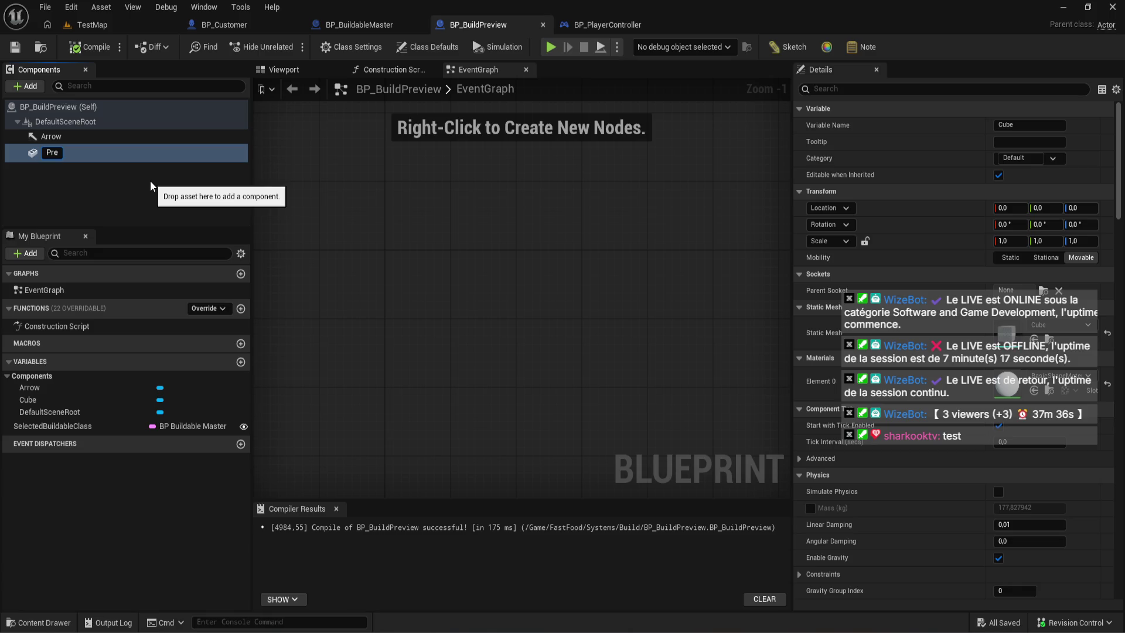
pyautogui.press('BackSpace')
pyautogui.press('BackSpace')
pyautogui.press('BackSpace')
pyautogui.write('Cube')
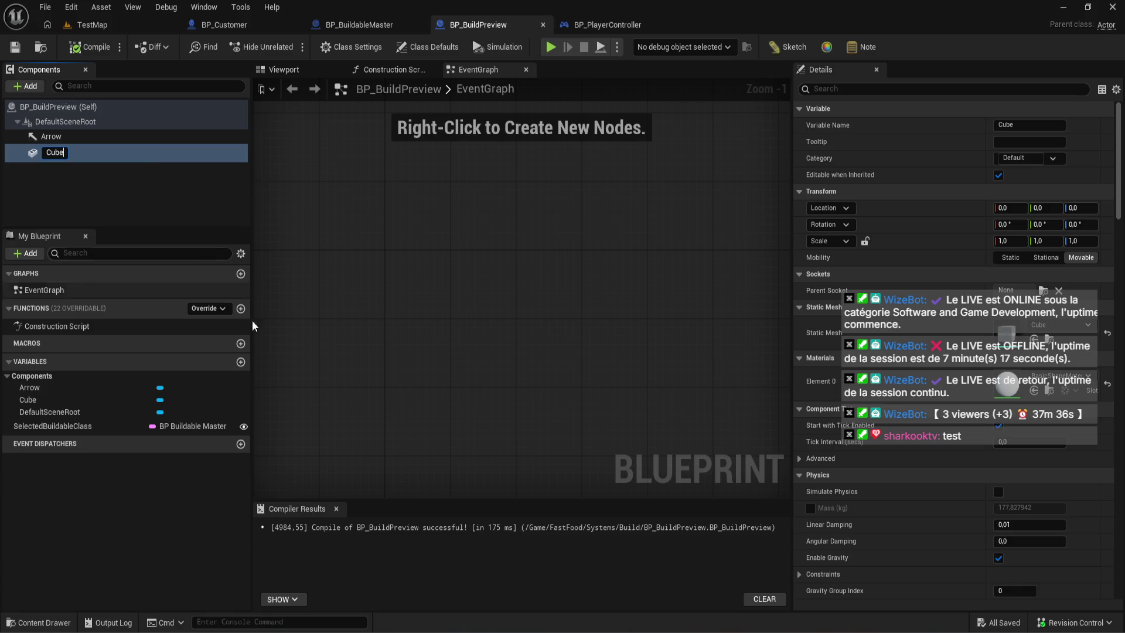
pyautogui.click(158, 560)
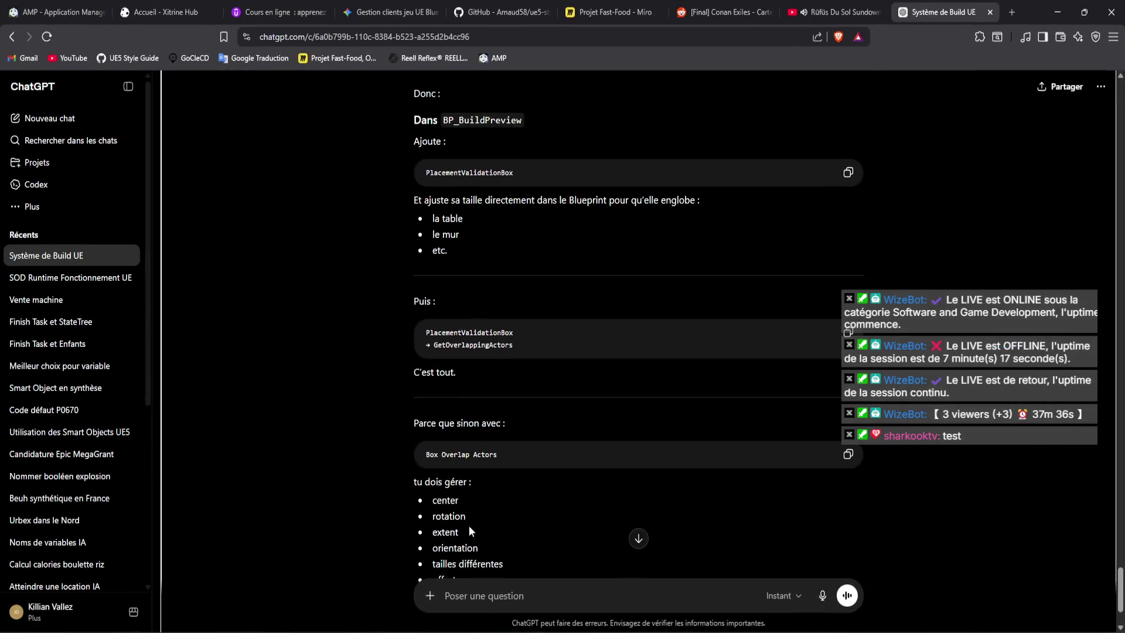
# - Ask ChatGPT 'previewmodel ou modelpreview' and copy its suggested name PreviewMesh
pyautogui.click(617, 582)
pyautogui.write('preview')
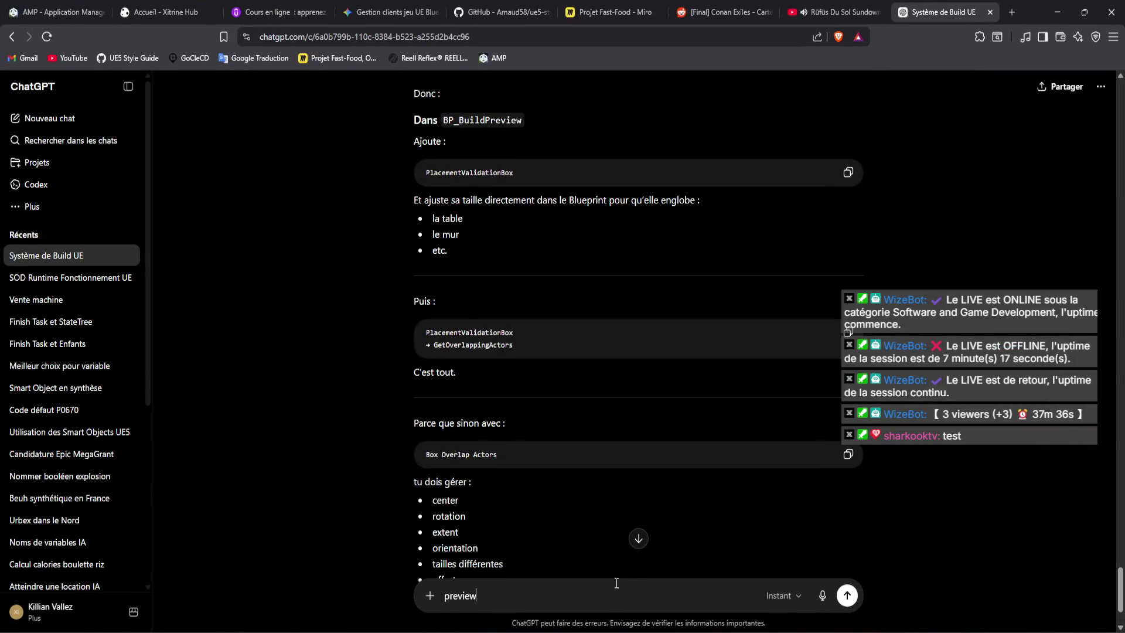
pyautogui.write('model ou modelpreview')
pyautogui.press('Return')
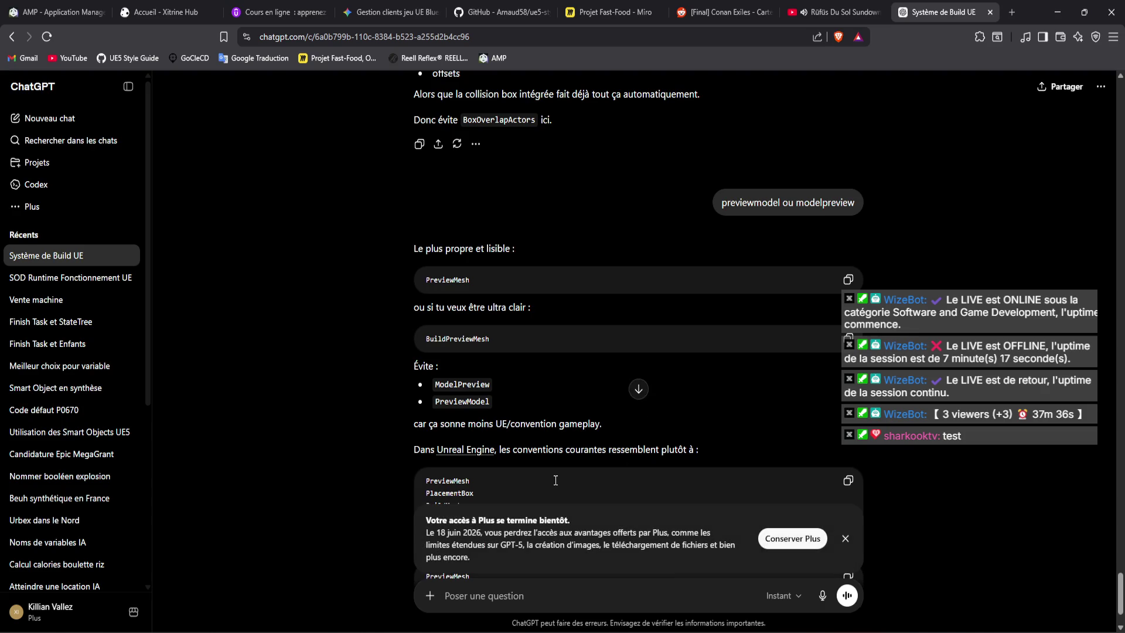
pyautogui.scroll(-1, 555, 479)
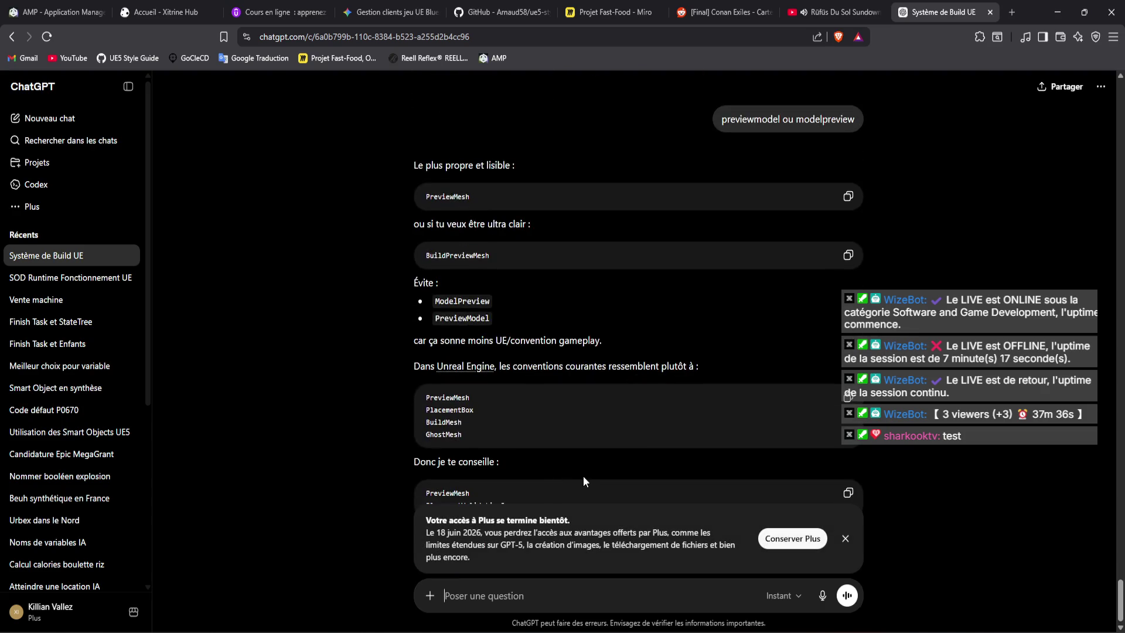
pyautogui.click(128, 86)
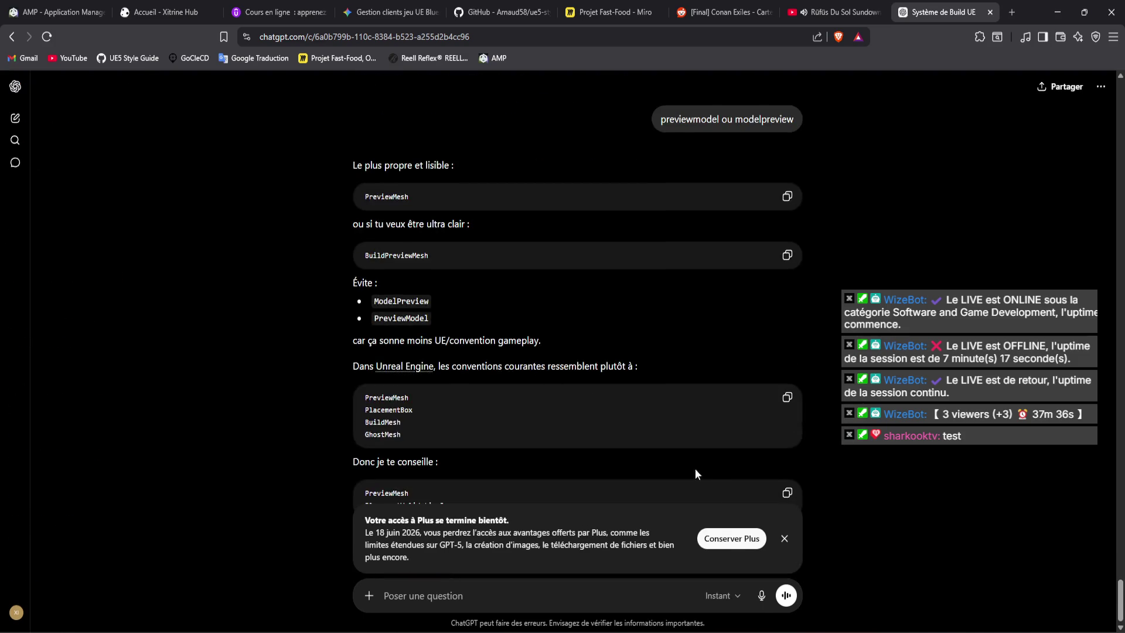
pyautogui.click(784, 537)
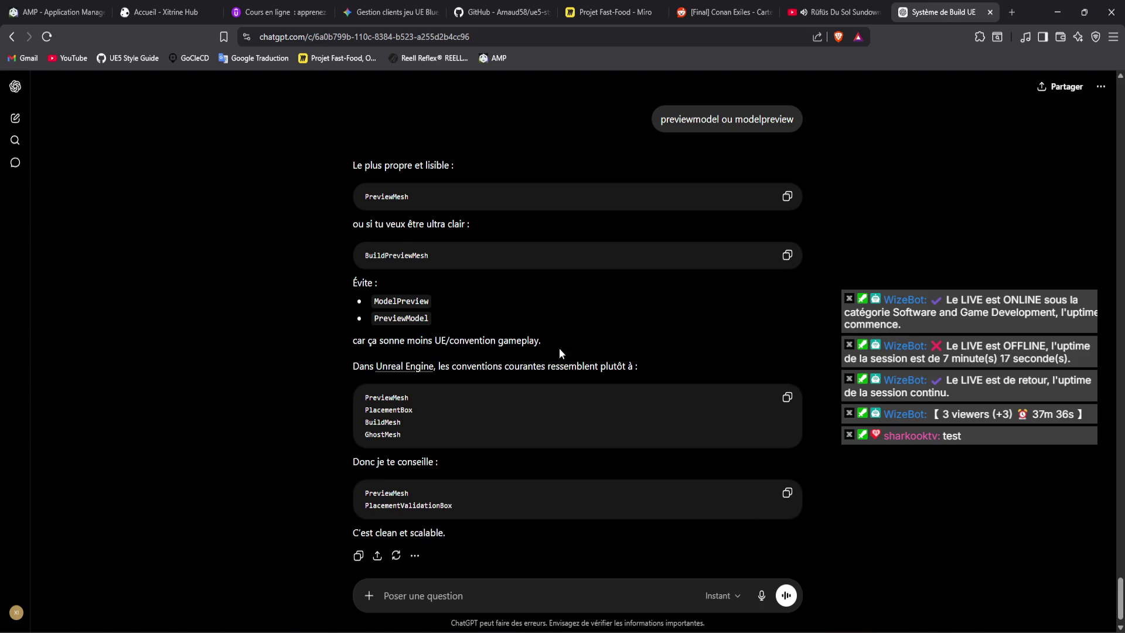
pyautogui.click(787, 196)
pyautogui.moveTo(331, 630)
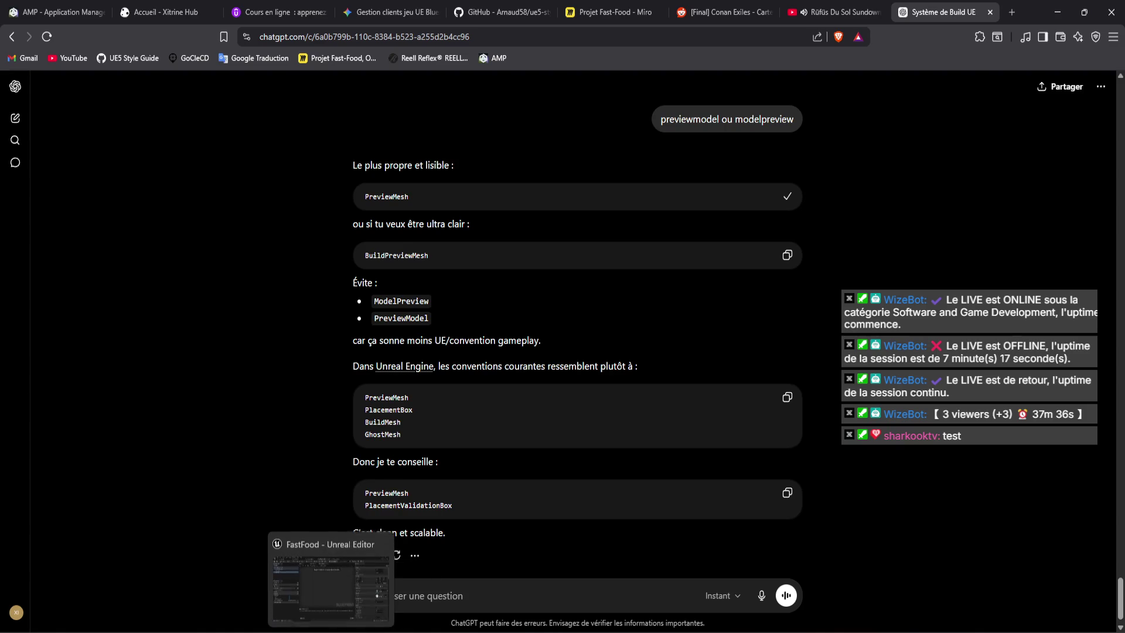
pyautogui.click(331, 580)
# - Rename the Cube component to PreviewMesh and compile
pyautogui.doubleClick(81, 153)
pyautogui.hotkey('ctrl', 'v')
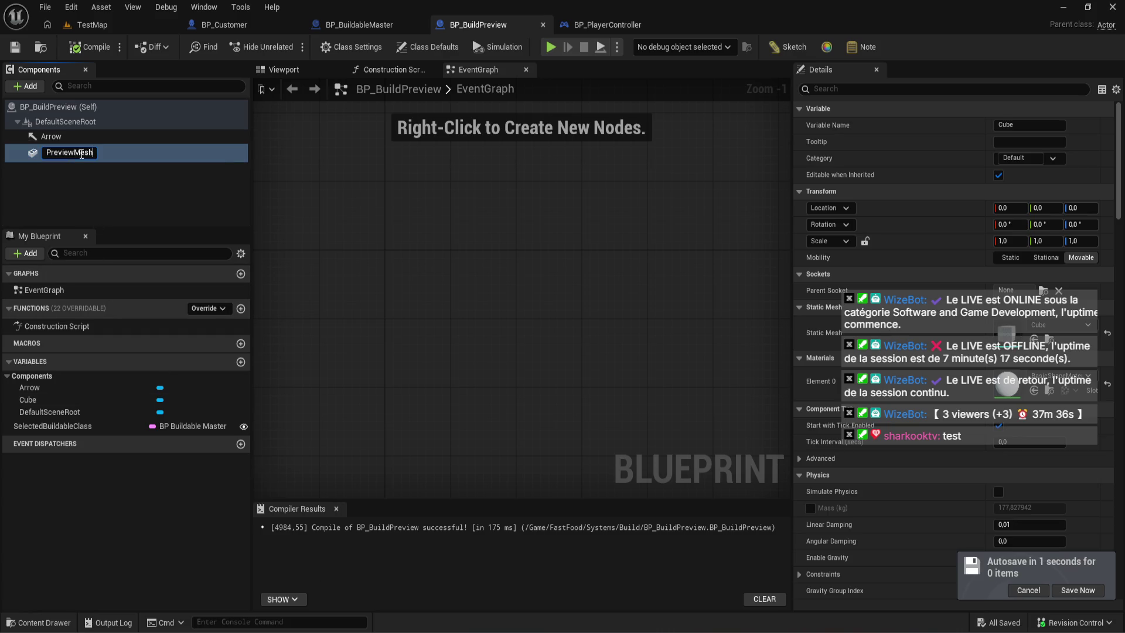
pyautogui.press('Return')
pyautogui.click(92, 51)
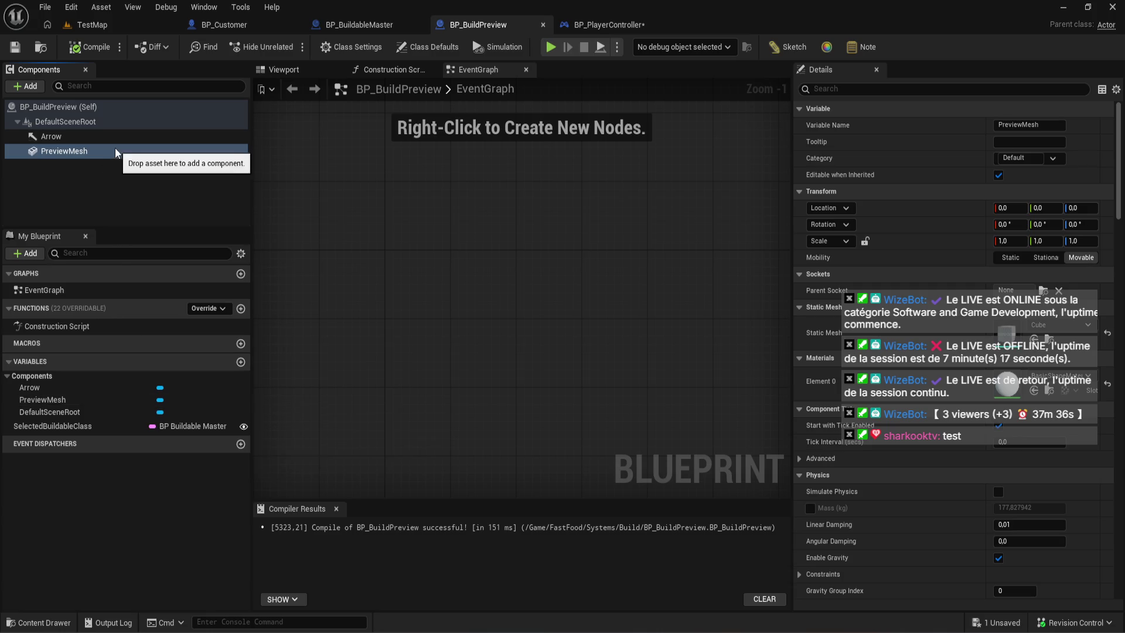
pyautogui.scroll(-6, 339, 293)
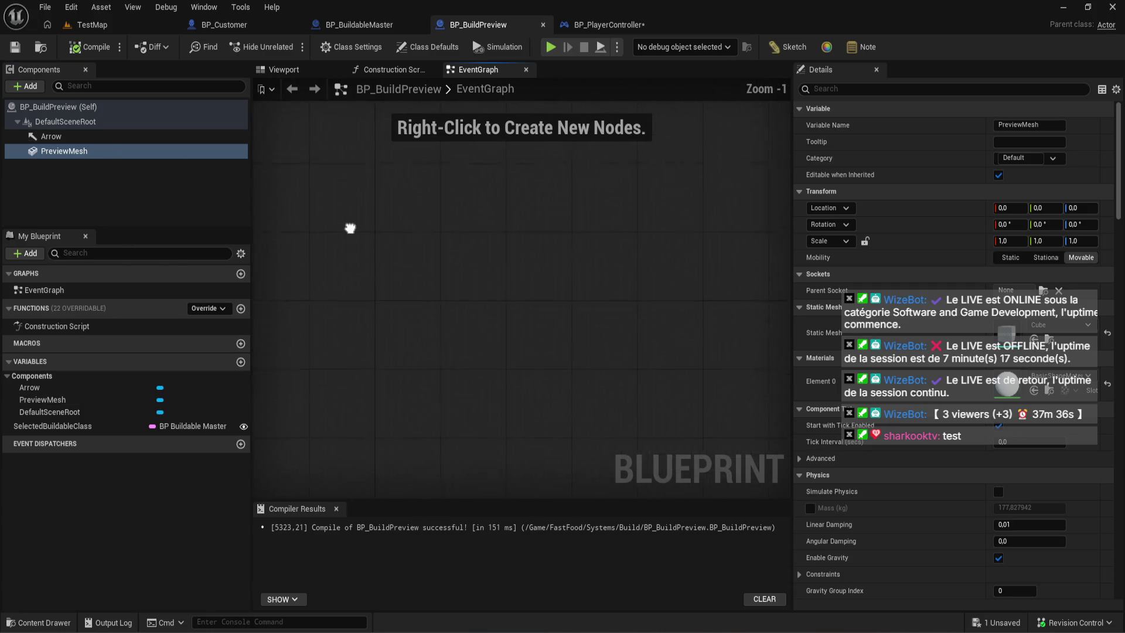
pyautogui.scroll(7, 350, 228)
# - Add Event BeginPlay running Set Static Mesh on PreviewMesh, then recompile
pyautogui.hotkey('ctrl', 'v')
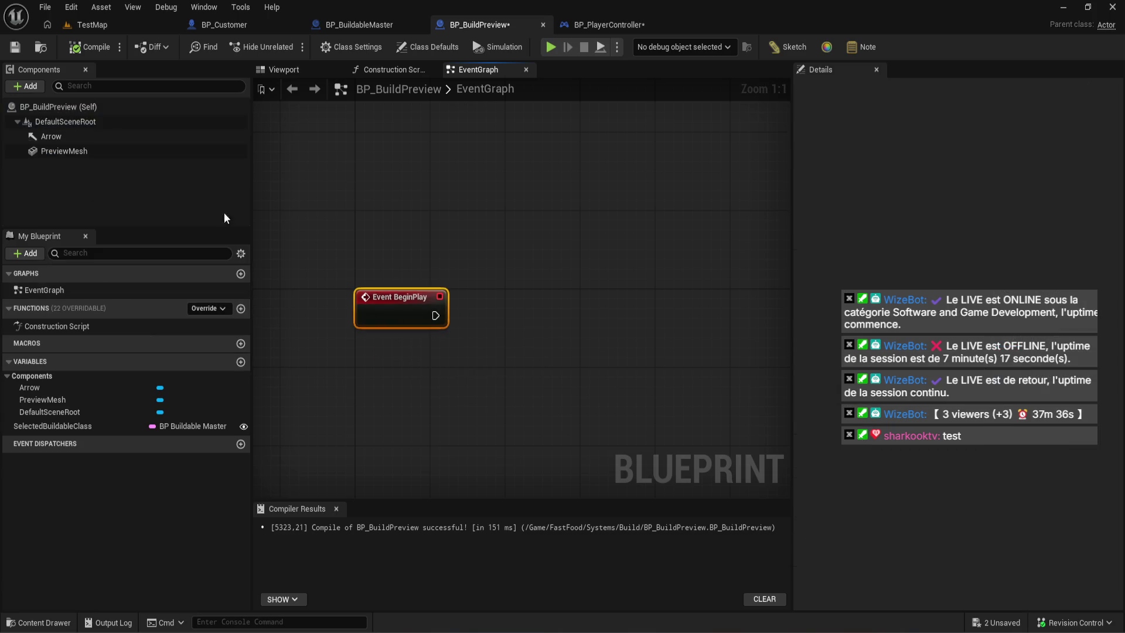
pyautogui.moveTo(64, 150)
pyautogui.mouseDown()
pyautogui.moveTo(551, 378)
pyautogui.moveTo(483, 331)
pyautogui.moveTo(487, 363)
pyautogui.moveTo(567, 294)
pyautogui.mouseUp()
pyautogui.write('set static mesh')
pyautogui.press('Return')
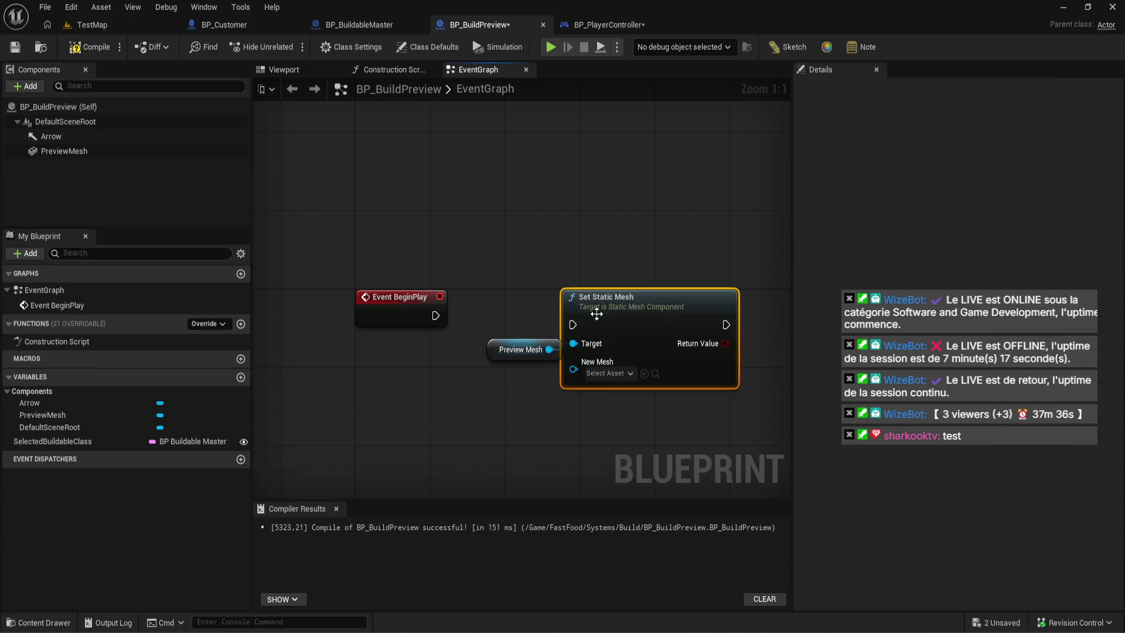
pyautogui.moveTo(516, 353); pyautogui.dragTo(393, 363)
pyautogui.moveTo(435, 315); pyautogui.dragTo(572, 324)
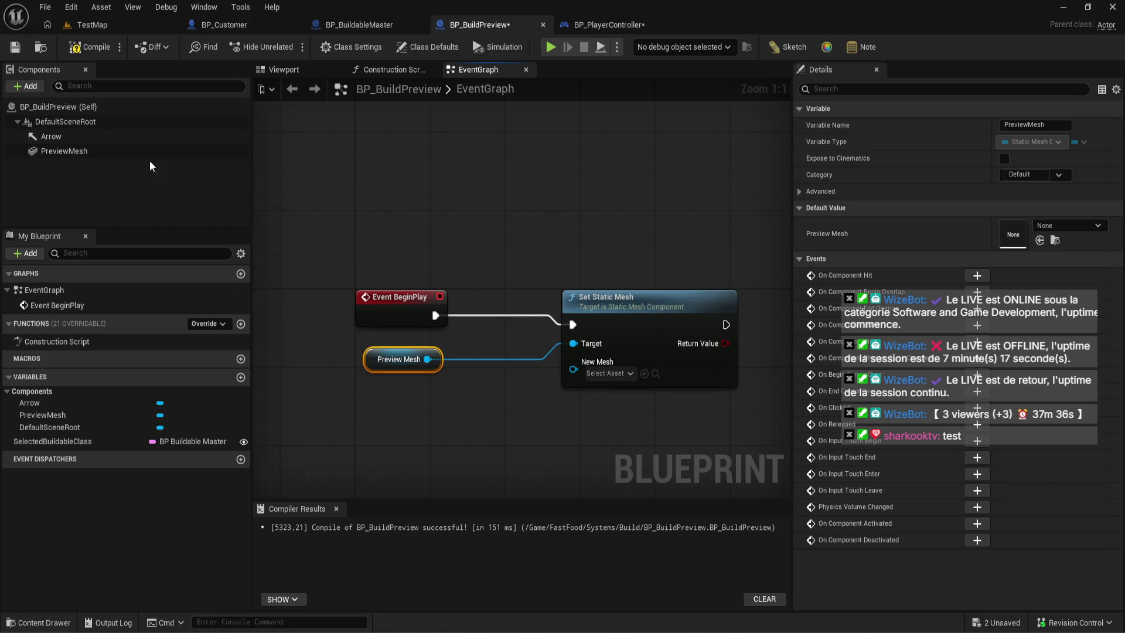
pyautogui.click(143, 156)
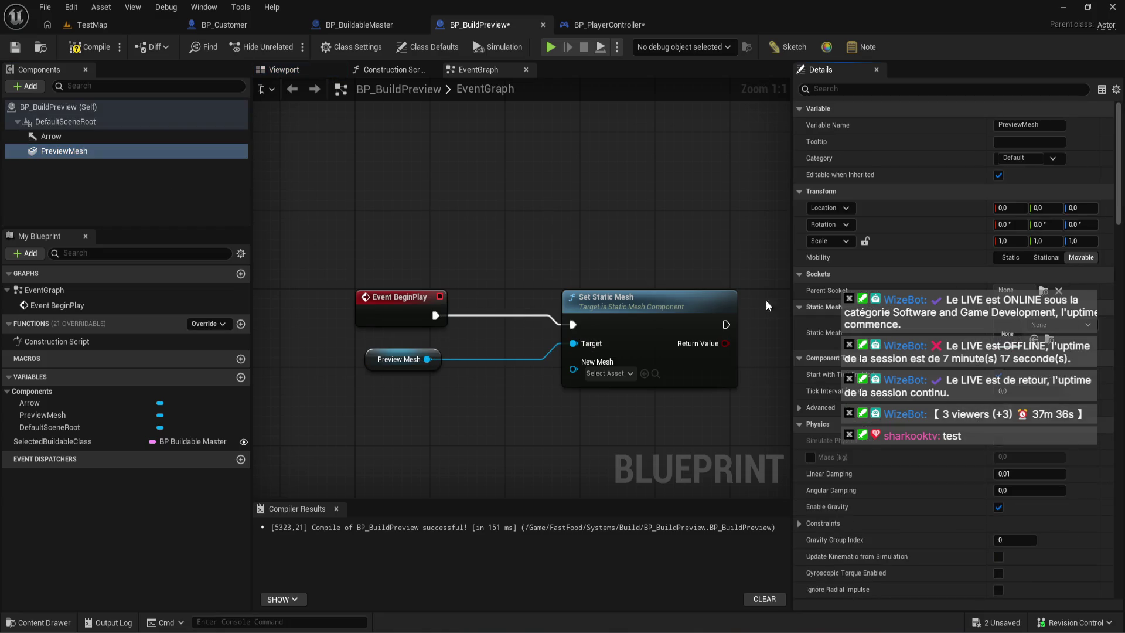
pyautogui.click(94, 47)
pyautogui.moveTo(649, 315); pyautogui.dragTo(593, 305)
pyautogui.moveTo(364, 356); pyautogui.dragTo(360, 349)
# - Promote Set Static Mesh's New Mesh input to a variable named PreviewMes
pyautogui.rightClick(517, 359)
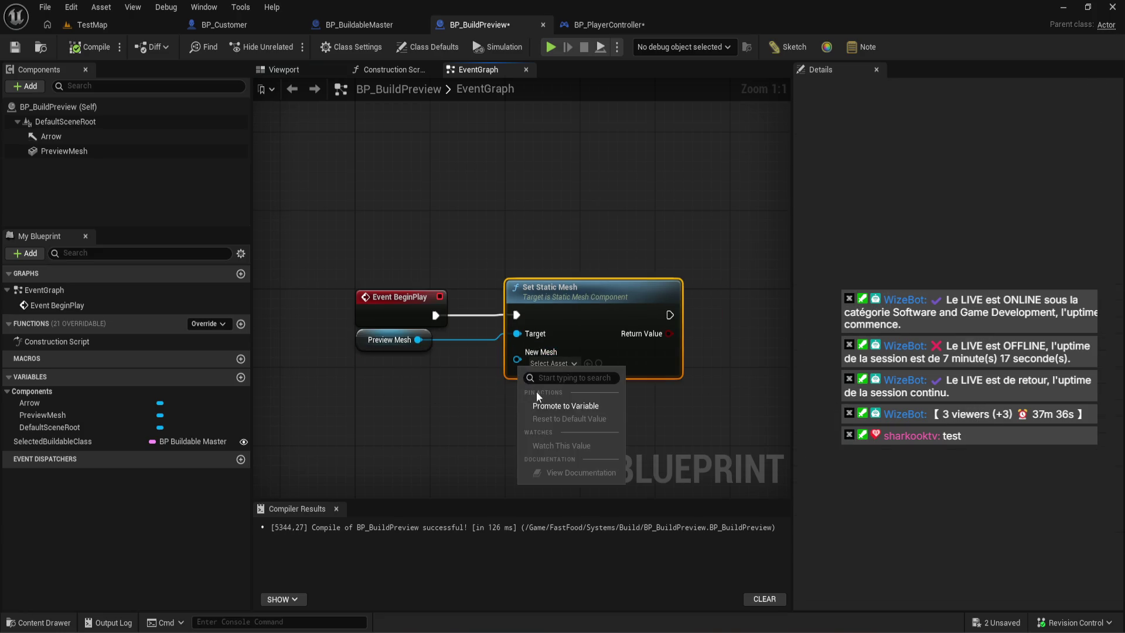
pyautogui.click(571, 409)
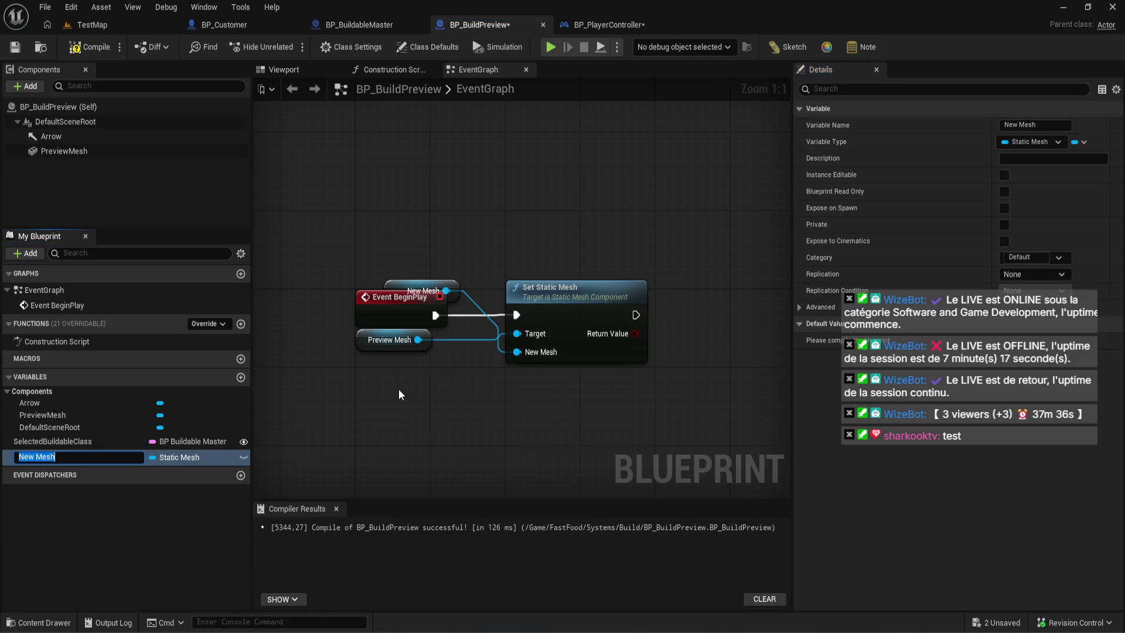
pyautogui.write('PreviewMesh')
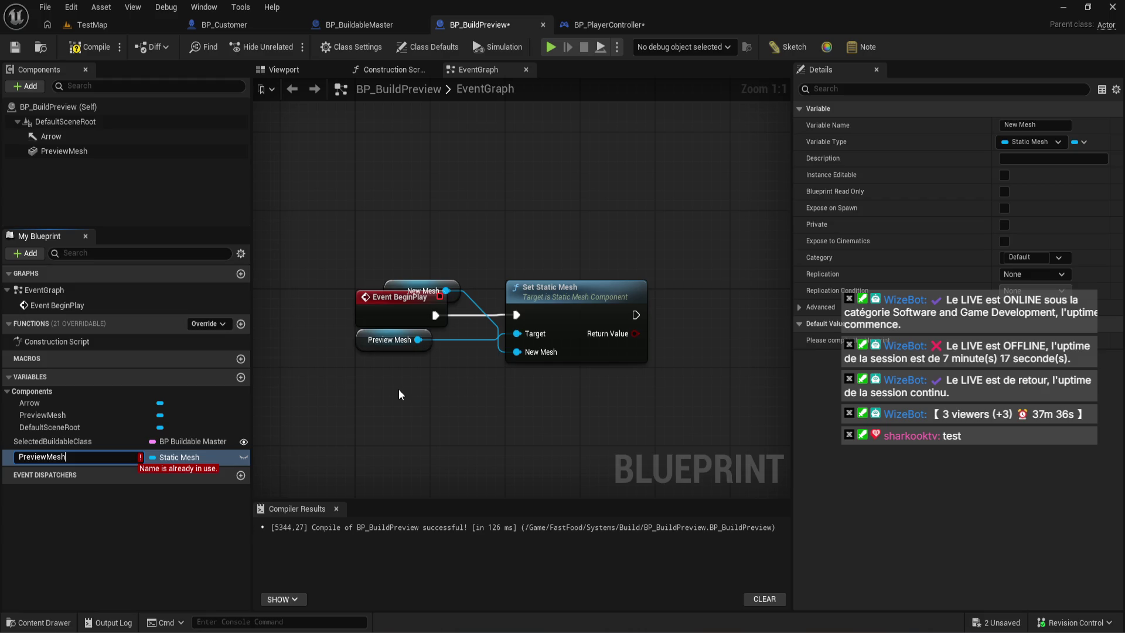
pyautogui.press('BackSpace')
pyautogui.press('Return')
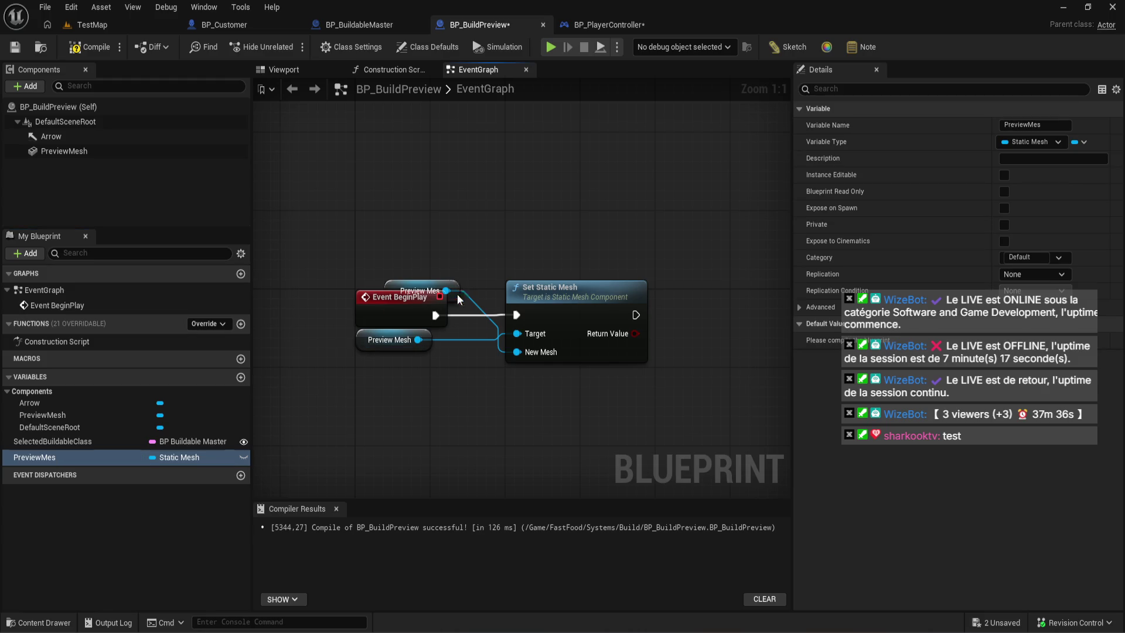
pyautogui.moveTo(457, 294); pyautogui.dragTo(431, 374)
pyautogui.click(458, 405)
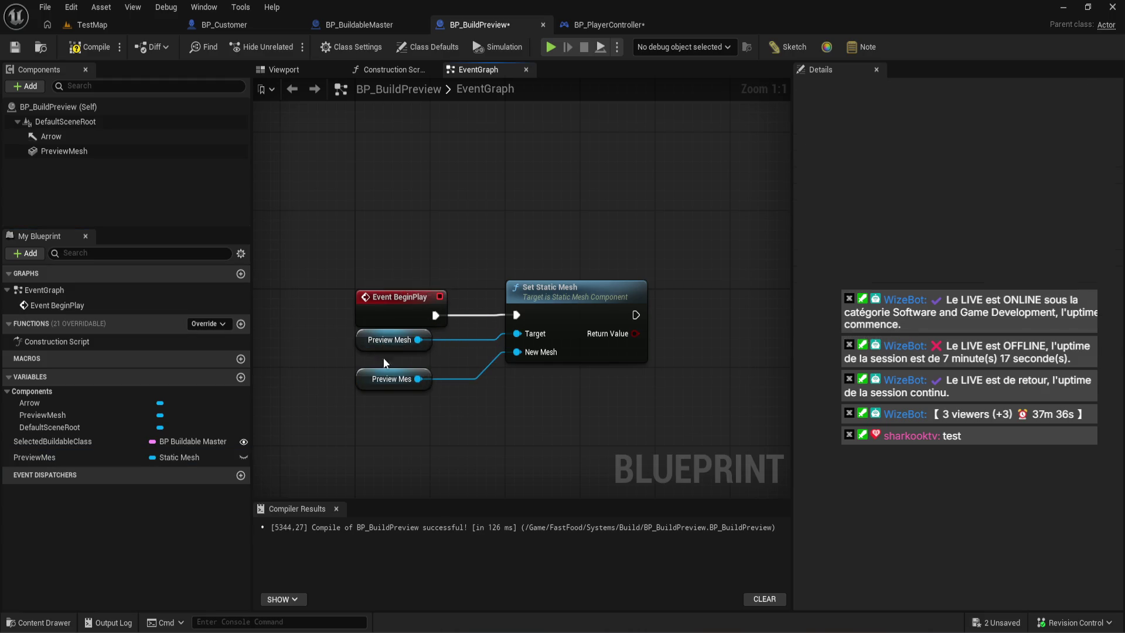
pyautogui.click(113, 152)
pyautogui.click(85, 151)
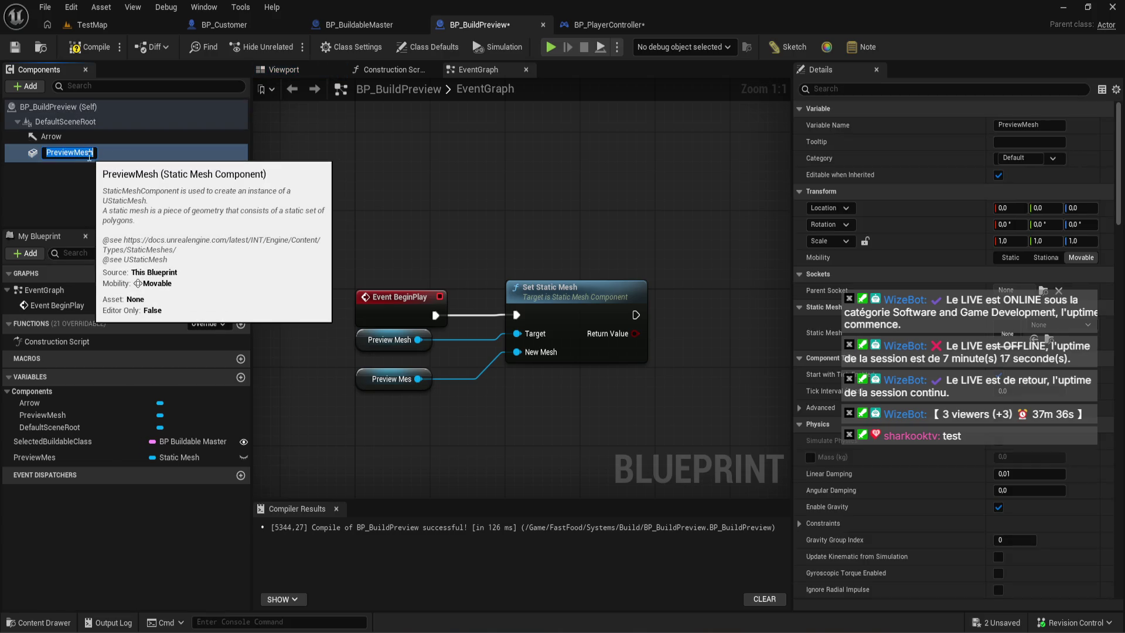
pyautogui.click(106, 202)
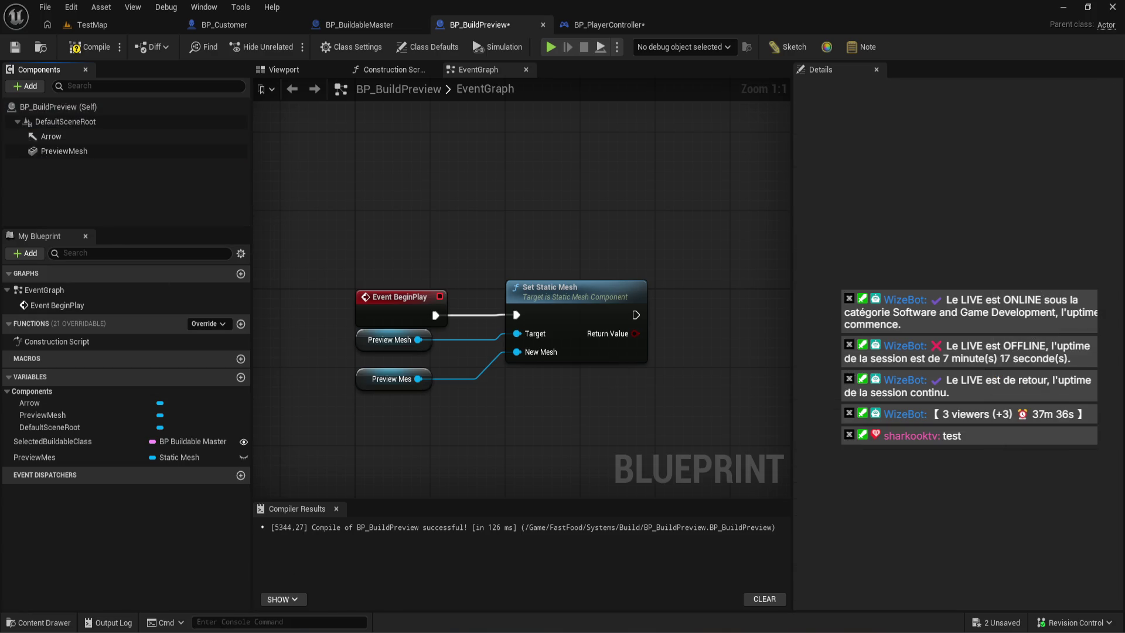
pyautogui.moveTo(236, 623)
pyautogui.click(153, 600)
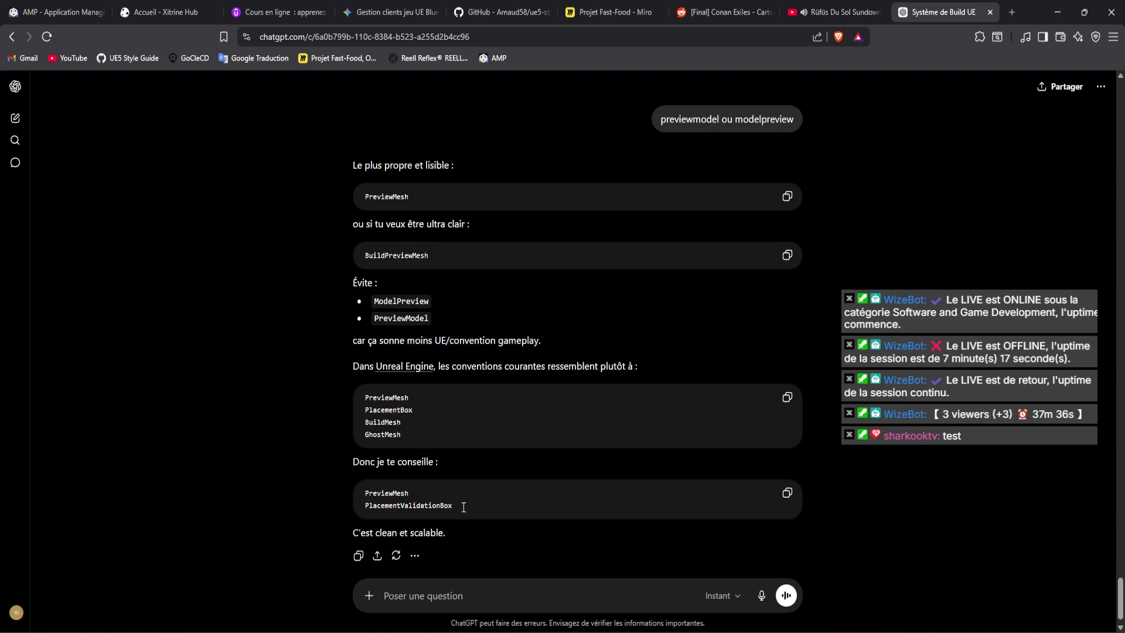
pyautogui.click(1060, 11)
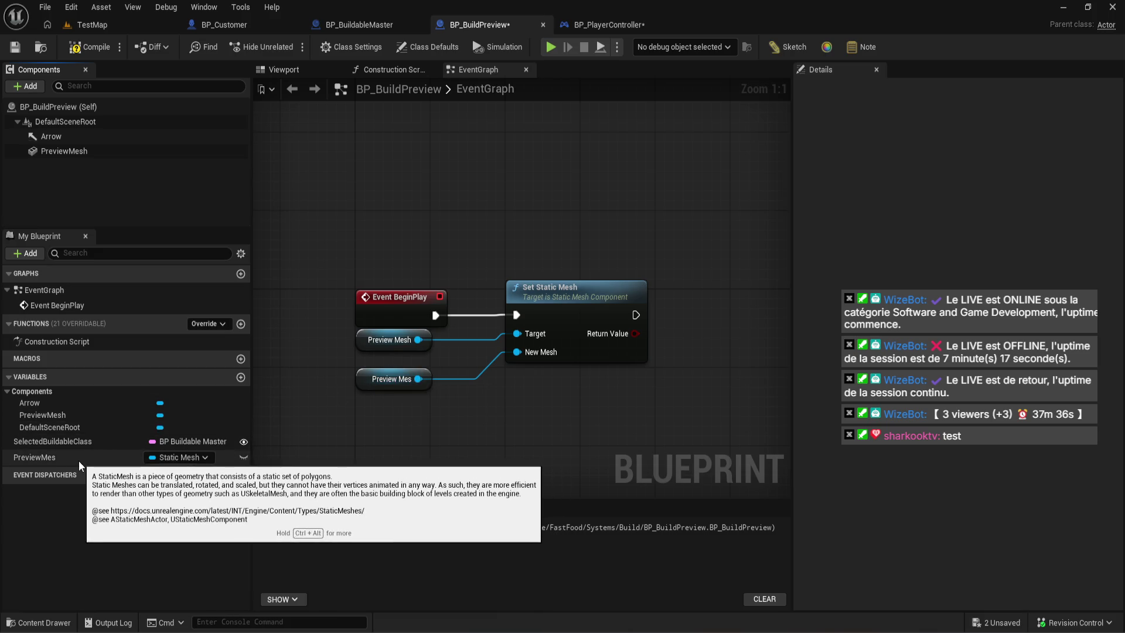
# - List PreviewMes first, make it instance editable and exposed on spawn, and recompile
pyautogui.moveTo(79, 461); pyautogui.dragTo(59, 438)
pyautogui.click(244, 442)
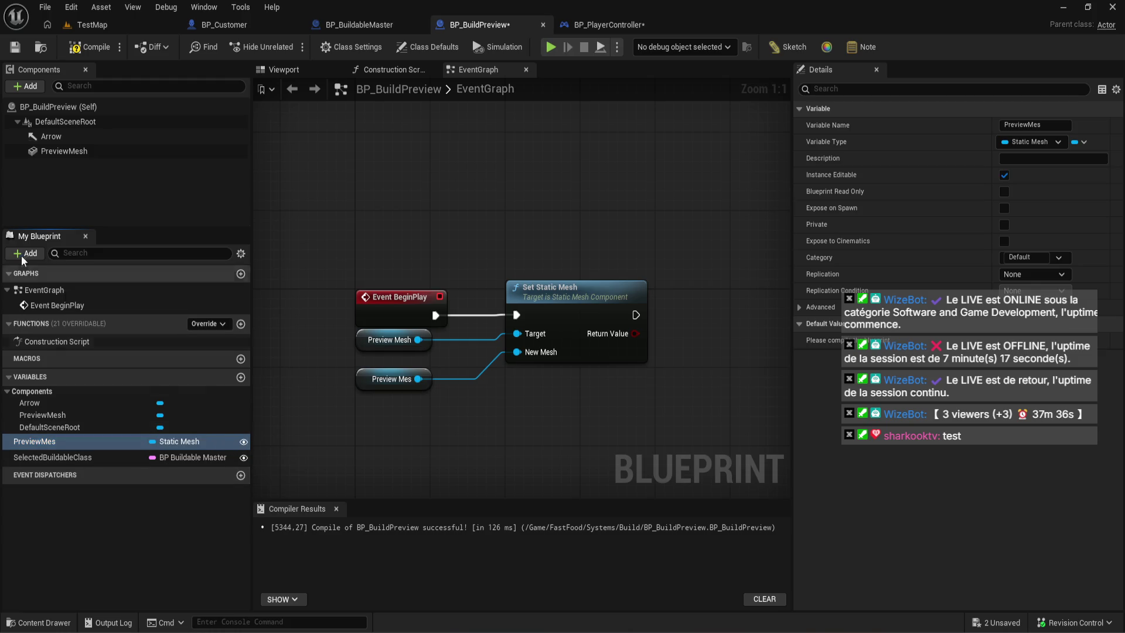
pyautogui.click(86, 50)
pyautogui.click(73, 451)
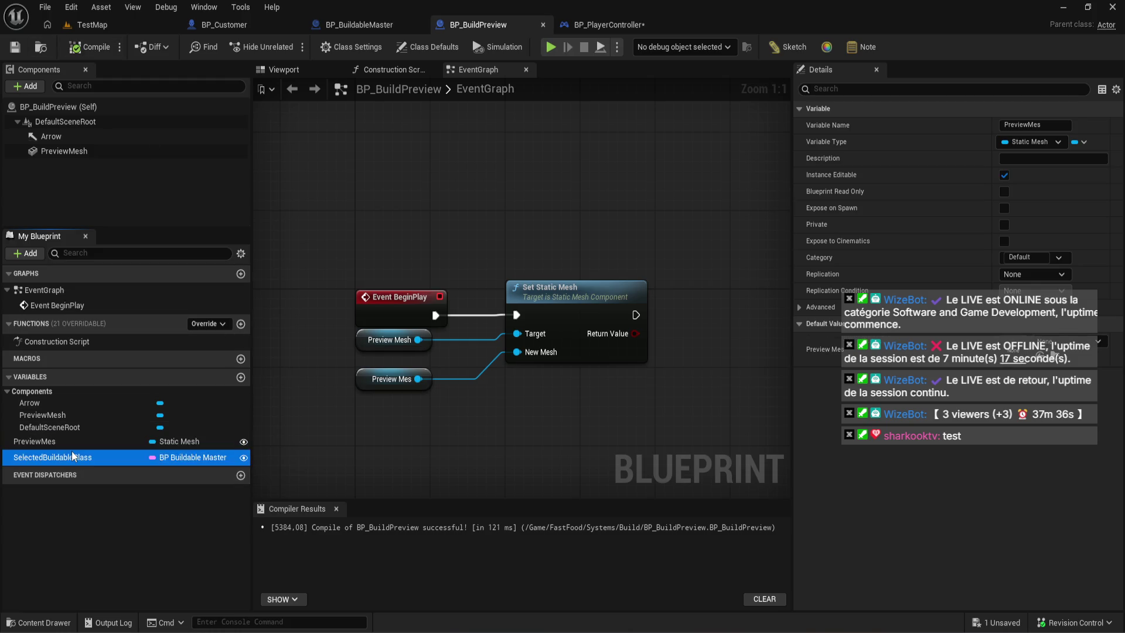
pyautogui.click(72, 444)
pyautogui.click(865, 234)
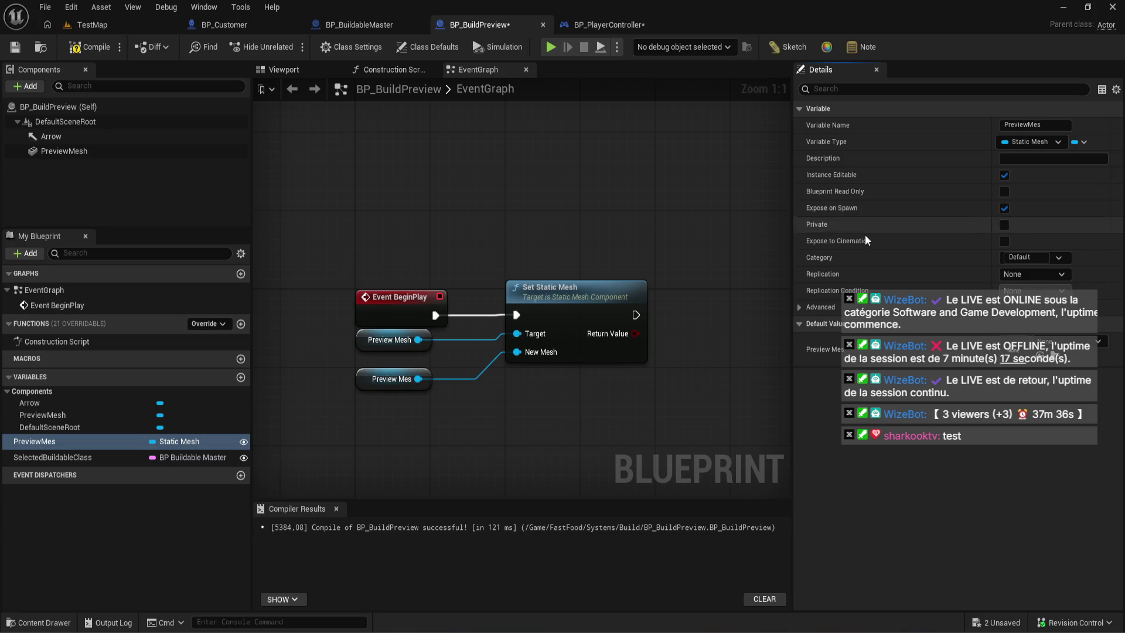
pyautogui.click(93, 48)
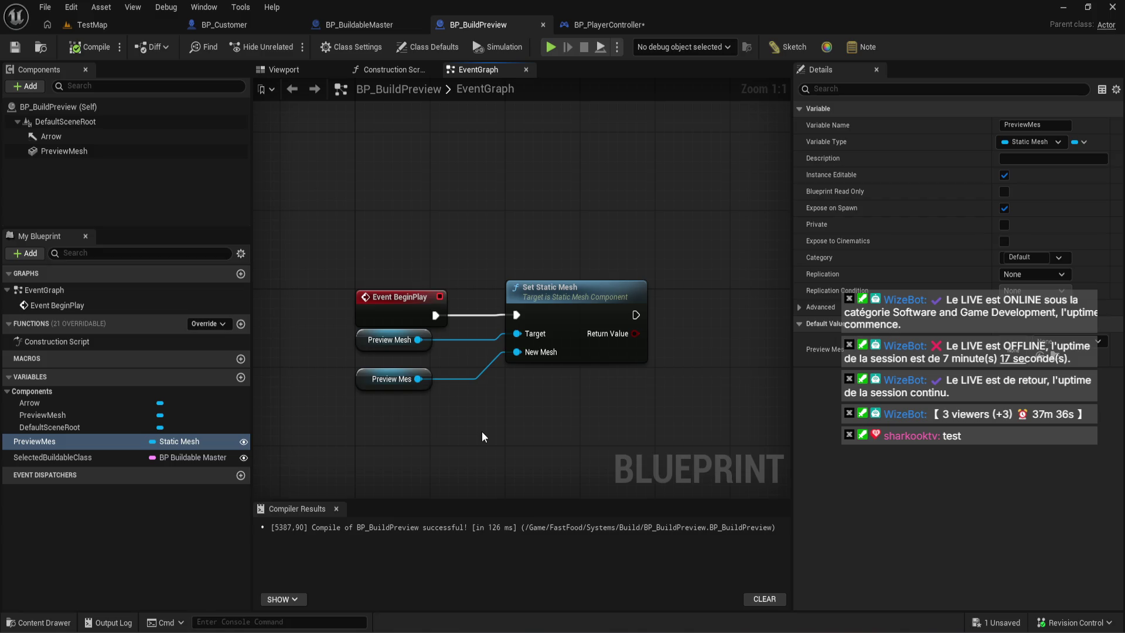
pyautogui.click(72, 445)
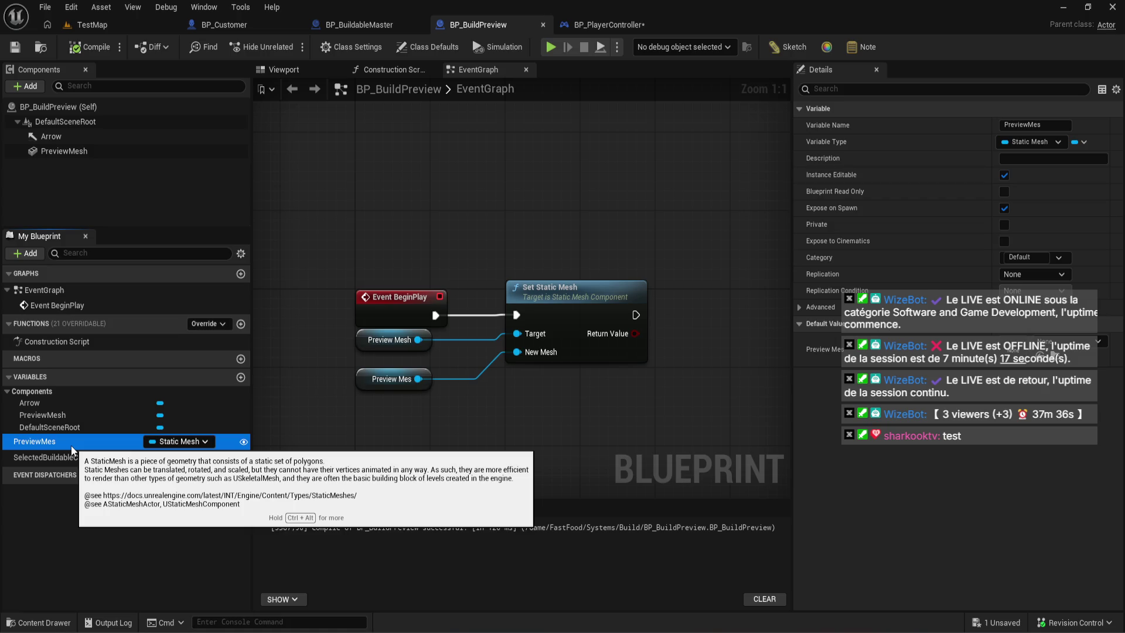
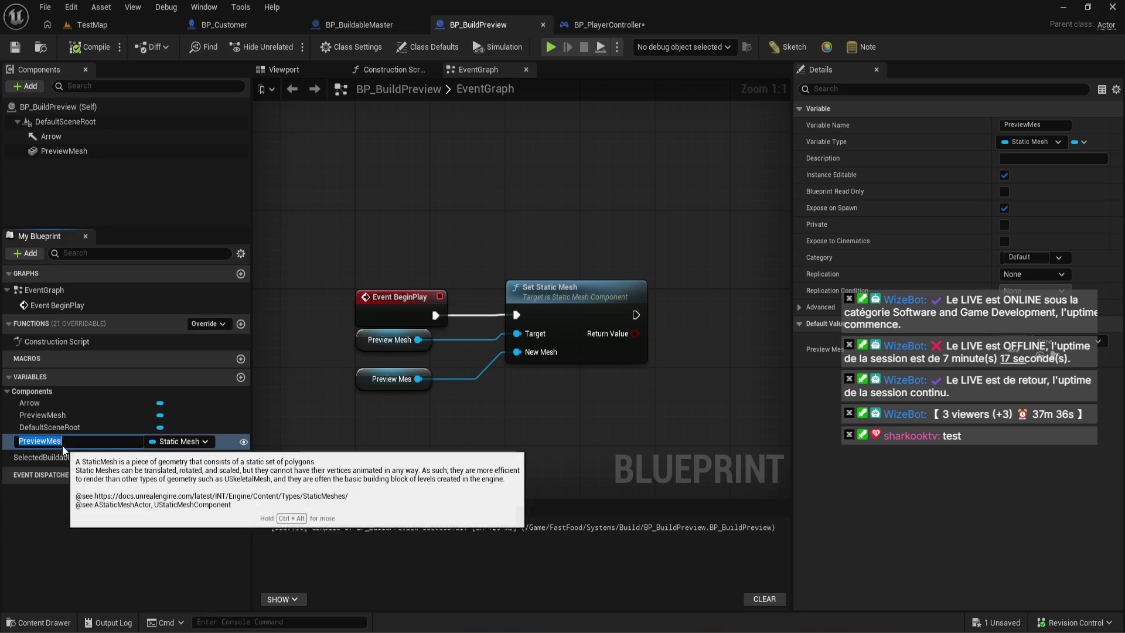
# - Rename the mesh component to Mesh and fix the variable name to PreviewMesh, then compile
pyautogui.press('F2')
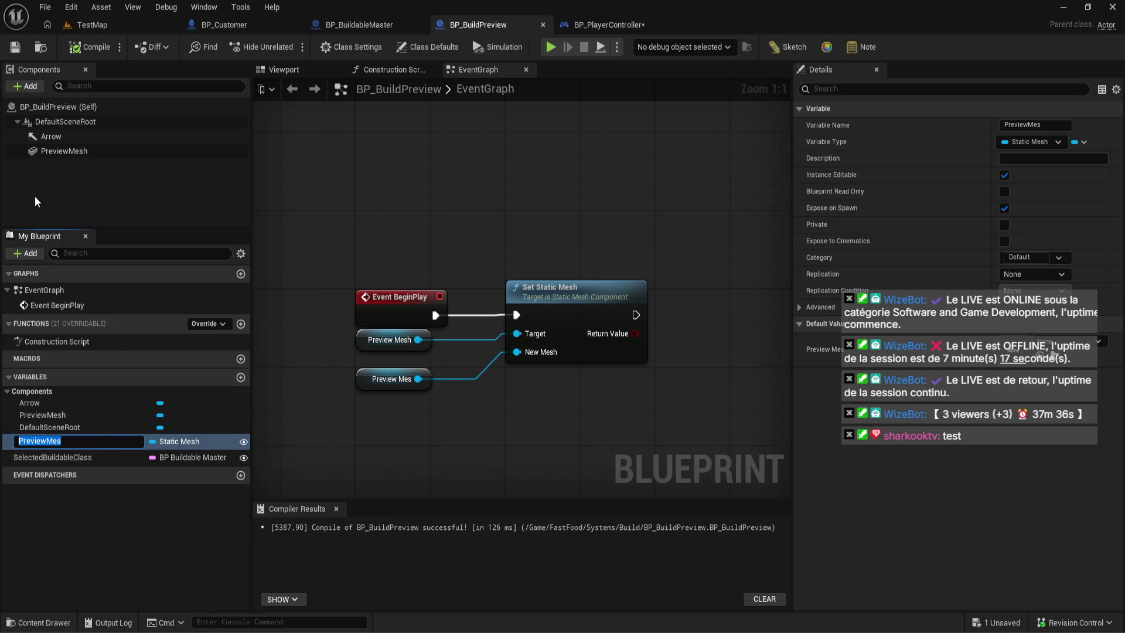
pyautogui.click(70, 154)
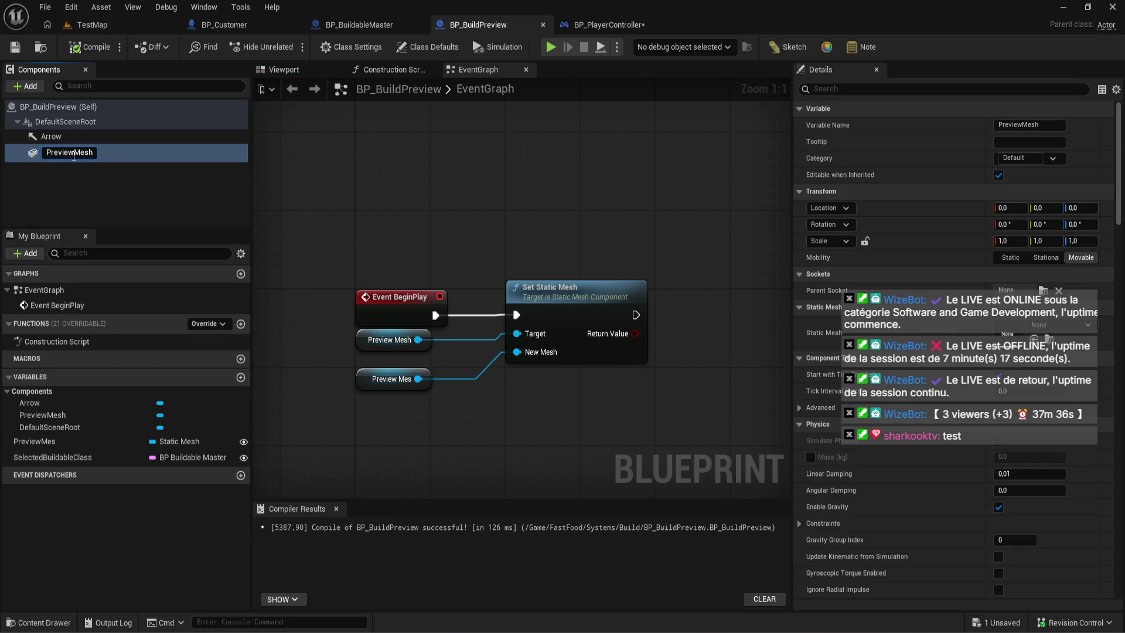
pyautogui.press('F2')
pyautogui.press('BackSpace')
pyautogui.click(92, 440)
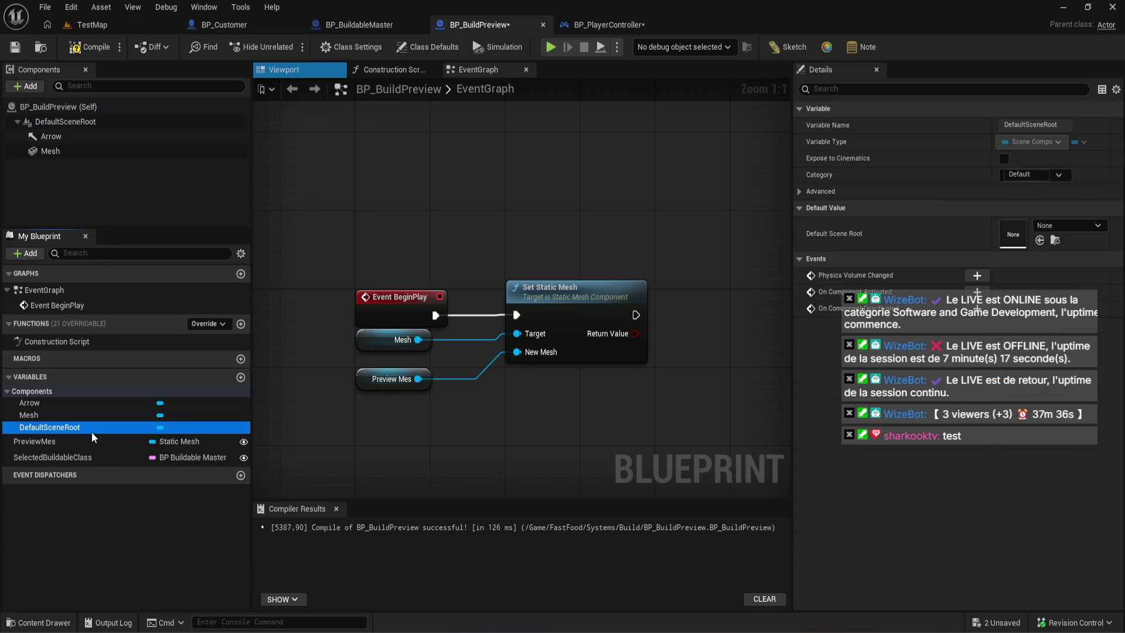
pyautogui.press('F2')
pyautogui.press('End')
pyautogui.write('h')
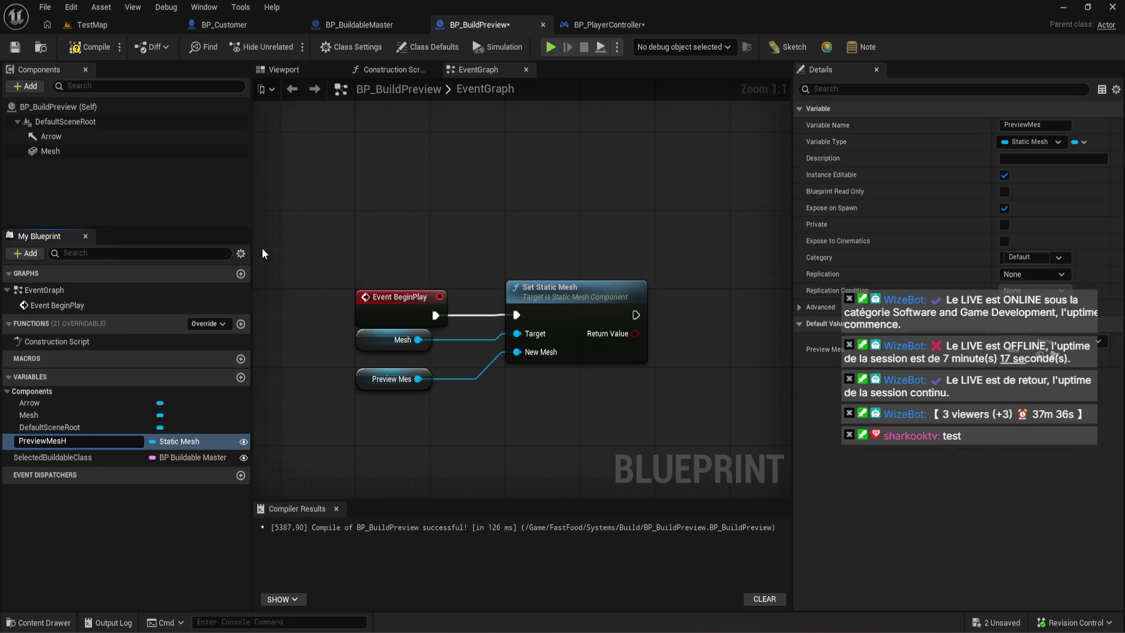
pyautogui.press('Return')
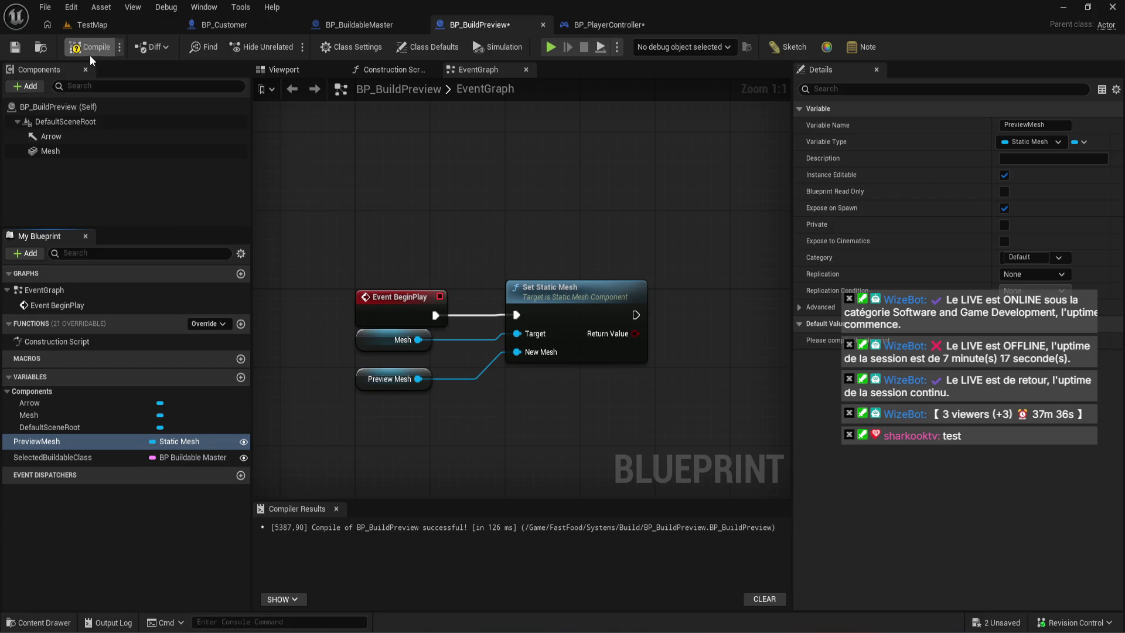
pyautogui.click(82, 48)
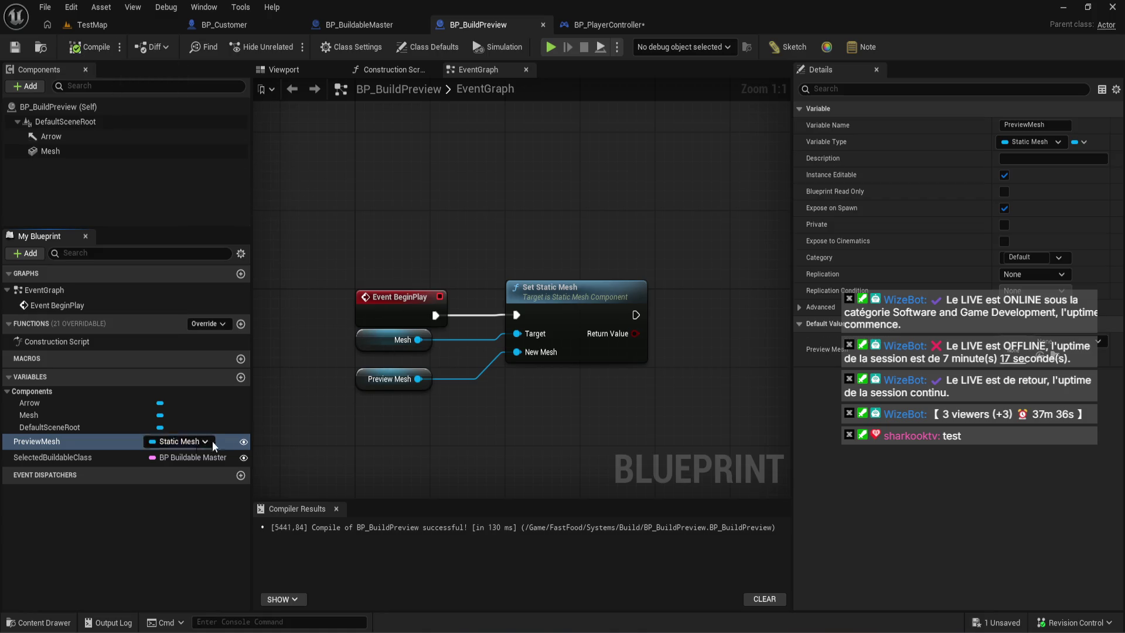
# - Rename the PreviewMesh variable to BuildablePreviewMesh
pyautogui.doubleClick(87, 442)
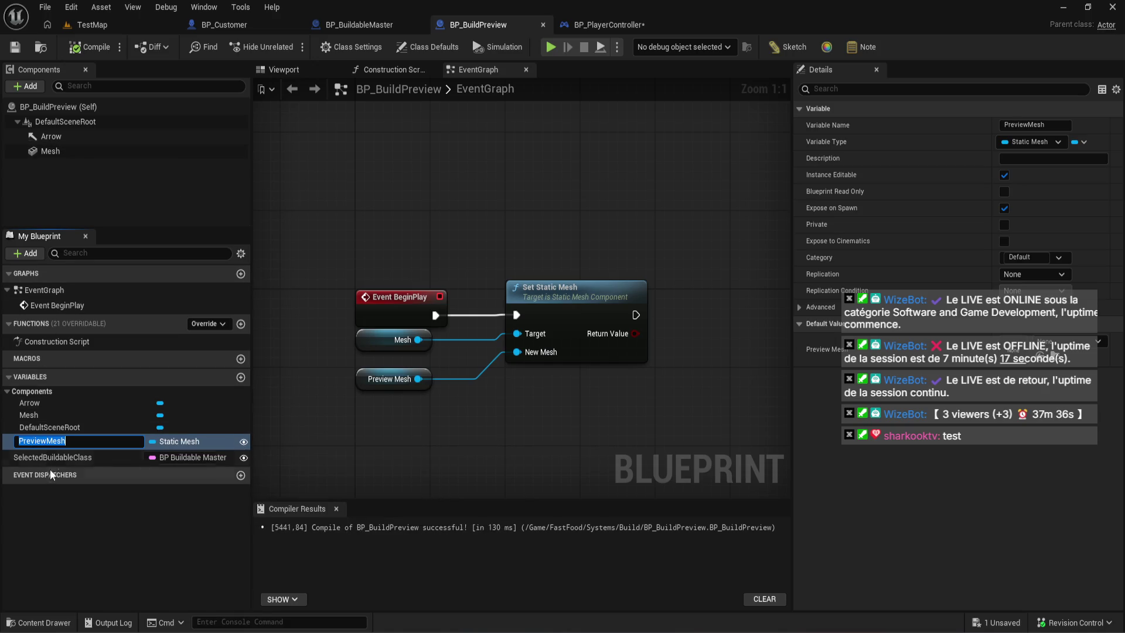
pyautogui.click(45, 443)
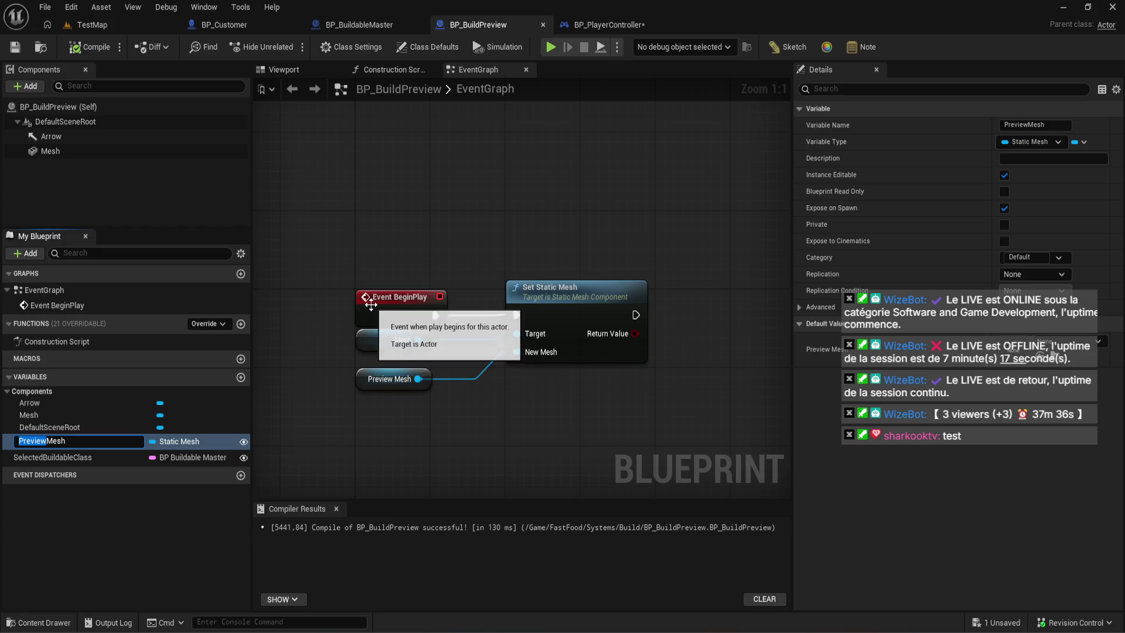
pyautogui.press('BackSpace')
pyautogui.press('BackSpace')
pyautogui.press('BackSpace')
pyautogui.write('Buildable')
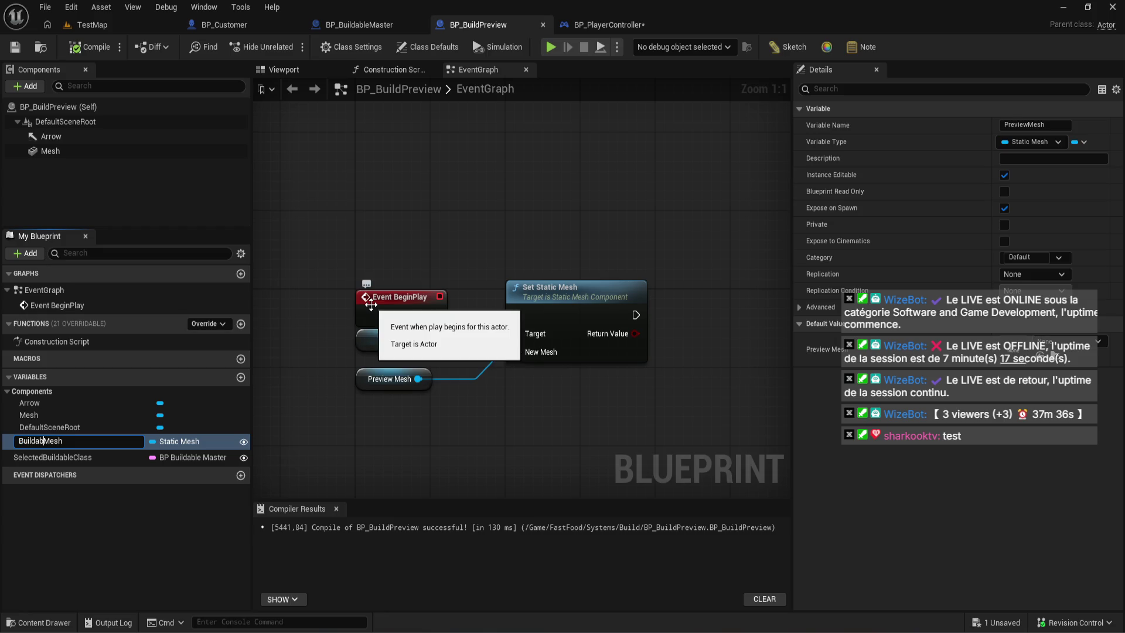
pyautogui.press('BackSpace')
pyautogui.press('BackSpace')
pyautogui.write('iew')
pyautogui.press('Return')
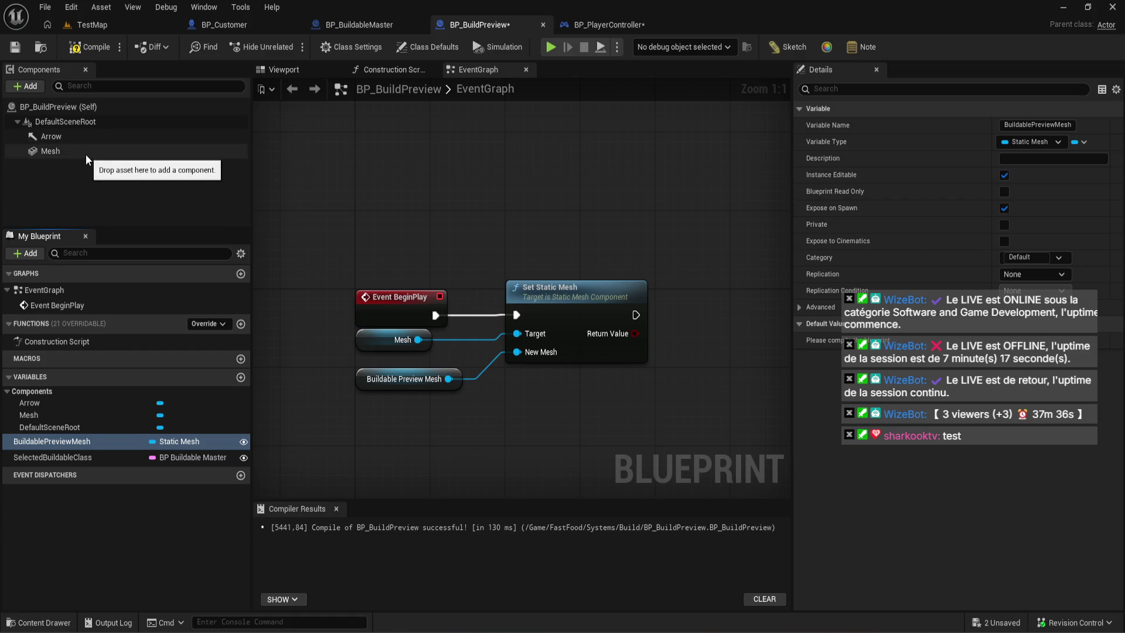
# - Rename the Mesh component to PreviewMesh, compile, and place a SelectedBuildableClass node in the graph
pyautogui.click(85, 153)
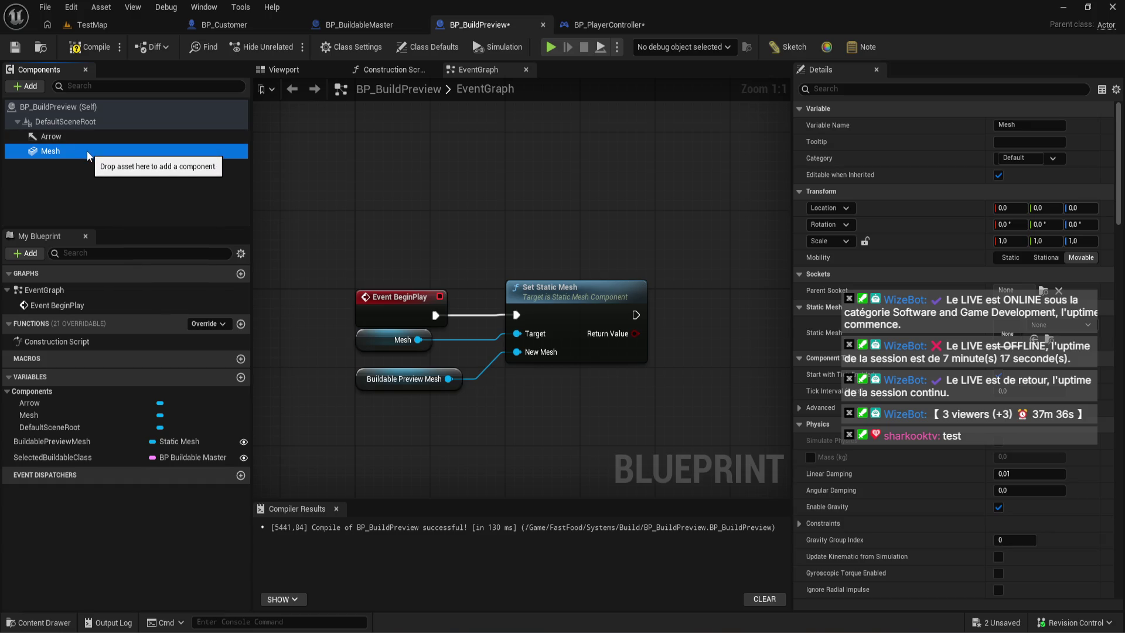
pyautogui.press('F2')
pyautogui.write('PreviewMes')
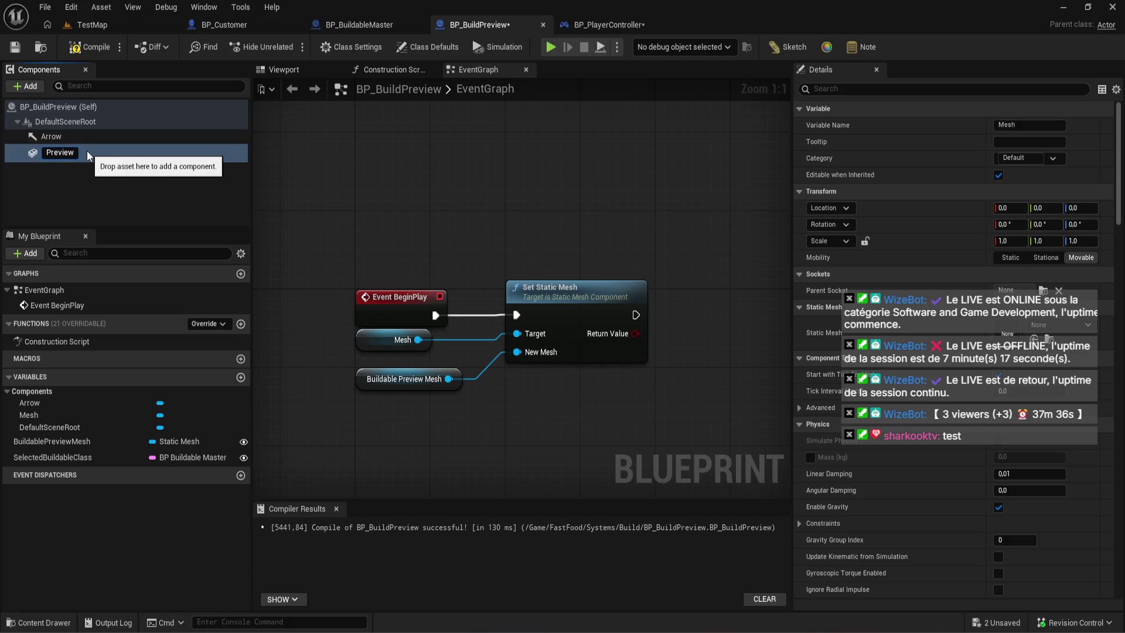
pyautogui.write('h')
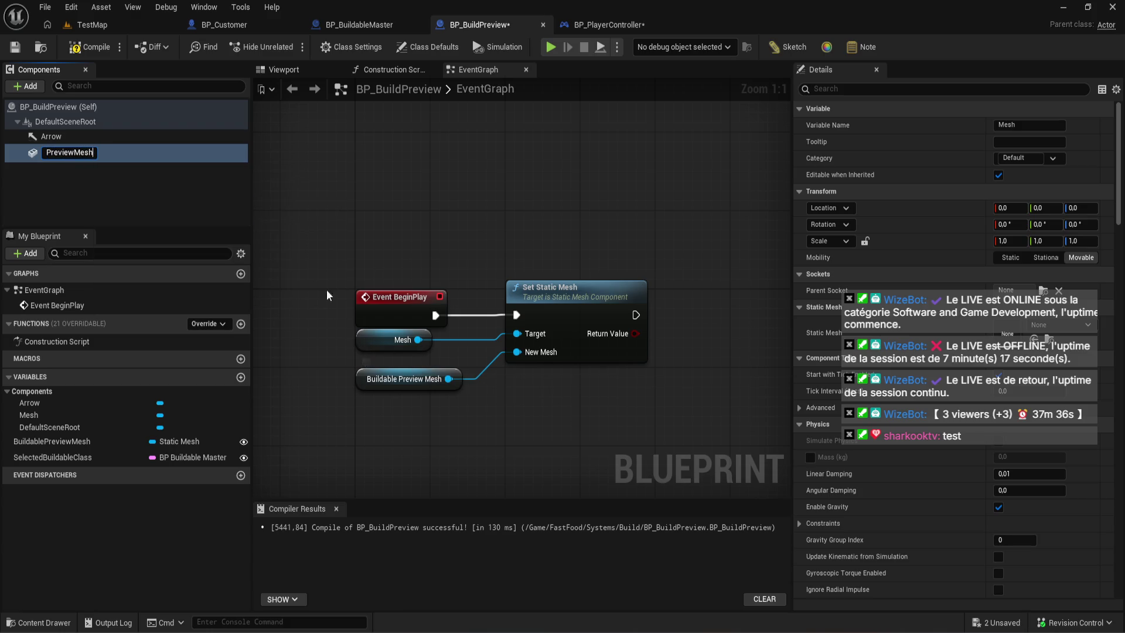
pyautogui.press('Return')
pyautogui.click(89, 47)
pyautogui.moveTo(88, 461)
pyautogui.mouseDown()
pyautogui.moveTo(385, 426)
pyautogui.moveTo(368, 430)
pyautogui.mouseUp()
# - Insert an Async Load Class Asset node from SelectedBuildableClass before Set Static Mesh in BeginPlay, then compile
pyautogui.click(423, 456)
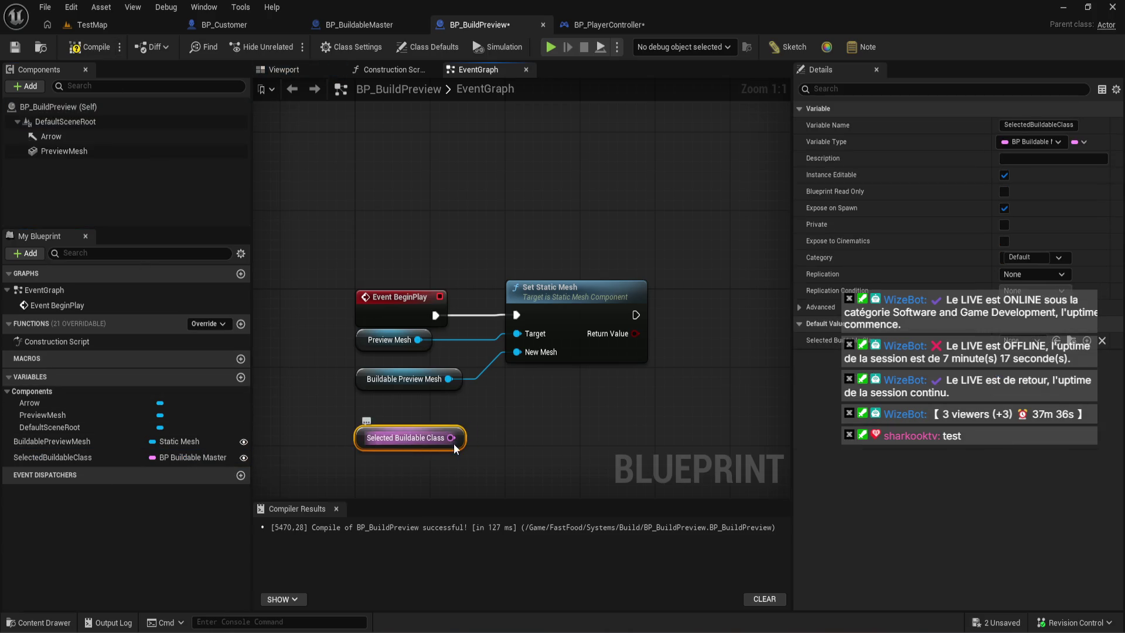
pyautogui.moveTo(451, 437); pyautogui.dragTo(511, 405)
pyautogui.write('as')
pyautogui.press('Return')
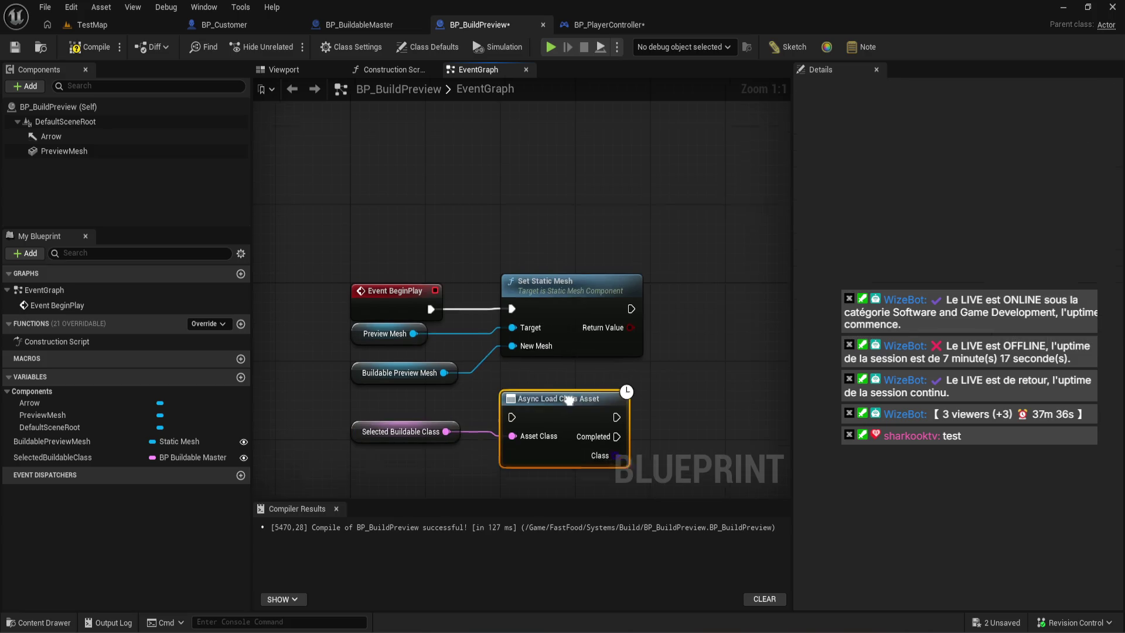
pyautogui.moveTo(567, 305); pyautogui.dragTo(754, 305)
pyautogui.moveTo(533, 362)
pyautogui.mouseDown()
pyautogui.moveTo(533, 232)
pyautogui.moveTo(527, 271)
pyautogui.mouseUp()
pyautogui.moveTo(595, 270)
pyautogui.mouseDown()
pyautogui.moveTo(708, 262)
pyautogui.moveTo(691, 287)
pyautogui.mouseUp()
pyautogui.click(551, 388)
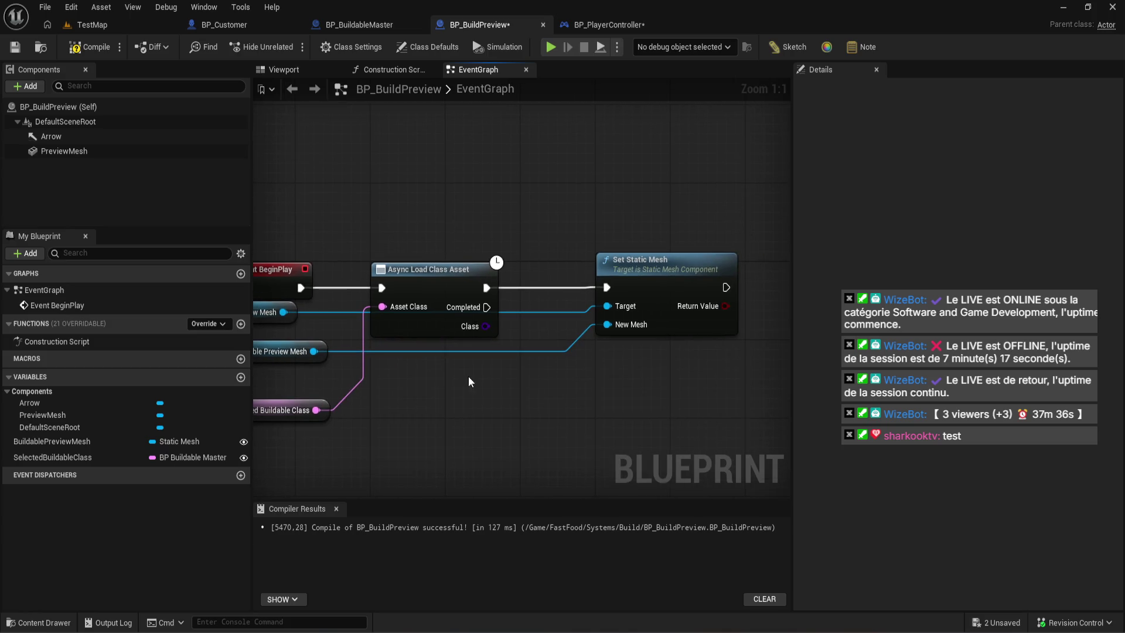
pyautogui.moveTo(369, 398); pyautogui.dragTo(370, 416)
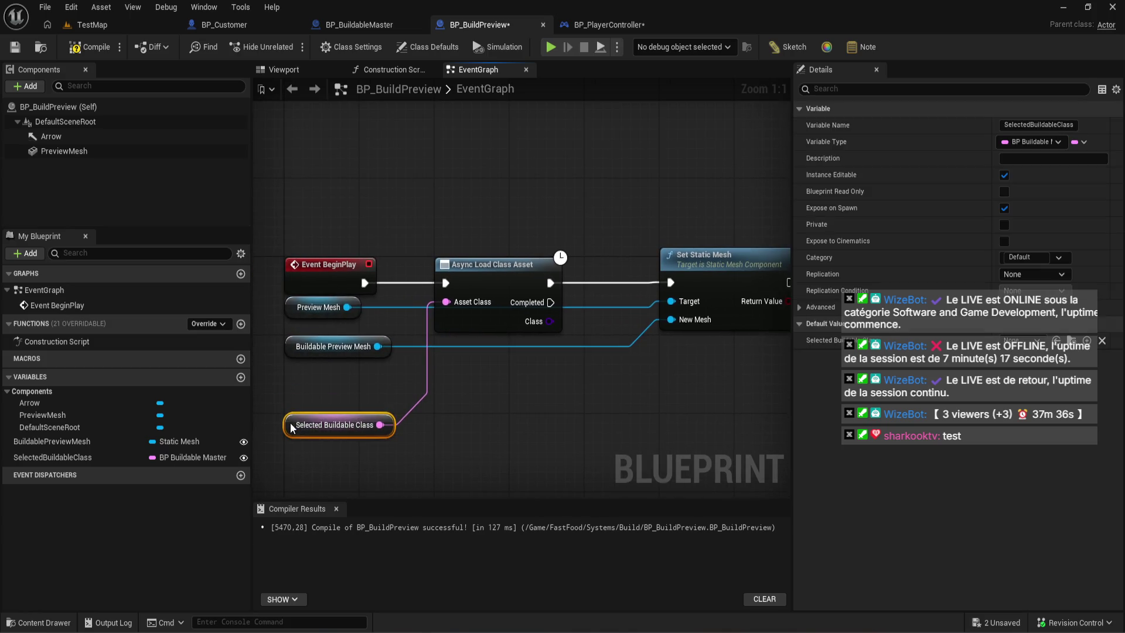
pyautogui.click(485, 439)
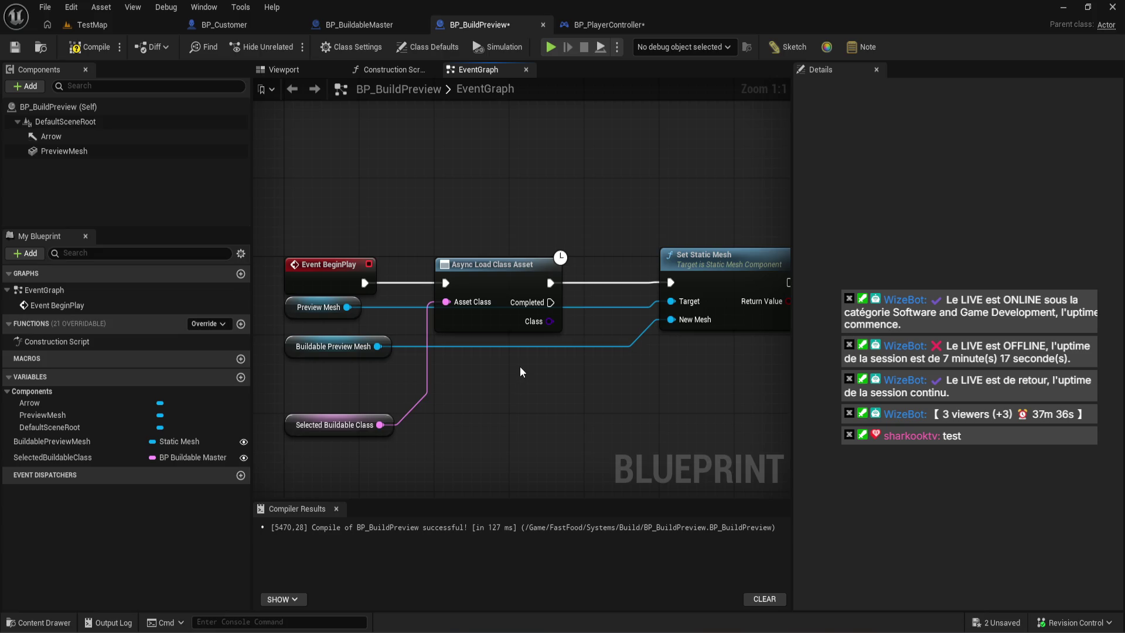
pyautogui.click(85, 47)
# - Change SelectedBuildableClass to a BP Buildable Master object reference and delete the async load node
pyautogui.click(188, 462)
pyautogui.click(1079, 142)
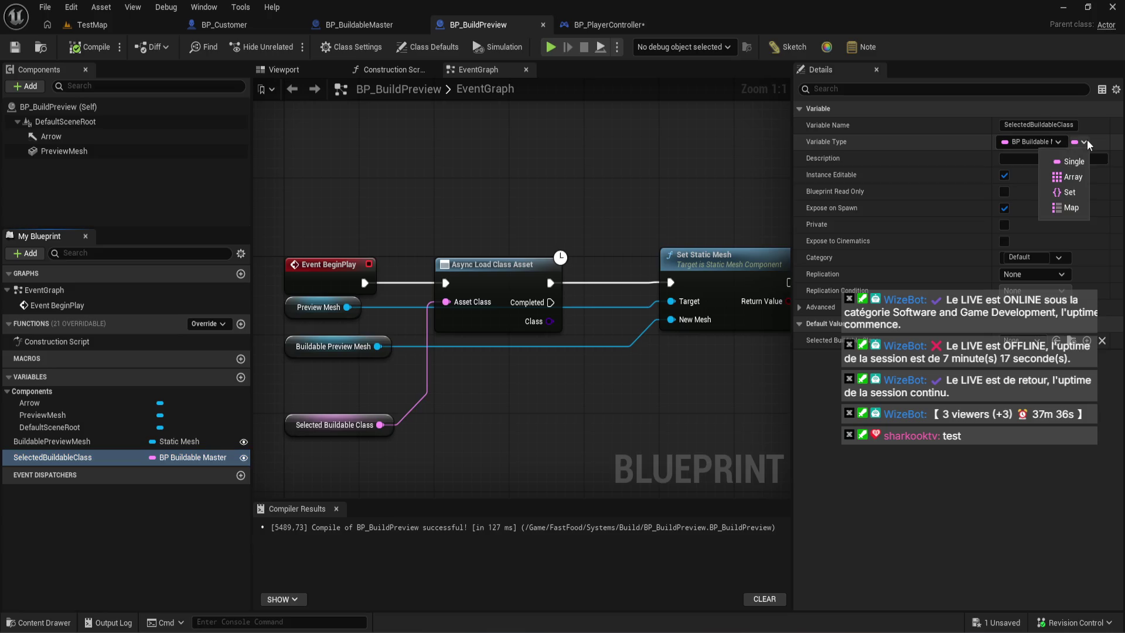
pyautogui.click(1029, 142)
pyautogui.click(984, 433)
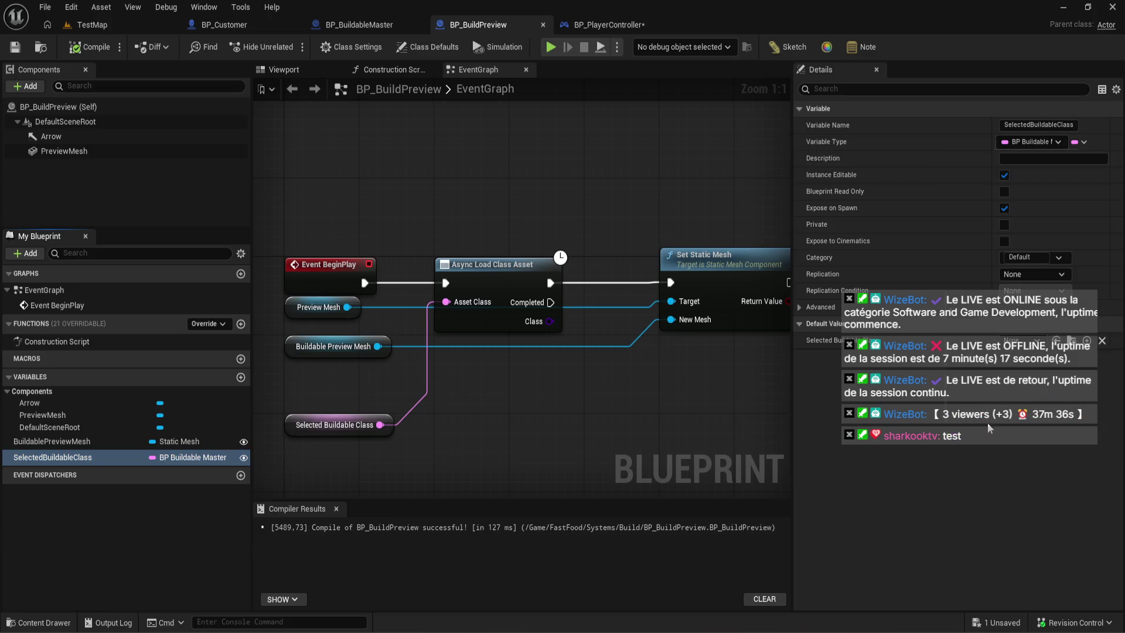
pyautogui.click(620, 345)
pyautogui.click(492, 265)
pyautogui.press('Delete')
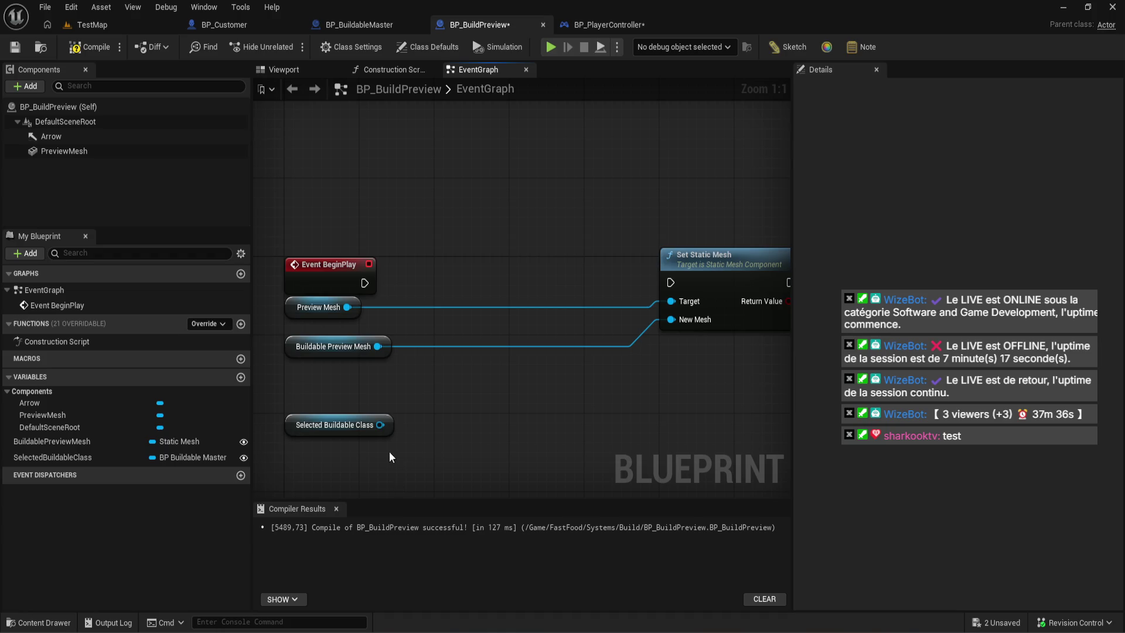
# - Delete the Buildable Preview Mesh getter node and the BuildablePreviewMesh variable
pyautogui.moveTo(380, 425); pyautogui.dragTo(444, 391)
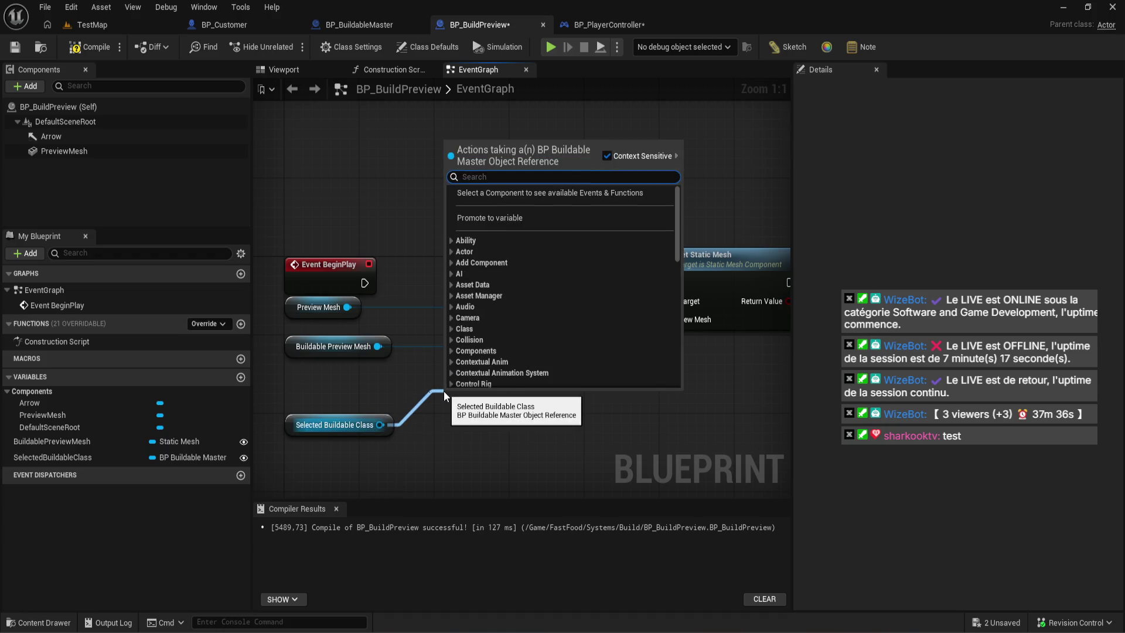
pyautogui.click(369, 384)
pyautogui.click(377, 351)
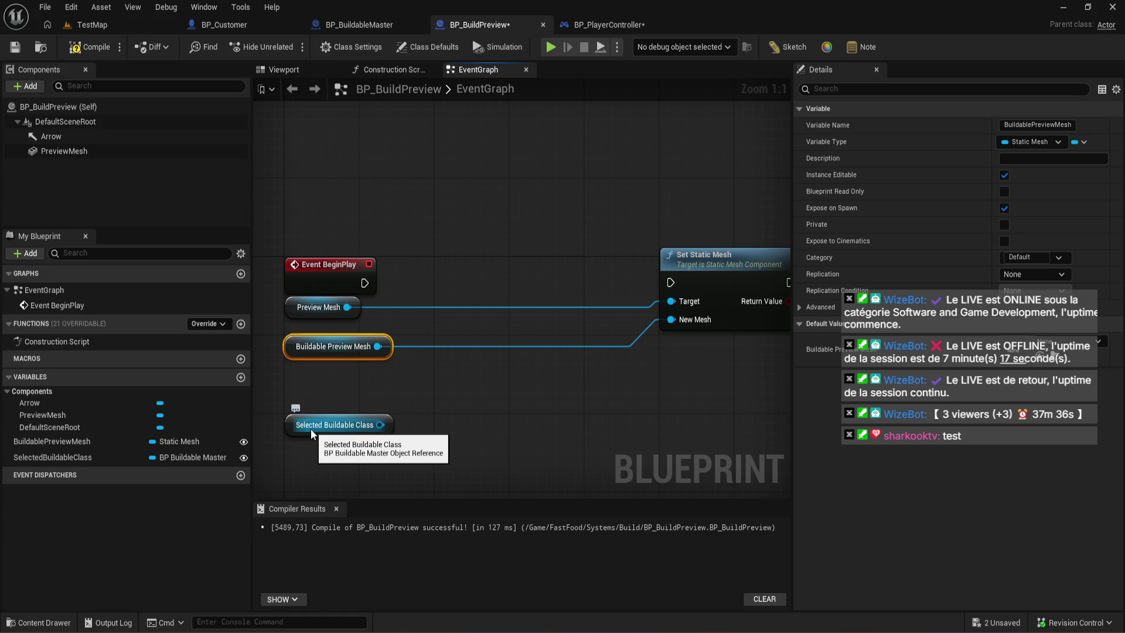
pyautogui.press('Delete')
pyautogui.click(66, 436)
pyautogui.press('Delete')
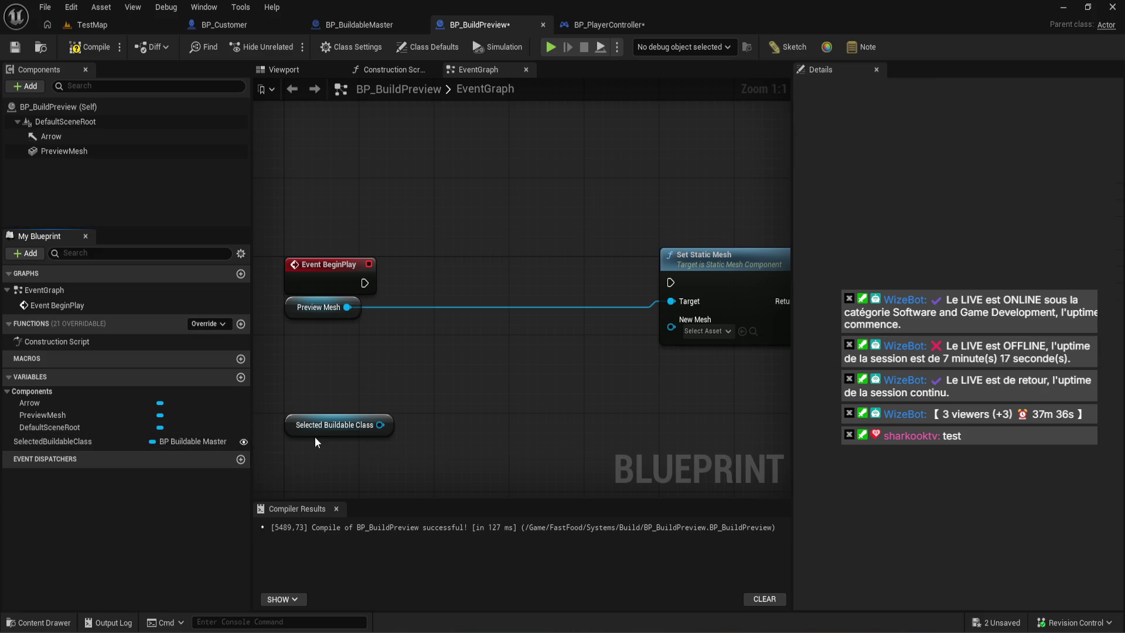
# - Move Selected Buildable Class under Preview Mesh and bring Set Static Mesh closer to the getters
pyautogui.click(310, 426)
pyautogui.moveTo(307, 425); pyautogui.dragTo(305, 348)
pyautogui.click(320, 378)
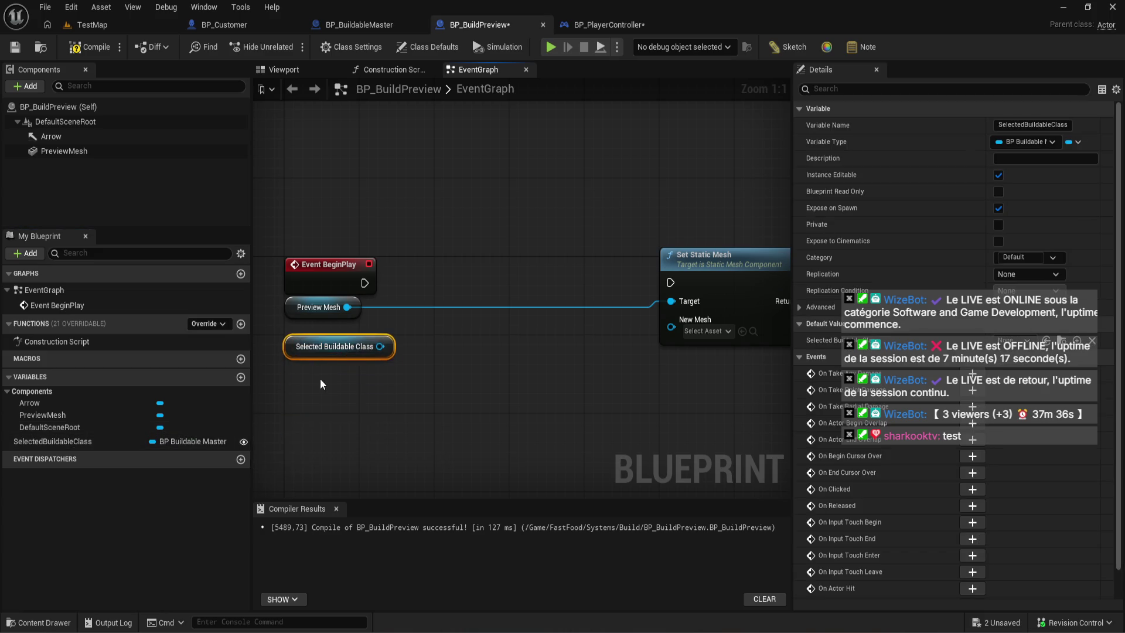
pyautogui.moveTo(719, 273); pyautogui.dragTo(499, 262)
pyautogui.click(57, 623)
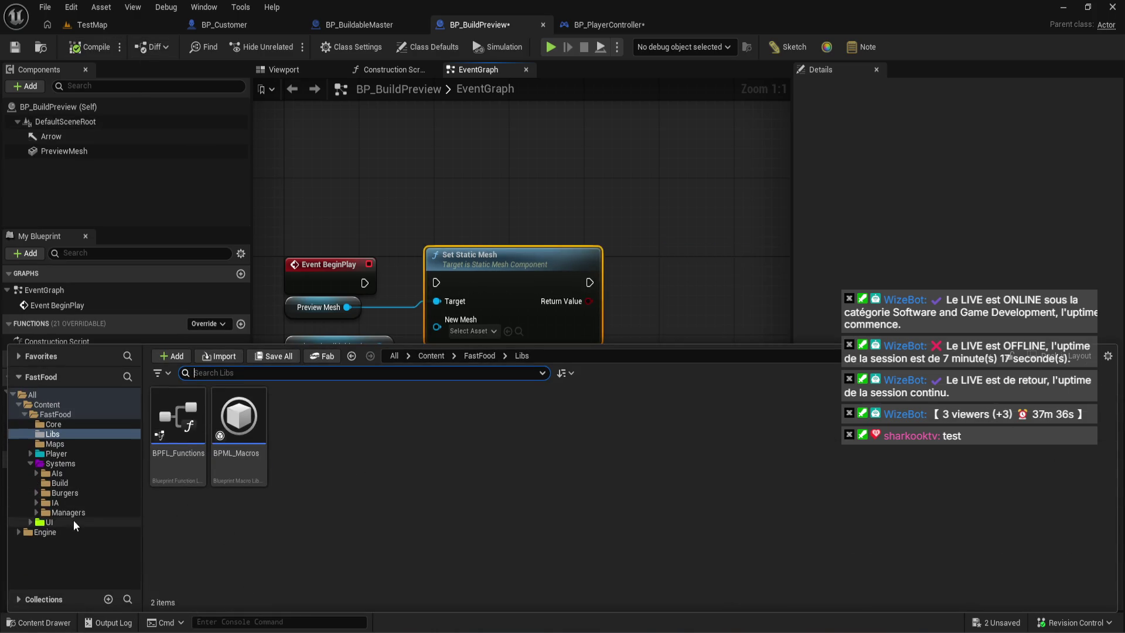
# - Open BP_BuildableMaster from the Build folder, add a Static Mesh component named Mesh, and compile
pyautogui.click(74, 513)
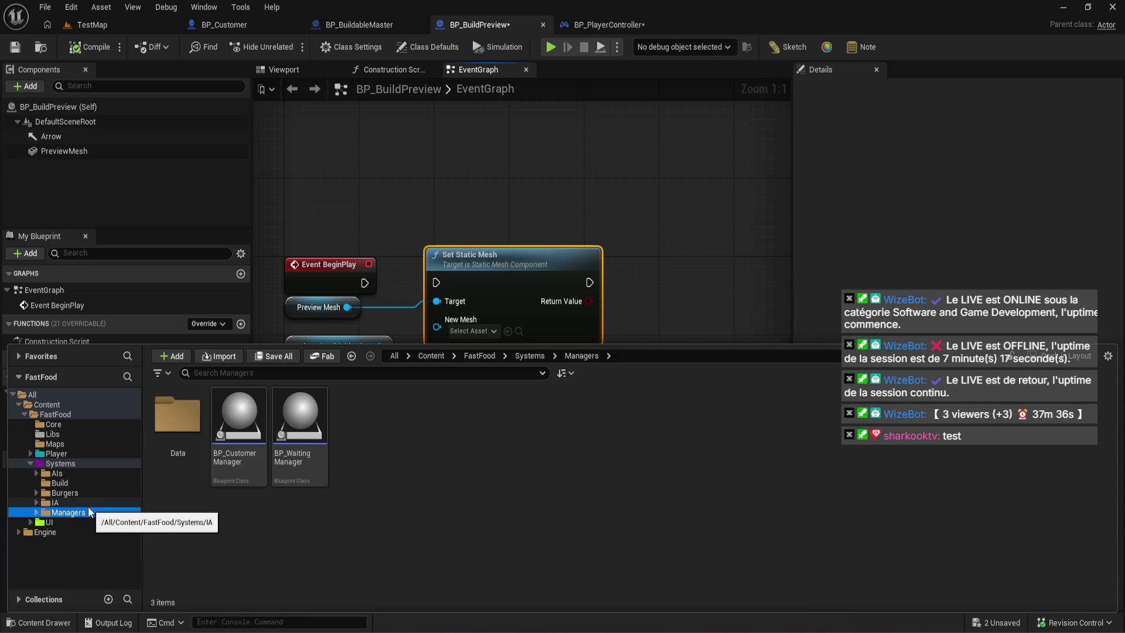
pyautogui.click(58, 482)
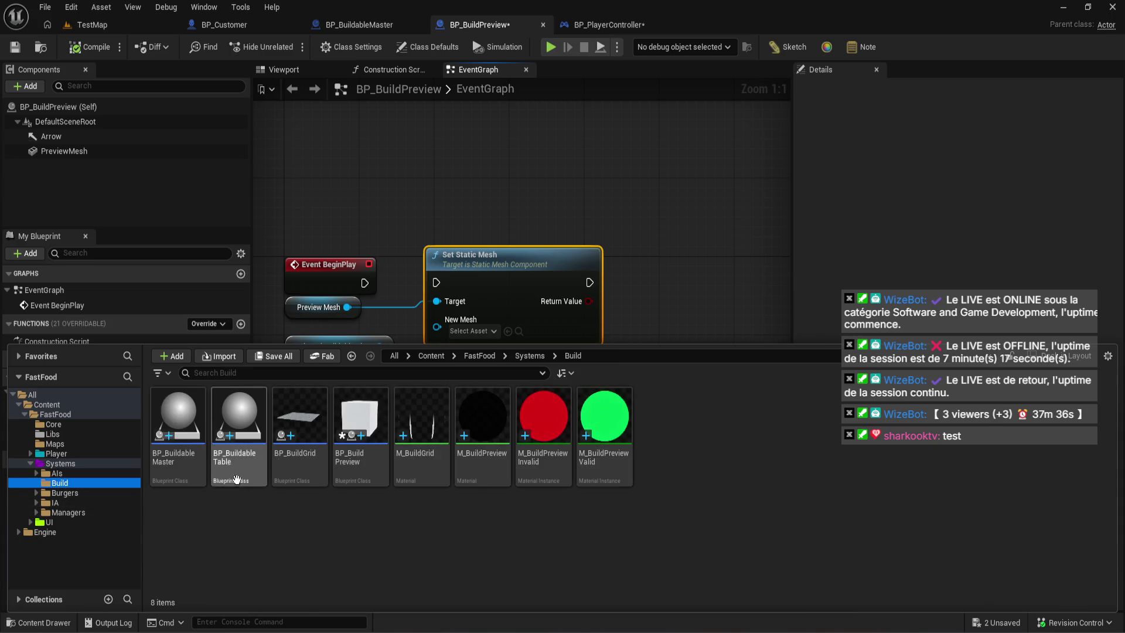
pyautogui.doubleClick(202, 428)
pyautogui.click(28, 86)
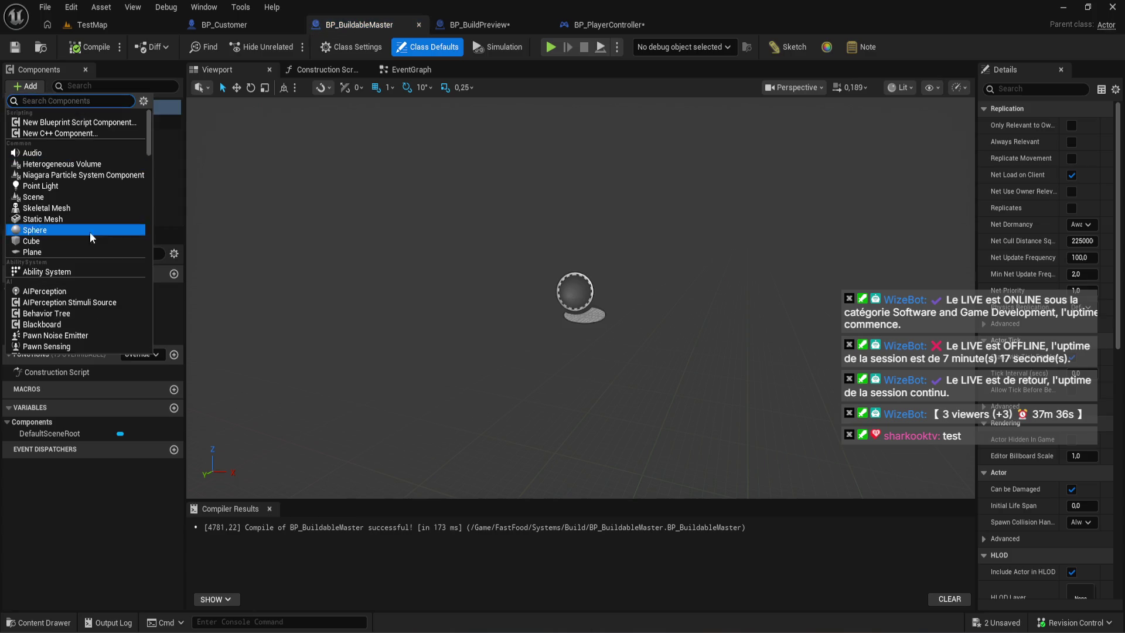
pyautogui.click(73, 219)
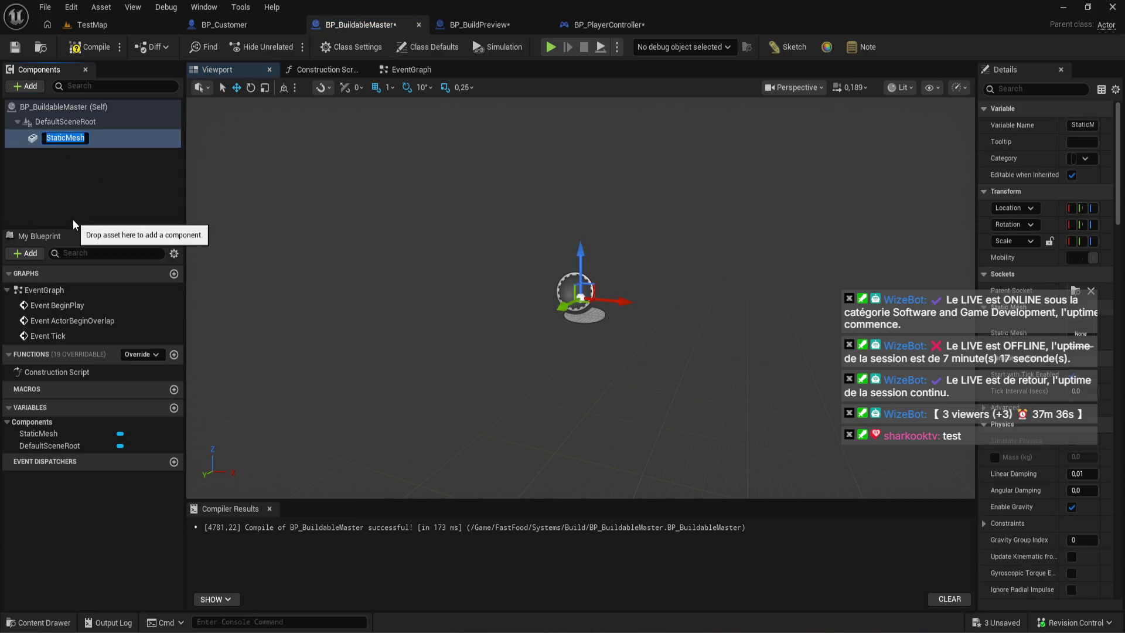
pyautogui.write('Mesh')
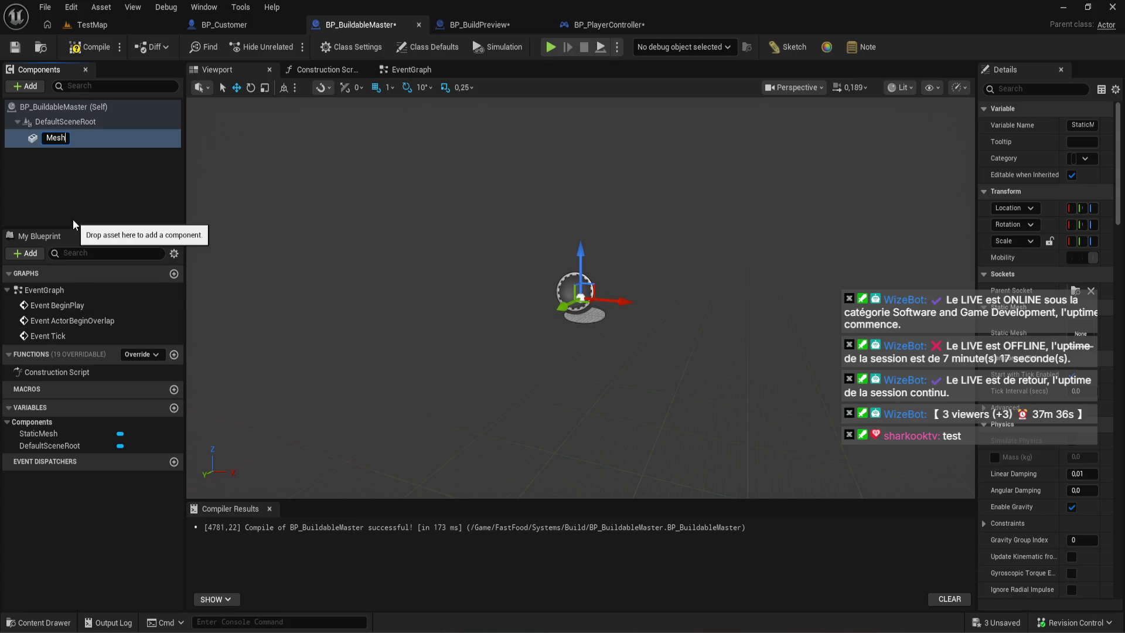
pyautogui.press('Return')
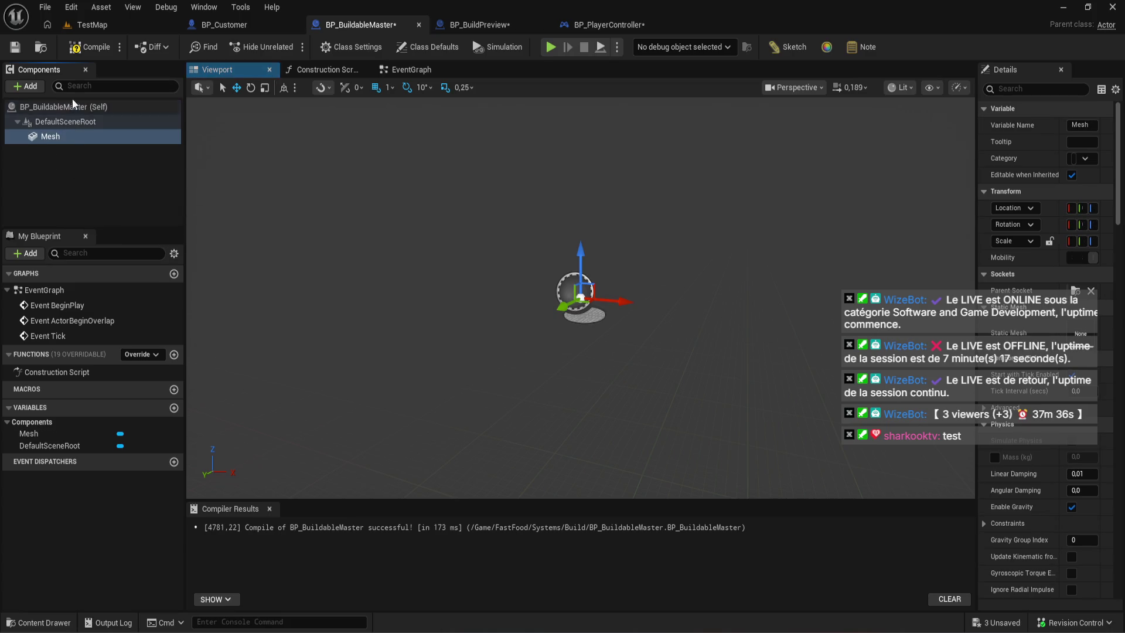
pyautogui.click(89, 47)
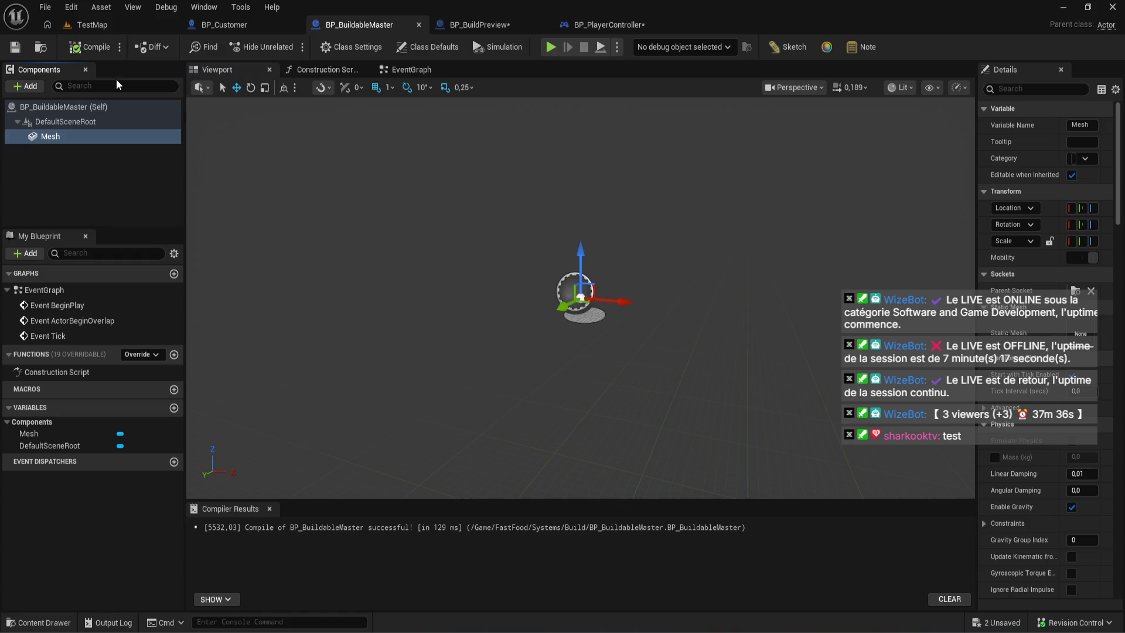
pyautogui.click(518, 23)
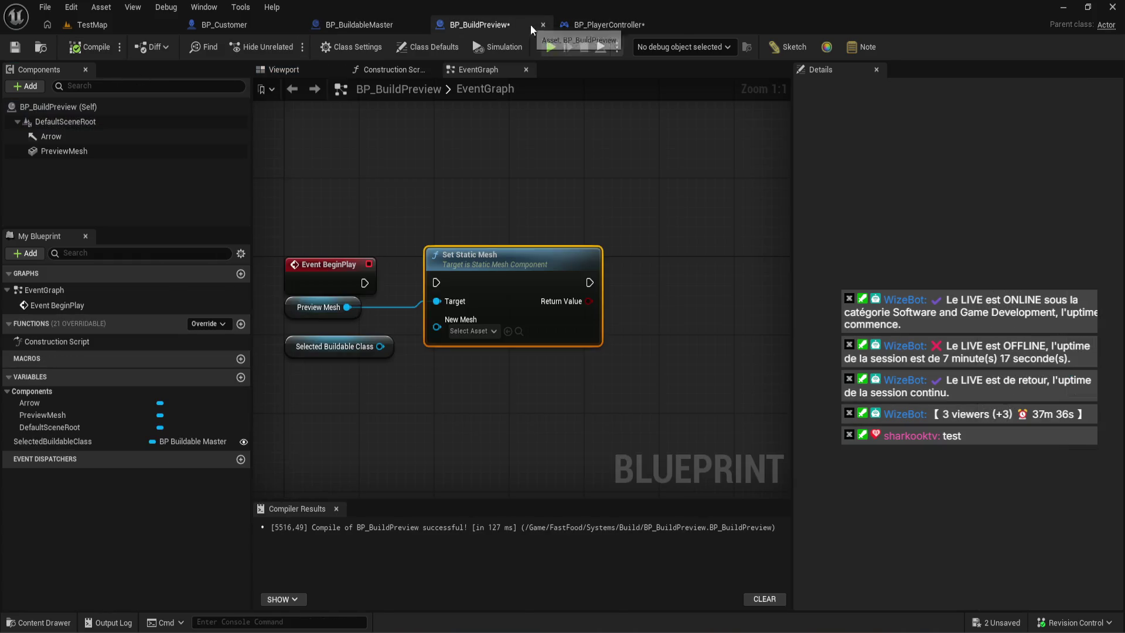
# - Add a Get Mesh node from Selected Buildable Class's output
pyautogui.moveTo(380, 346); pyautogui.dragTo(431, 376)
pyautogui.write('get mesh')
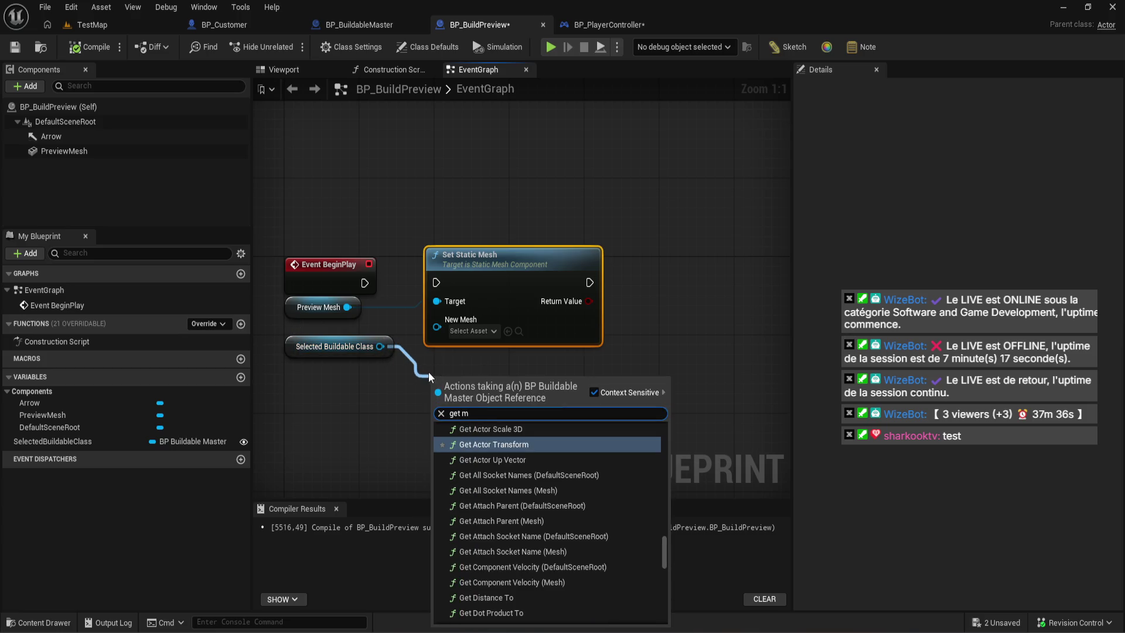
pyautogui.scroll(-10, 591, 444)
pyautogui.scroll(5, 669, 453)
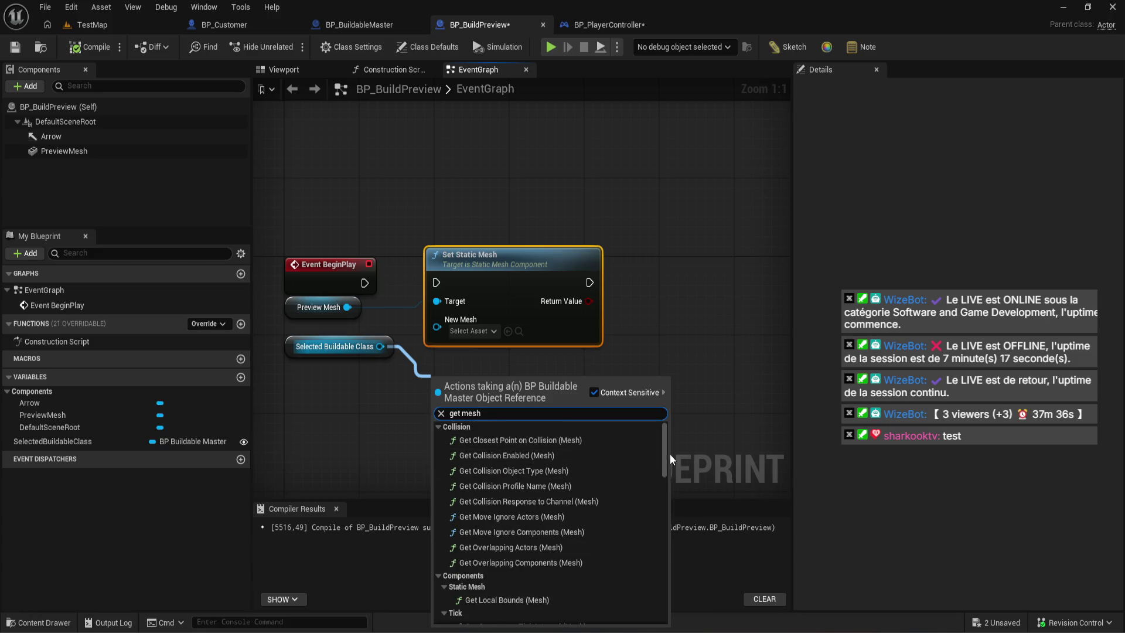
pyautogui.scroll(-5, 666, 481)
pyautogui.click(627, 620)
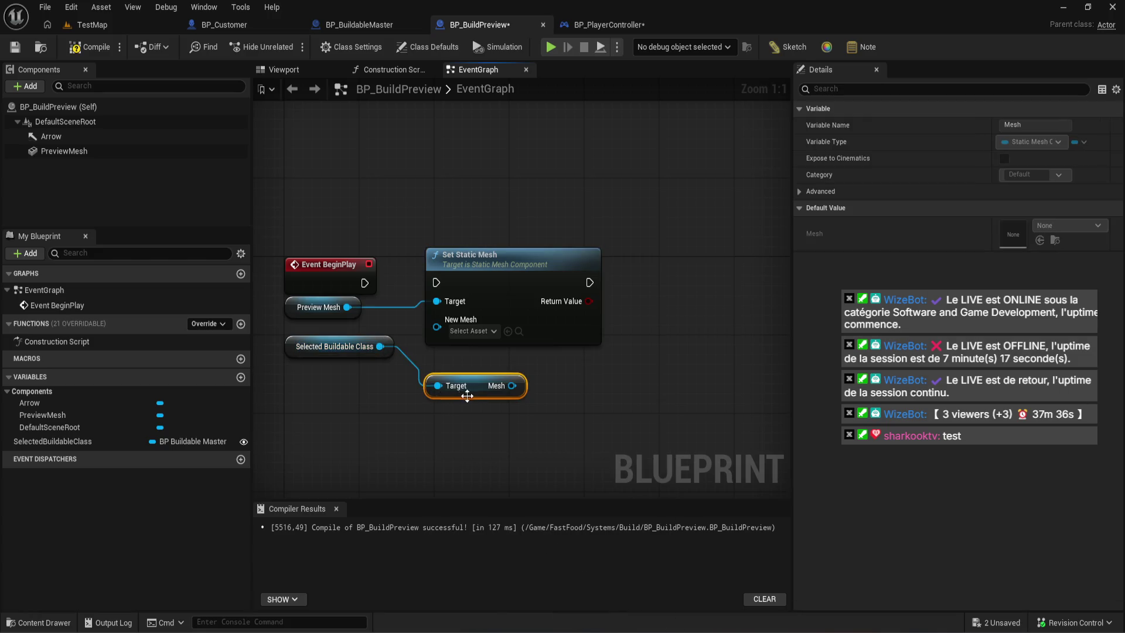
pyautogui.moveTo(451, 384); pyautogui.dragTo(463, 340)
pyautogui.click(444, 388)
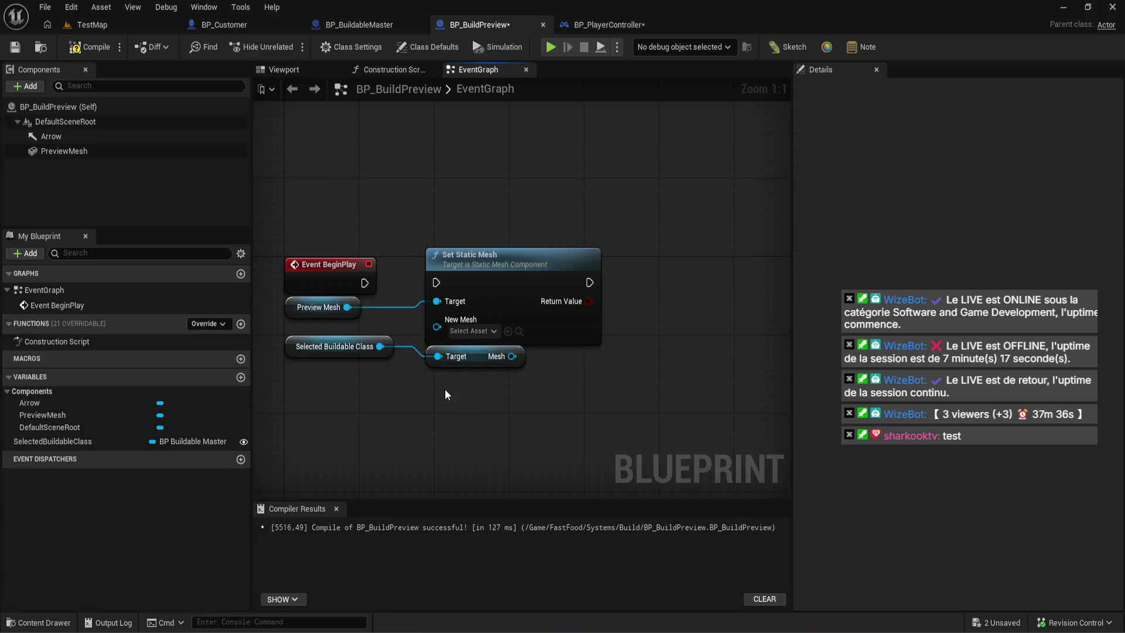
pyautogui.click(456, 332)
# - Feed Get Static Mesh from Mesh into New Mesh and connect BeginPlay to Set Static Mesh
pyautogui.moveTo(535, 265)
pyautogui.mouseDown()
pyautogui.moveTo(676, 274)
pyautogui.moveTo(732, 264)
pyautogui.mouseUp()
pyautogui.moveTo(512, 356); pyautogui.dragTo(492, 261)
pyautogui.write('cast to mesh')
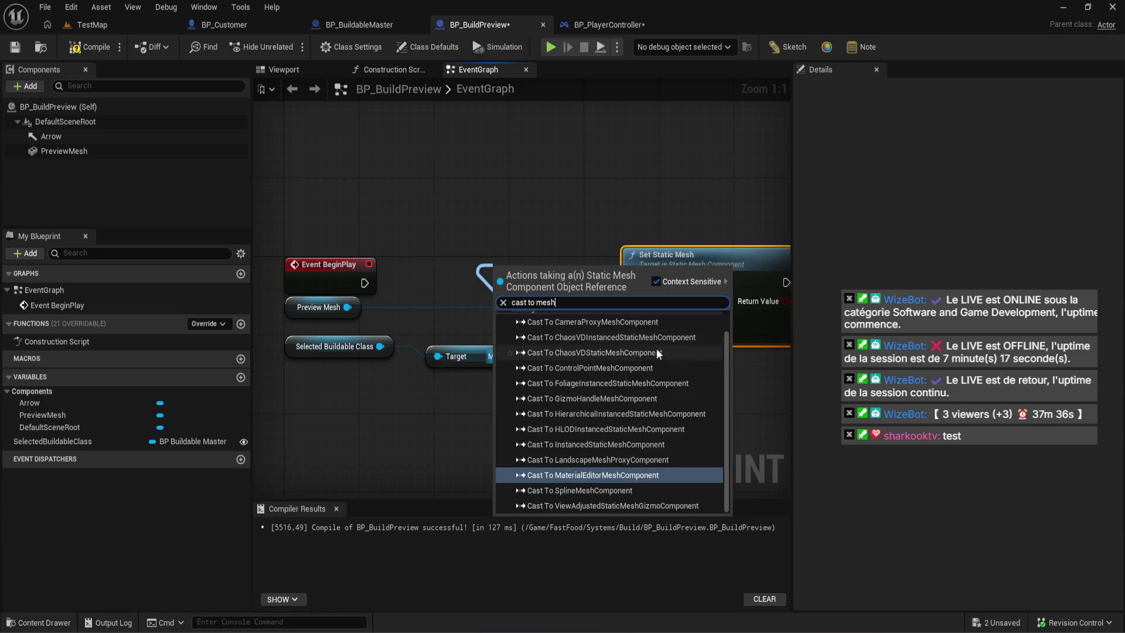
pyautogui.click(462, 371)
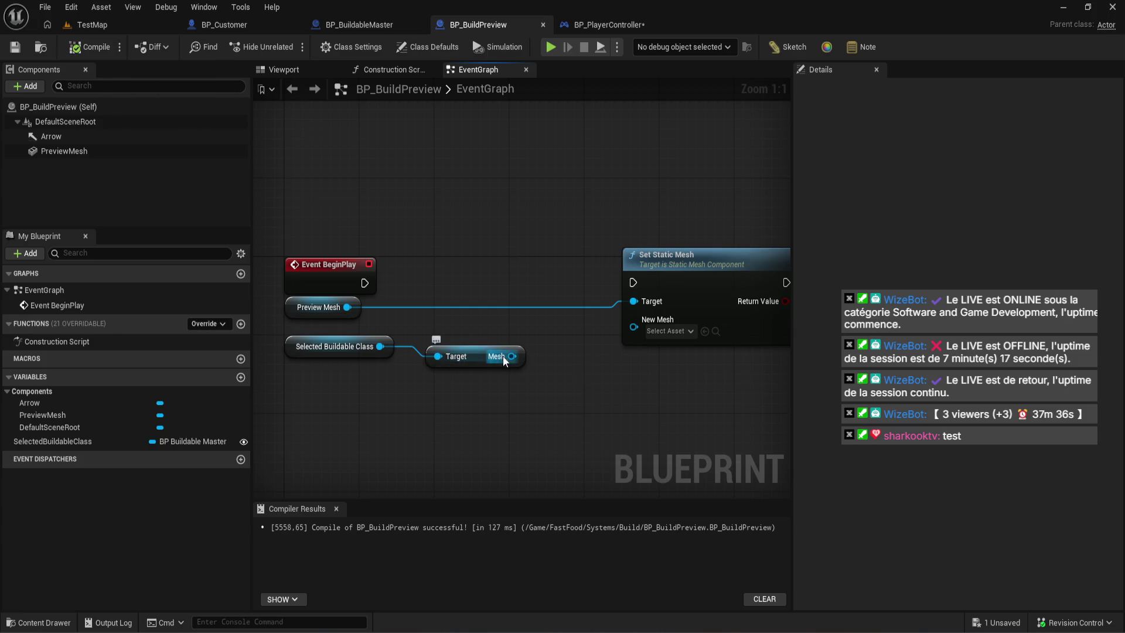
pyautogui.moveTo(502, 357); pyautogui.dragTo(533, 370)
pyautogui.write('get mes')
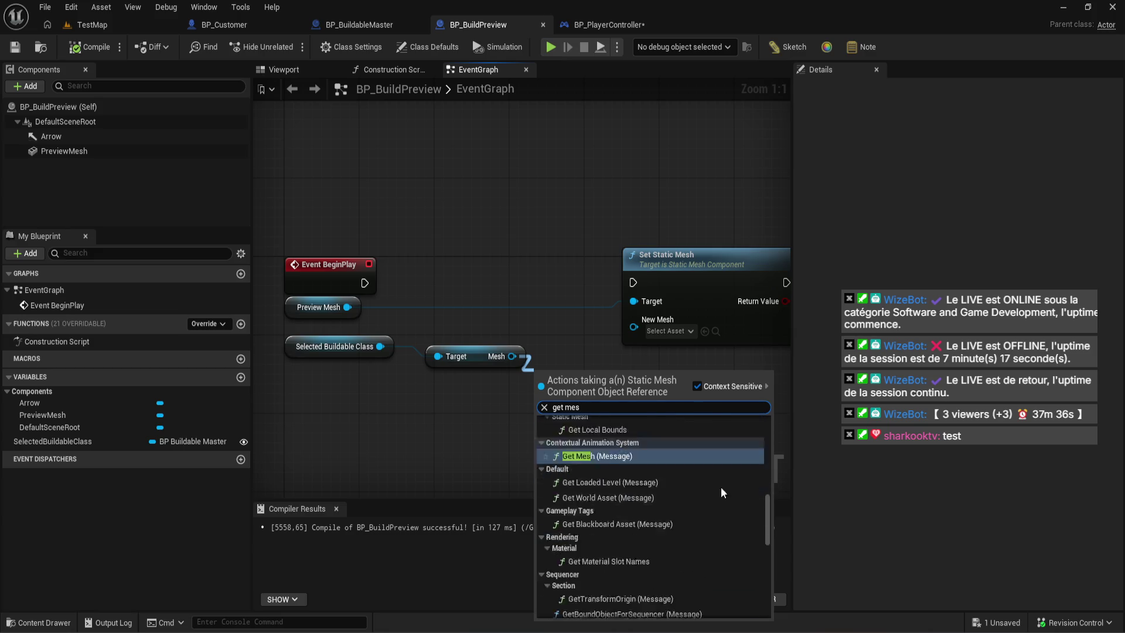
pyautogui.moveTo(767, 520); pyautogui.dragTo(765, 592)
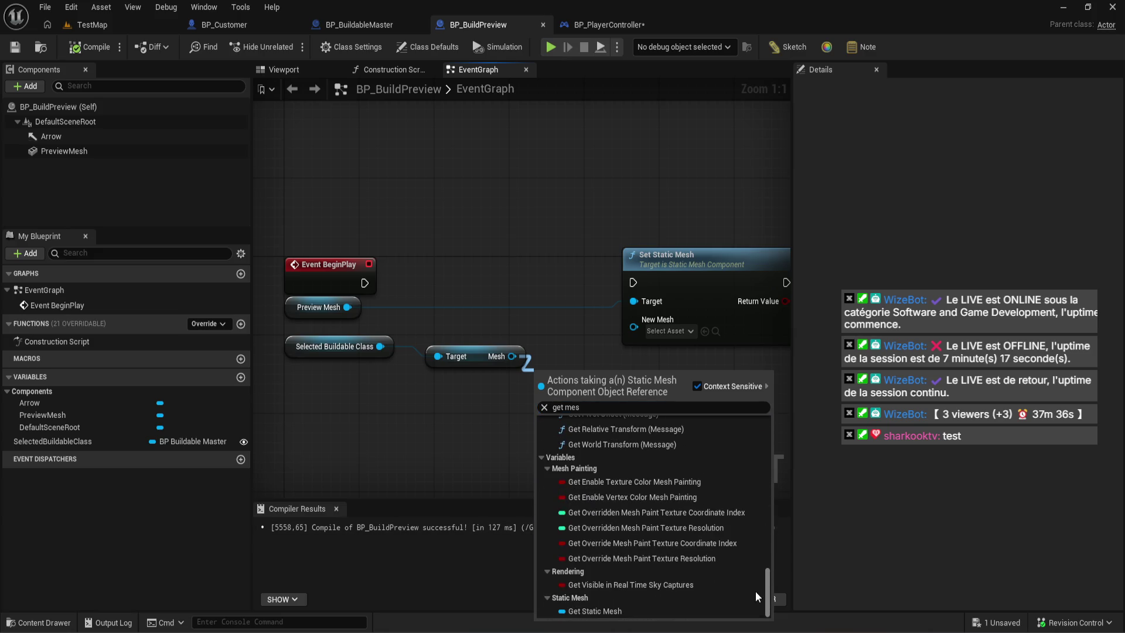
pyautogui.click(695, 611)
pyautogui.moveTo(635, 375)
pyautogui.mouseDown()
pyautogui.moveTo(647, 351)
pyautogui.moveTo(634, 327)
pyautogui.mouseUp()
pyautogui.moveTo(364, 283)
pyautogui.mouseDown()
pyautogui.moveTo(648, 298)
pyautogui.moveTo(628, 272)
pyautogui.moveTo(715, 276)
pyautogui.moveTo(701, 277)
pyautogui.mouseUp()
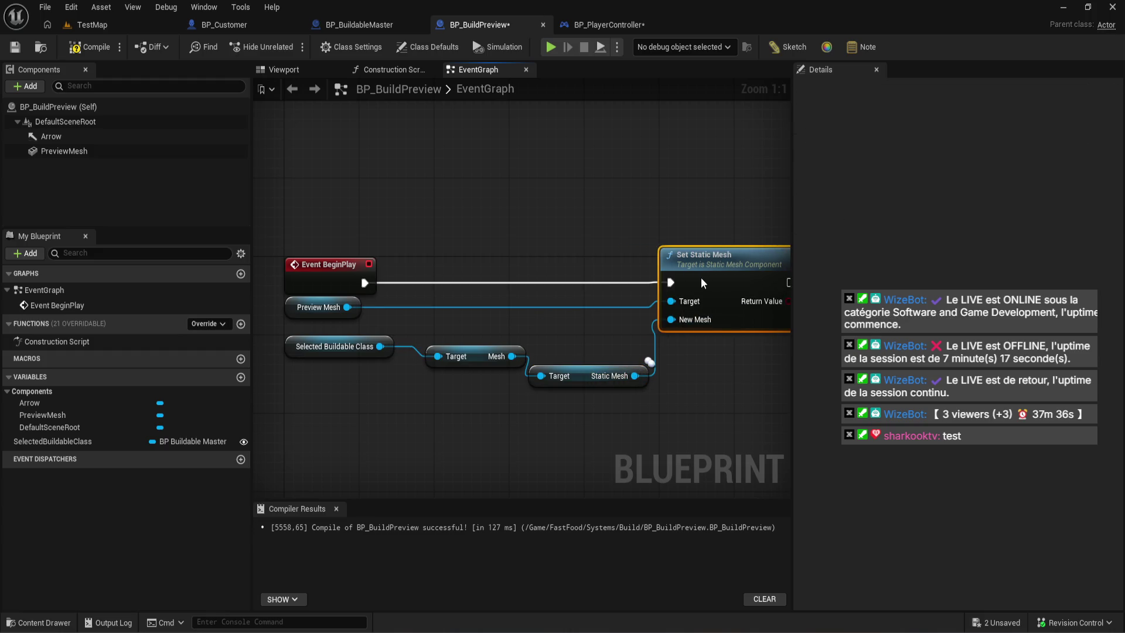
# - Line up the three getter nodes and Set Static Mesh in a neat row
pyautogui.moveTo(588, 380); pyautogui.dragTo(645, 361)
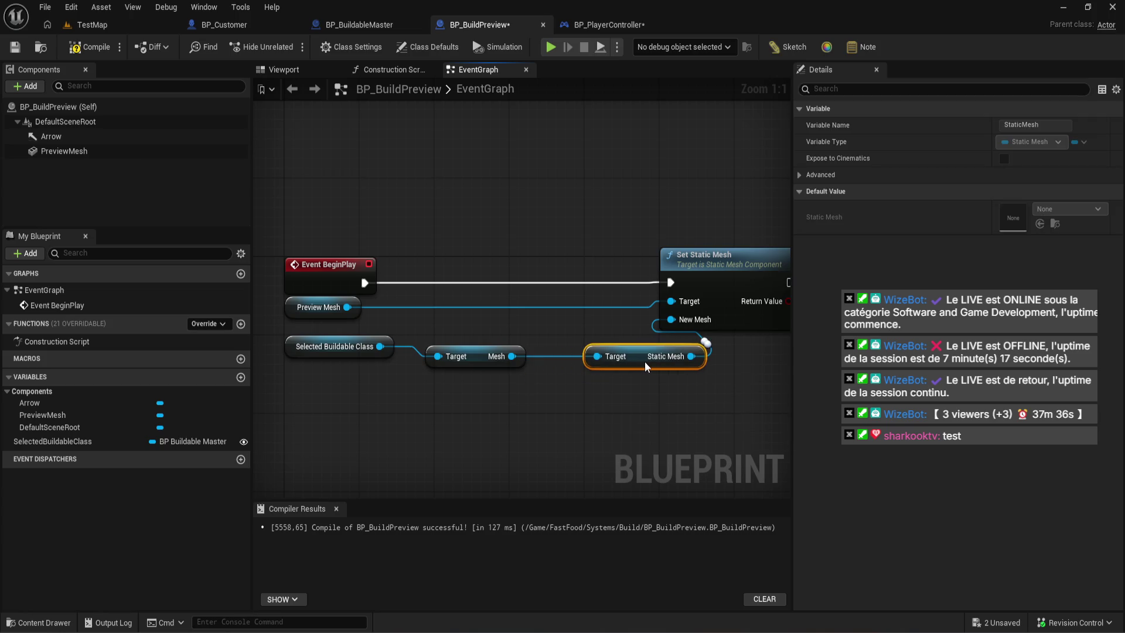
pyautogui.moveTo(378, 364); pyautogui.dragTo(589, 345)
pyautogui.press('q')
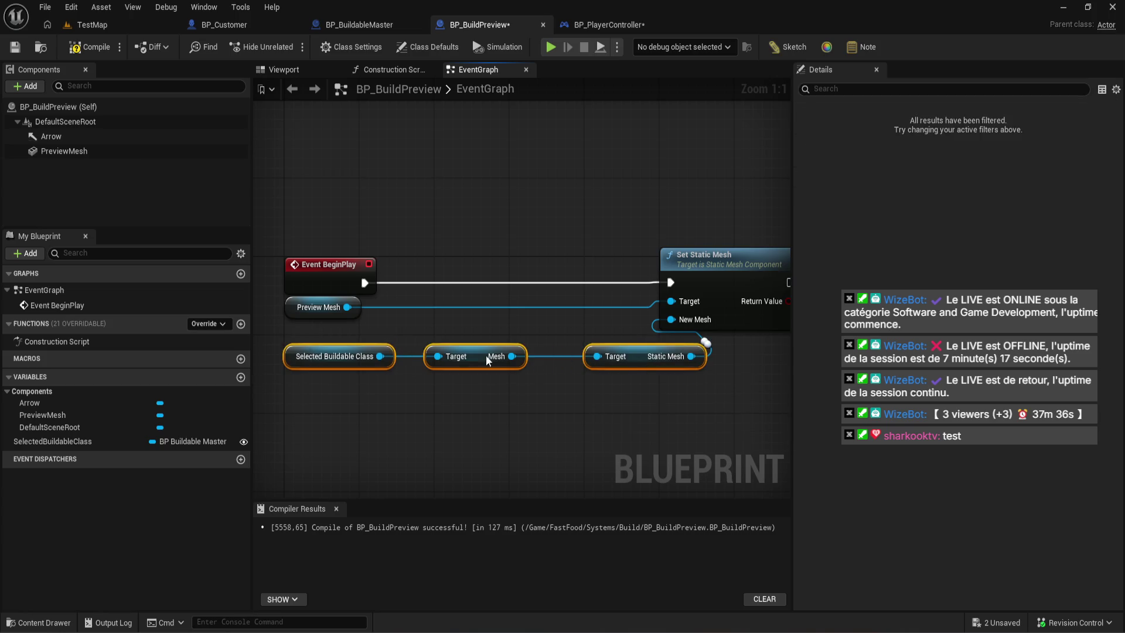
pyautogui.moveTo(455, 362); pyautogui.dragTo(465, 362)
pyautogui.click(554, 406)
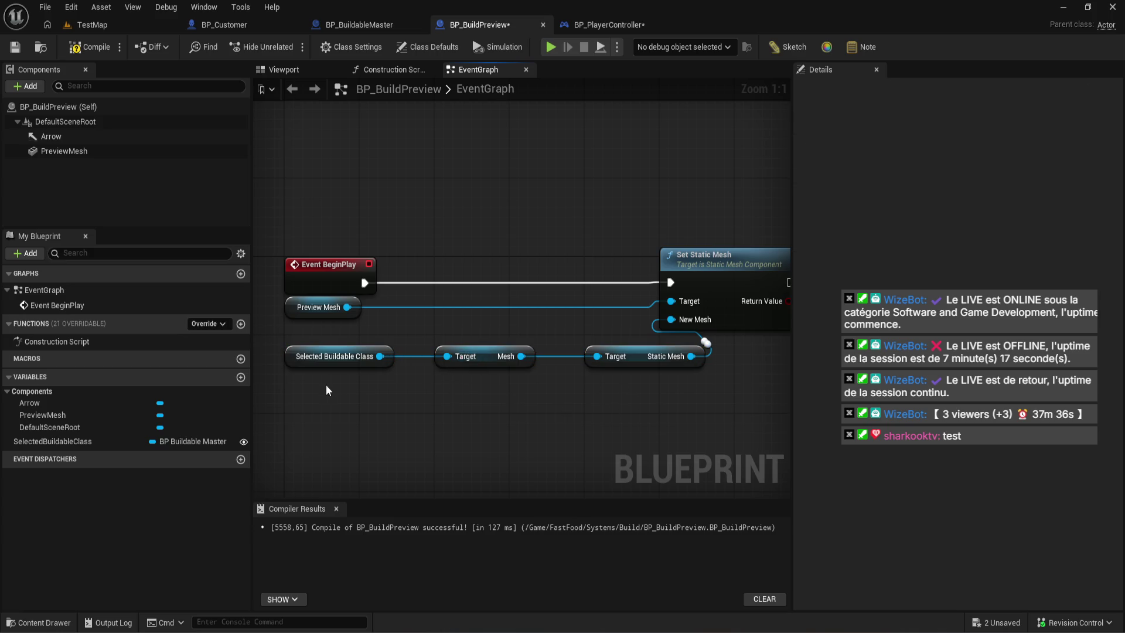
pyautogui.moveTo(326, 384); pyautogui.dragTo(591, 350)
pyautogui.click(676, 277)
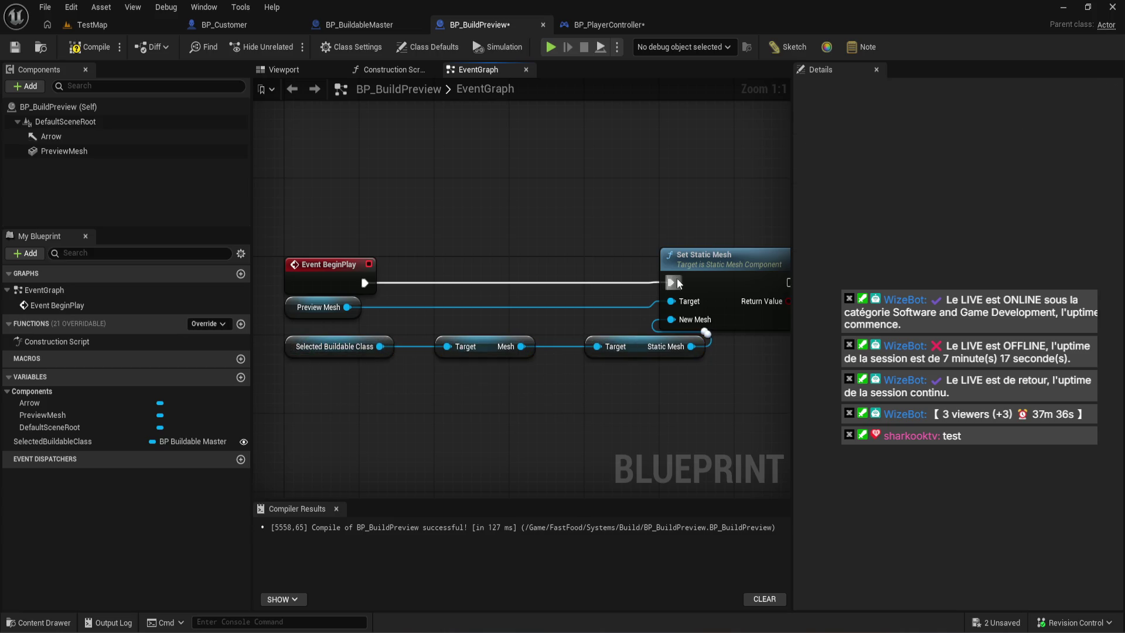
pyautogui.moveTo(677, 278)
pyautogui.mouseDown()
pyautogui.moveTo(592, 279)
pyautogui.moveTo(613, 278)
pyautogui.mouseUp()
pyautogui.click(579, 433)
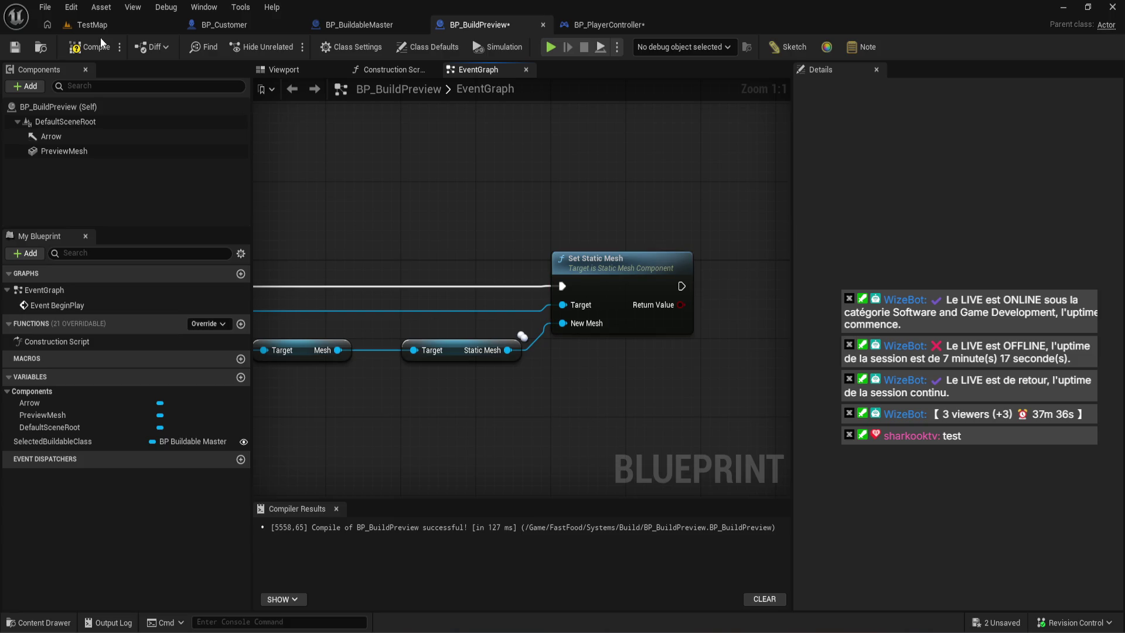
pyautogui.scroll(-1, 376, 201)
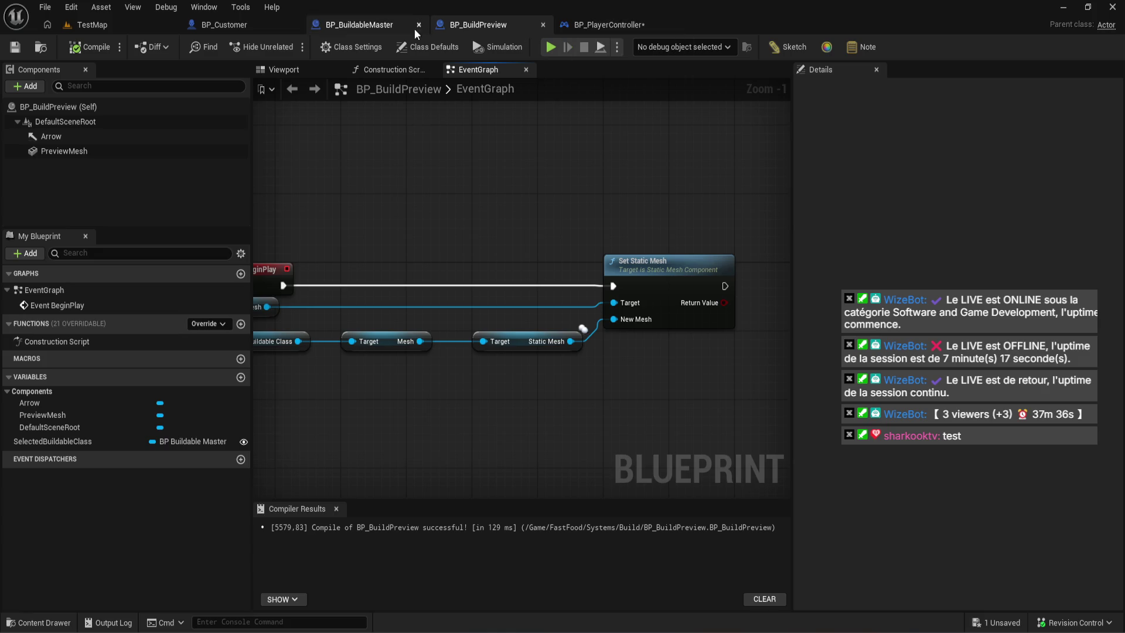
pyautogui.click(39, 622)
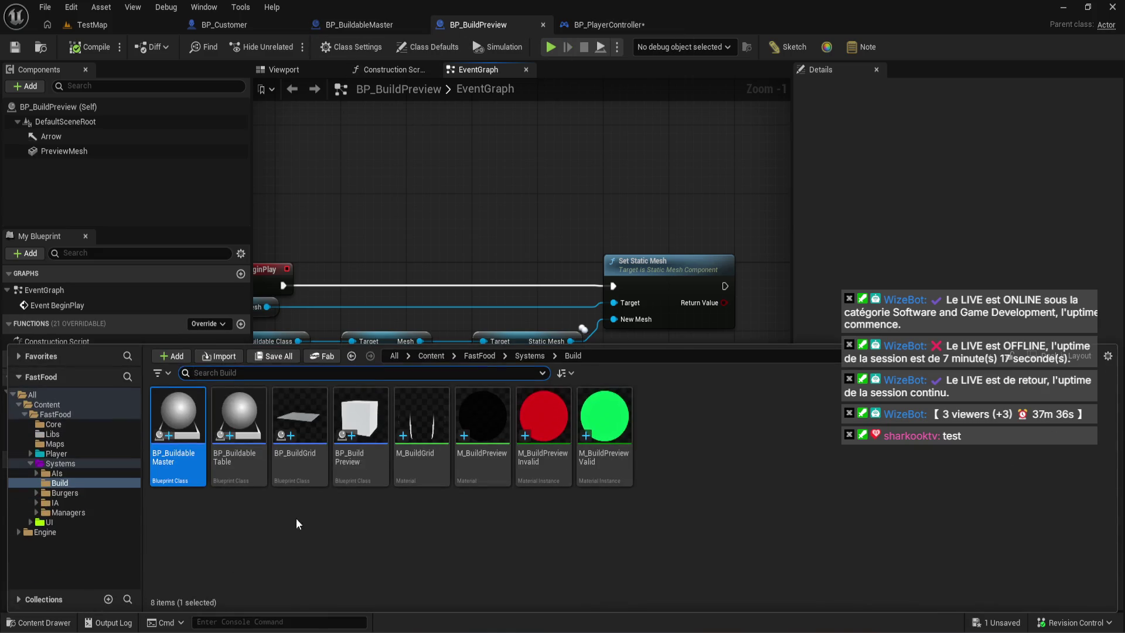
# - Dock BP_BuildableTable's editor, then rename BP_BuildableMaster's Mesh component to BuildableMesh and compile
pyautogui.click(229, 435)
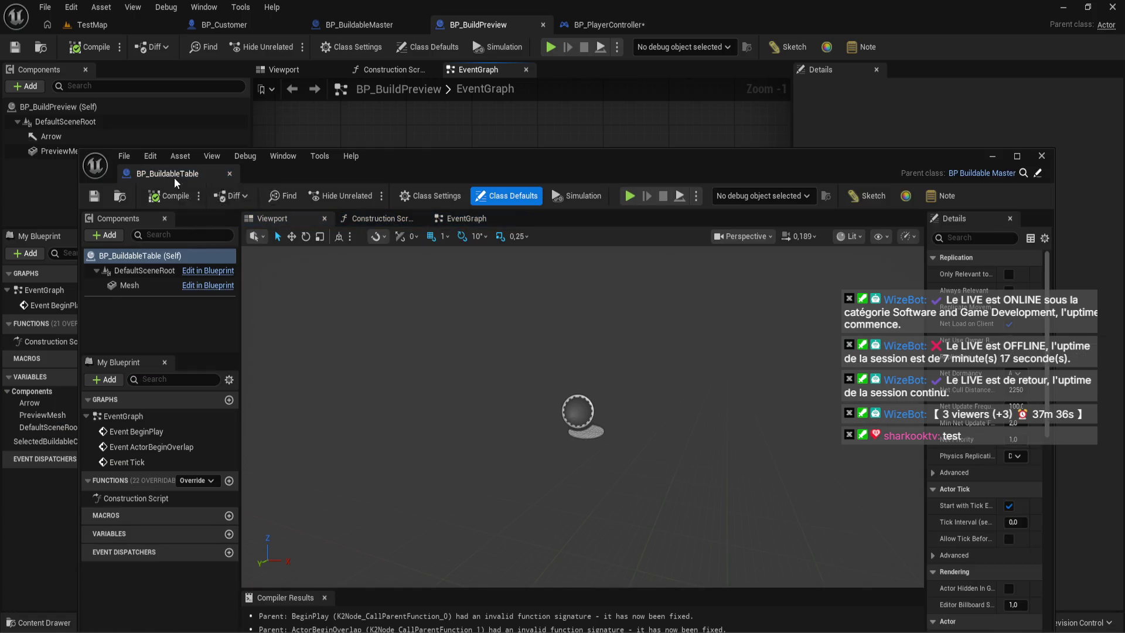
pyautogui.moveTo(175, 183); pyautogui.dragTo(211, 25)
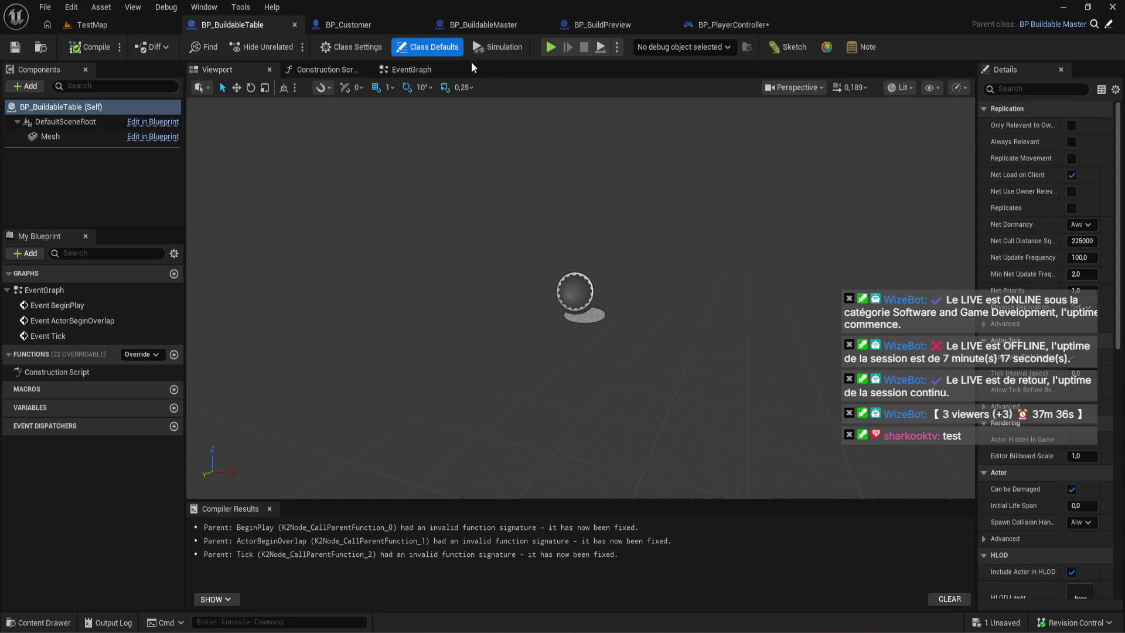
pyautogui.click(483, 25)
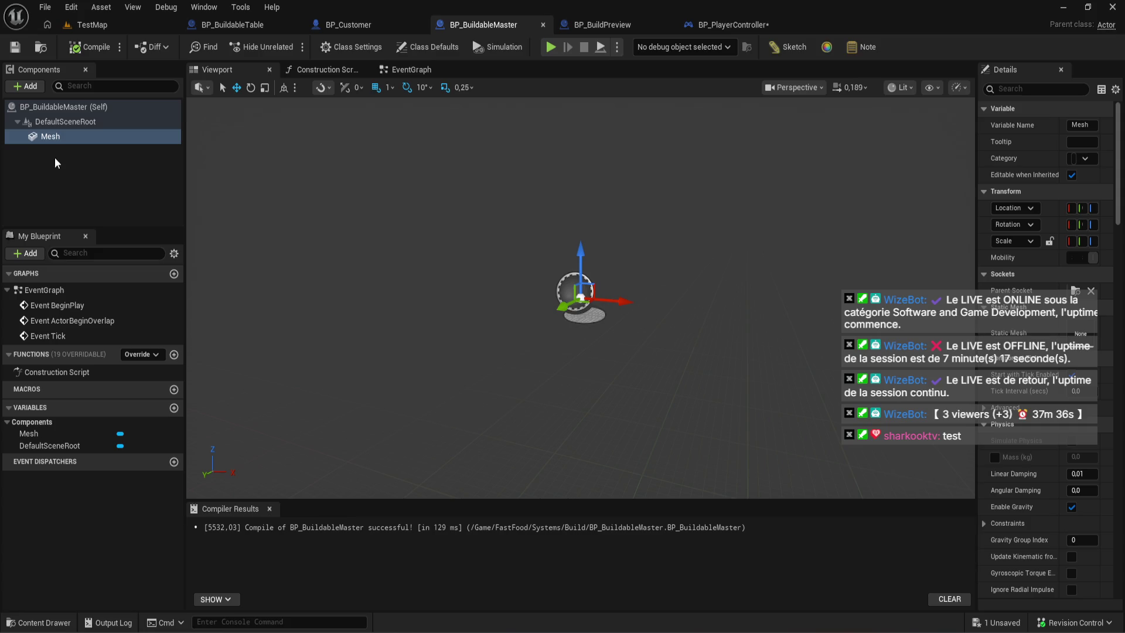
pyautogui.press('F2')
pyautogui.write('Builda')
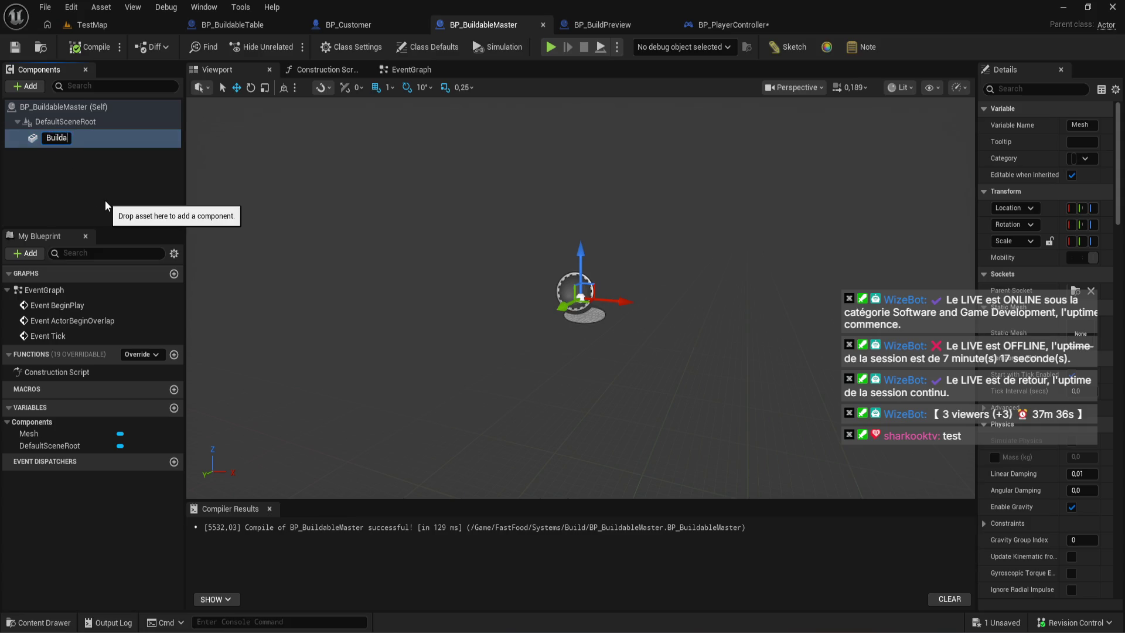
pyautogui.write('bleMesh')
pyautogui.press('Return')
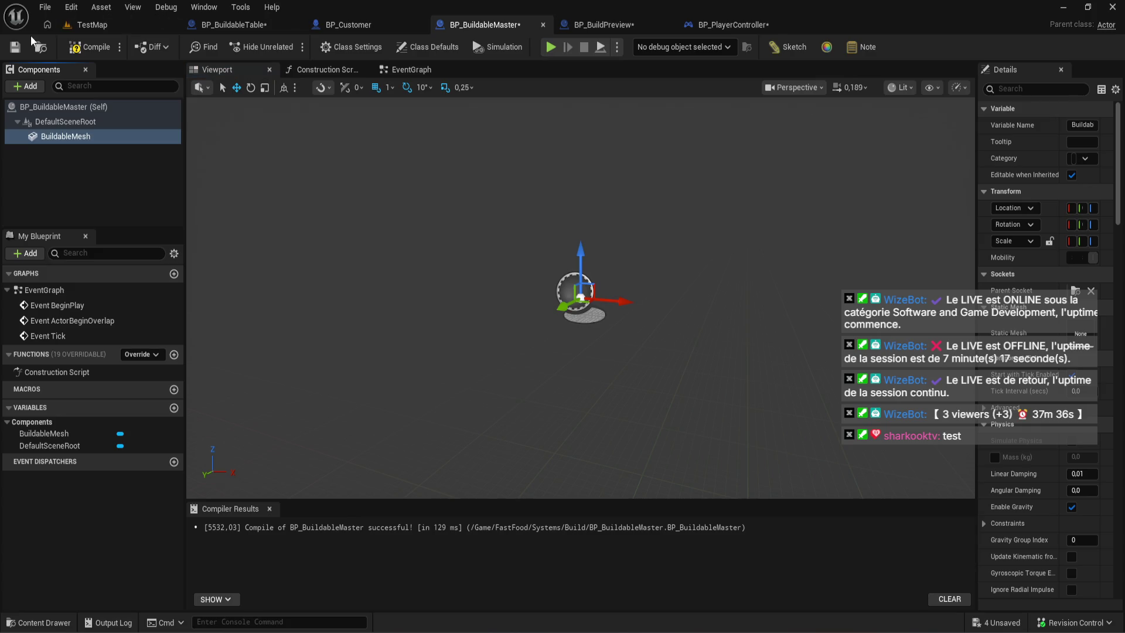
pyautogui.click(90, 47)
pyautogui.click(621, 25)
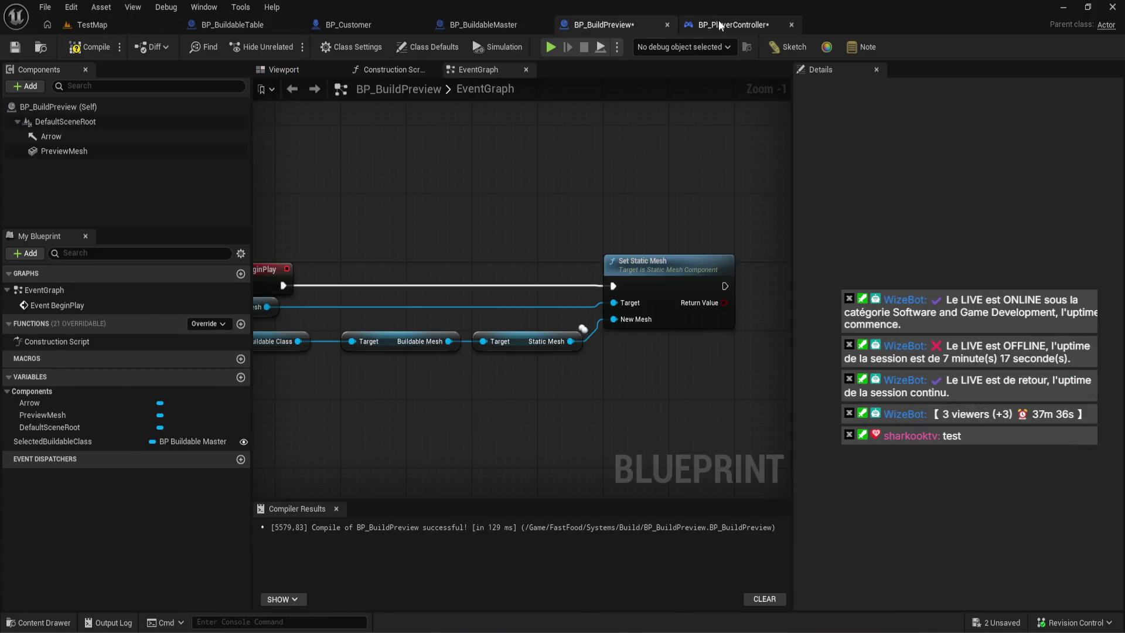
# - Compile BP_PlayerController and delete the broken Async Load Class Asset nodes
pyautogui.click(720, 25)
pyautogui.click(89, 47)
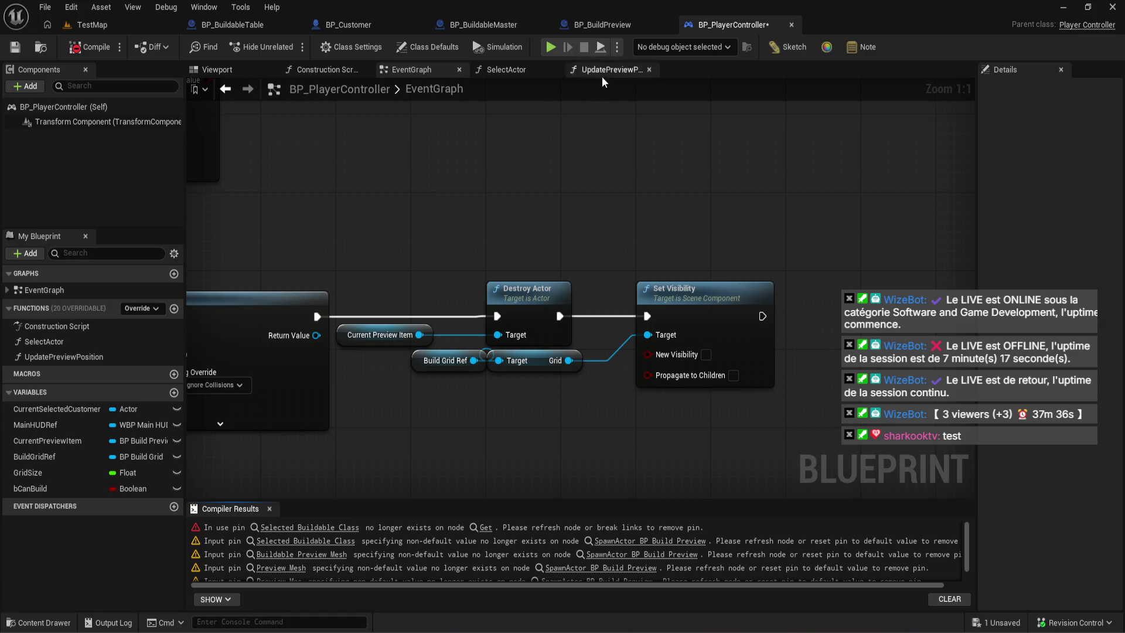
pyautogui.scroll(-2, 483, 314)
pyautogui.scroll(2, 613, 420)
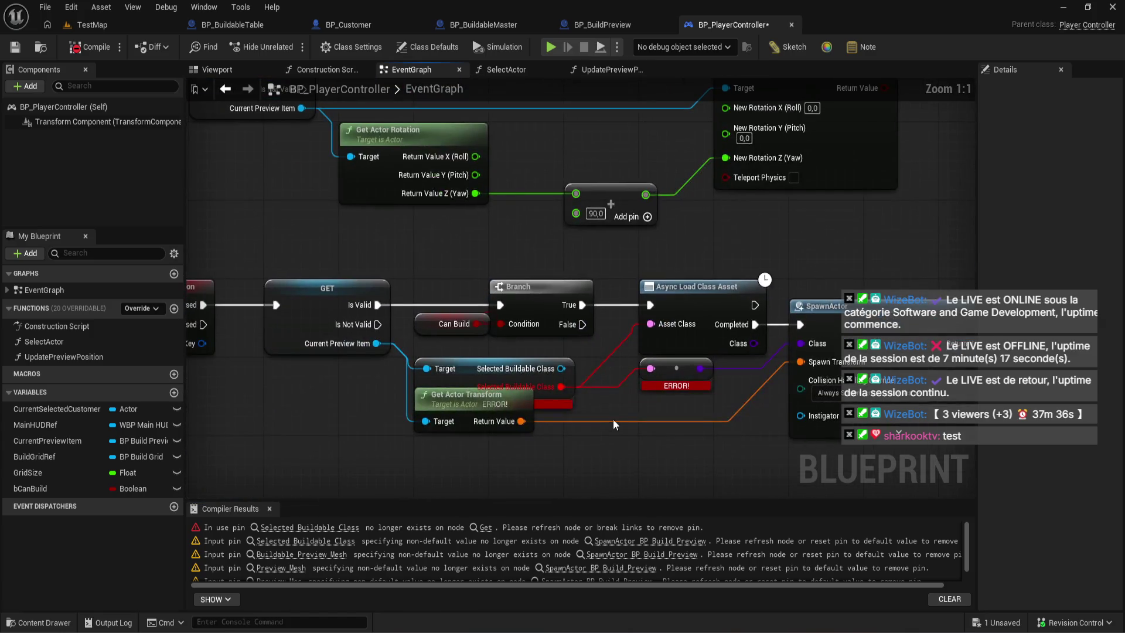
pyautogui.moveTo(567, 414); pyautogui.dragTo(575, 287)
pyautogui.press('Delete')
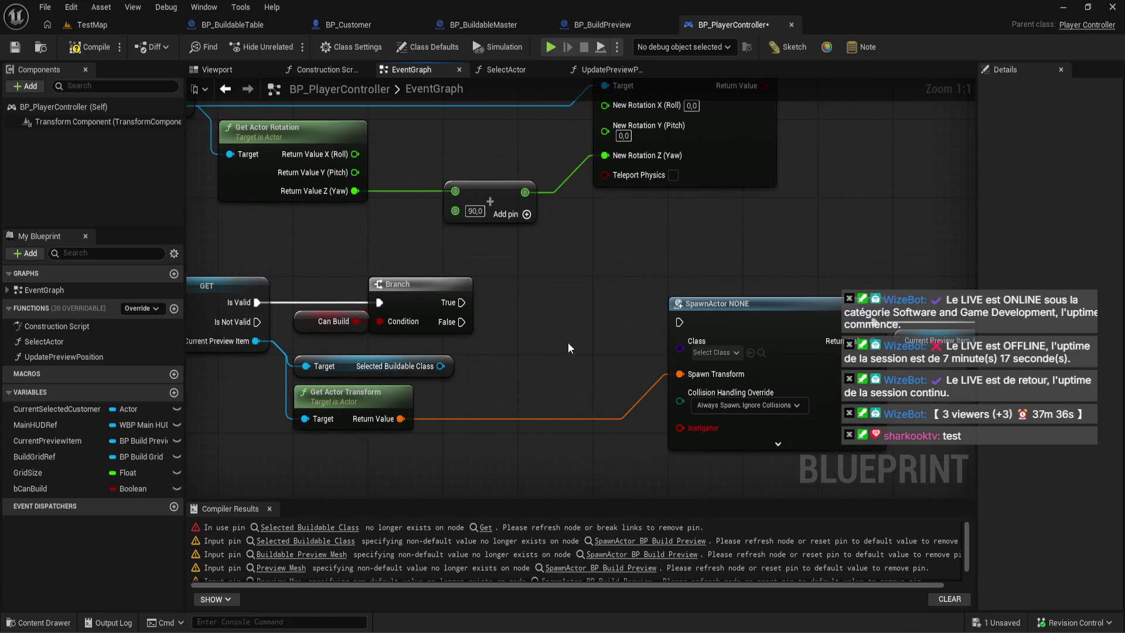
# - Feed Selected Buildable Class's Get Class into SpawnActor and wire Branch True to SpawnActor
pyautogui.scroll(-1, 466, 354)
pyautogui.click(433, 365)
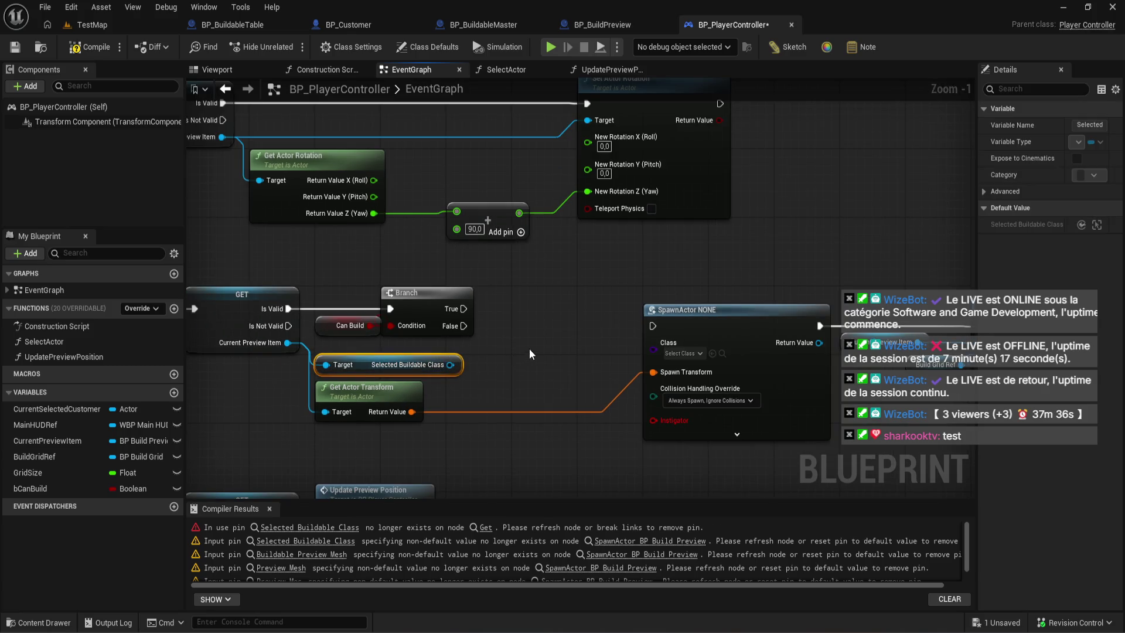
pyautogui.moveTo(529, 349)
pyautogui.mouseDown()
pyautogui.moveTo(516, 354)
pyautogui.moveTo(513, 336)
pyautogui.mouseUp()
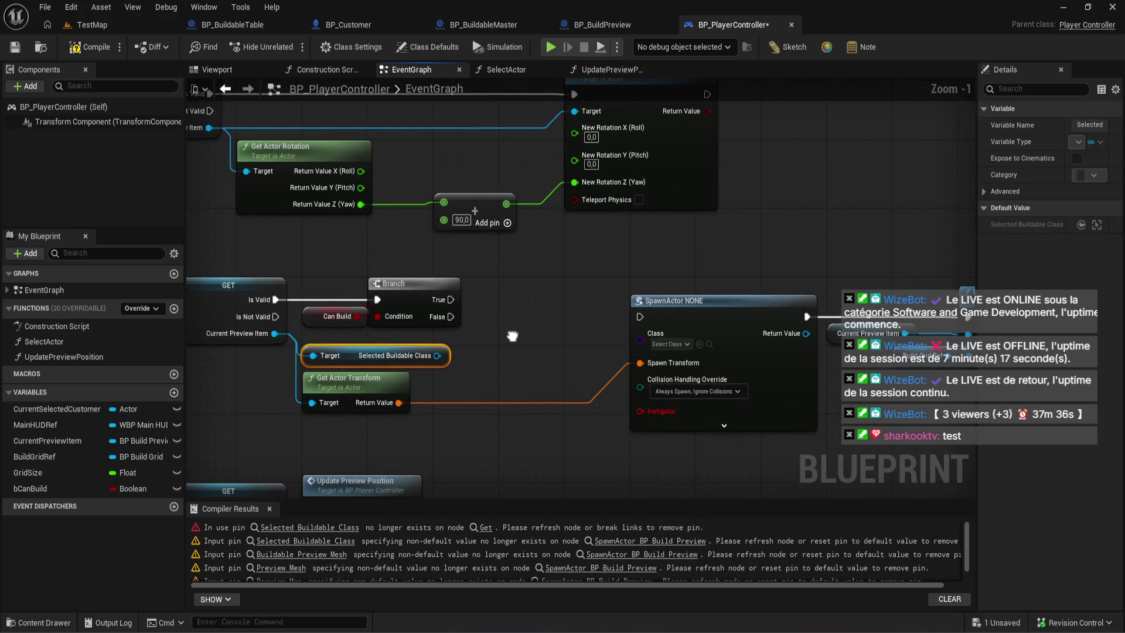
pyautogui.moveTo(437, 355)
pyautogui.mouseDown()
pyautogui.moveTo(656, 350)
pyautogui.moveTo(639, 341)
pyautogui.mouseUp()
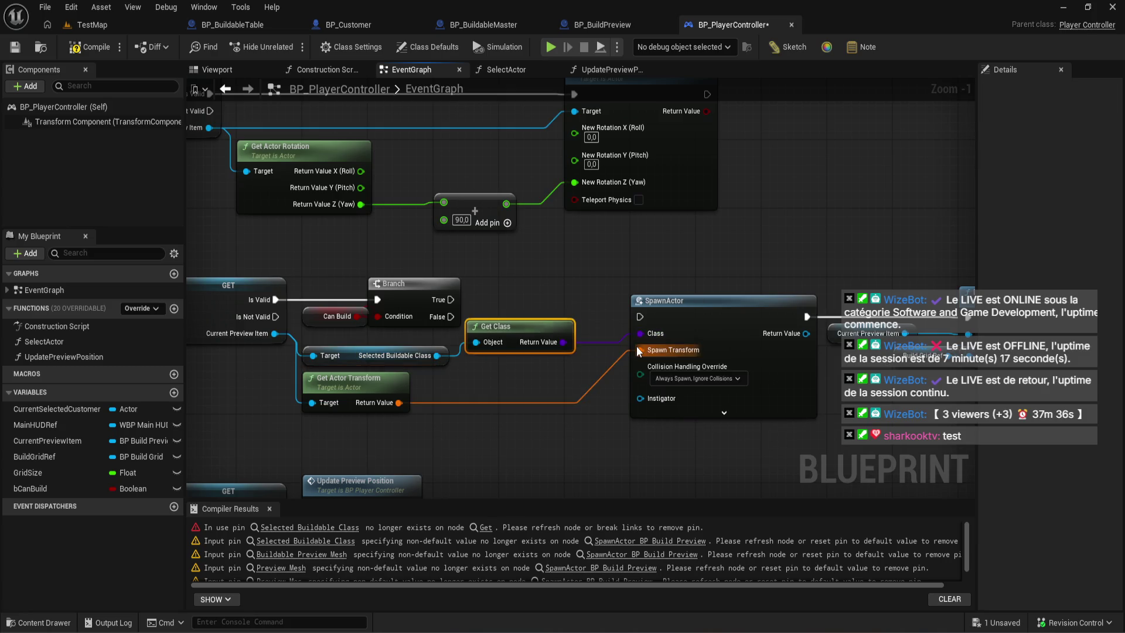
pyautogui.click(503, 333)
pyautogui.click(410, 293)
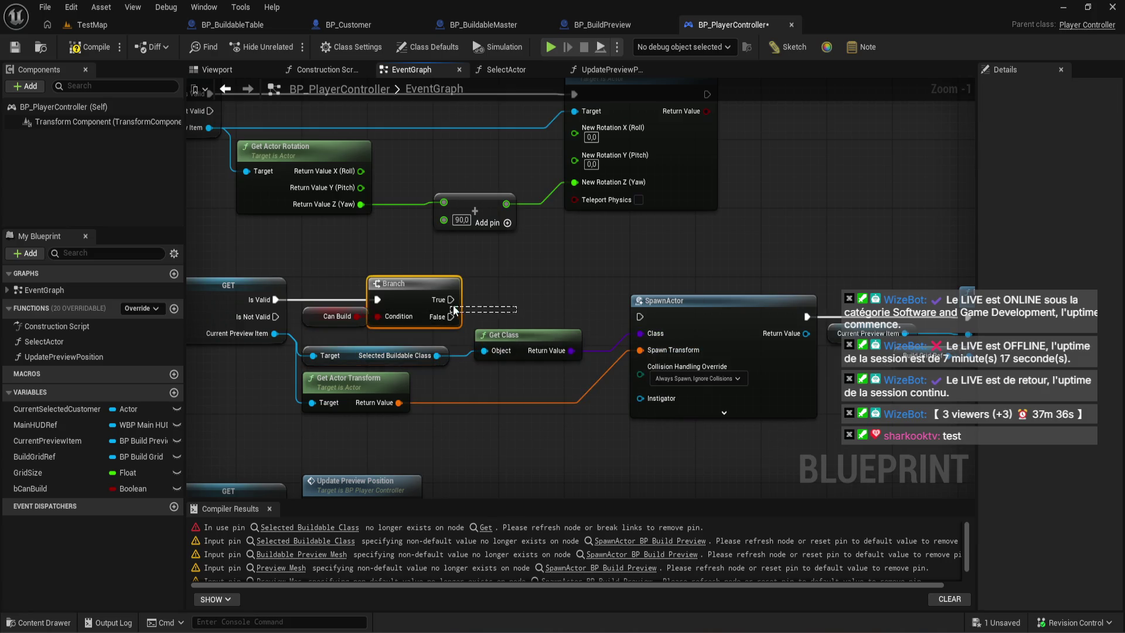
pyautogui.moveTo(450, 299); pyautogui.dragTo(640, 317)
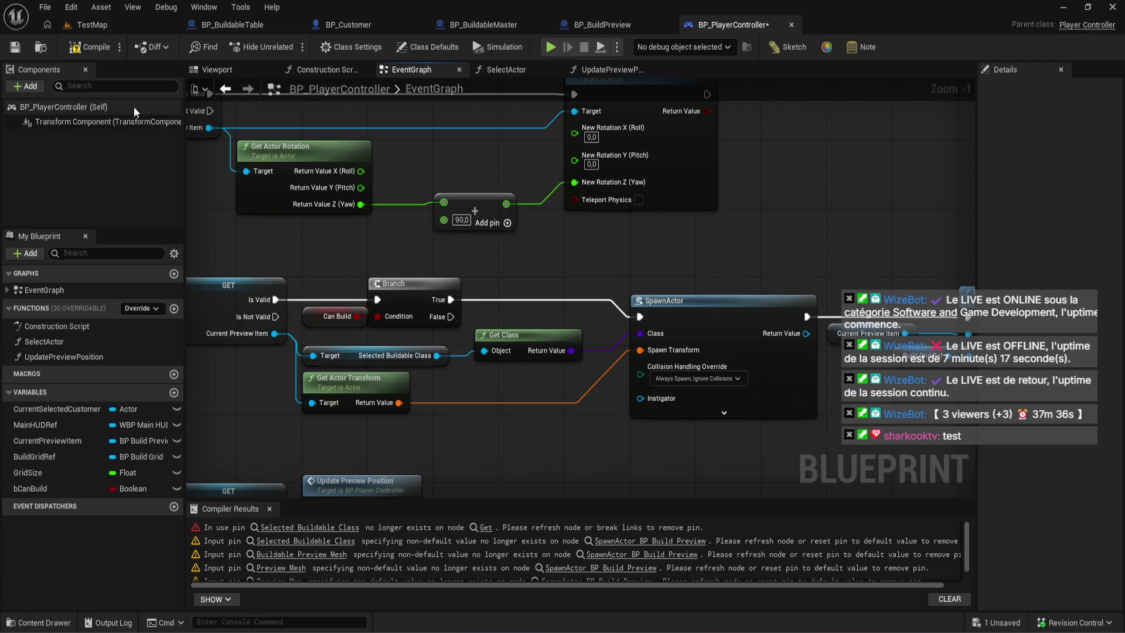
pyautogui.click(88, 47)
# - Refresh the SpawnActor BP Build Preview node to drop stale pins and recompile BP_PlayerController
pyautogui.scroll(4, 469, 275)
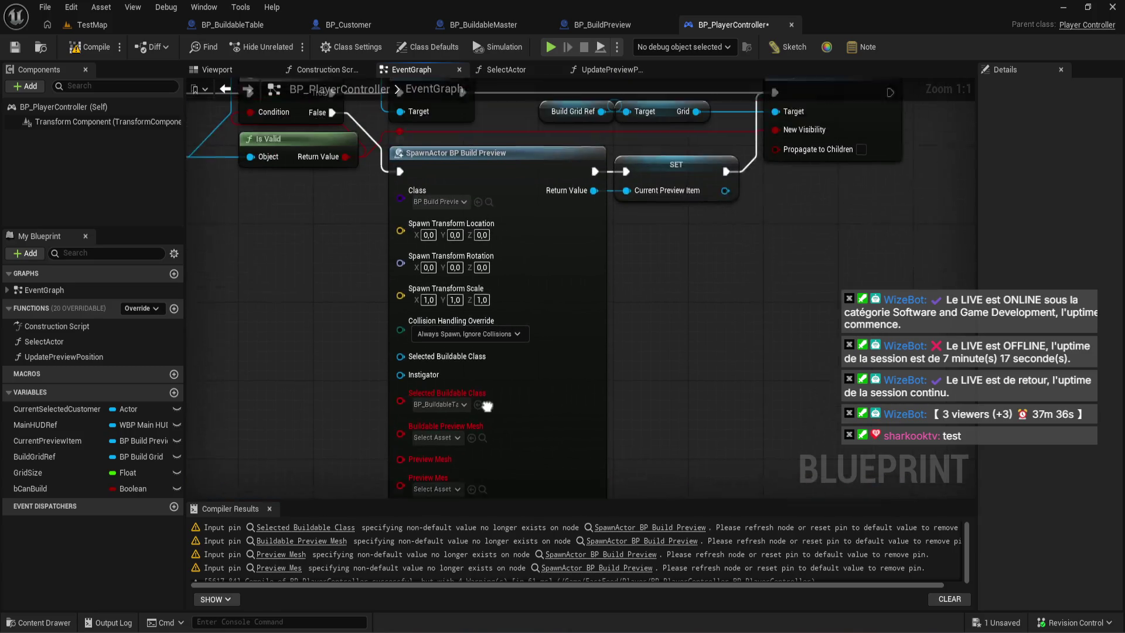
pyautogui.rightClick(561, 411)
pyautogui.click(633, 173)
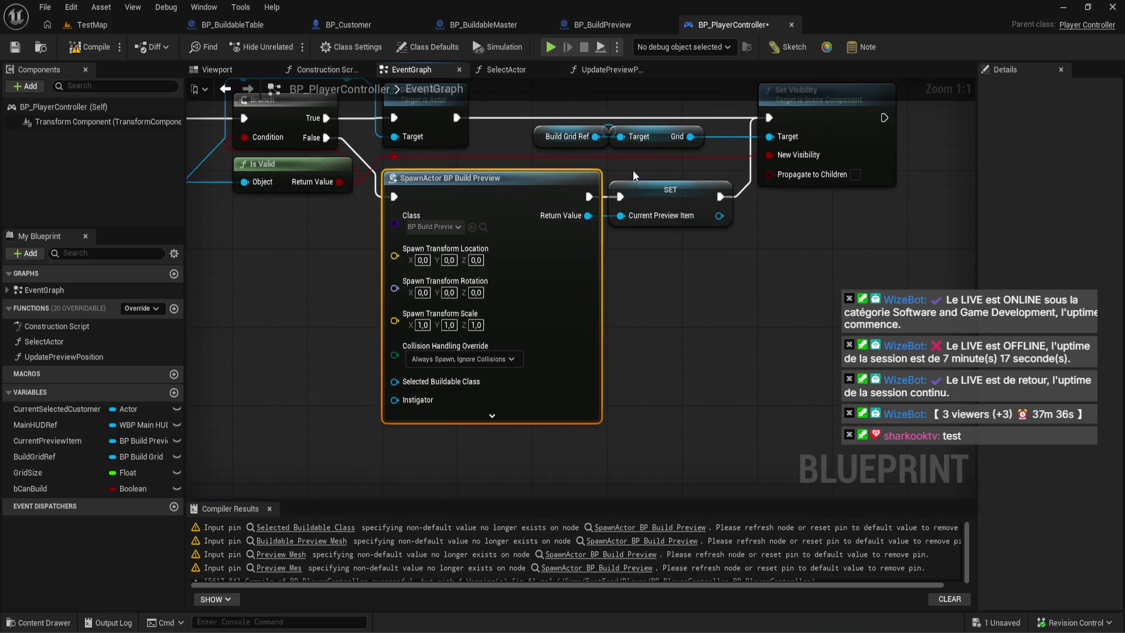
pyautogui.click(108, 52)
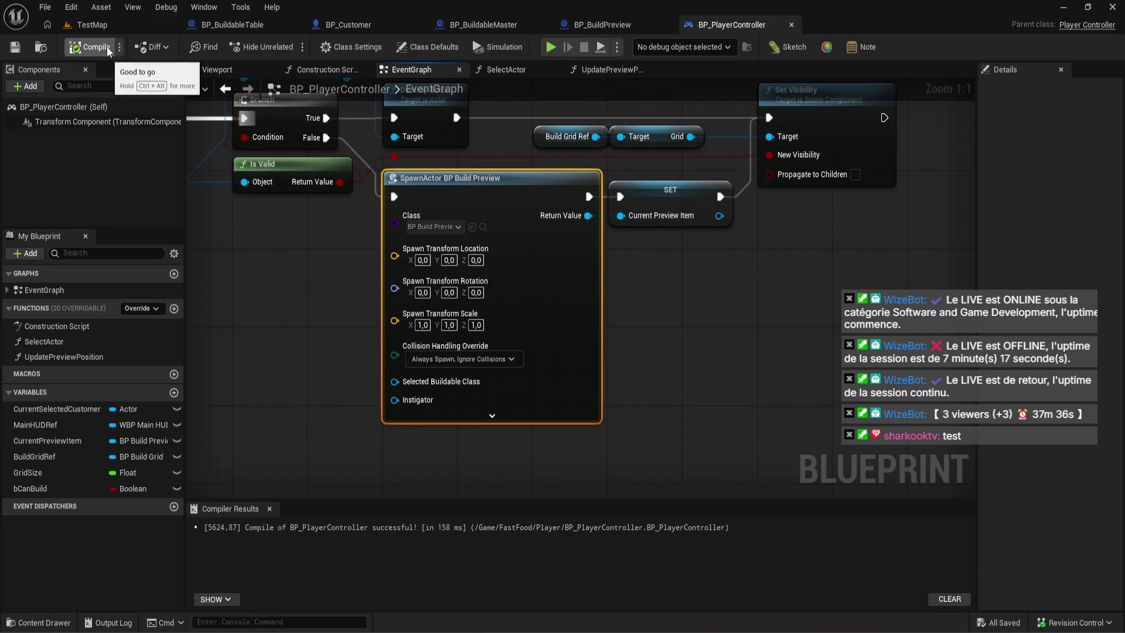
pyautogui.scroll(-4, 622, 307)
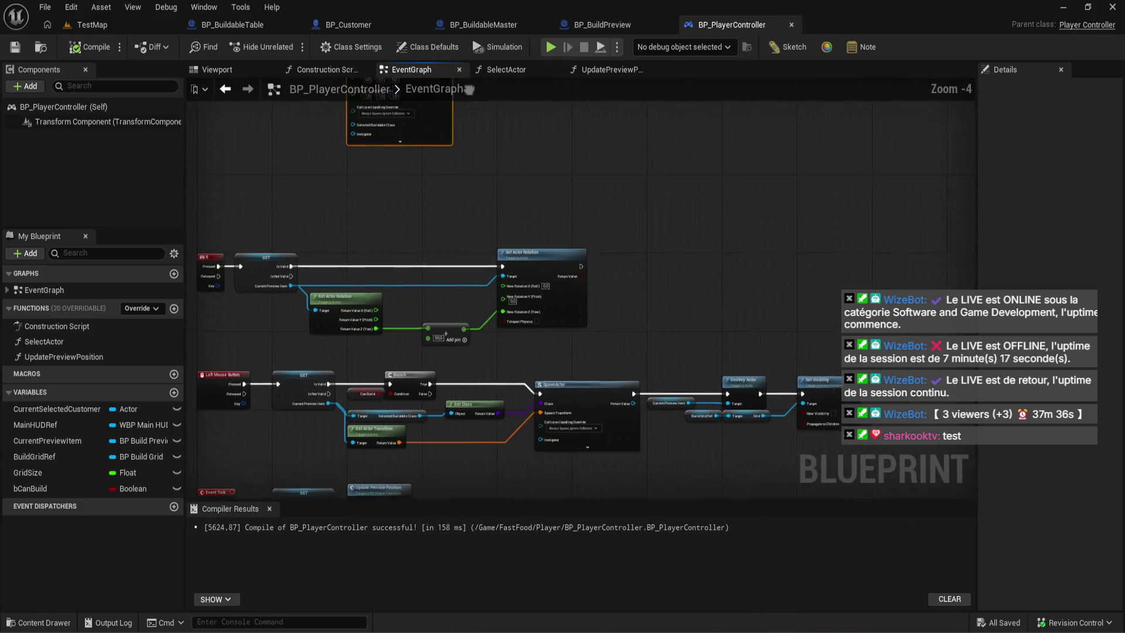
pyautogui.scroll(3, 549, 353)
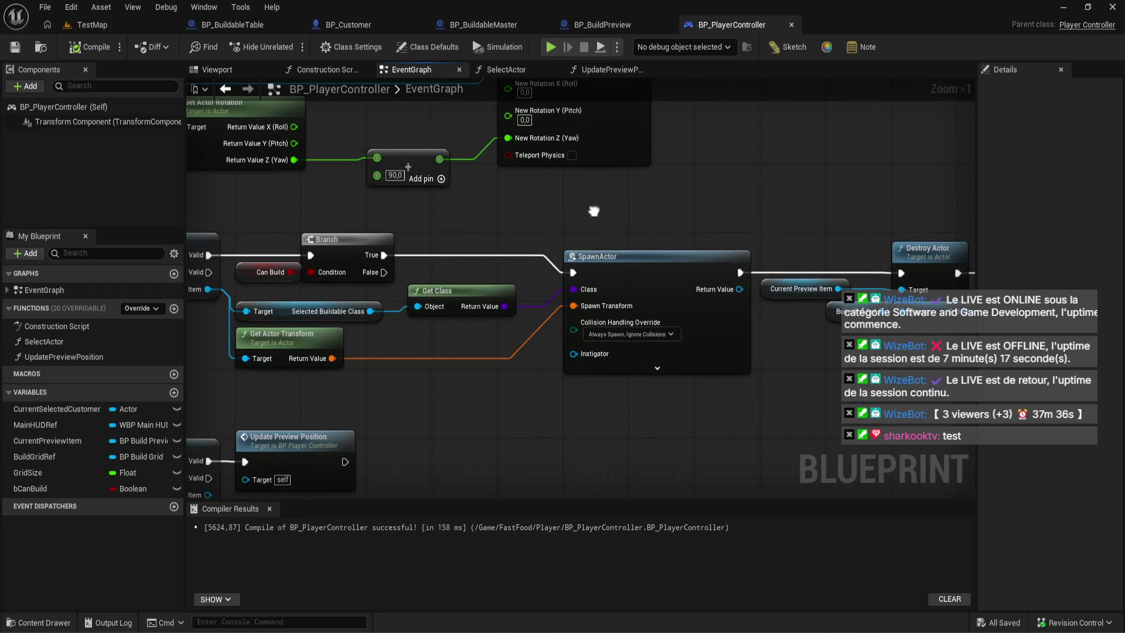
pyautogui.moveTo(594, 211)
pyautogui.mouseDown()
pyautogui.moveTo(562, 222)
pyautogui.moveTo(577, 328)
pyautogui.moveTo(601, 227)
pyautogui.mouseUp()
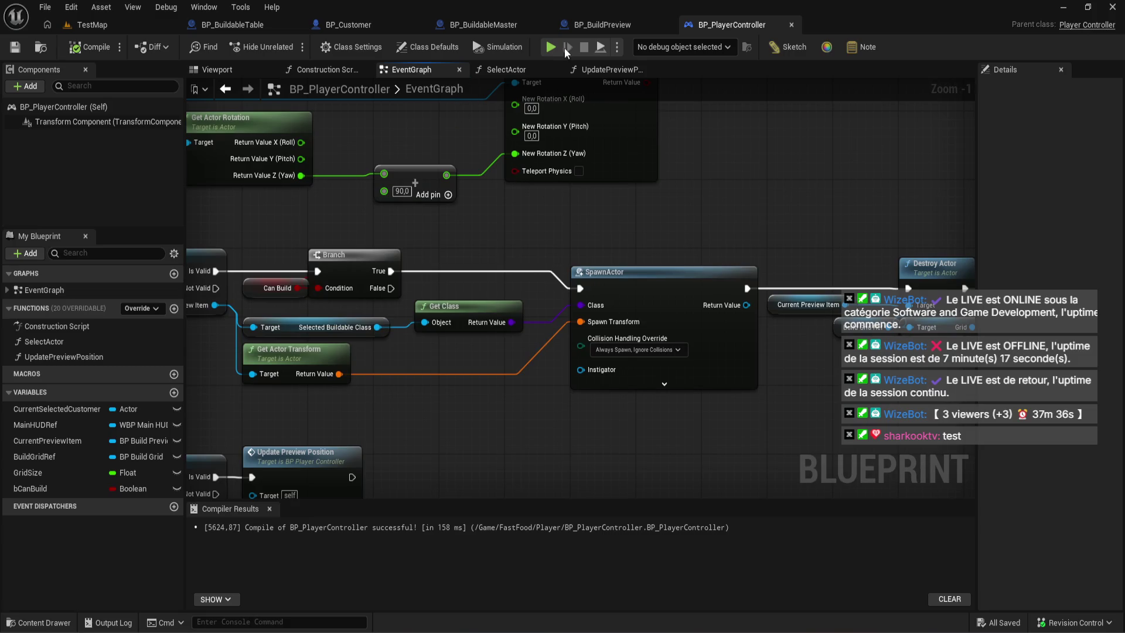
# - Return to BP_BuildPreview's event graph and select the SelectedBuildableClass variable
pyautogui.click(584, 27)
pyautogui.click(486, 23)
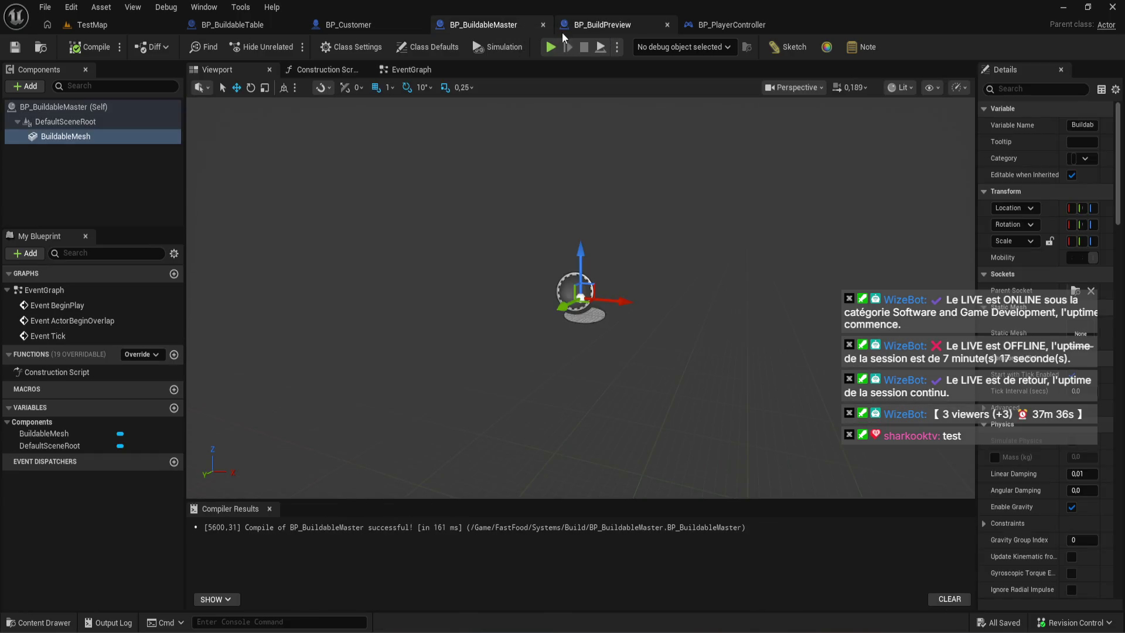
pyautogui.click(561, 33)
pyautogui.click(99, 442)
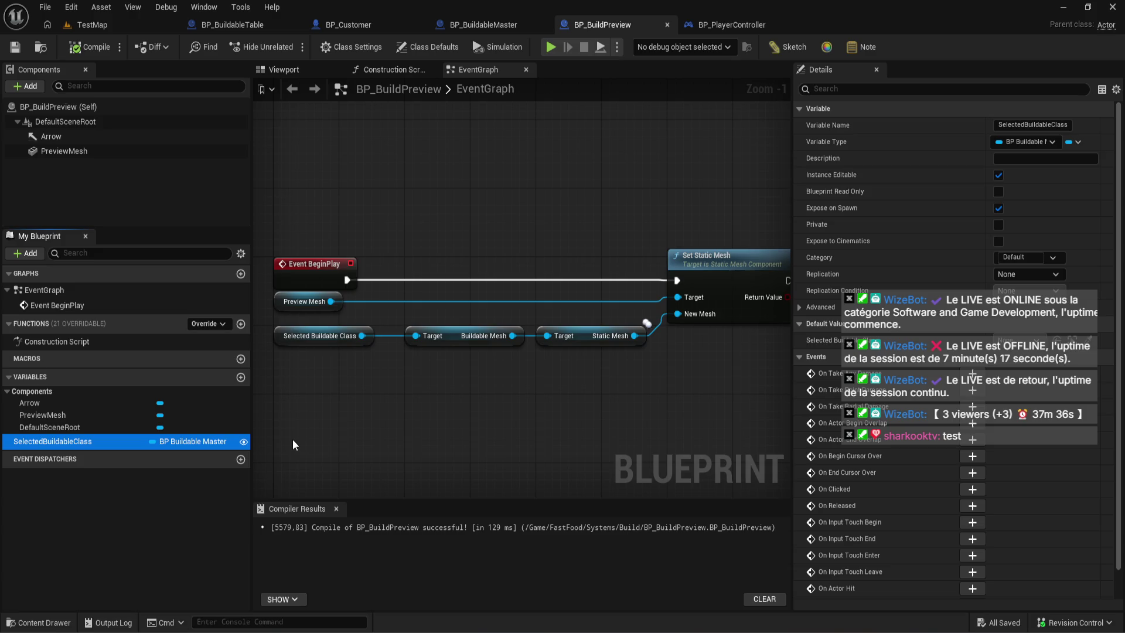
# - Try switching SelectedBuildableClass to a class reference and recompile BP_BuildPreview
pyautogui.click(220, 441)
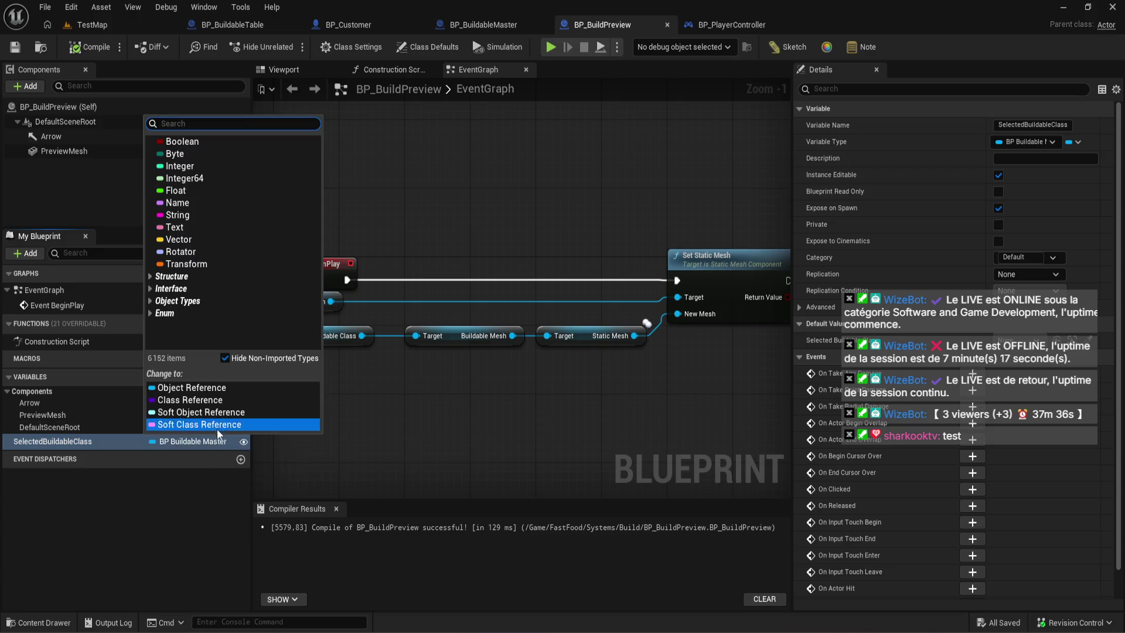
pyautogui.click(217, 400)
pyautogui.click(616, 347)
pyautogui.click(93, 54)
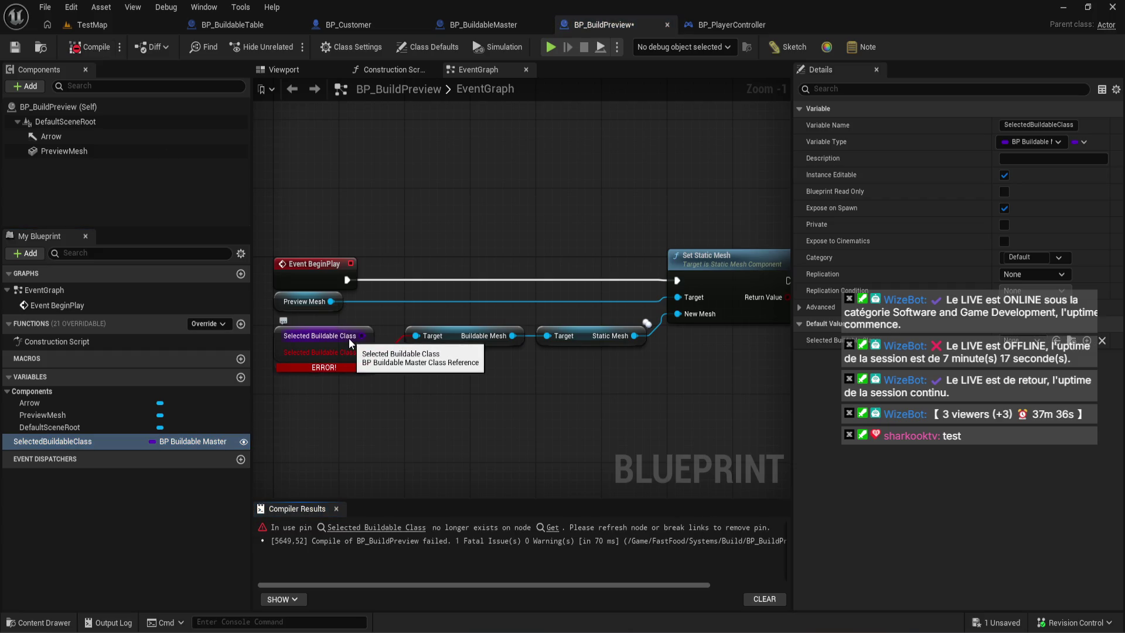
# - Test nodes off the Selected Buildable Class wire, adding then deleting a Class Is Child Of node
pyautogui.moveTo(361, 336); pyautogui.dragTo(485, 234)
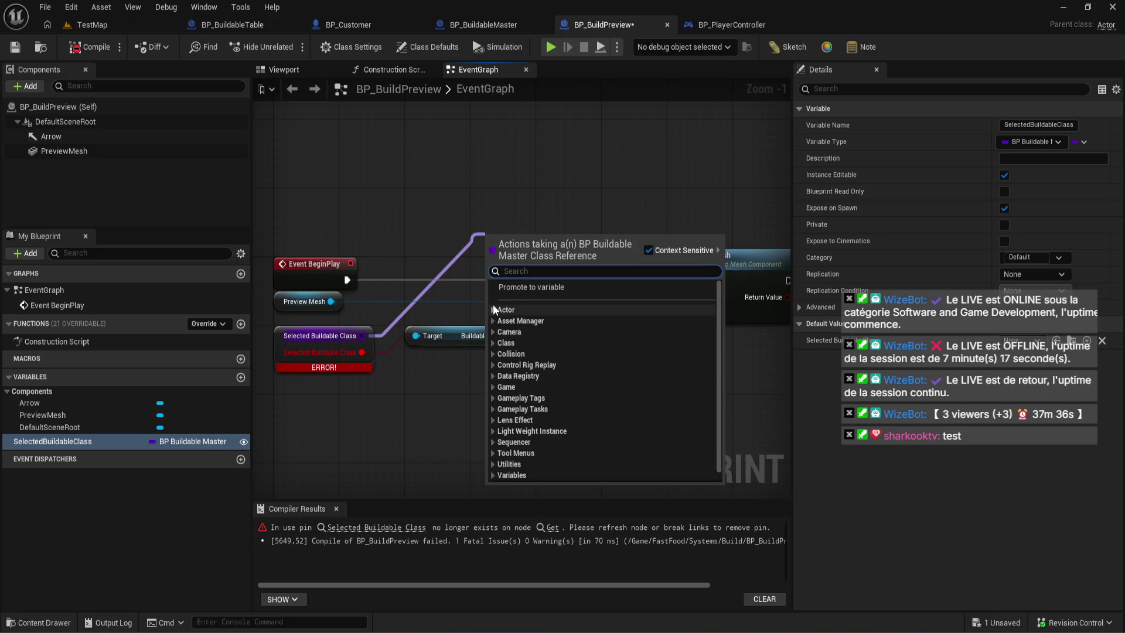
pyautogui.click(494, 308)
pyautogui.click(511, 323)
pyautogui.moveTo(527, 298); pyautogui.dragTo(528, 190)
pyautogui.press('Delete')
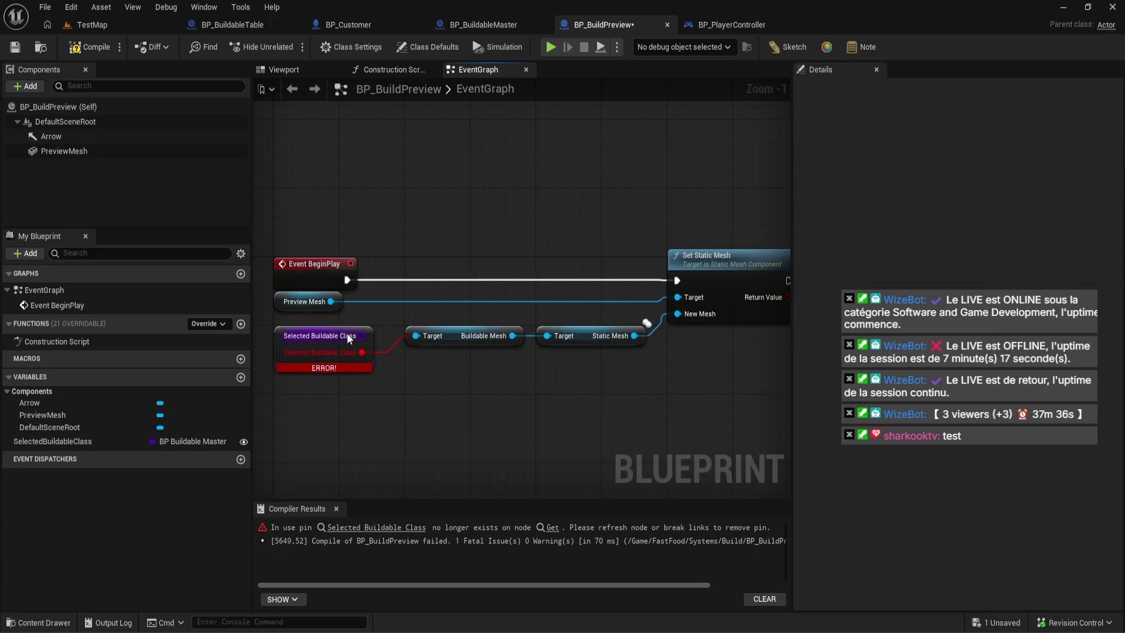
pyautogui.moveTo(351, 335)
pyautogui.mouseDown()
pyautogui.moveTo(427, 223)
pyautogui.moveTo(417, 241)
pyautogui.mouseUp()
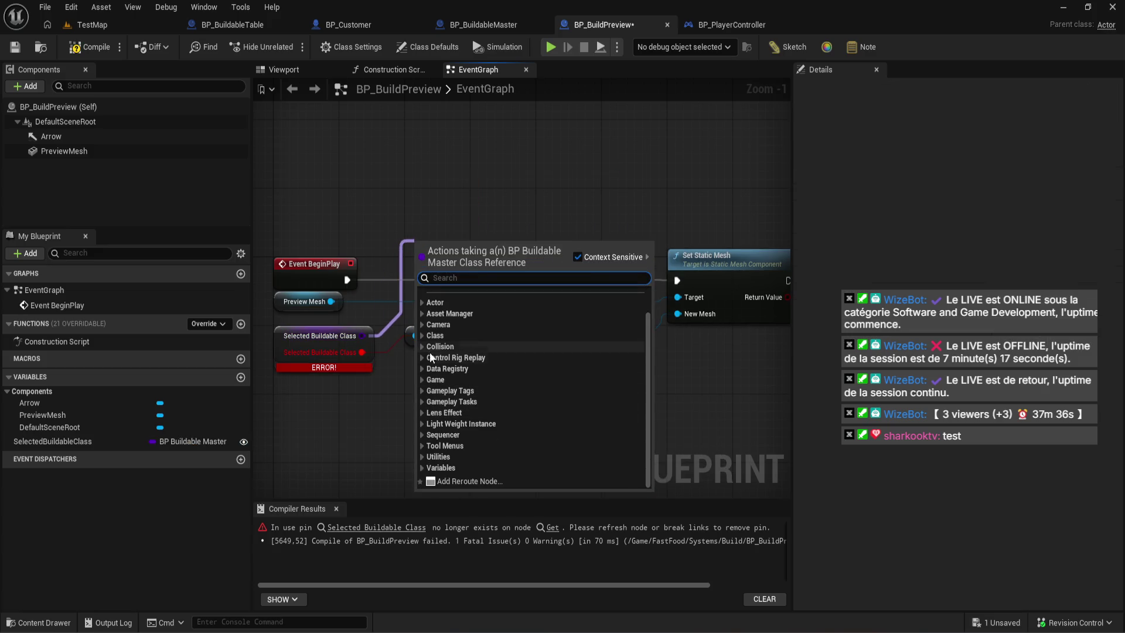
pyautogui.click(422, 456)
pyautogui.scroll(-3, 420, 455)
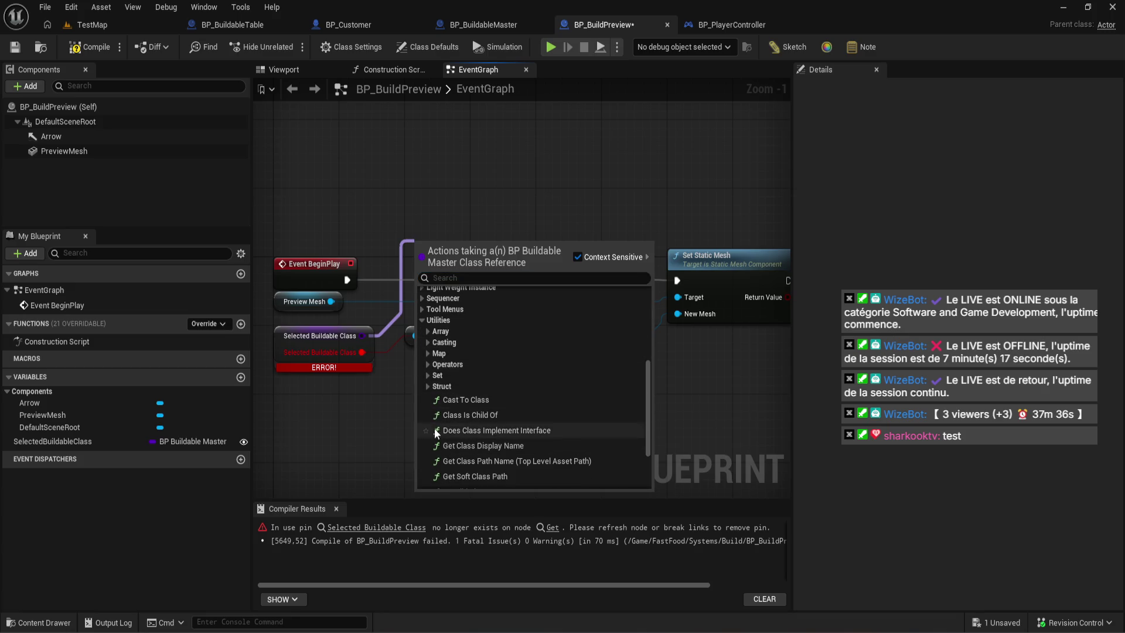
pyautogui.click(445, 415)
pyautogui.press('Delete')
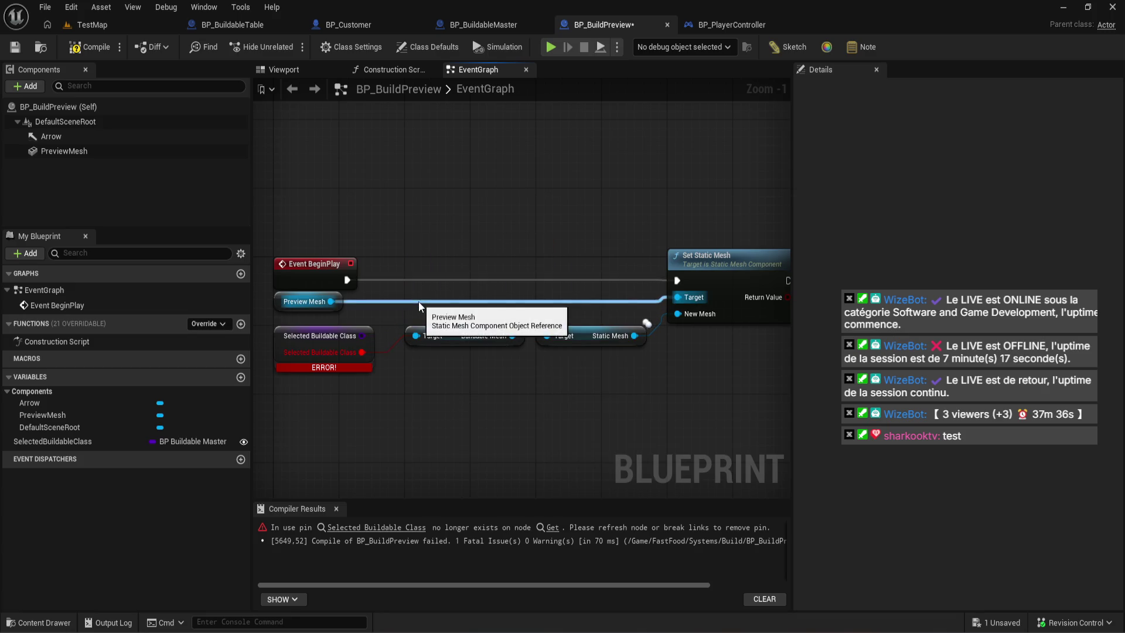
# - Undo back to the original BP Buildable Master object reference type and recompile
pyautogui.hotkey('ctrl', 'z')
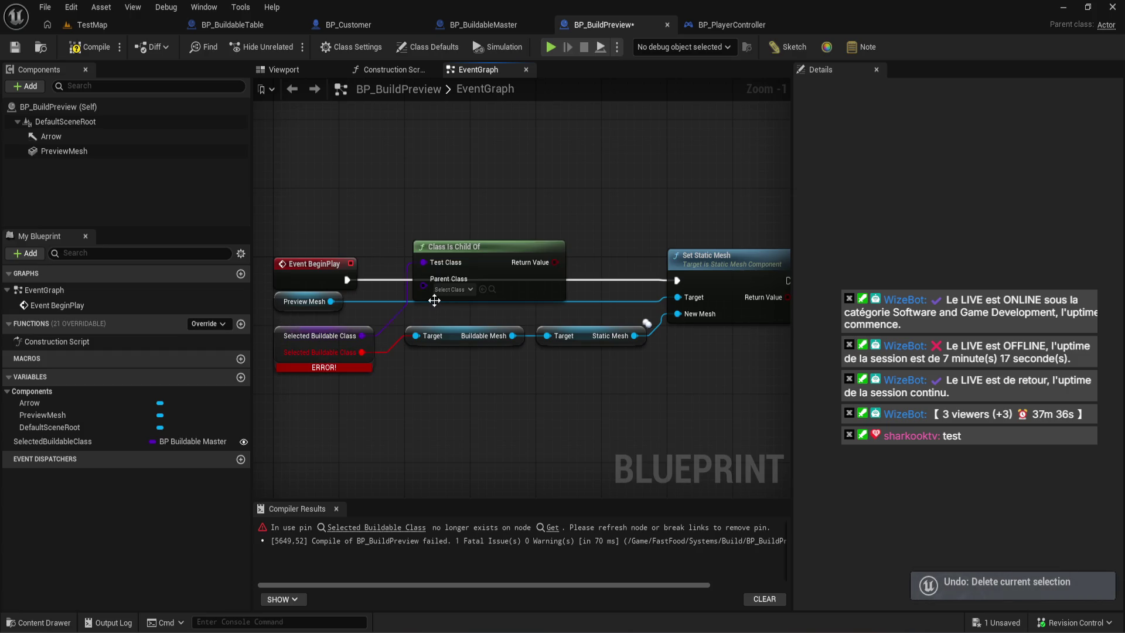
pyautogui.hotkey('ctrl', 'z')
pyautogui.hotkey('ctrl', 'z')
pyautogui.hotkey('ctrl', 'z')
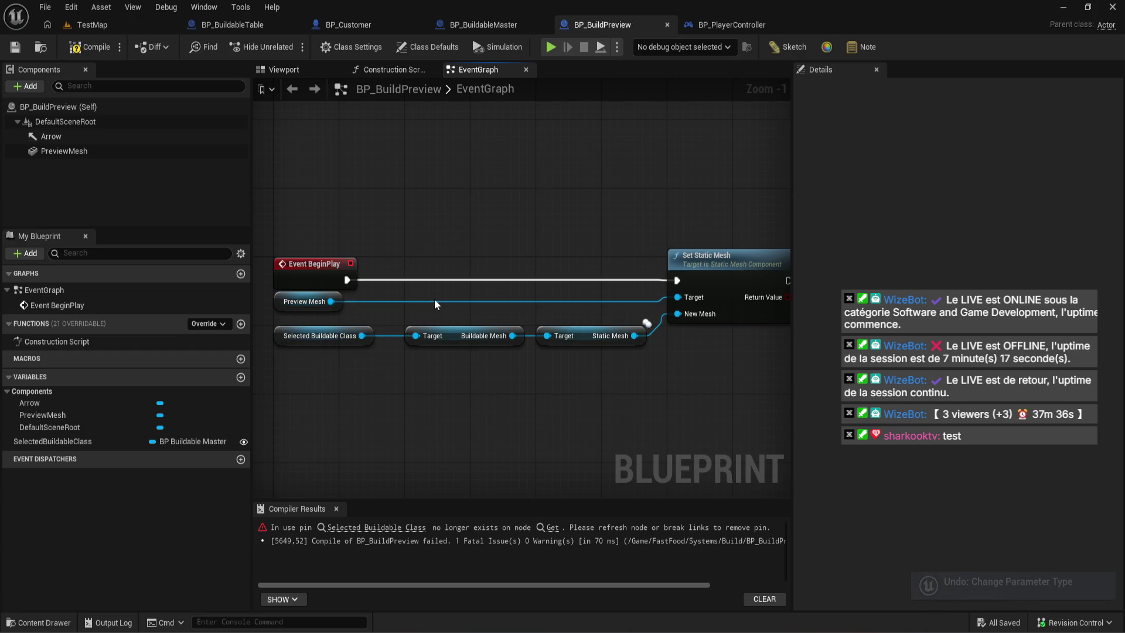
pyautogui.click(97, 54)
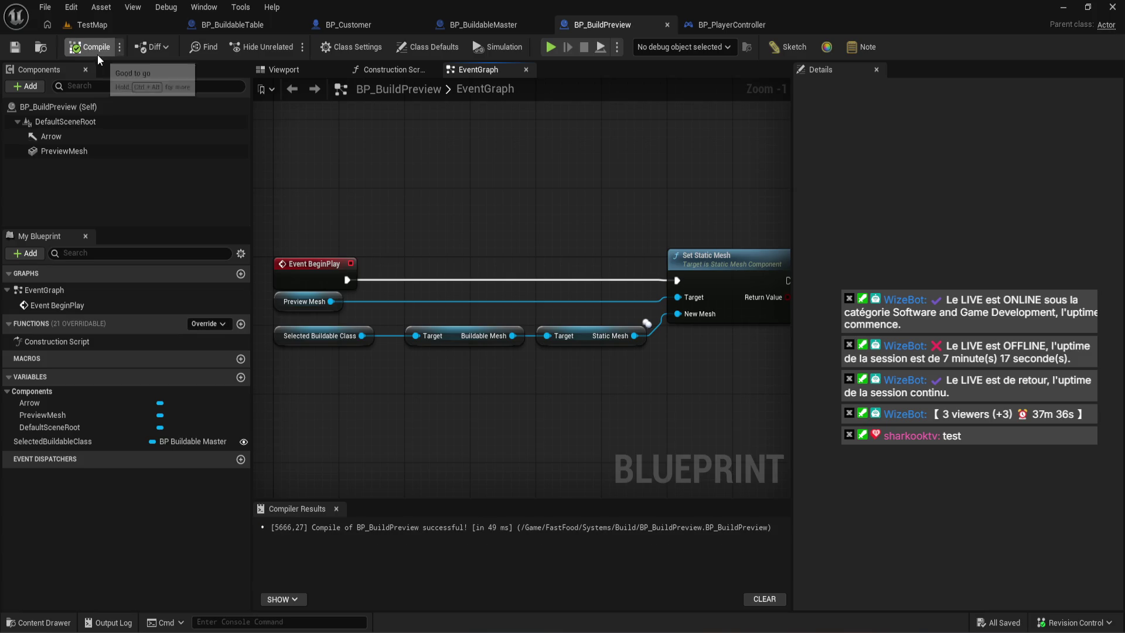
# - Select SelectedBuildableClass and browse its variable type choices without changing them
pyautogui.click(121, 440)
pyautogui.click(1053, 141)
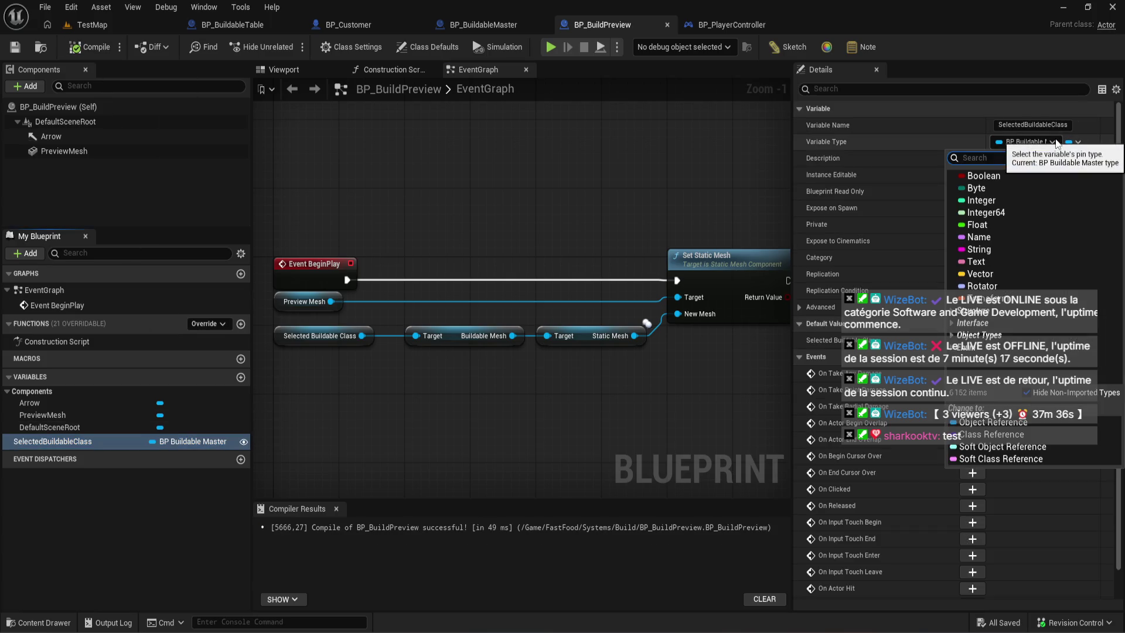
pyautogui.click(532, 412)
pyautogui.moveTo(532, 413)
pyautogui.mouseDown()
pyautogui.moveTo(488, 394)
pyautogui.moveTo(490, 405)
pyautogui.moveTo(513, 369)
pyautogui.mouseUp()
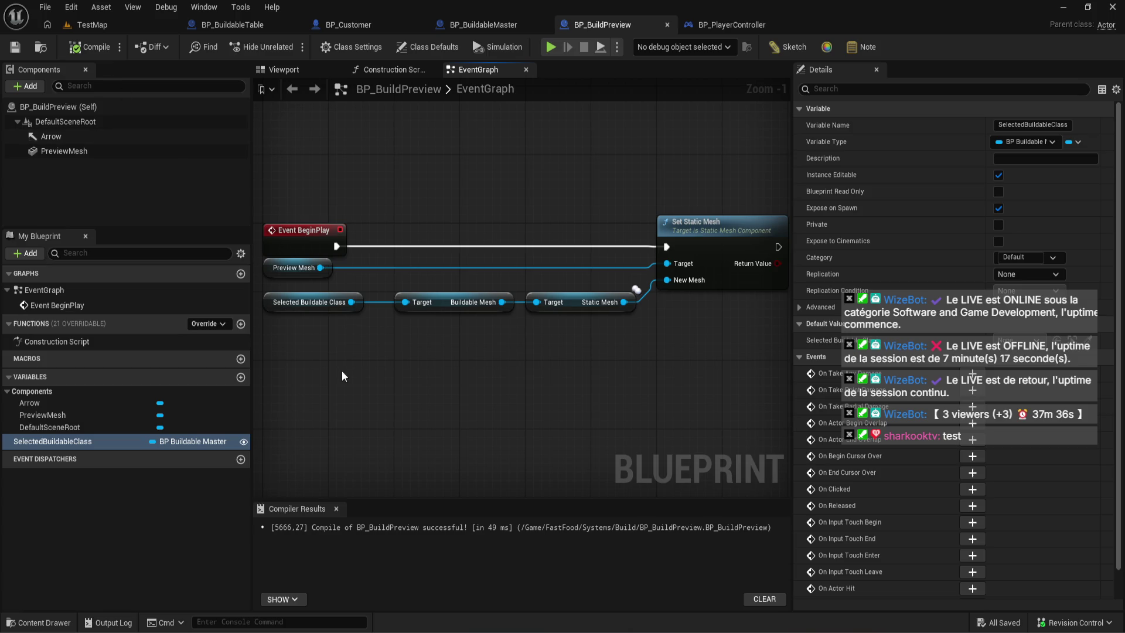
# - Change SelectedBuildableClass's variable type everywhere, recompile, and return to BP_PlayerController
pyautogui.click(311, 301)
pyautogui.click(1033, 141)
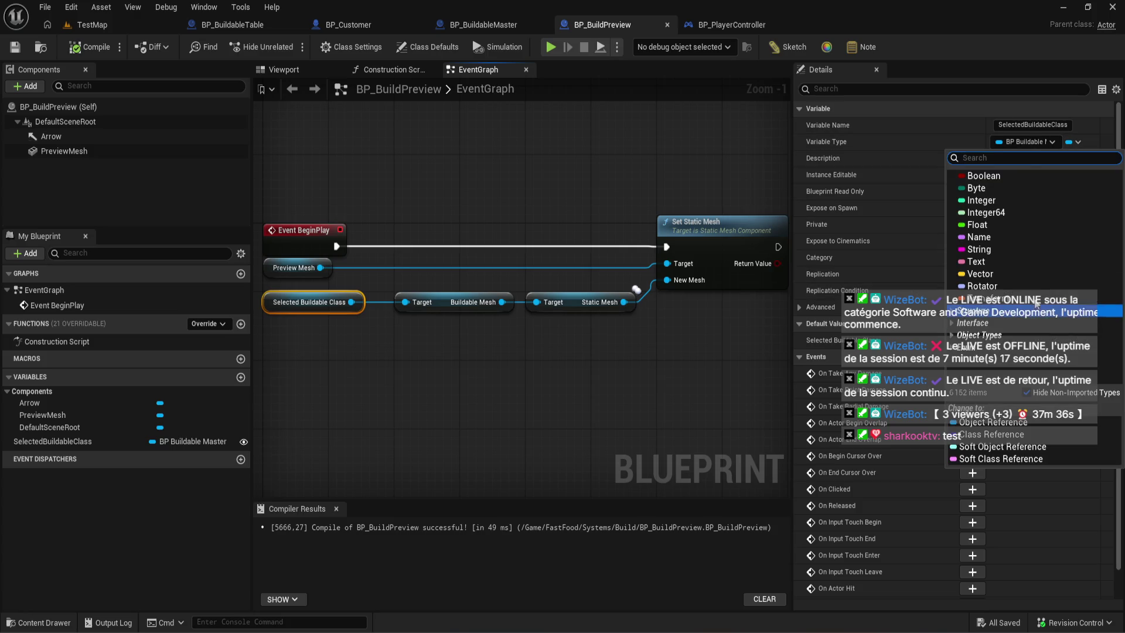
pyautogui.click(991, 434)
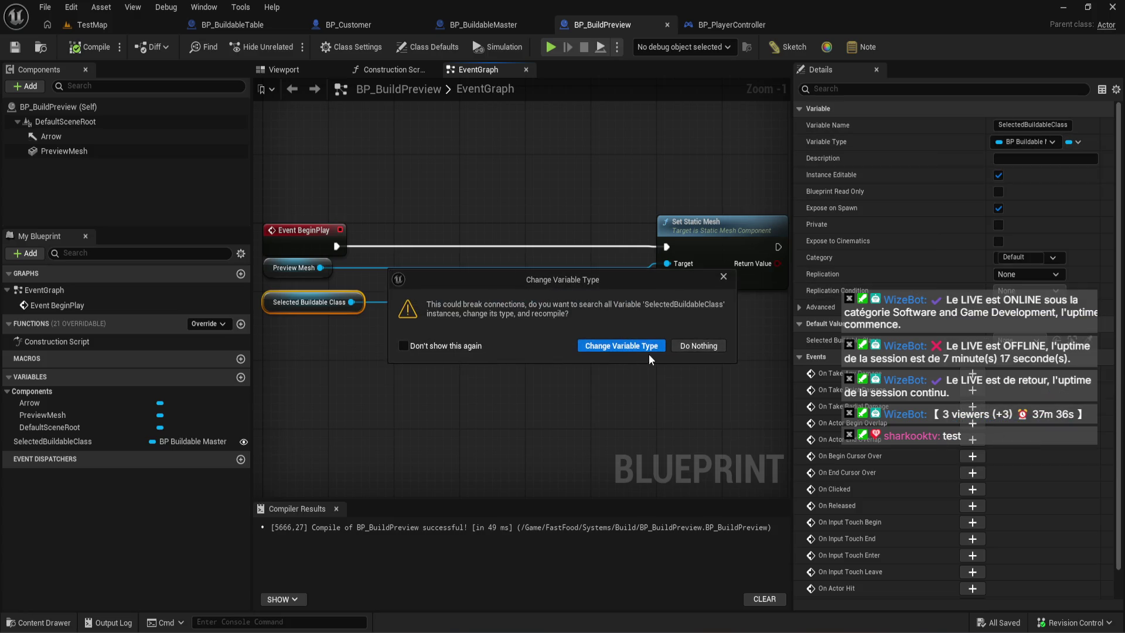
pyautogui.click(724, 276)
pyautogui.click(100, 48)
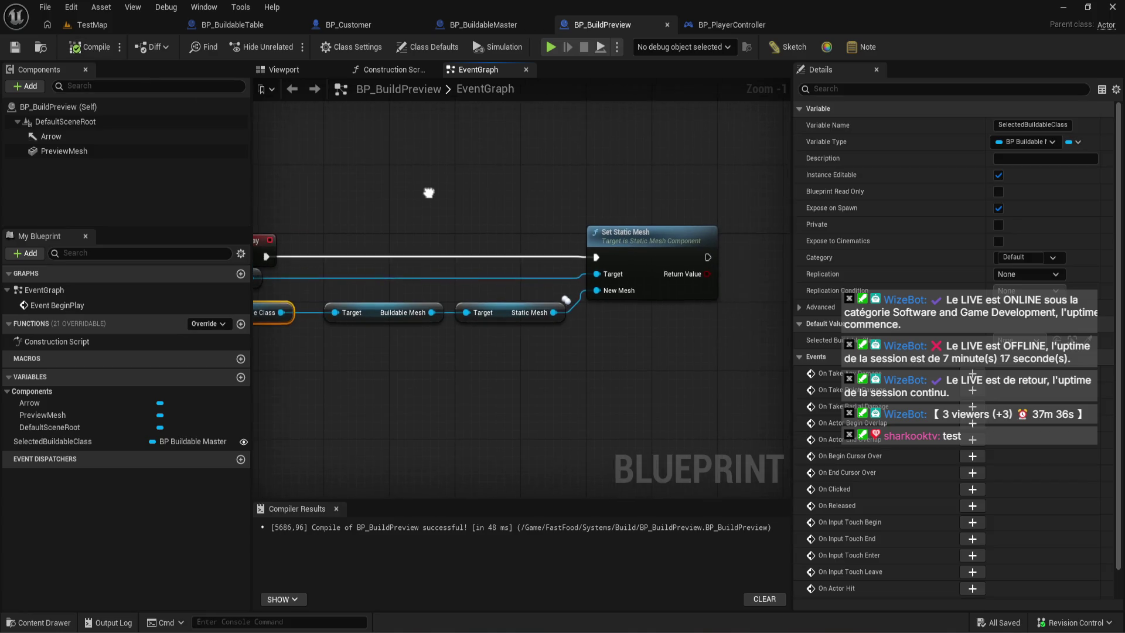
pyautogui.click(725, 28)
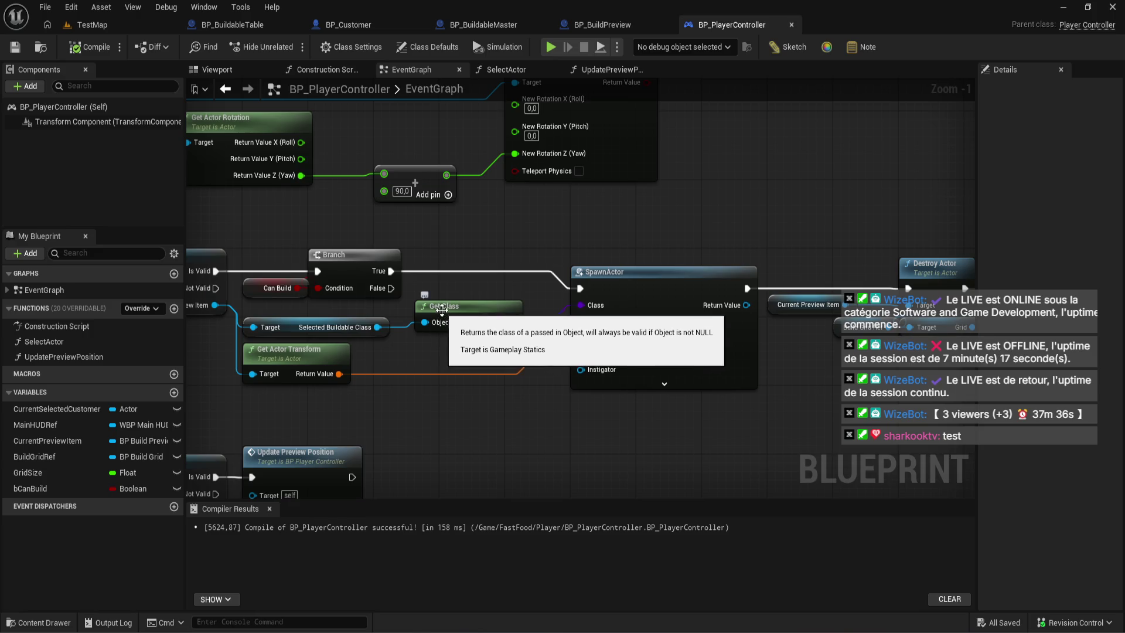
# - Nudge the SpawnActor node up slightly in BP_PlayerController's graph
pyautogui.scroll(-1, 436, 314)
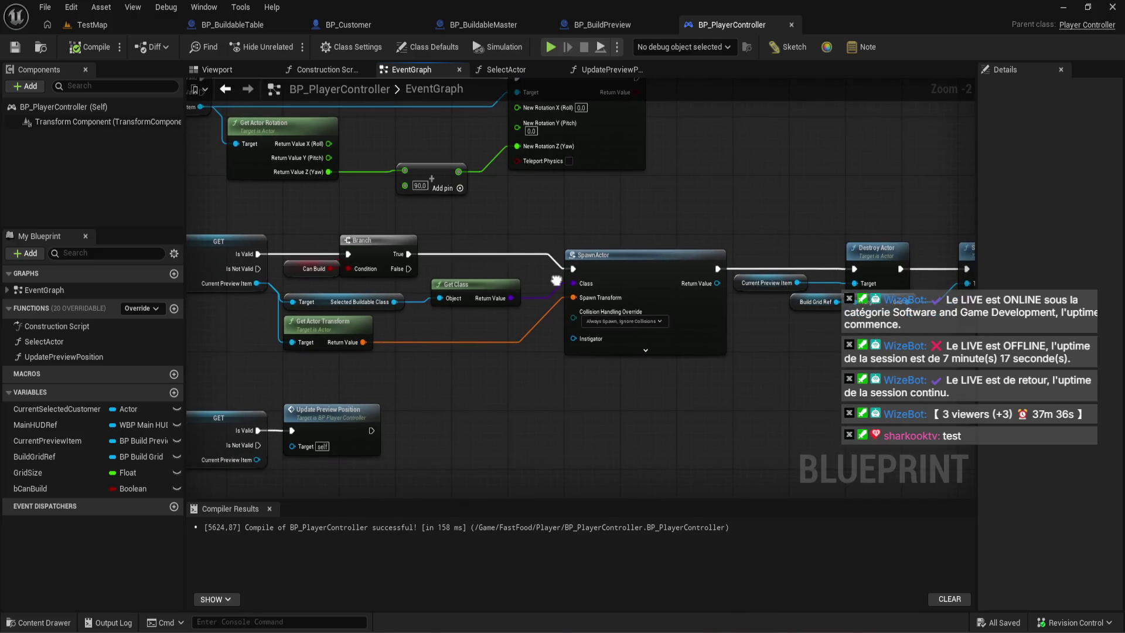
pyautogui.moveTo(605, 254)
pyautogui.mouseDown()
pyautogui.moveTo(605, 221)
pyautogui.moveTo(605, 232)
pyautogui.mouseUp()
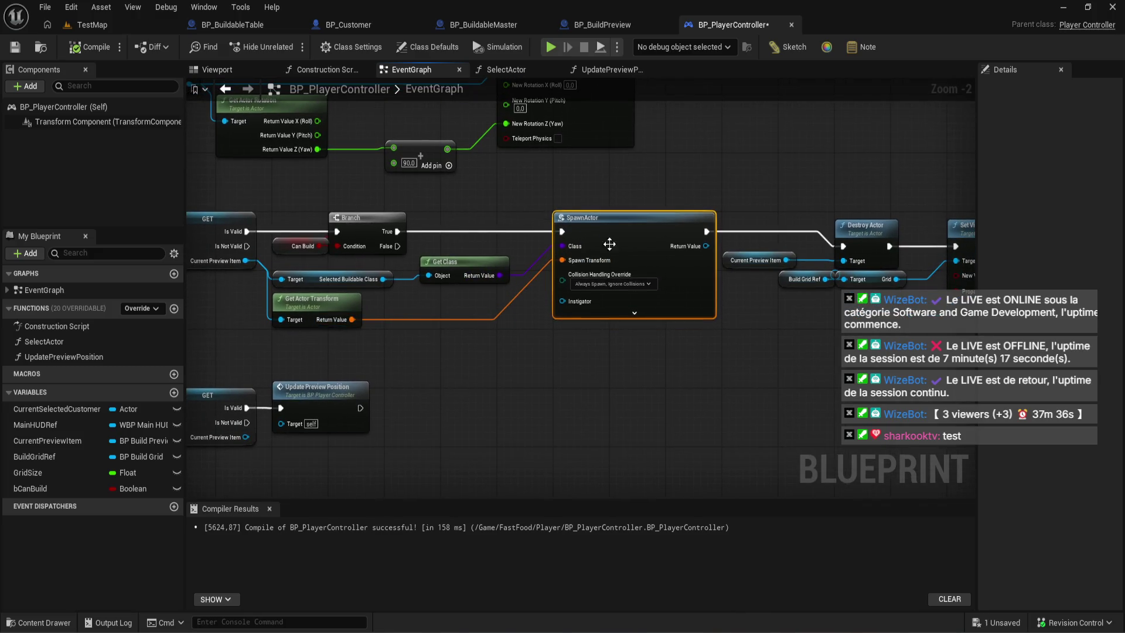
pyautogui.click(550, 371)
pyautogui.scroll(2, 549, 371)
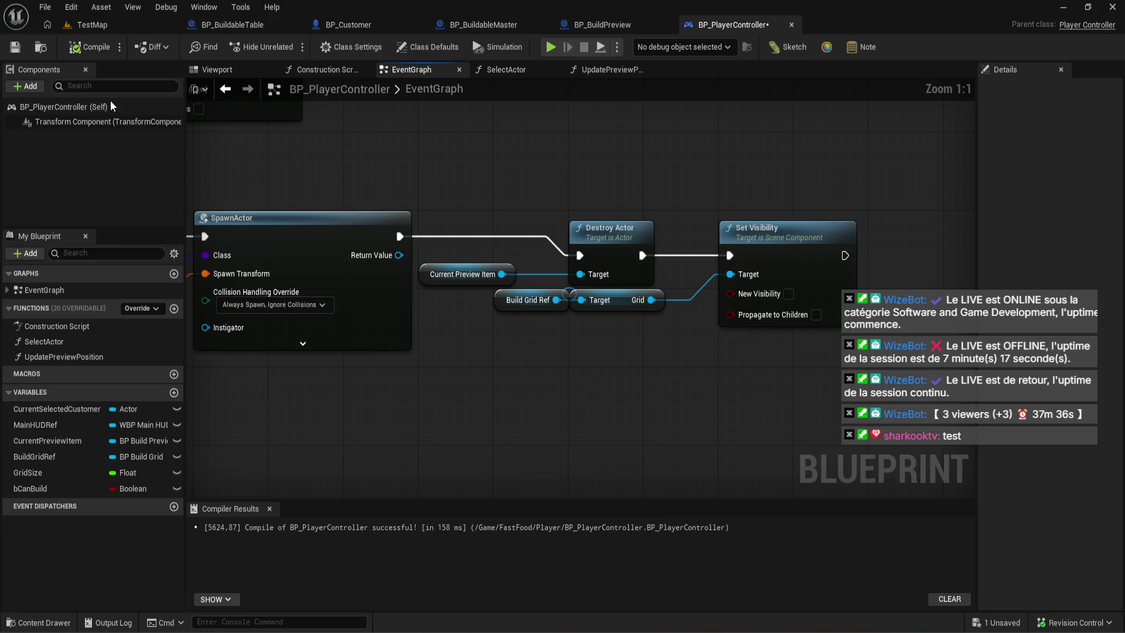
# - Open BP_BuildableMaster from the project's Build folder
pyautogui.click(16, 626)
pyautogui.click(17, 627)
pyautogui.click(35, 622)
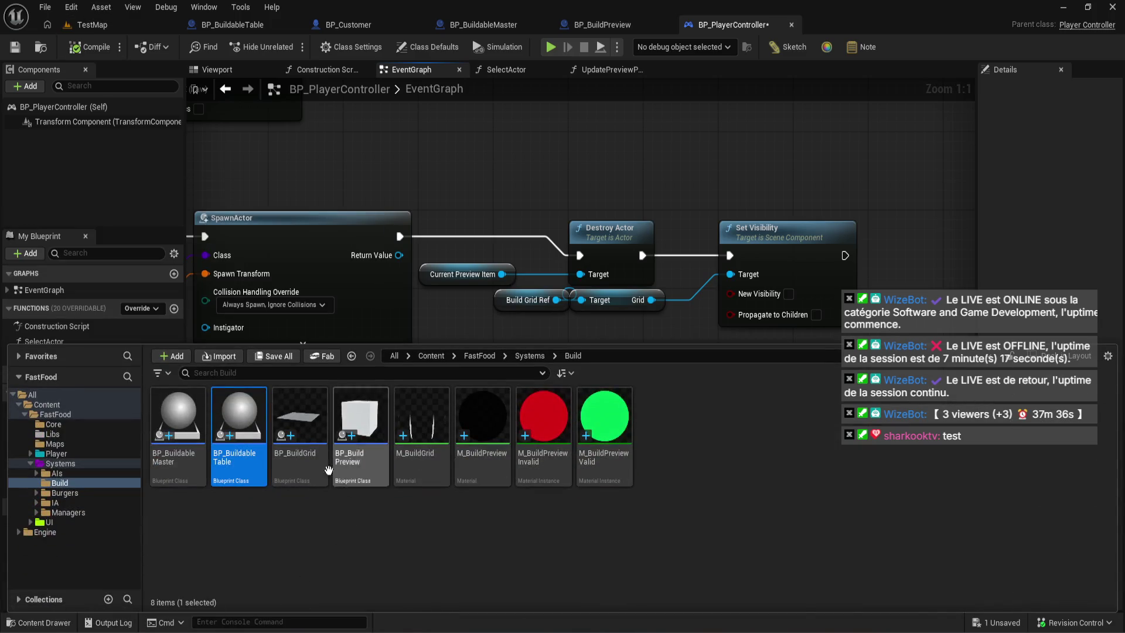
pyautogui.doubleClick(167, 424)
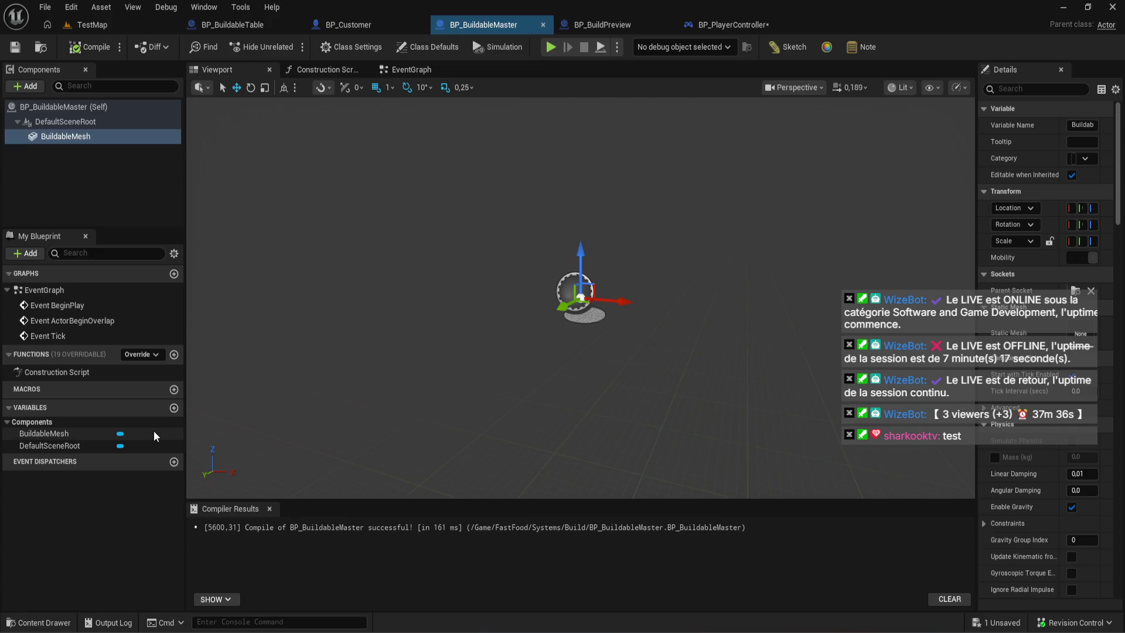
# - Open BP_BuildableTable, inspect its inherited BuildableMesh component, then return to TestMap
pyautogui.click(17, 621)
pyautogui.doubleClick(258, 425)
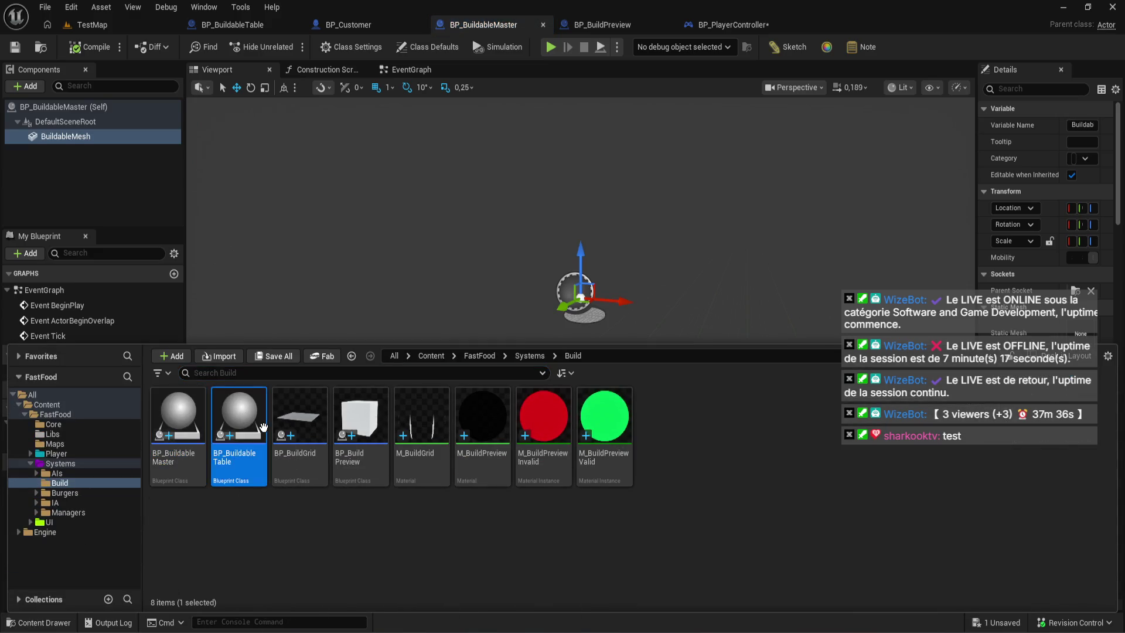
pyautogui.click(103, 139)
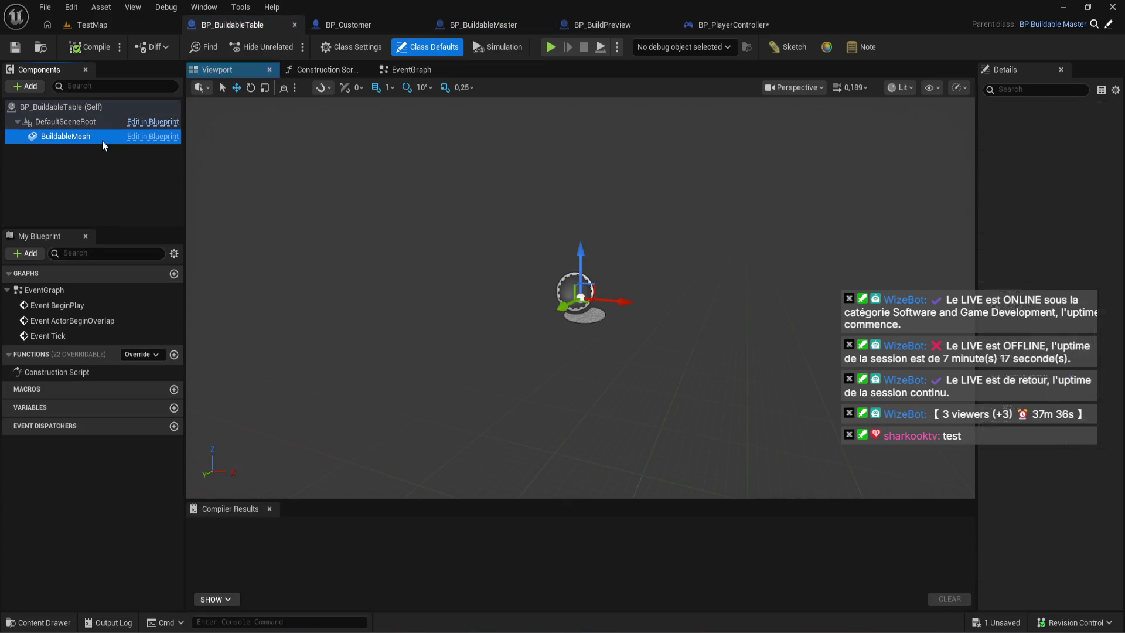
pyautogui.moveTo(974, 288); pyautogui.dragTo(737, 339)
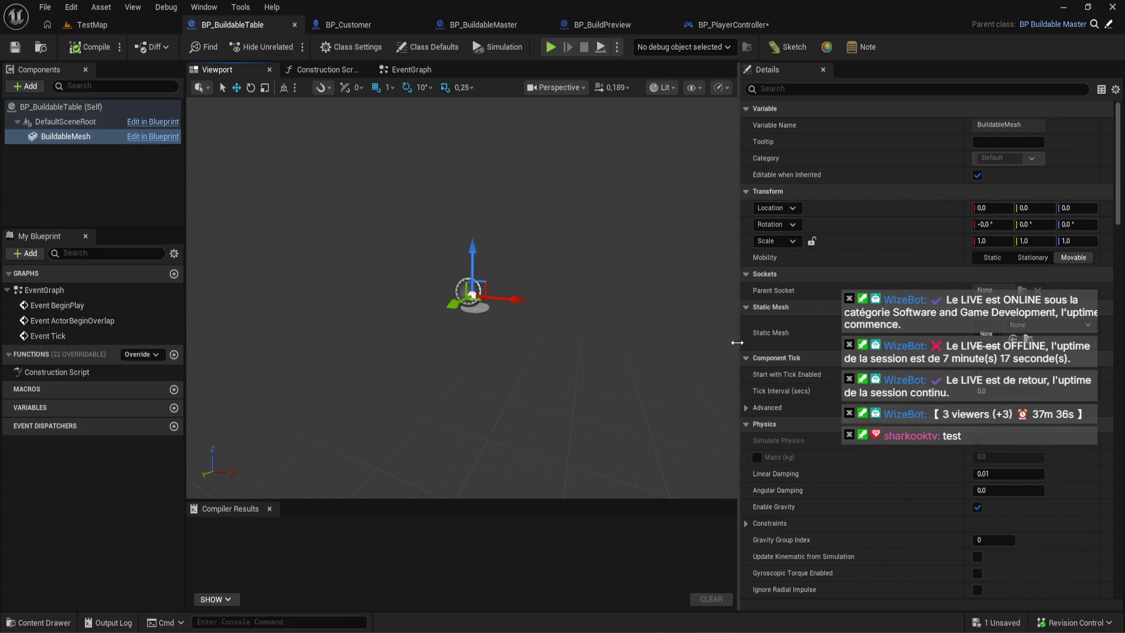
pyautogui.click(1051, 326)
pyautogui.click(139, 28)
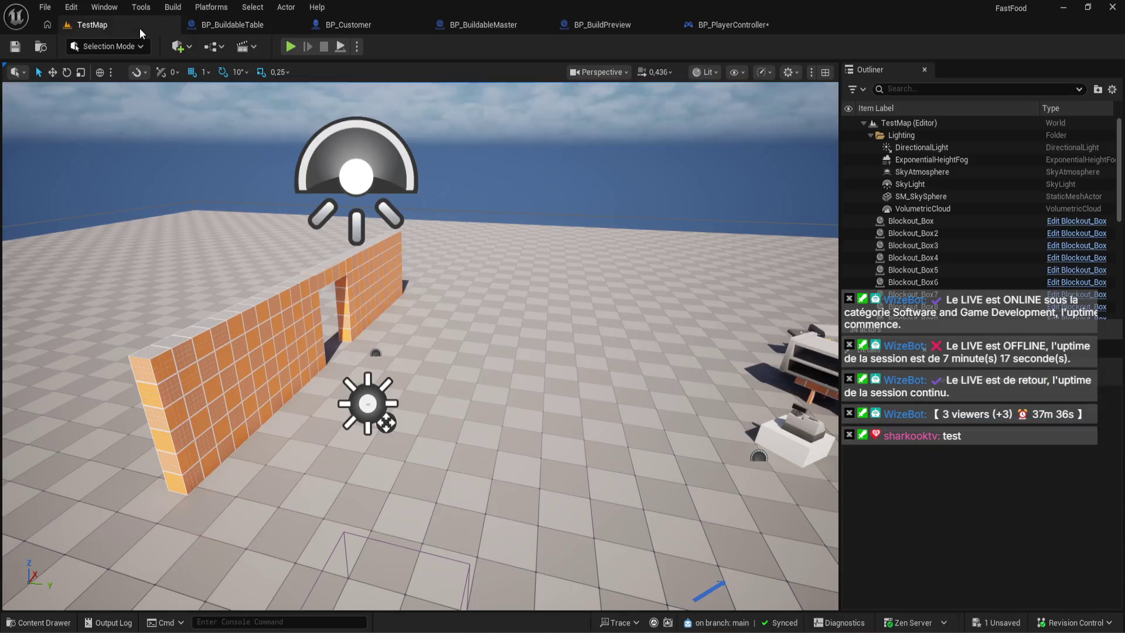
# - Select the steel prep table counter in the level and its PrepTable mesh component
pyautogui.moveTo(420, 345)
pyautogui.mouseDown()
pyautogui.moveTo(480, 339)
pyautogui.moveTo(240, 333)
pyautogui.moveTo(458, 293)
pyautogui.mouseUp()
pyautogui.click(458, 293)
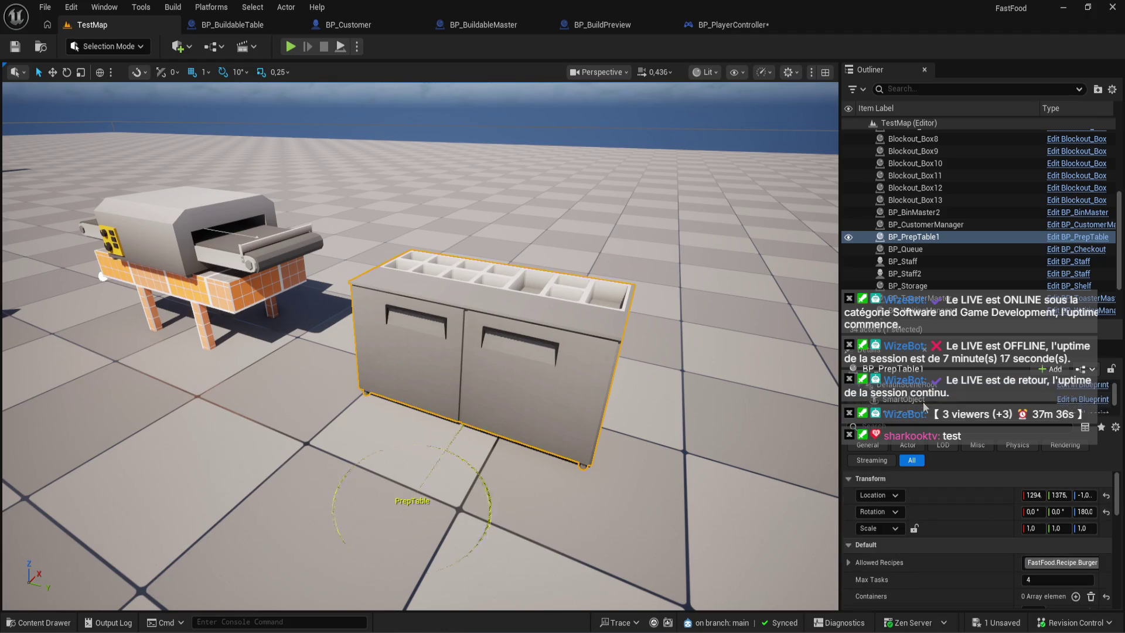
pyautogui.scroll(-1, 923, 398)
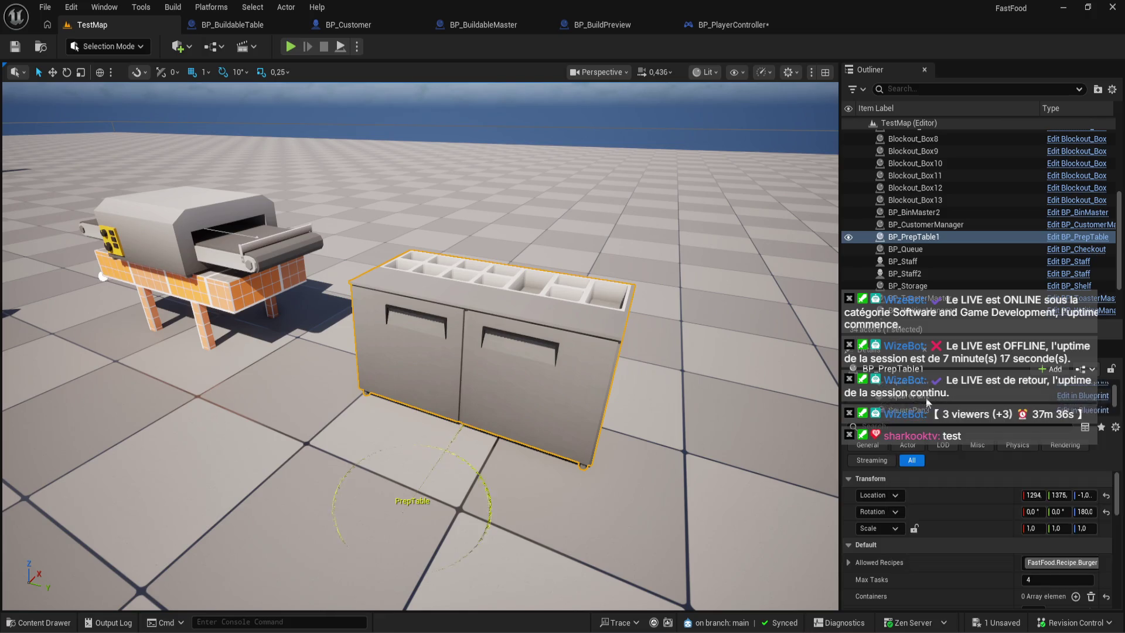
pyautogui.scroll(1, 926, 400)
pyautogui.click(935, 412)
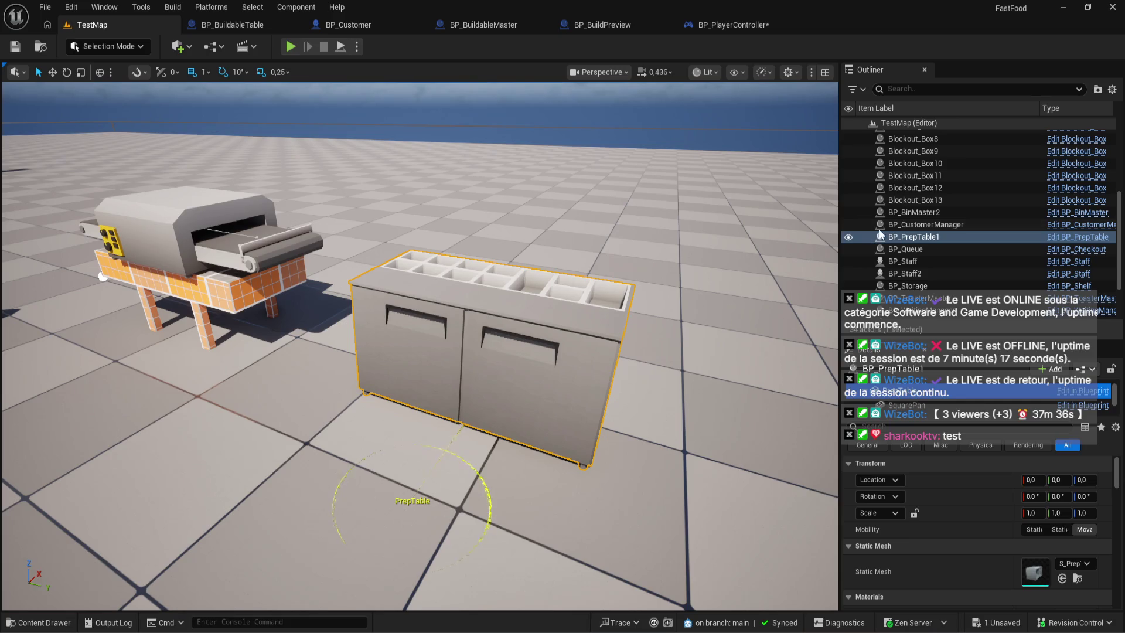
# - Browse the Burgers, Managers and IA content folders looking for the table's blueprint
pyautogui.click(41, 623)
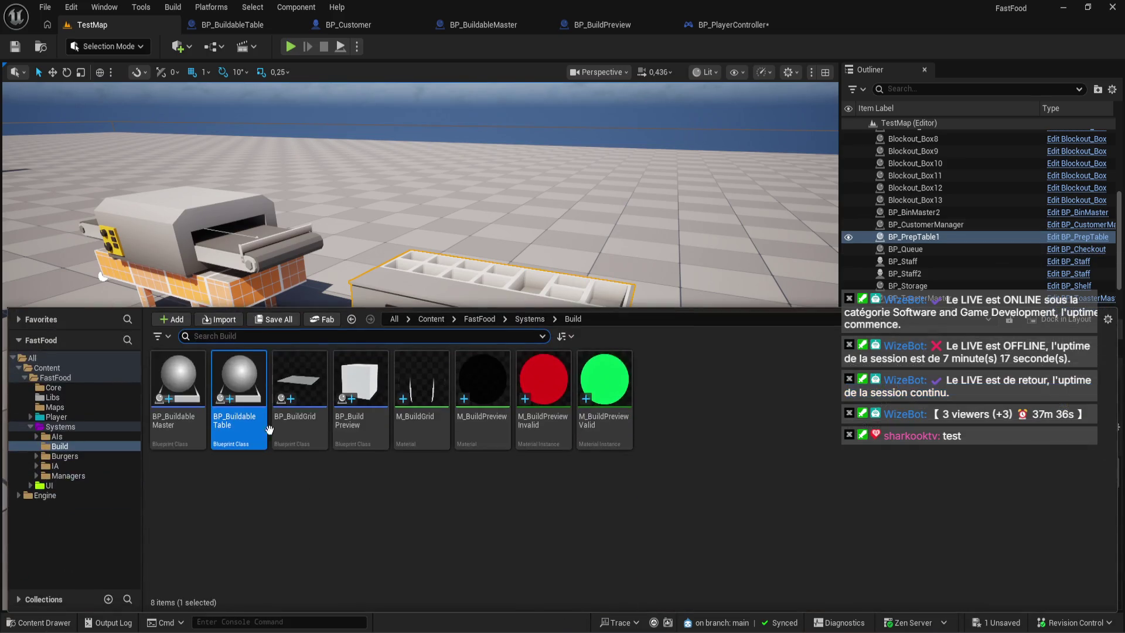
pyautogui.click(66, 457)
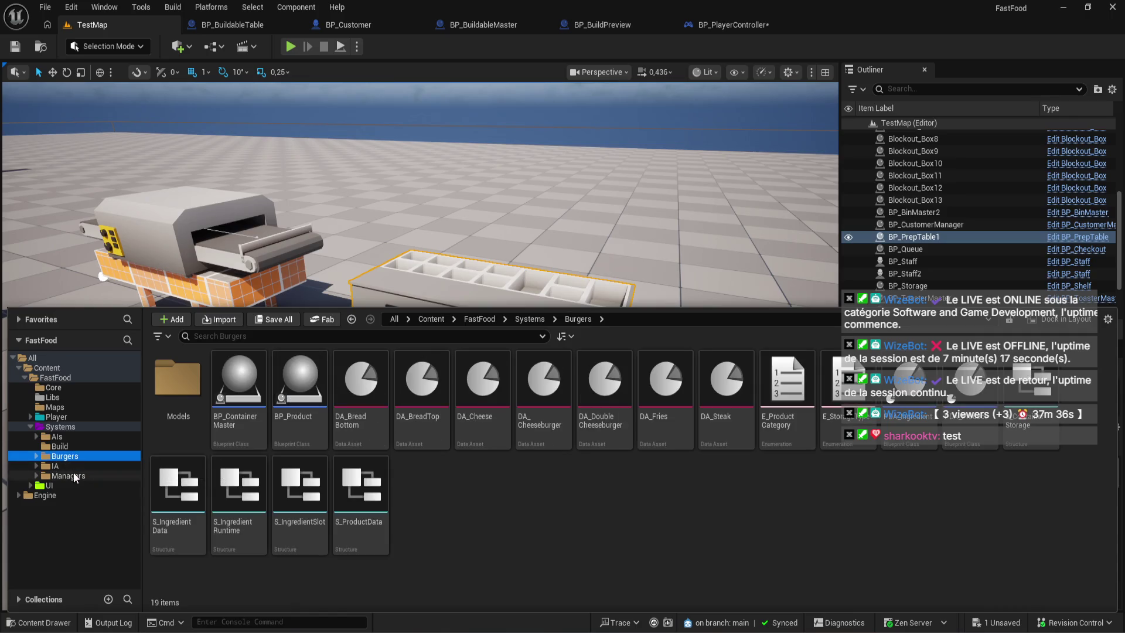
pyautogui.click(76, 475)
pyautogui.click(73, 466)
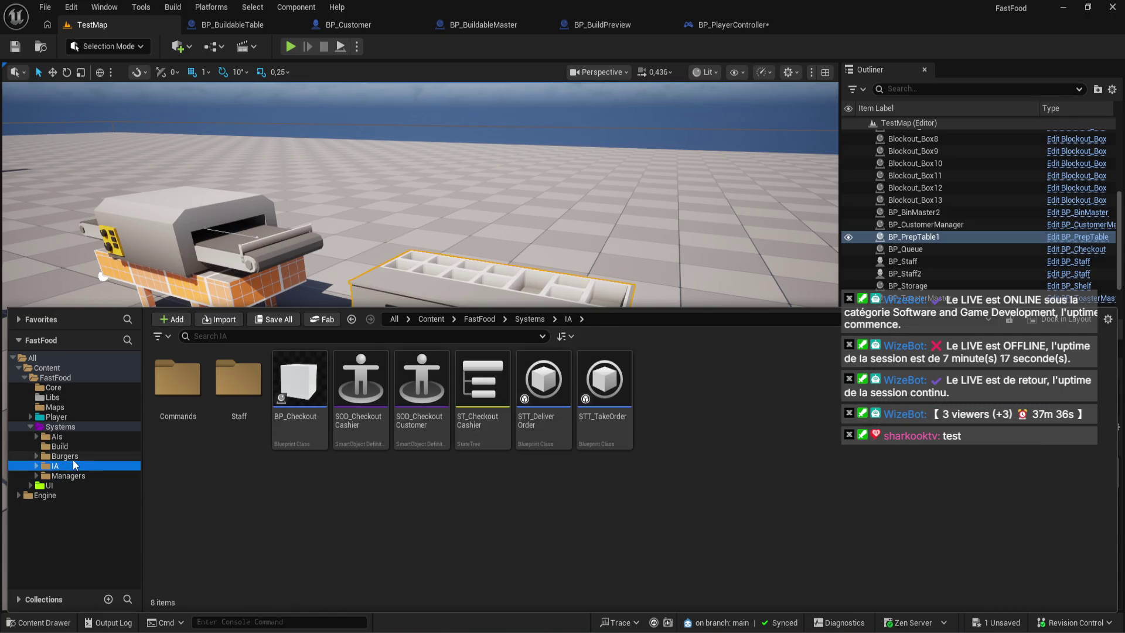
pyautogui.click(82, 477)
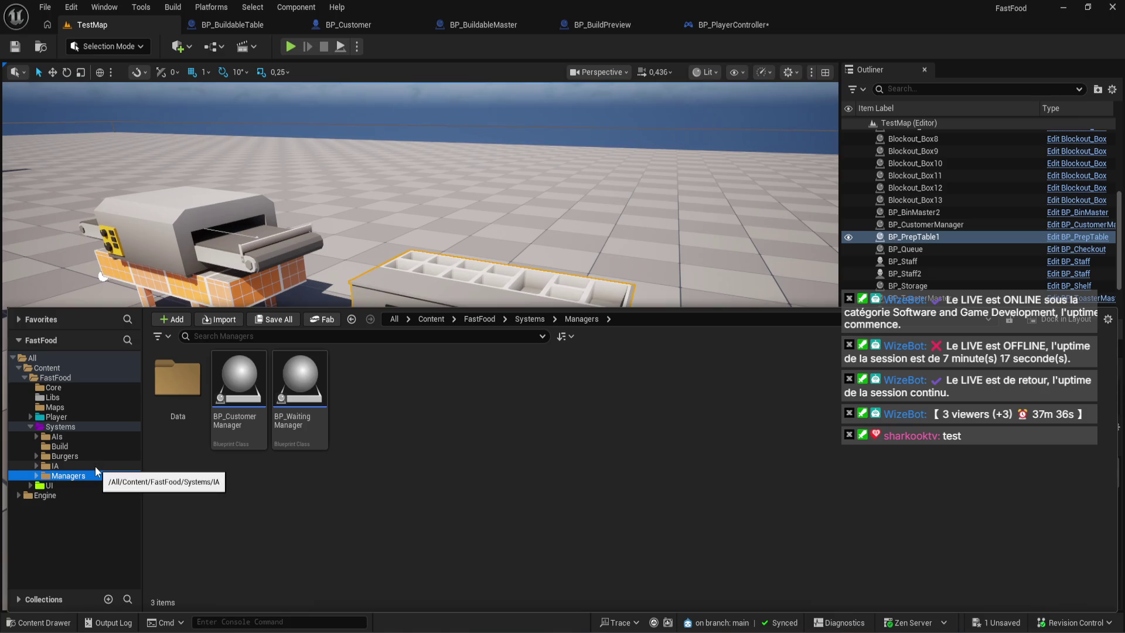
pyautogui.click(91, 465)
pyautogui.click(87, 455)
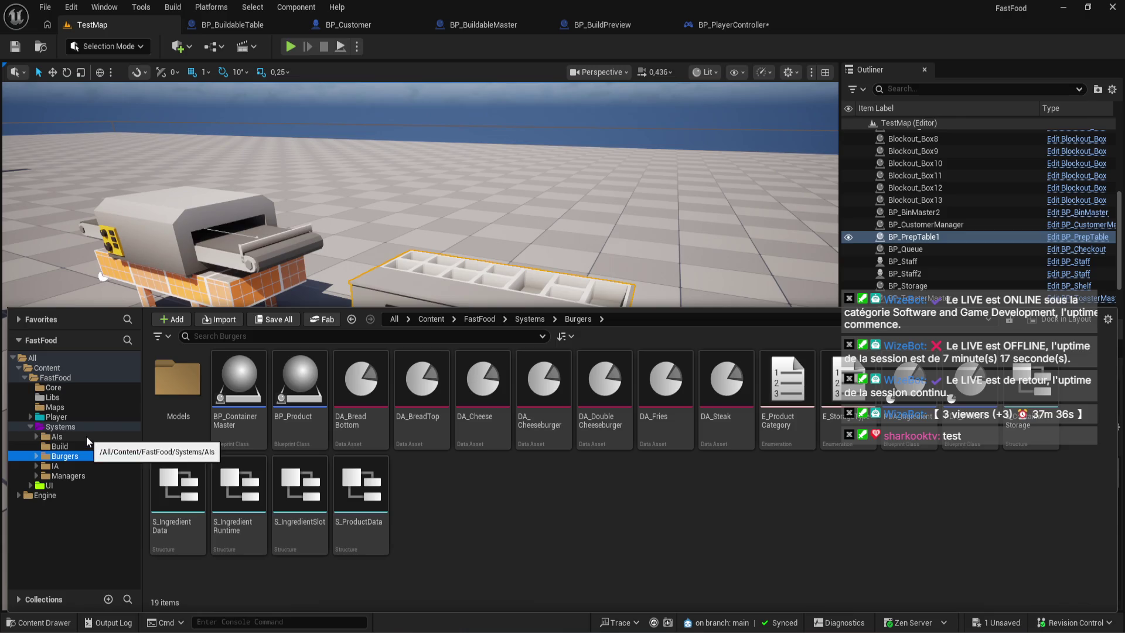
pyautogui.click(571, 275)
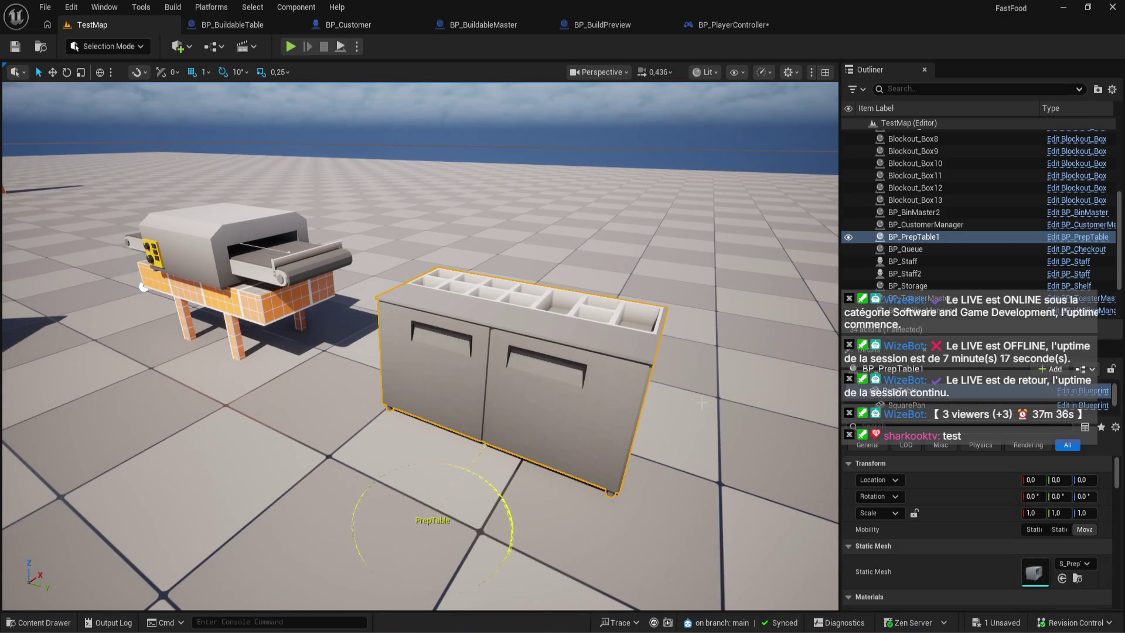
# - Open the BP_PrepTable blueprint from the IA/Staff folder
pyautogui.click(45, 626)
pyautogui.click(36, 466)
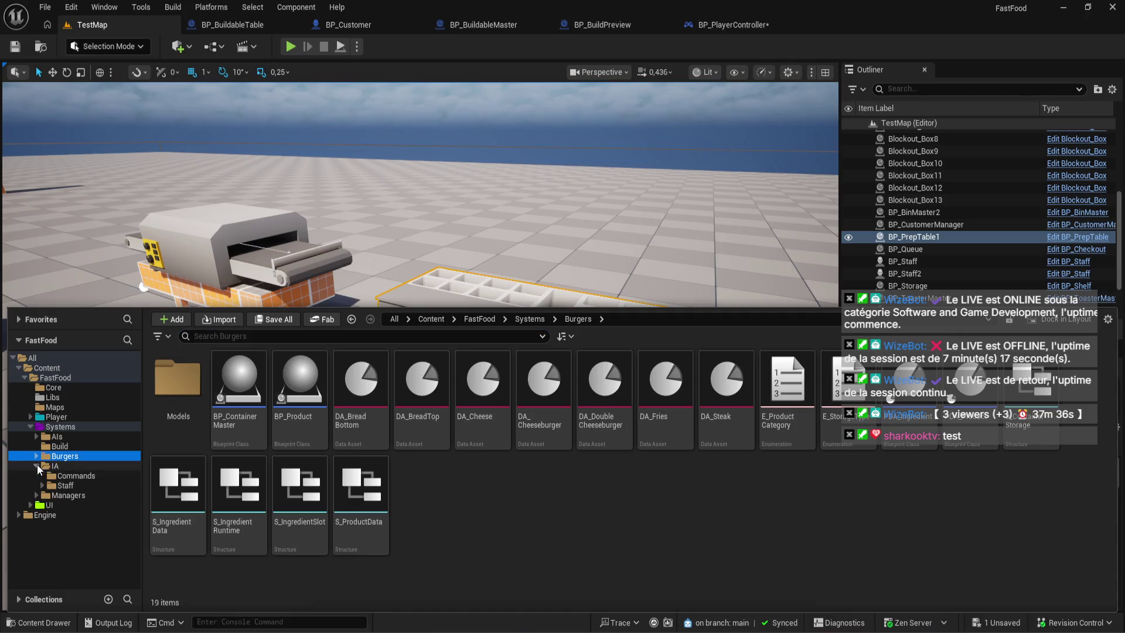
pyautogui.click(49, 485)
pyautogui.click(475, 383)
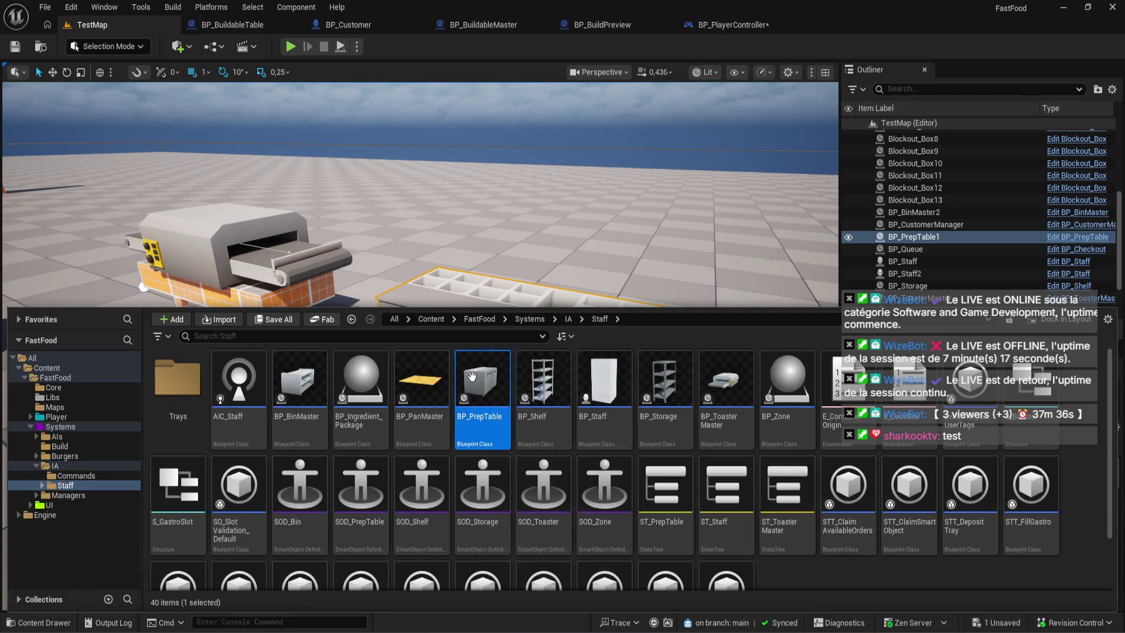
pyautogui.doubleClick(475, 383)
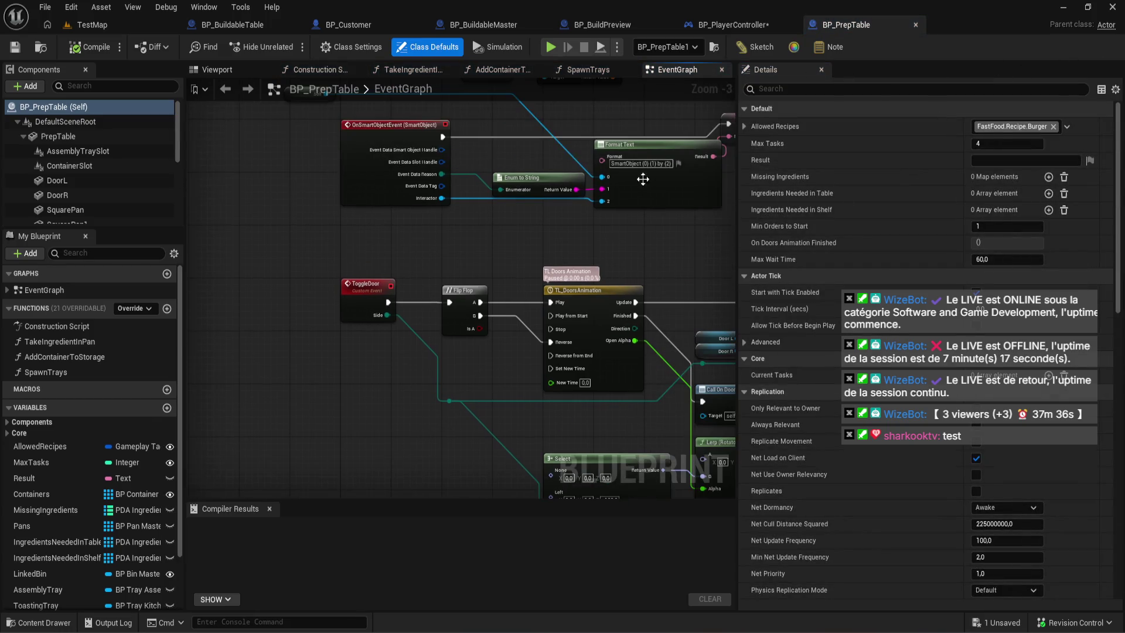
# - Reparent BP_PrepTable to BP_BuildableMaster in Class Settings, searching 'bp_bui', and compile
pyautogui.click(351, 48)
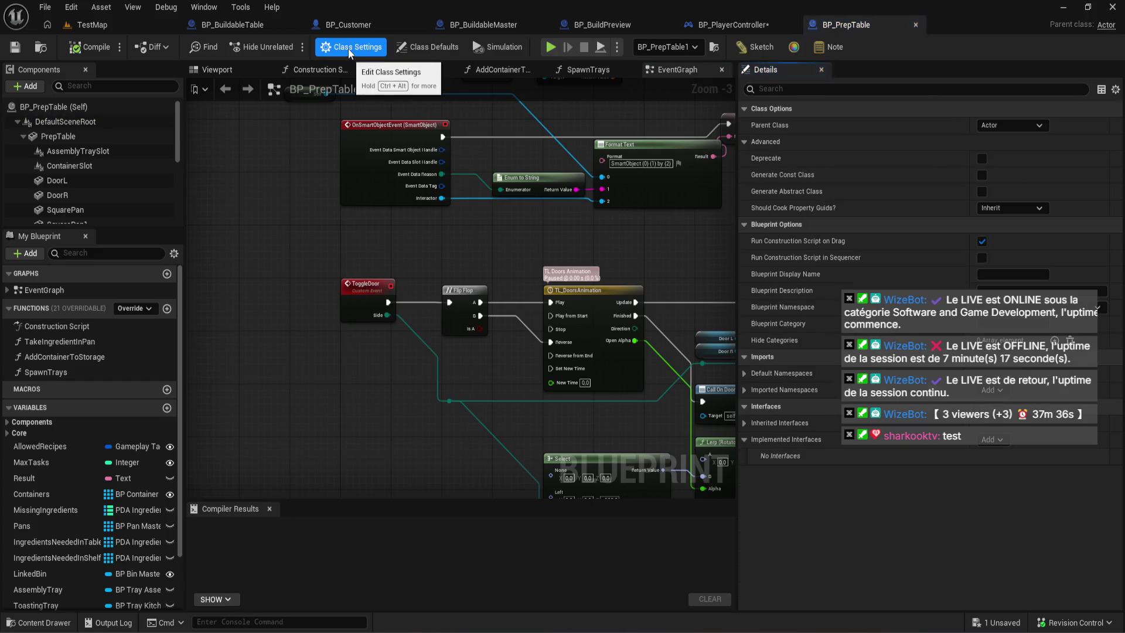
pyautogui.click(992, 127)
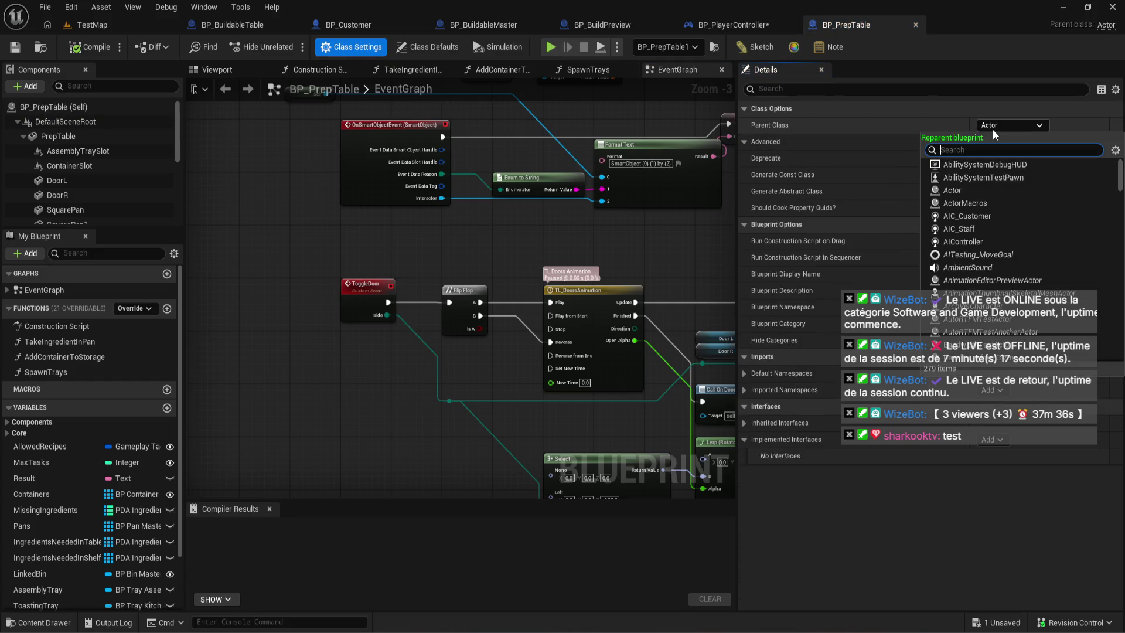
pyautogui.write('bp_bui')
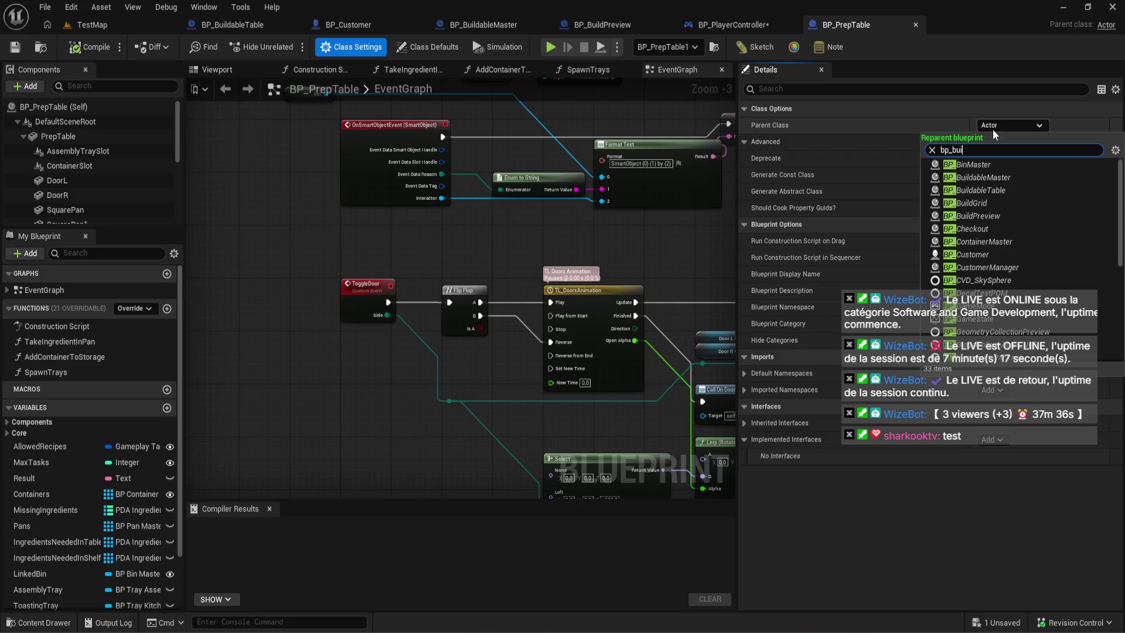
pyautogui.click(1024, 164)
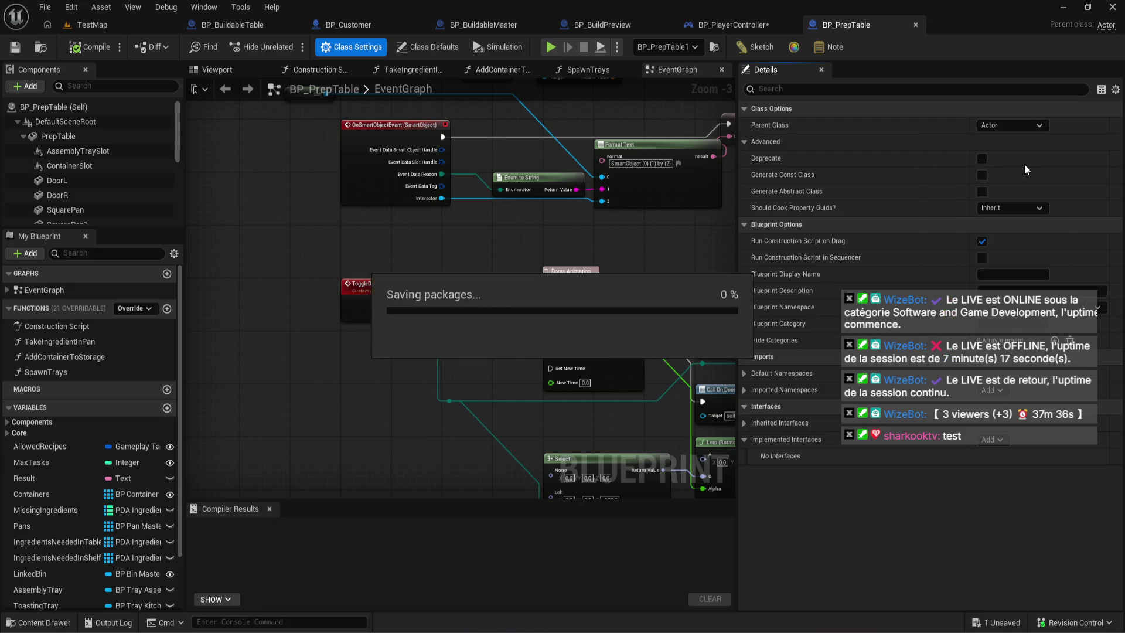
pyautogui.click(100, 51)
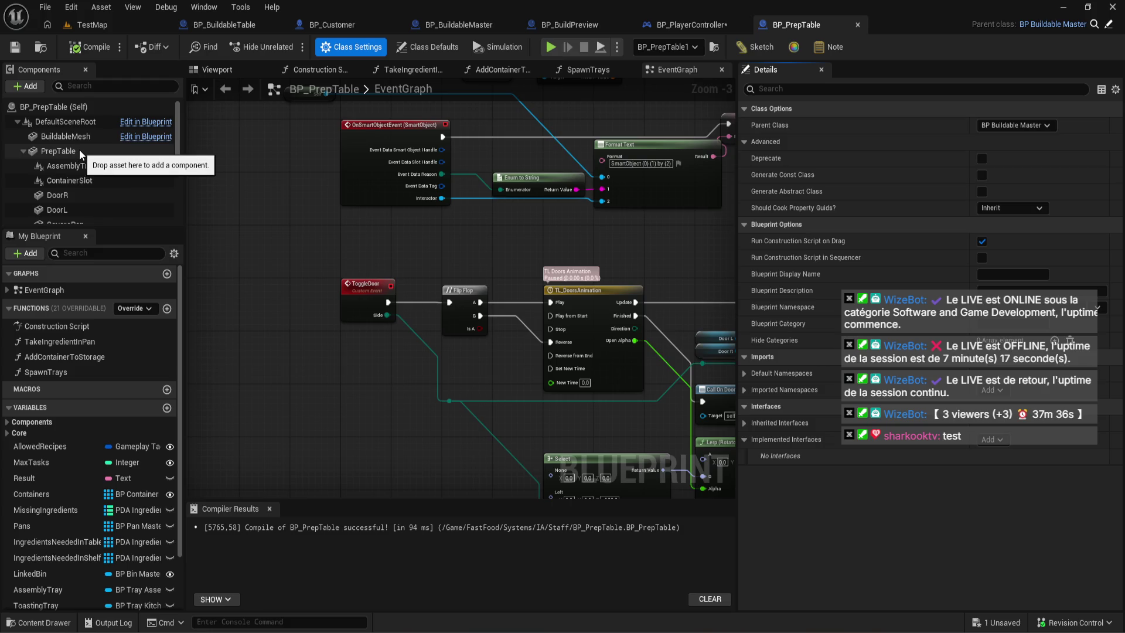
# - Nest the PrepTable component under the inherited BuildableMesh and compile
pyautogui.moveTo(79, 150); pyautogui.dragTo(76, 136)
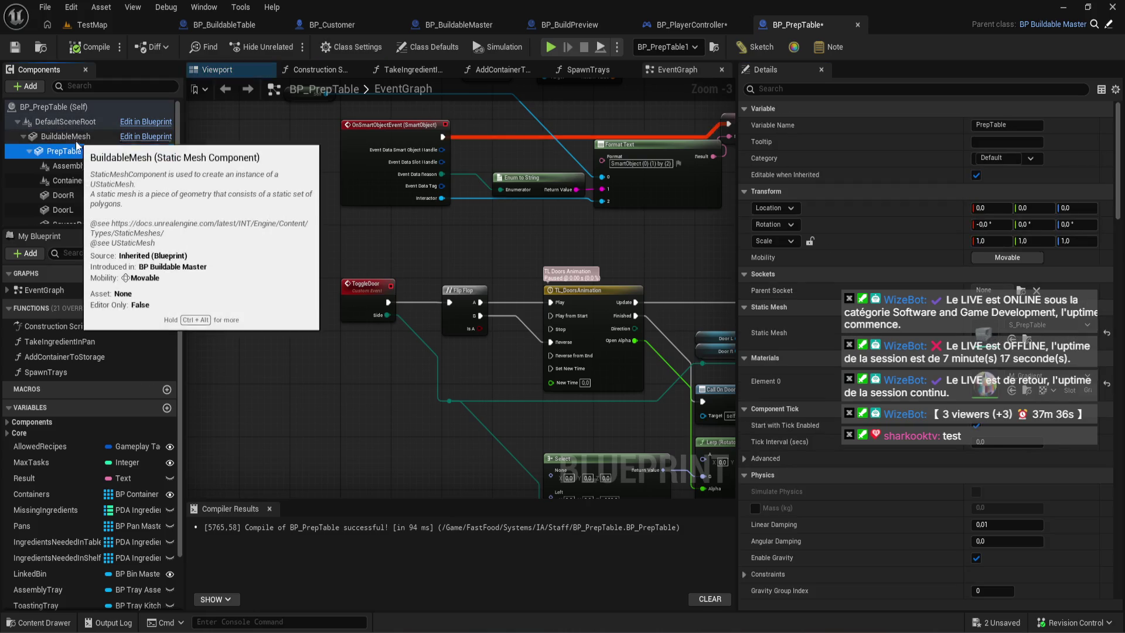
pyautogui.scroll(-5, 89, 193)
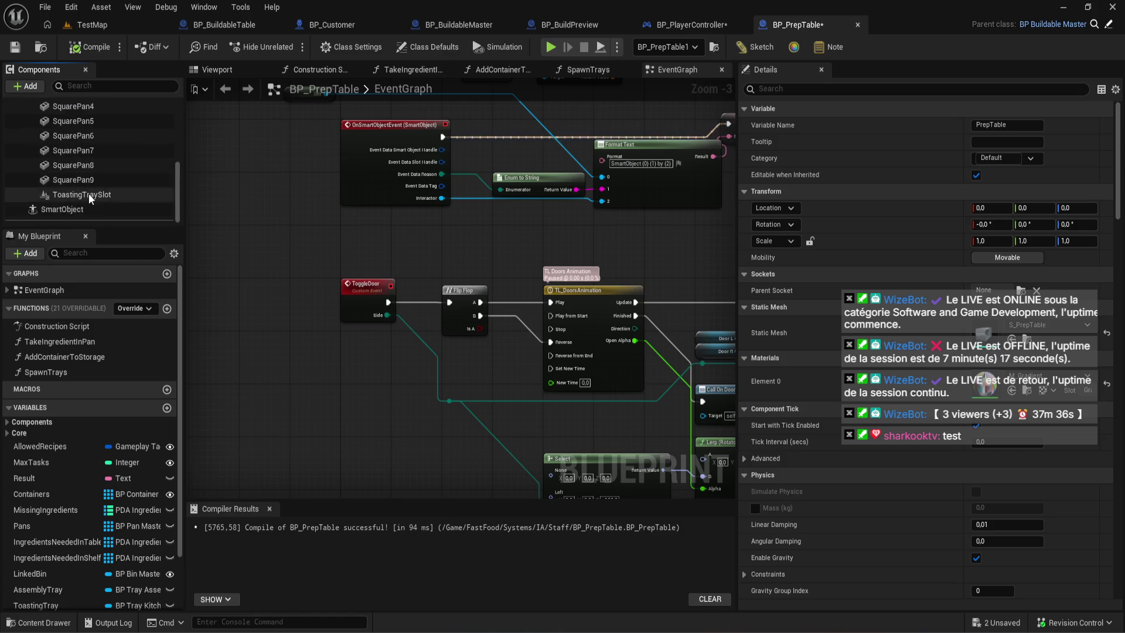
pyautogui.scroll(5, 90, 195)
pyautogui.click(96, 44)
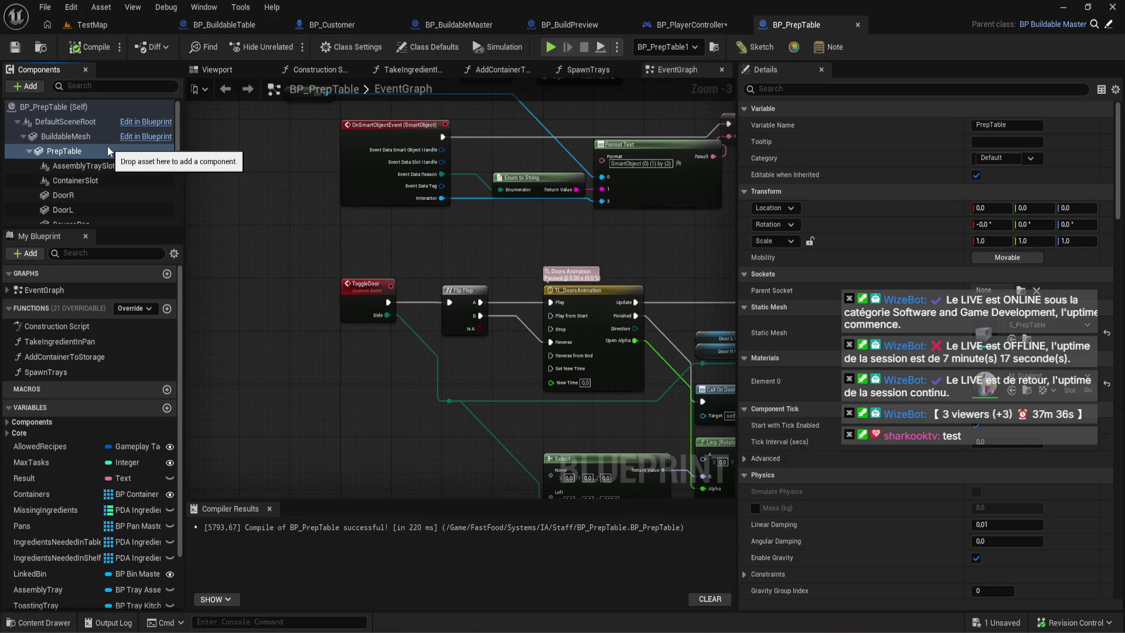
# - View the blueprint's 3D preview from above with the PrepTable mesh selected
pyautogui.scroll(-5, 108, 147)
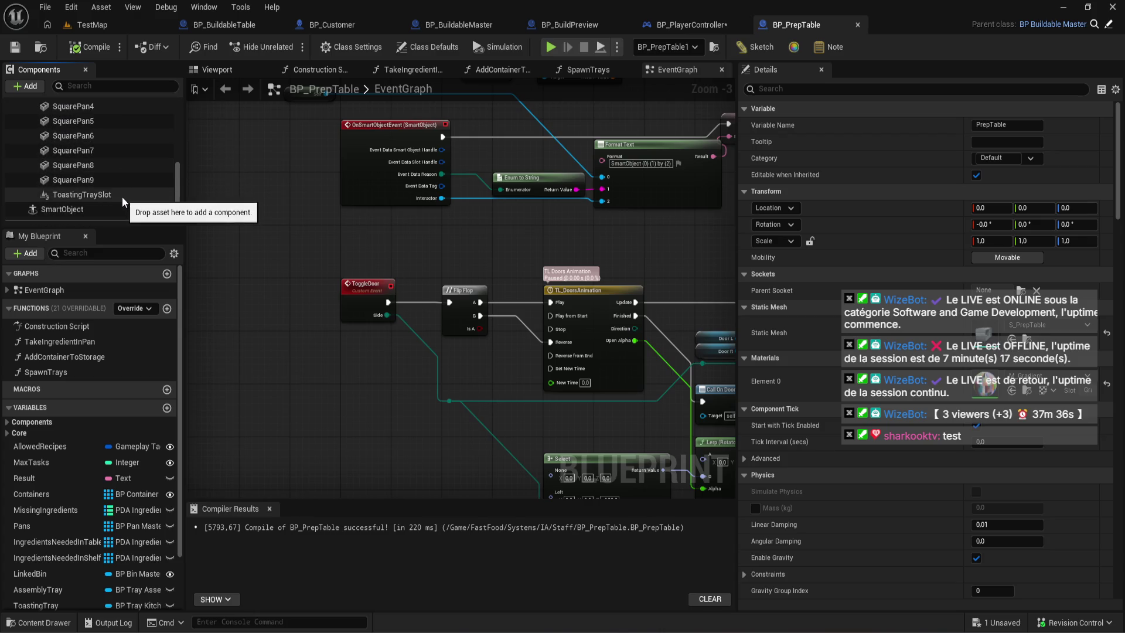
pyautogui.scroll(4, 122, 196)
pyautogui.scroll(3, 122, 195)
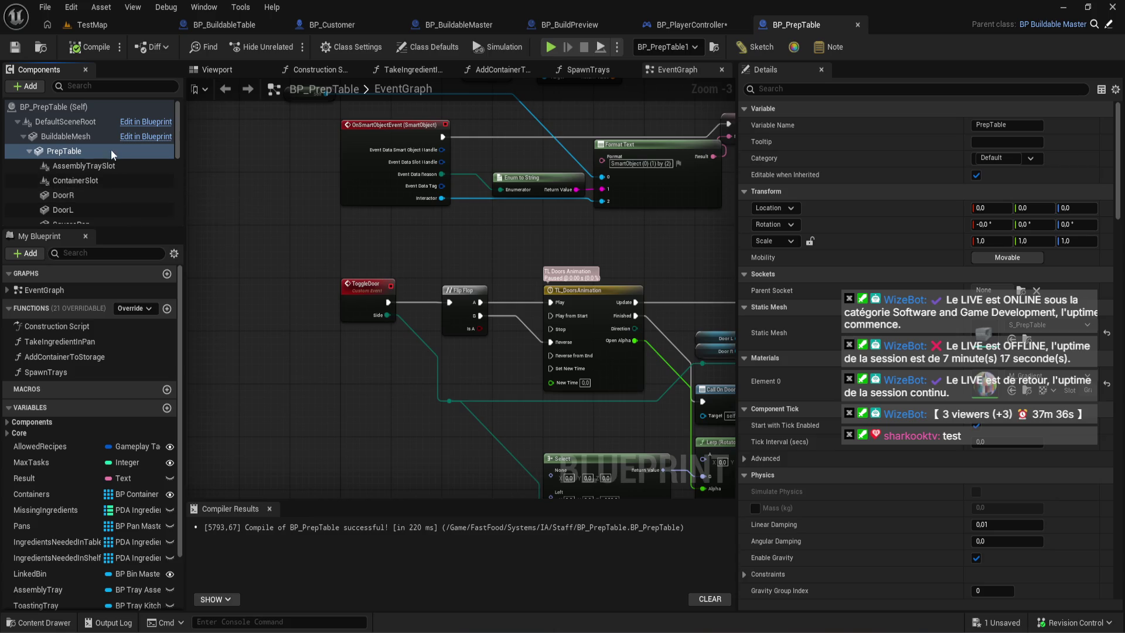
pyautogui.click(209, 72)
pyautogui.moveTo(267, 138)
pyautogui.mouseDown()
pyautogui.moveTo(305, 146)
pyautogui.moveTo(375, 193)
pyautogui.moveTo(375, 176)
pyautogui.moveTo(375, 199)
pyautogui.moveTo(334, 188)
pyautogui.mouseUp()
pyautogui.click(63, 152)
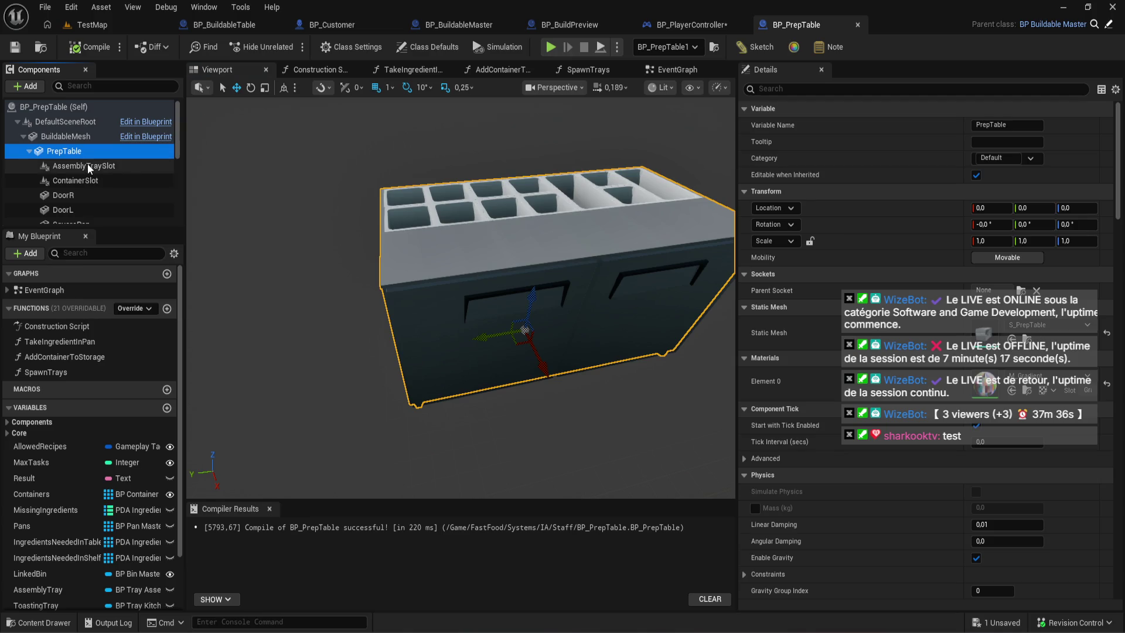
# - Check the SquarePan8, SquarePan7, ContainerSlot and AssemblyTraySlot components, then return to BP_PlayerController
pyautogui.scroll(-6, 87, 164)
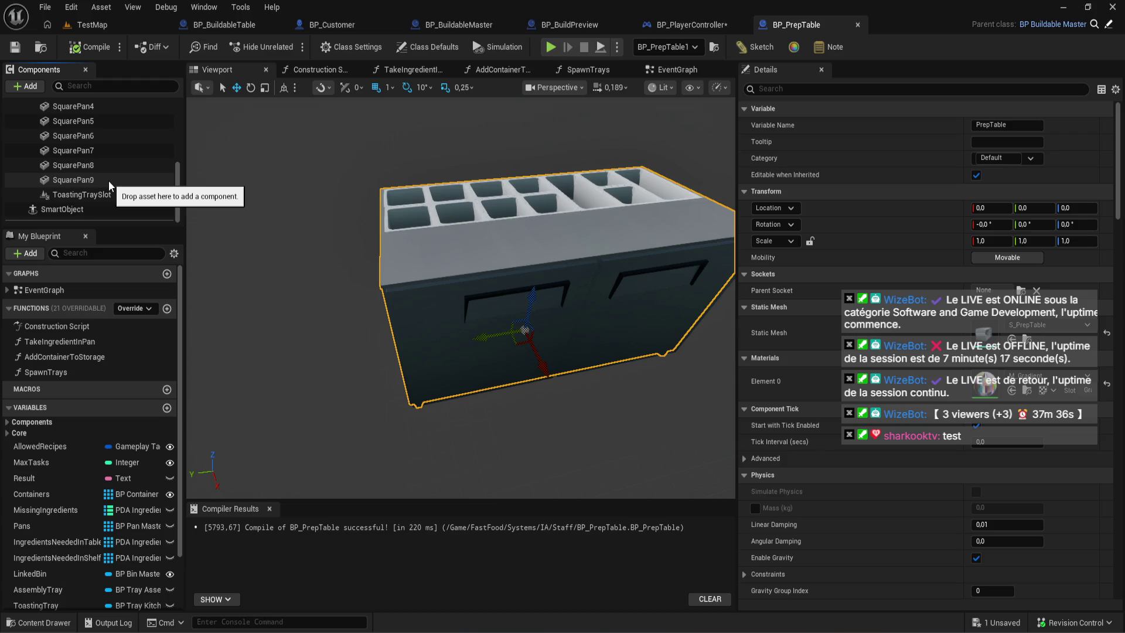
pyautogui.click(111, 167)
pyautogui.click(116, 150)
pyautogui.scroll(6, 116, 150)
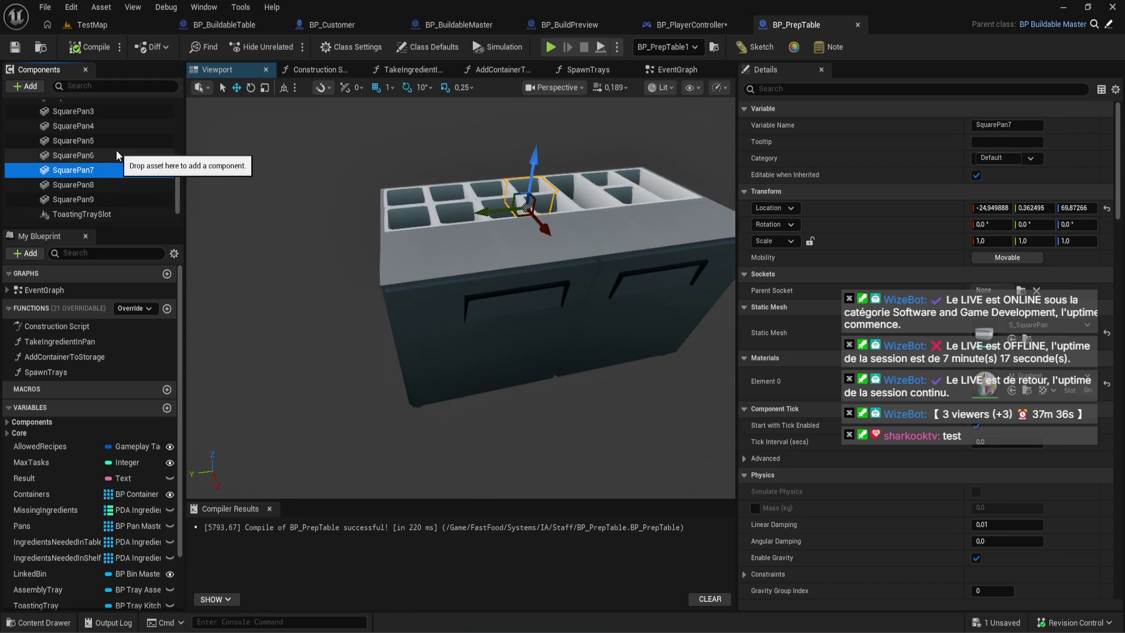
pyautogui.click(114, 150)
pyautogui.scroll(2, 114, 146)
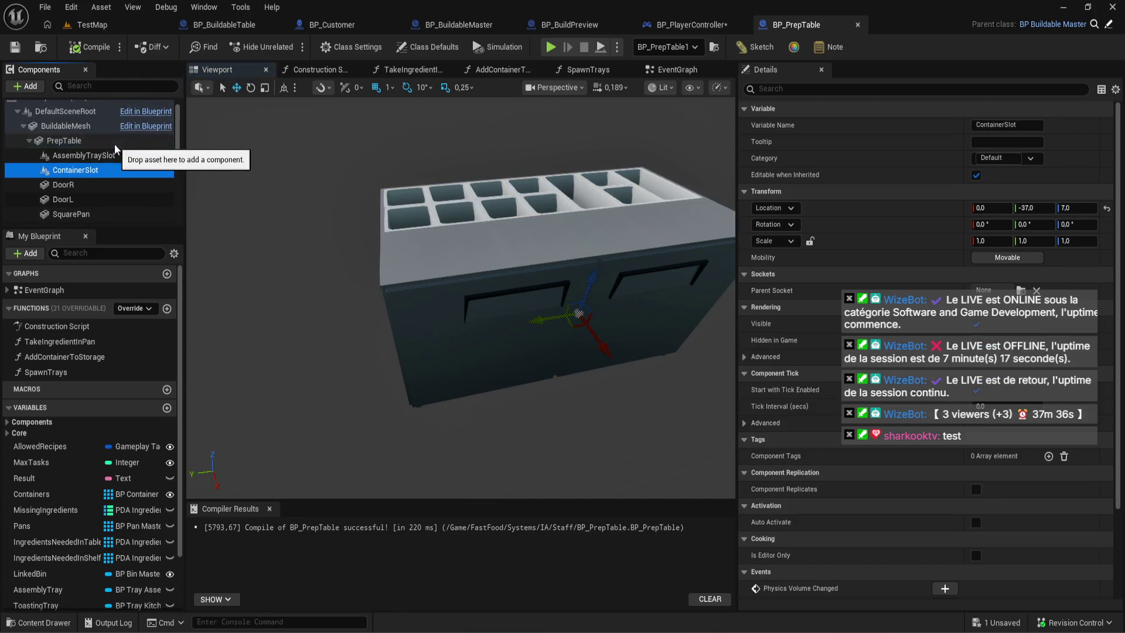
pyautogui.click(113, 164)
pyautogui.click(112, 152)
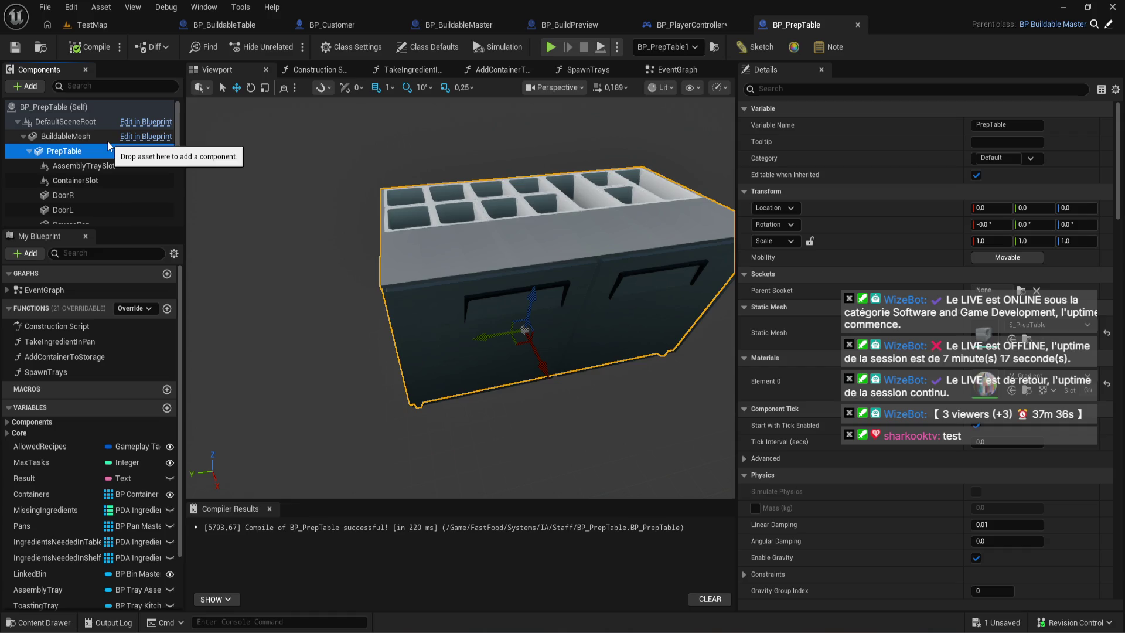
pyautogui.scroll(-8, 107, 141)
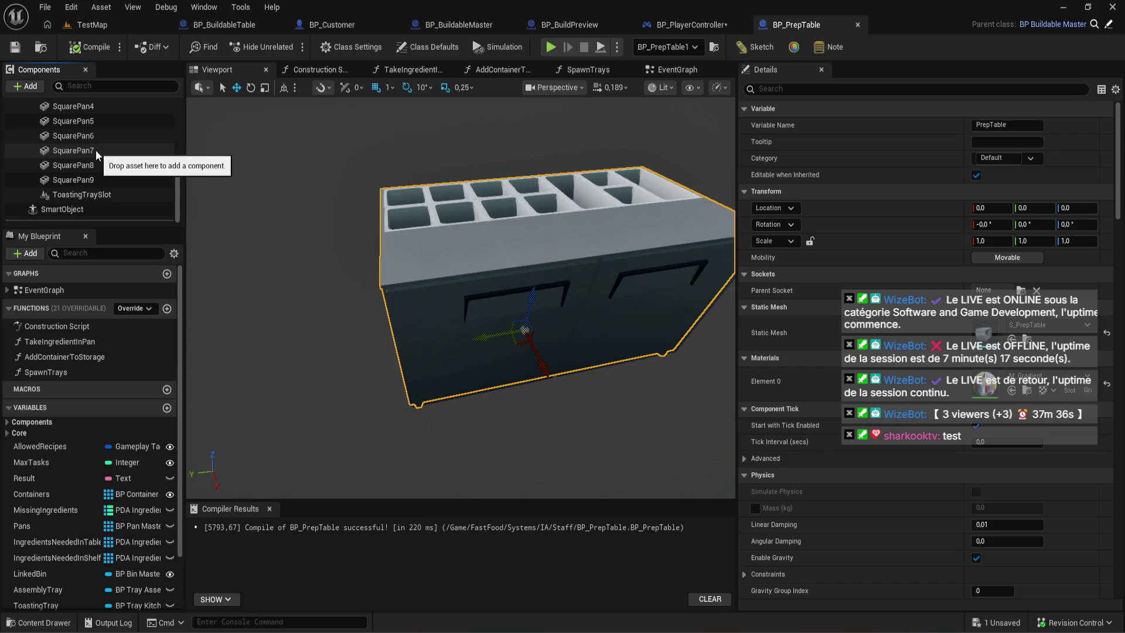
pyautogui.scroll(8, 131, 149)
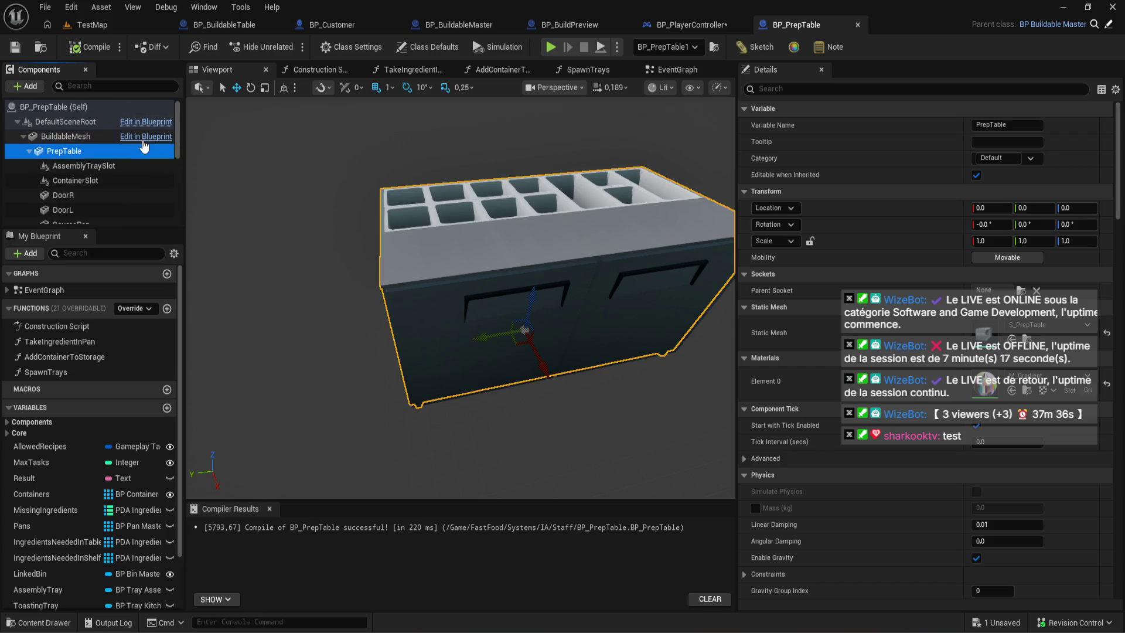
pyautogui.click(691, 25)
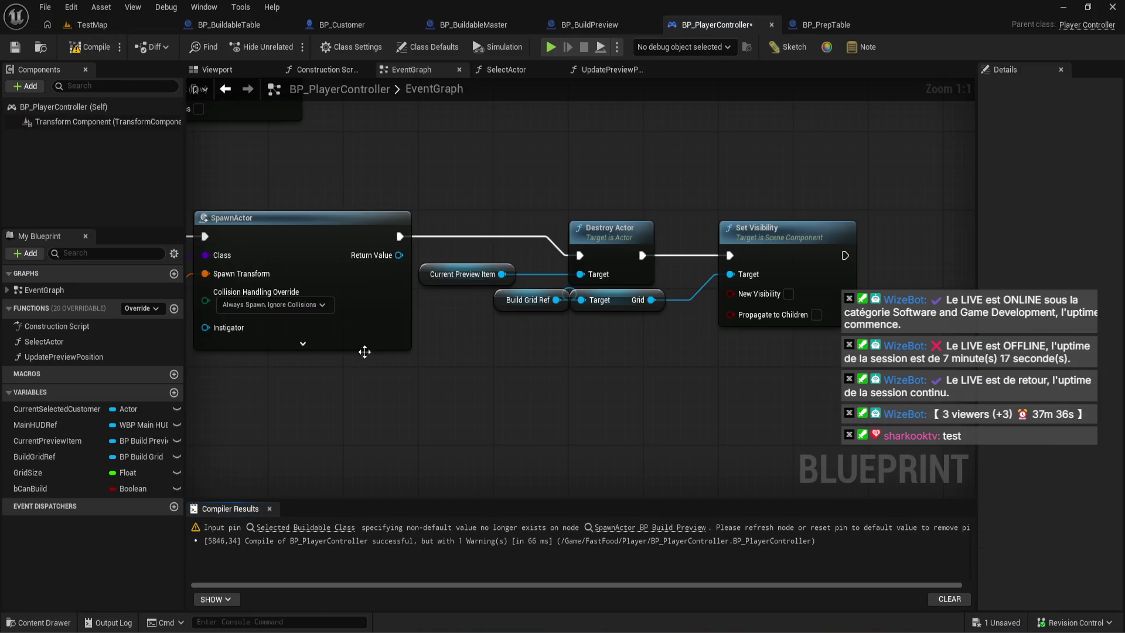
# - Set the SpawnActor node's Selected Buildable Class pin to BP_BuildableTable and recompile
pyautogui.click(330, 529)
pyautogui.click(515, 400)
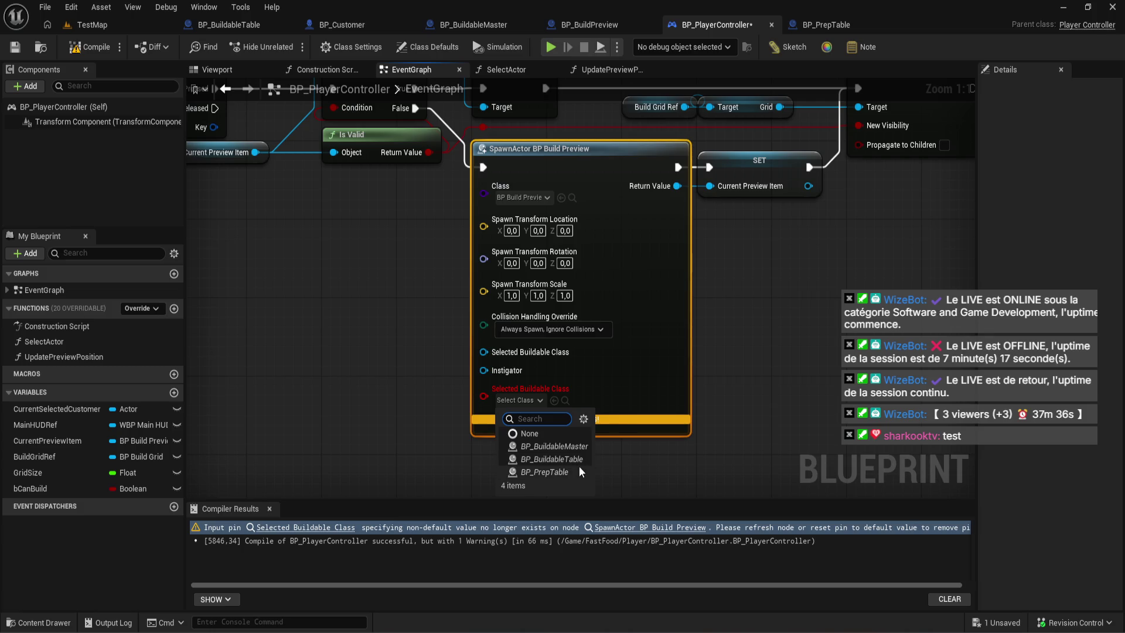
pyautogui.scroll(-1, 579, 467)
pyautogui.scroll(1, 582, 455)
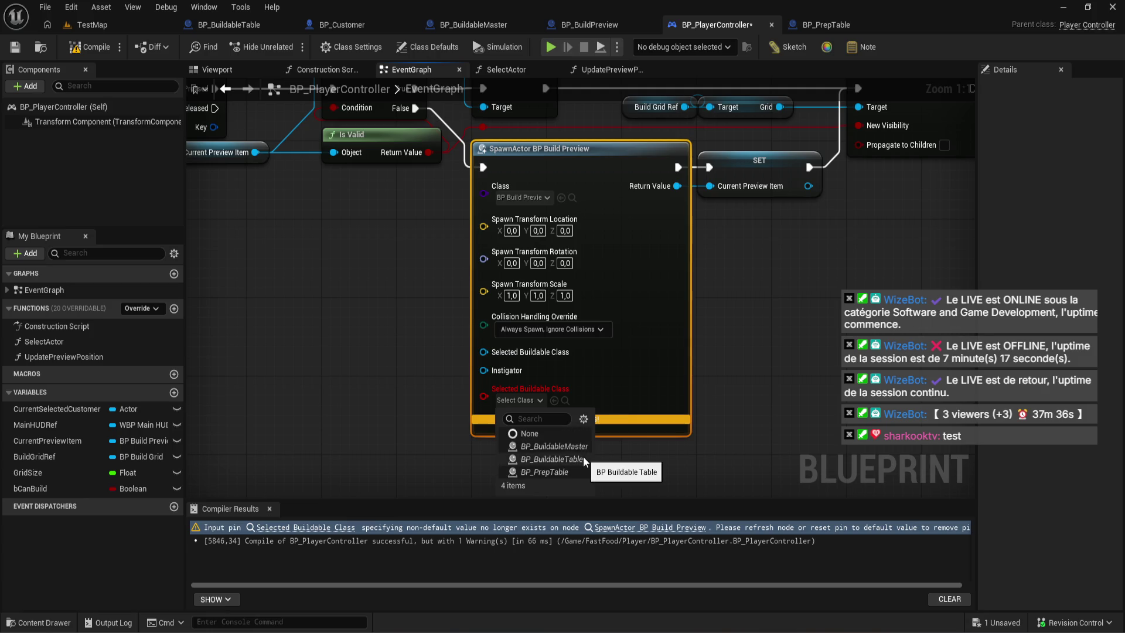
pyautogui.click(553, 459)
pyautogui.press('F7')
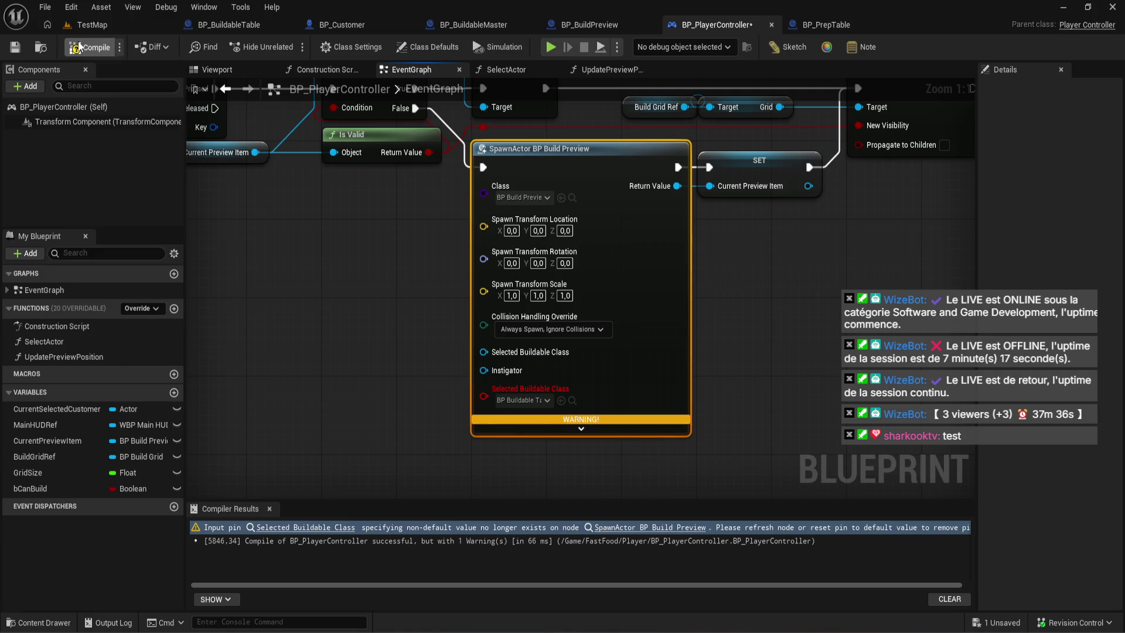
# - Refresh the SpawnActor node to drop the stale pin, then recompile without warnings
pyautogui.click(325, 531)
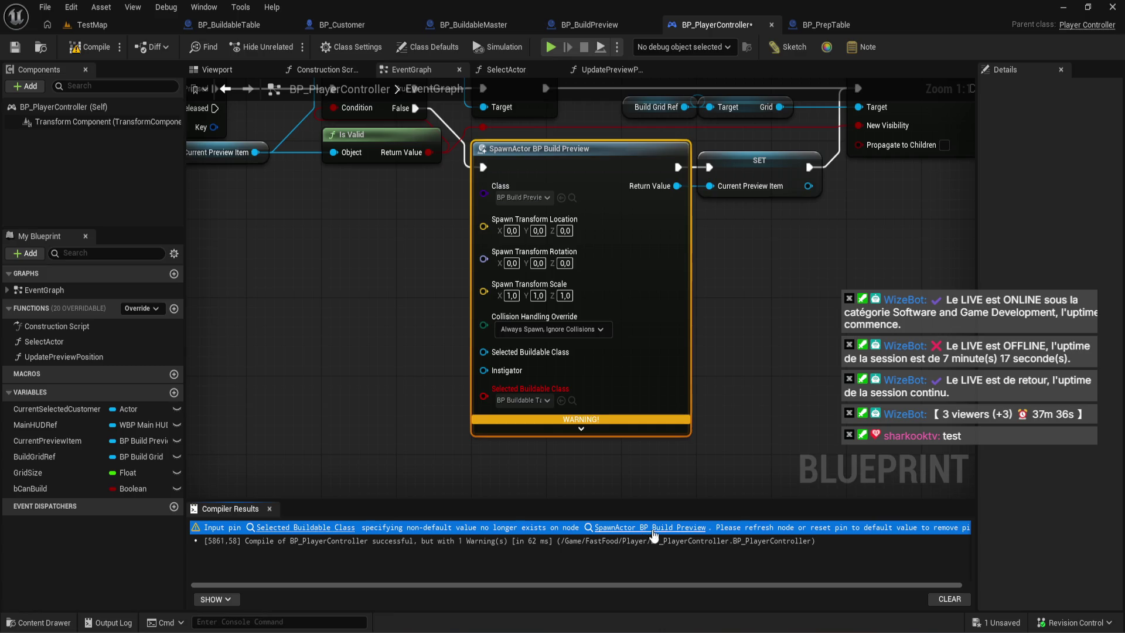
pyautogui.rightClick(613, 270)
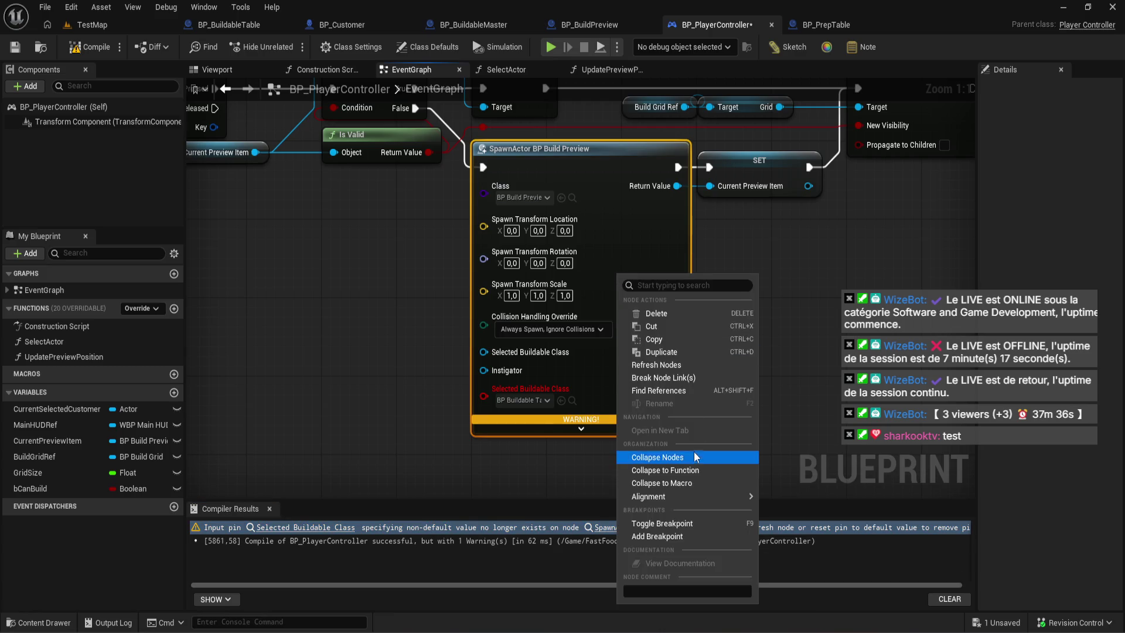
pyautogui.click(684, 365)
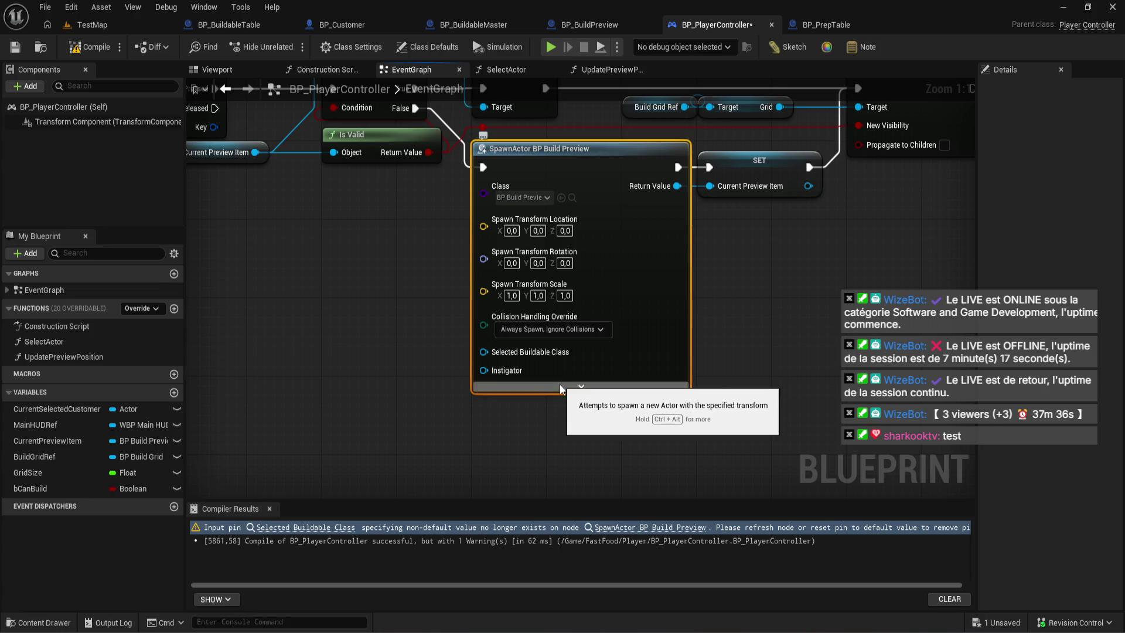
pyautogui.click(85, 50)
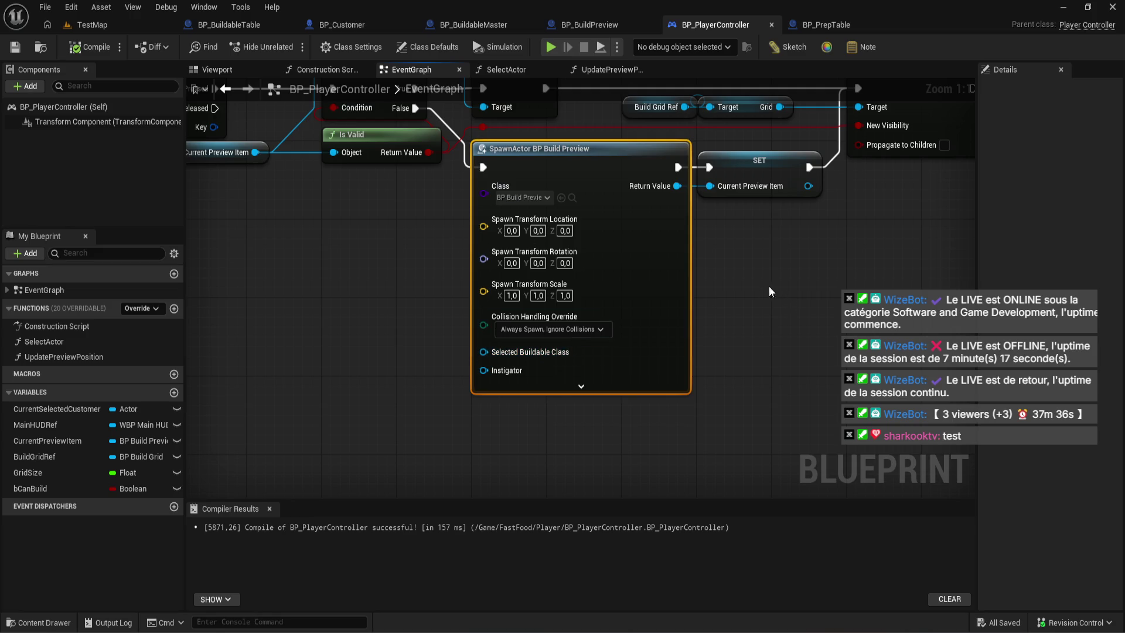
# - Change BP_BuildPreview's SelectedBuildableClass to a class reference and recompile
pyautogui.click(598, 25)
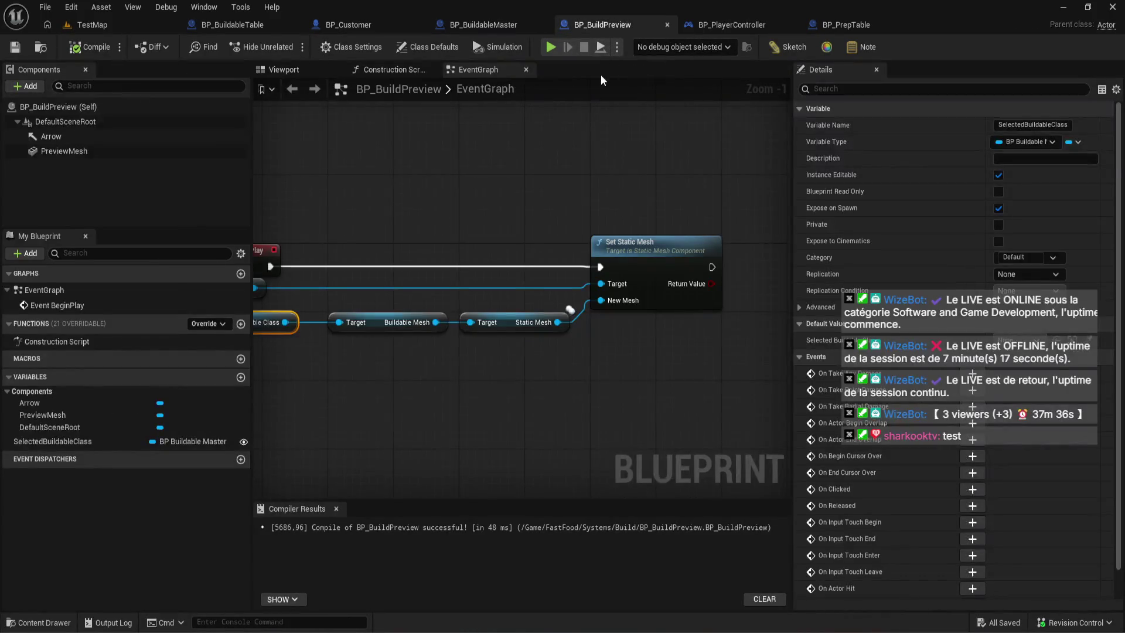
pyautogui.click(87, 442)
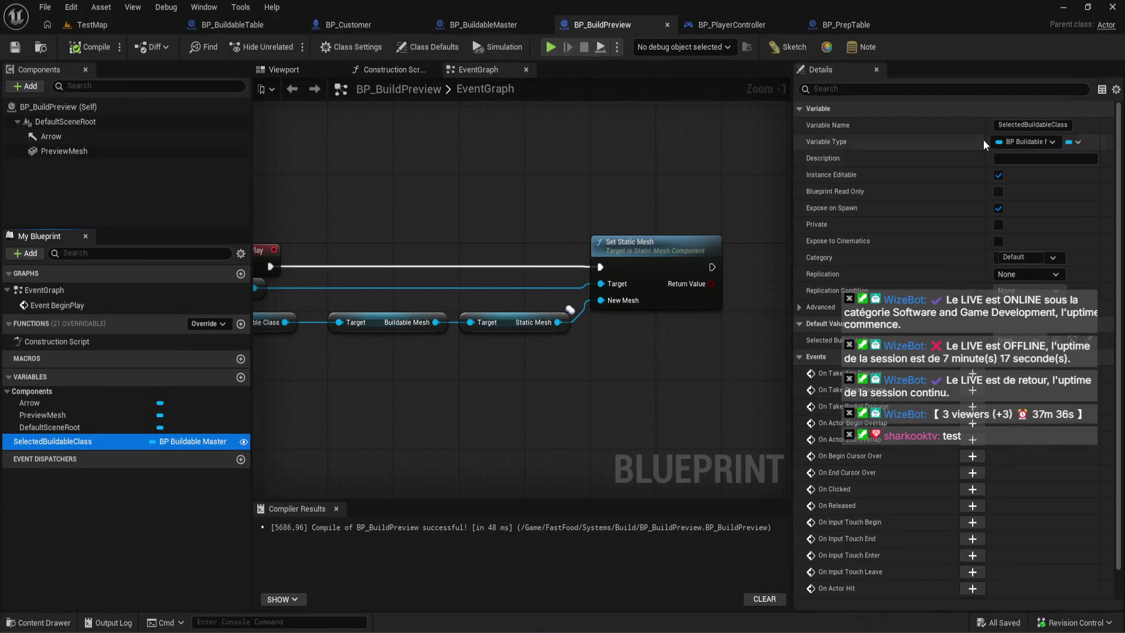
pyautogui.click(1026, 141)
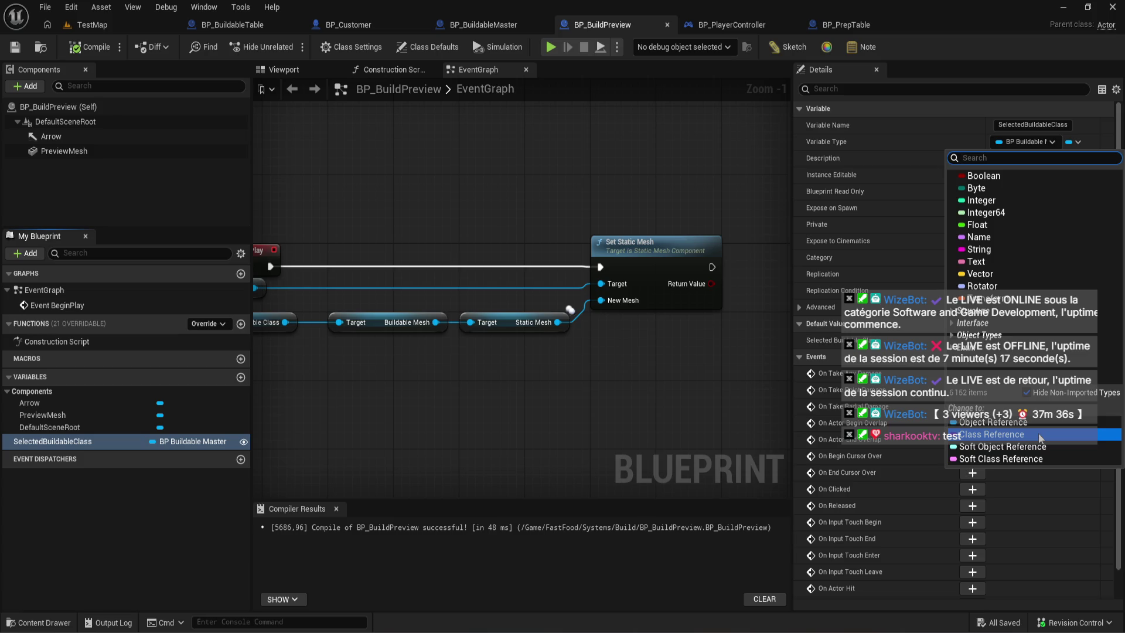
pyautogui.click(1040, 437)
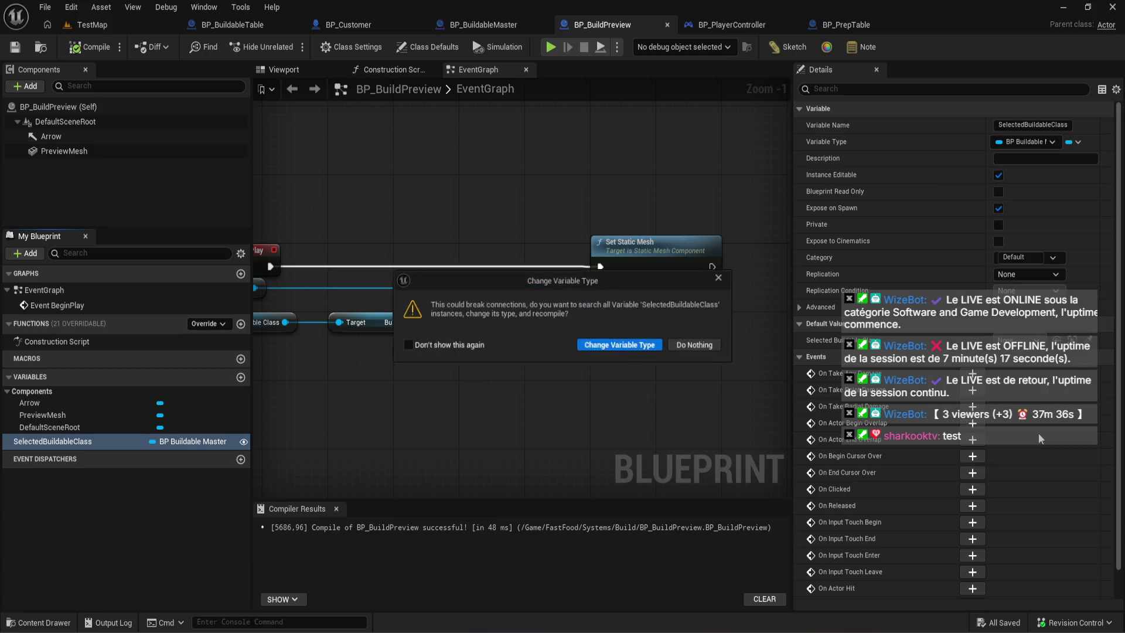
pyautogui.click(633, 347)
pyautogui.click(88, 47)
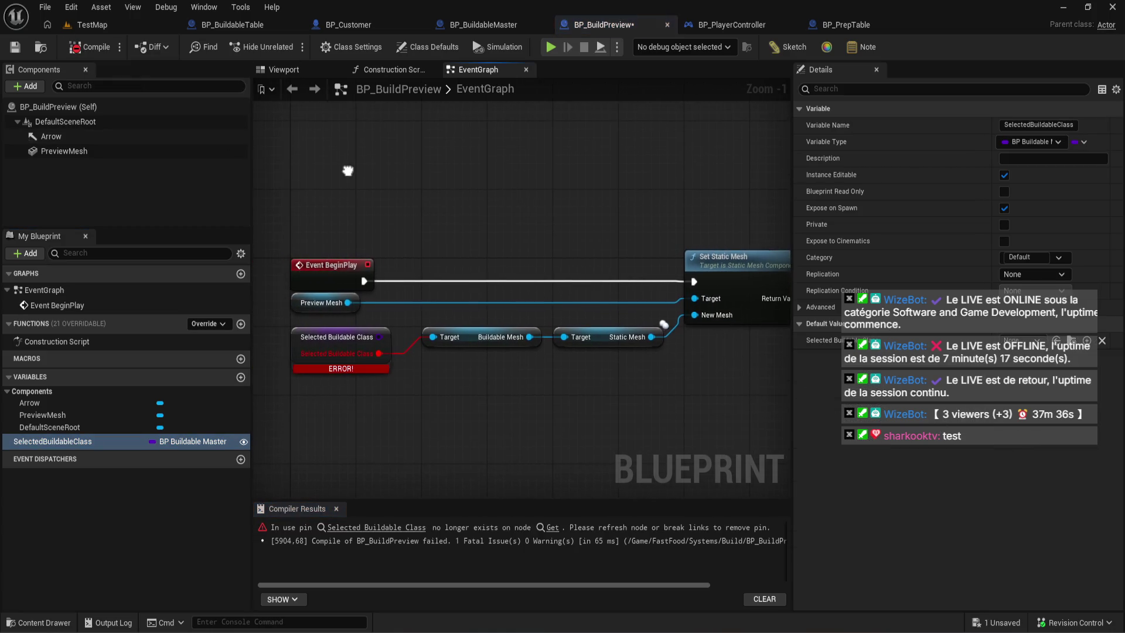
# - Delete the broken getter, Set Static Mesh and Preview Mesh nodes from BeginPlay, then recompile
pyautogui.click(380, 366)
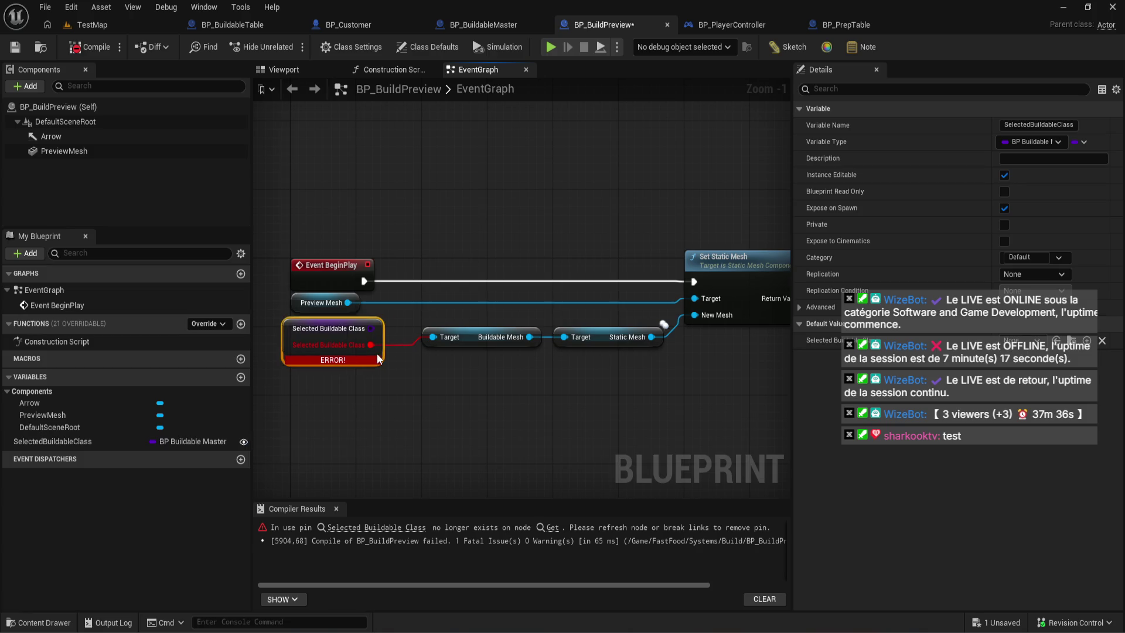
pyautogui.press('Delete')
pyautogui.click(93, 50)
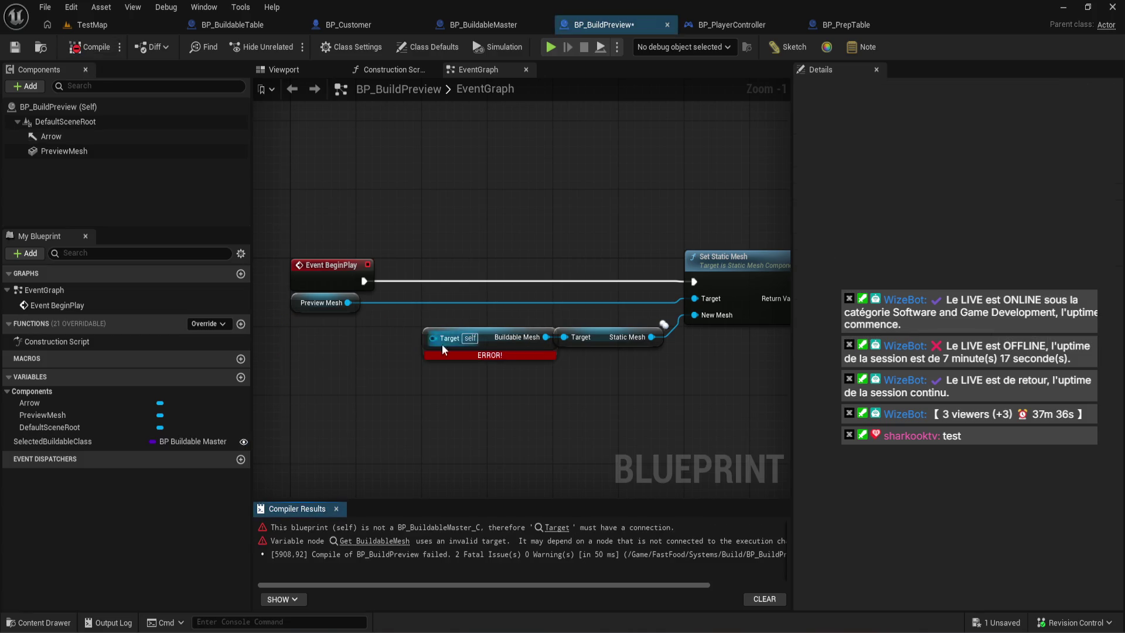
pyautogui.moveTo(503, 411); pyautogui.dragTo(729, 296)
pyautogui.press('Delete')
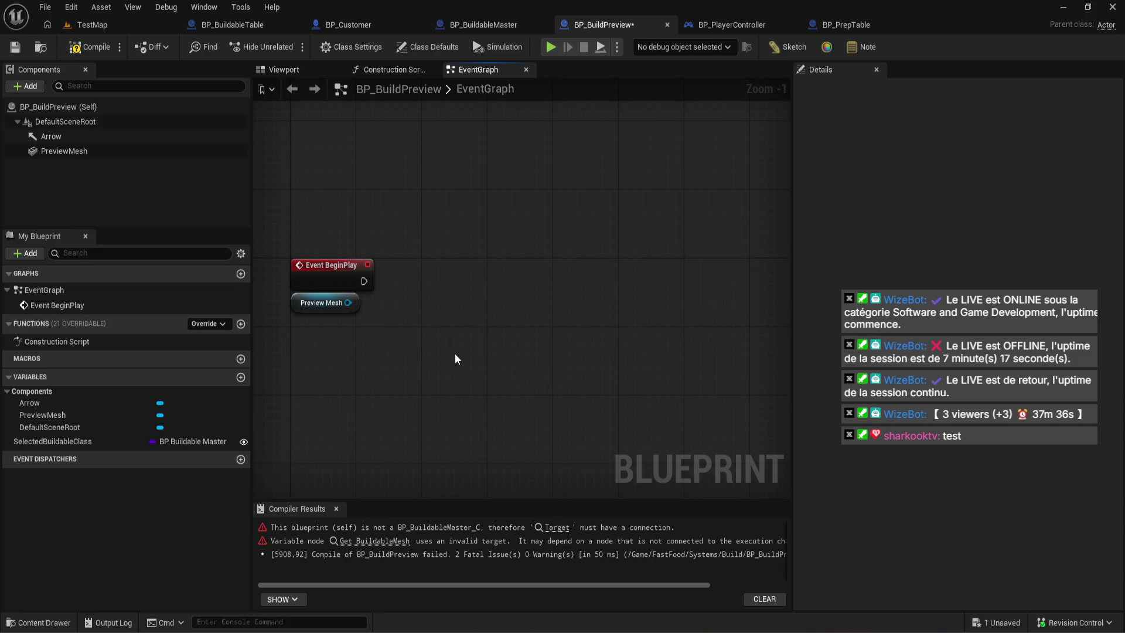
pyautogui.moveTo(311, 319); pyautogui.dragTo(279, 303)
pyautogui.press('Delete')
pyautogui.click(87, 51)
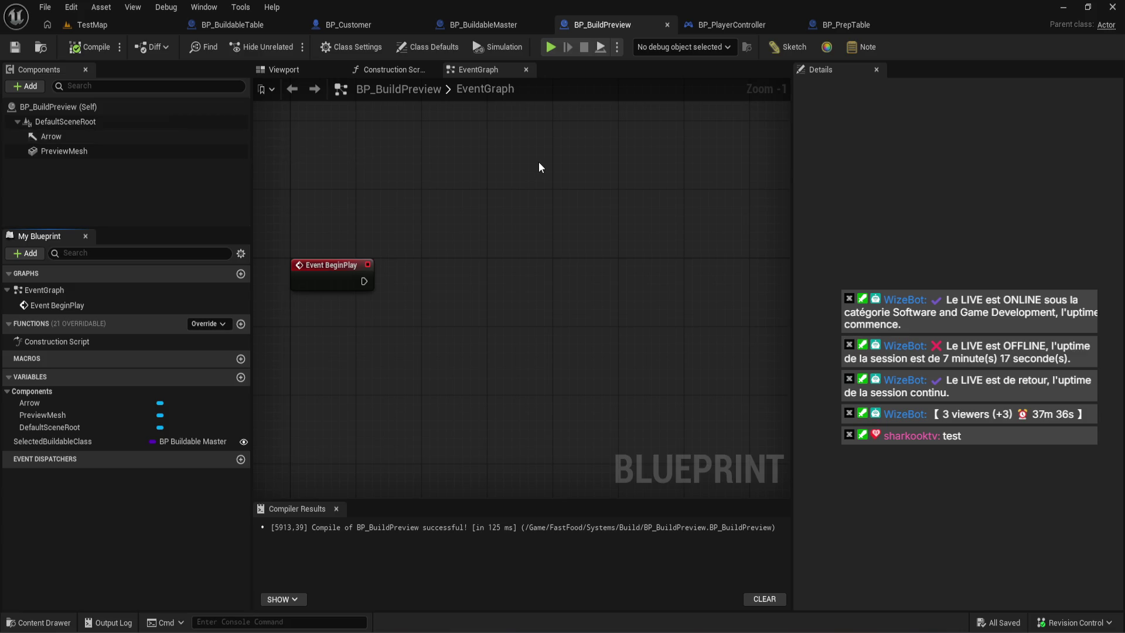
pyautogui.moveTo(540, 162); pyautogui.dragTo(553, 170)
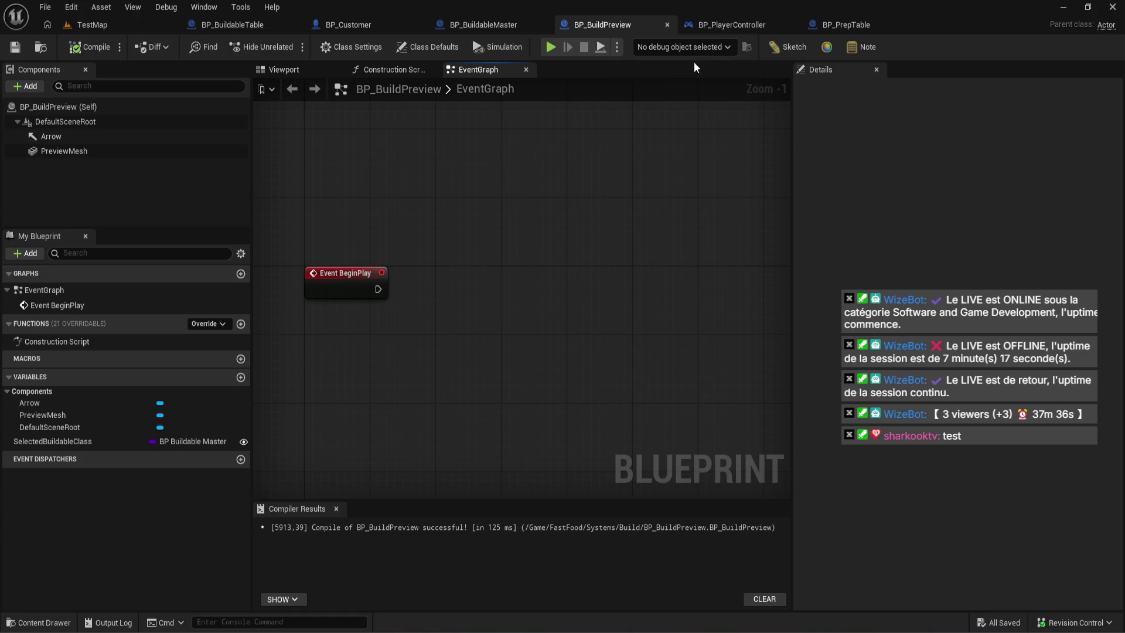
pyautogui.click(765, 31)
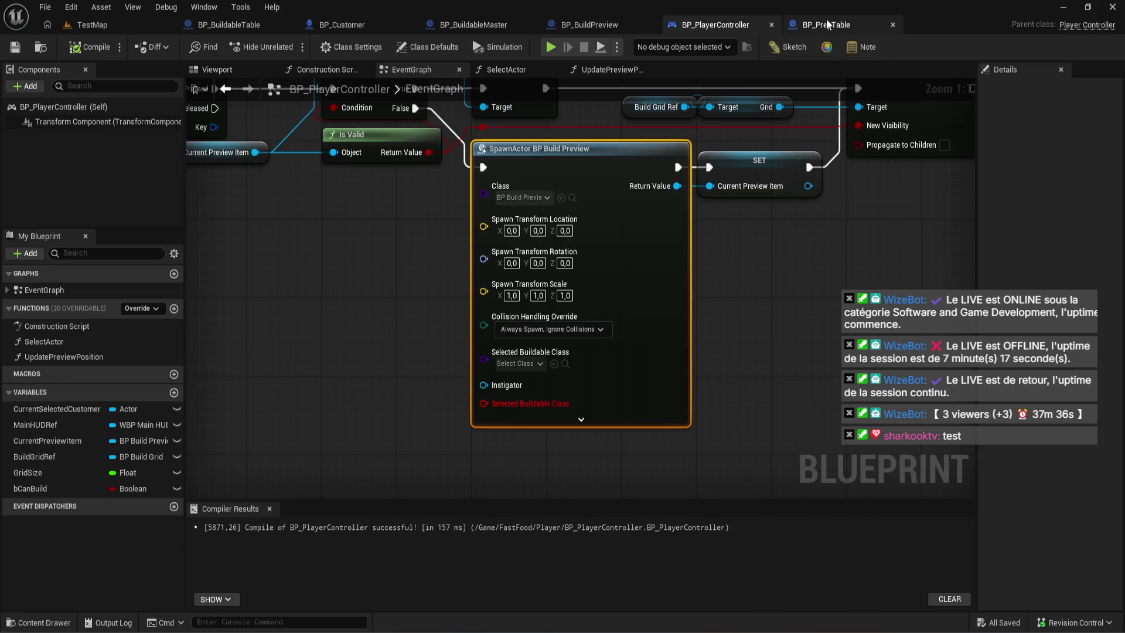
# - Refresh BP_PlayerController's SpawnActor node and recompile, exposing the Get node's missing-pin error
pyautogui.rightClick(636, 294)
pyautogui.click(717, 391)
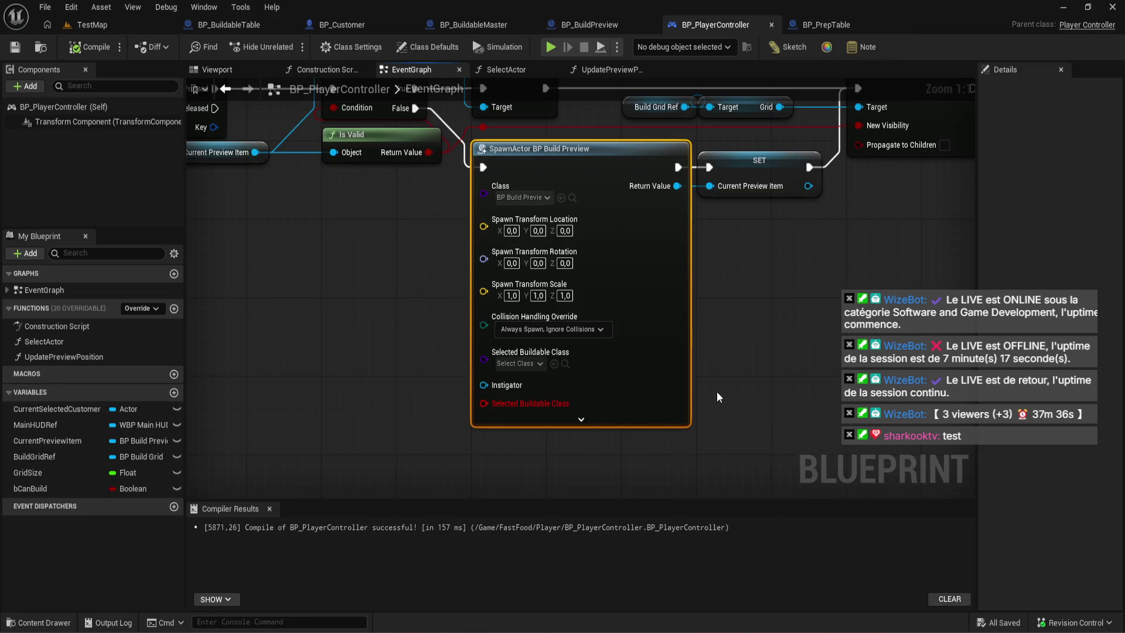
pyautogui.click(104, 52)
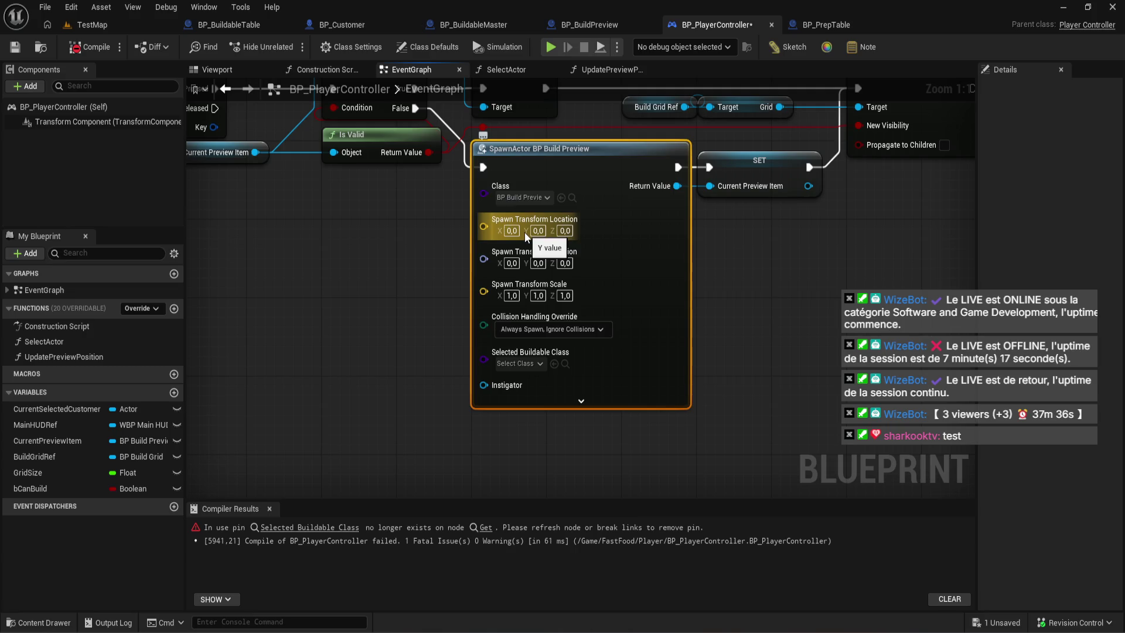
pyautogui.scroll(-1, 524, 232)
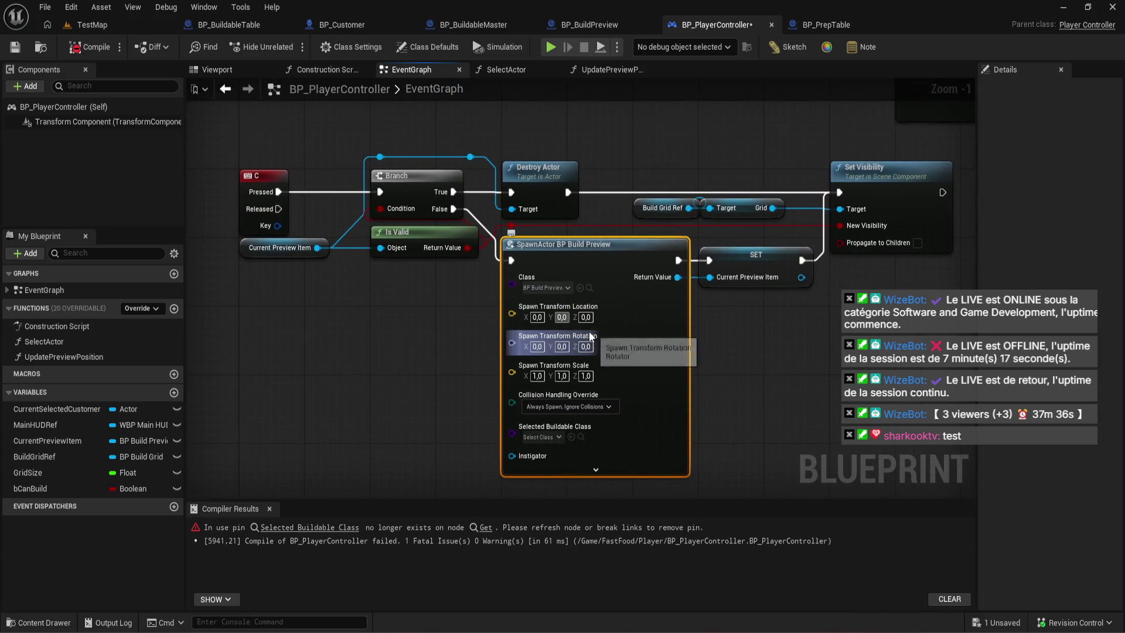
pyautogui.click(767, 390)
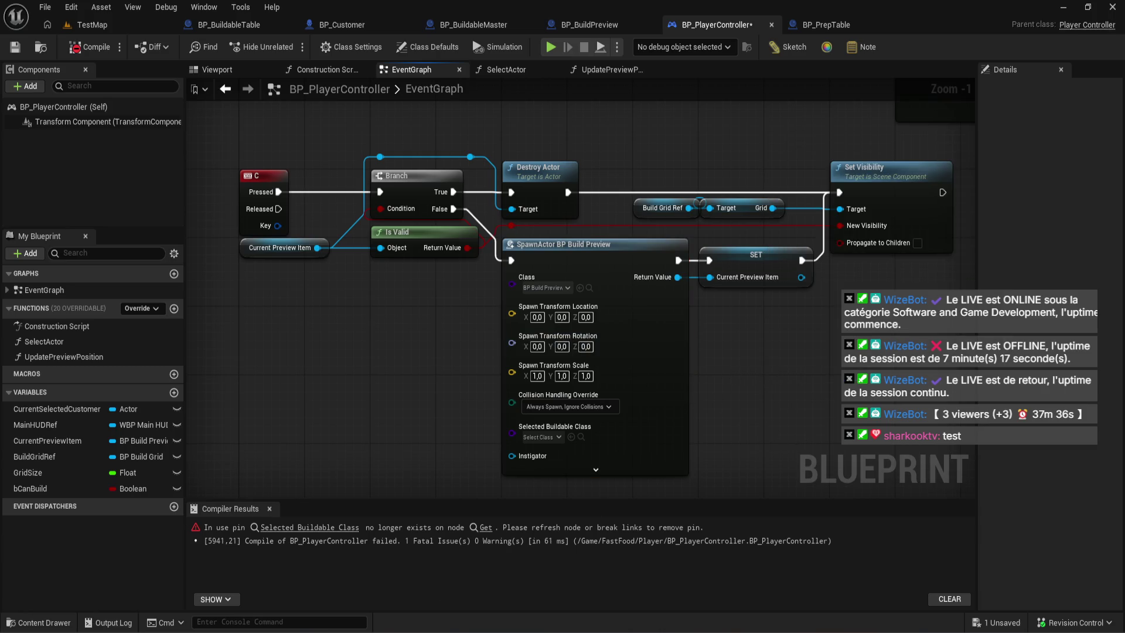
pyautogui.moveTo(670, 363); pyautogui.dragTo(617, 326)
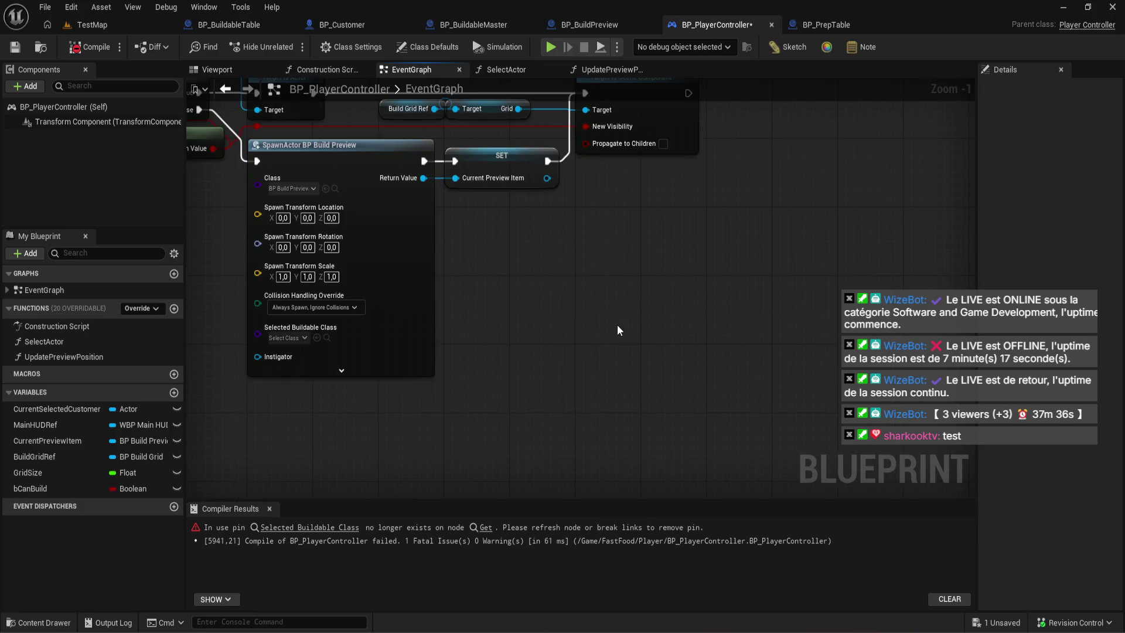
pyautogui.scroll(-2, 617, 330)
pyautogui.scroll(3, 528, 382)
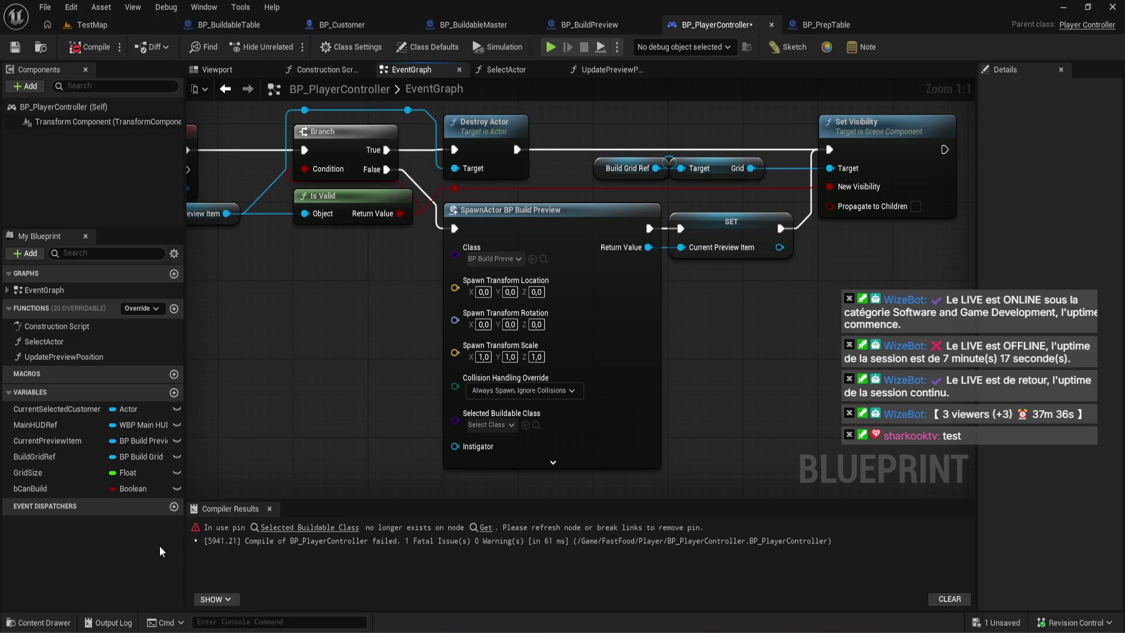
pyautogui.click(55, 620)
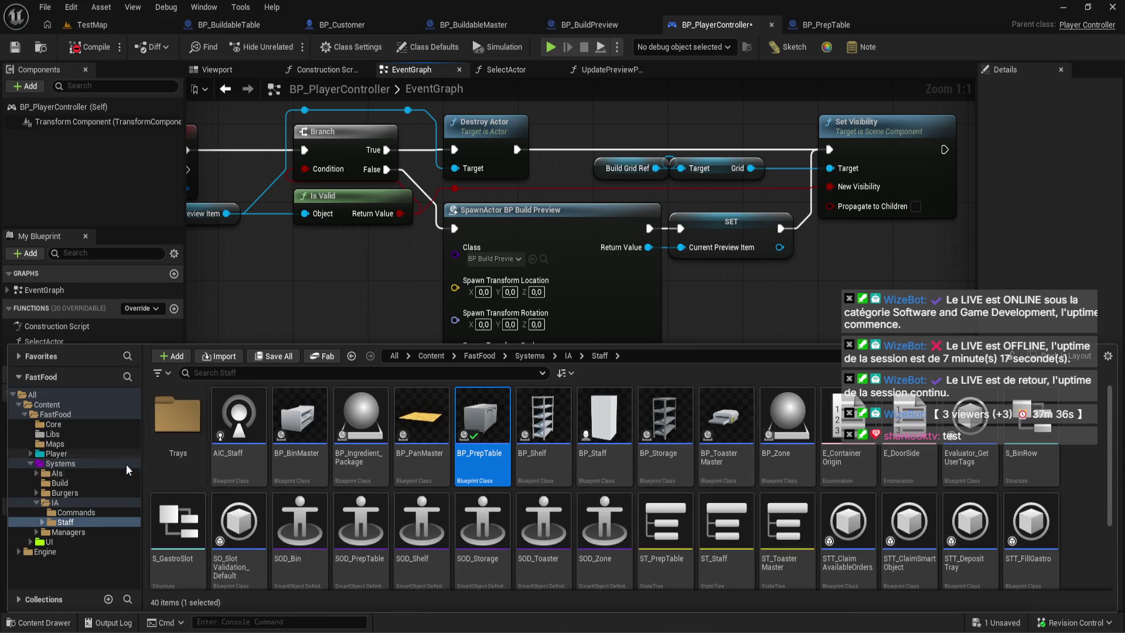
# - Rename BP_BuildPreview in the Build folder to BP_BuildPreviewMaster and open it for editing
pyautogui.click(67, 484)
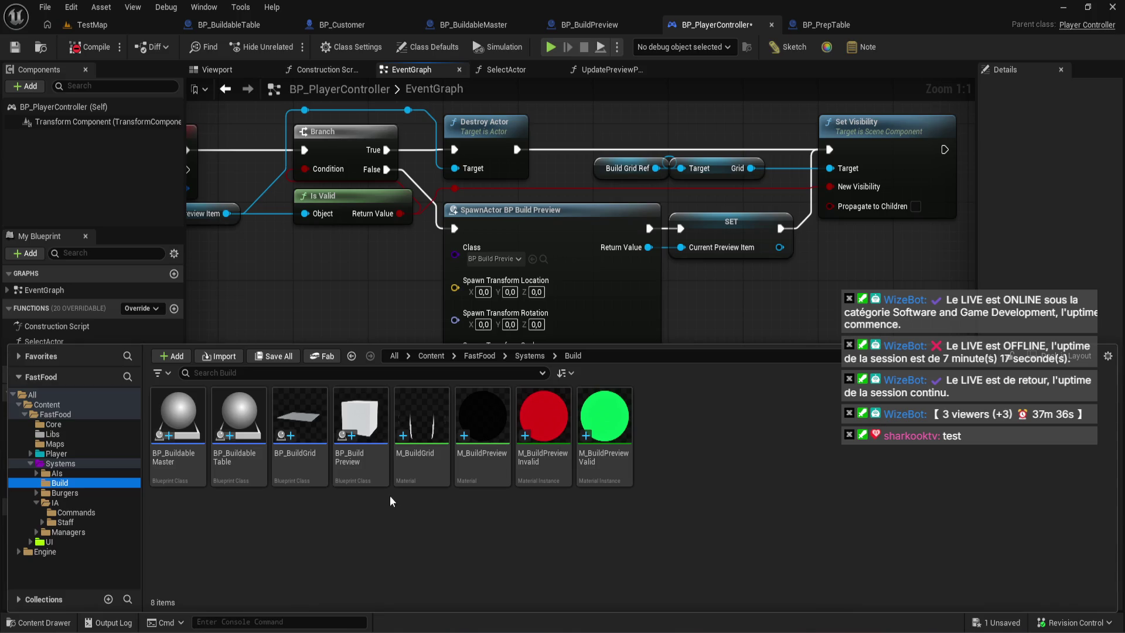
pyautogui.click(375, 478)
pyautogui.click(374, 477)
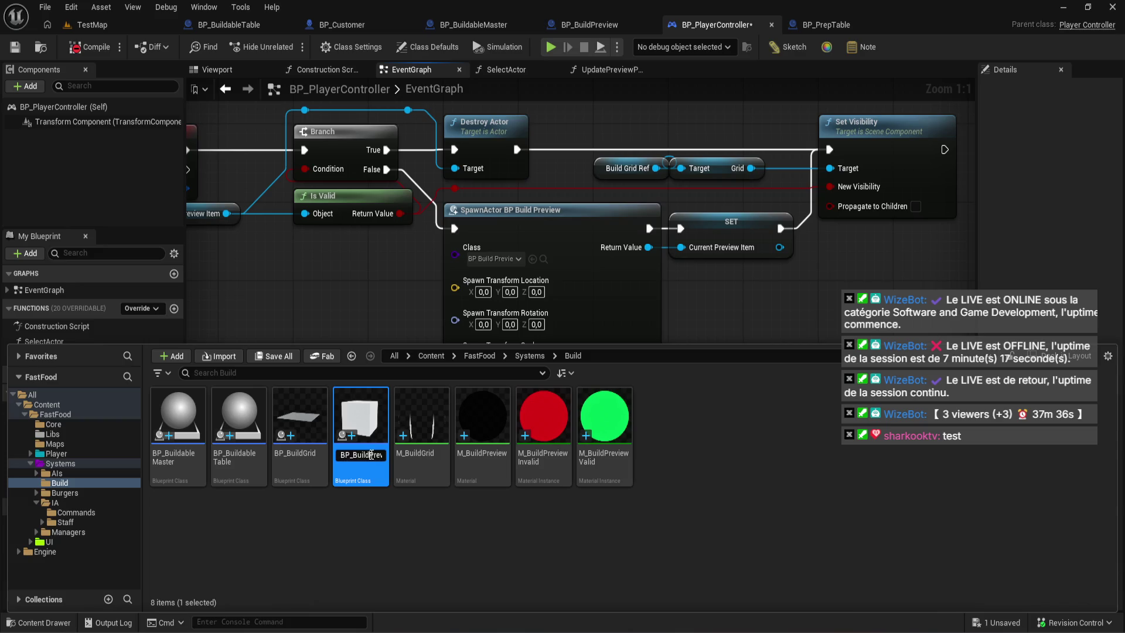
pyautogui.moveTo(369, 457); pyautogui.dragTo(379, 458)
pyautogui.click(379, 458)
pyautogui.write('Master')
pyautogui.press('Return')
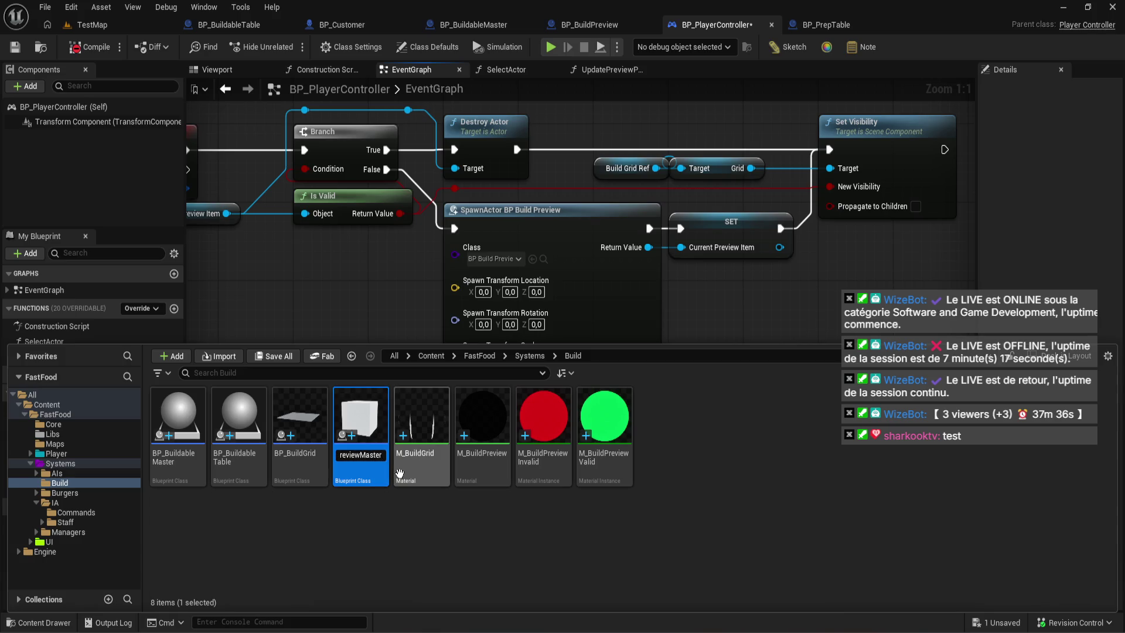
pyautogui.doubleClick(372, 417)
pyautogui.click(64, 441)
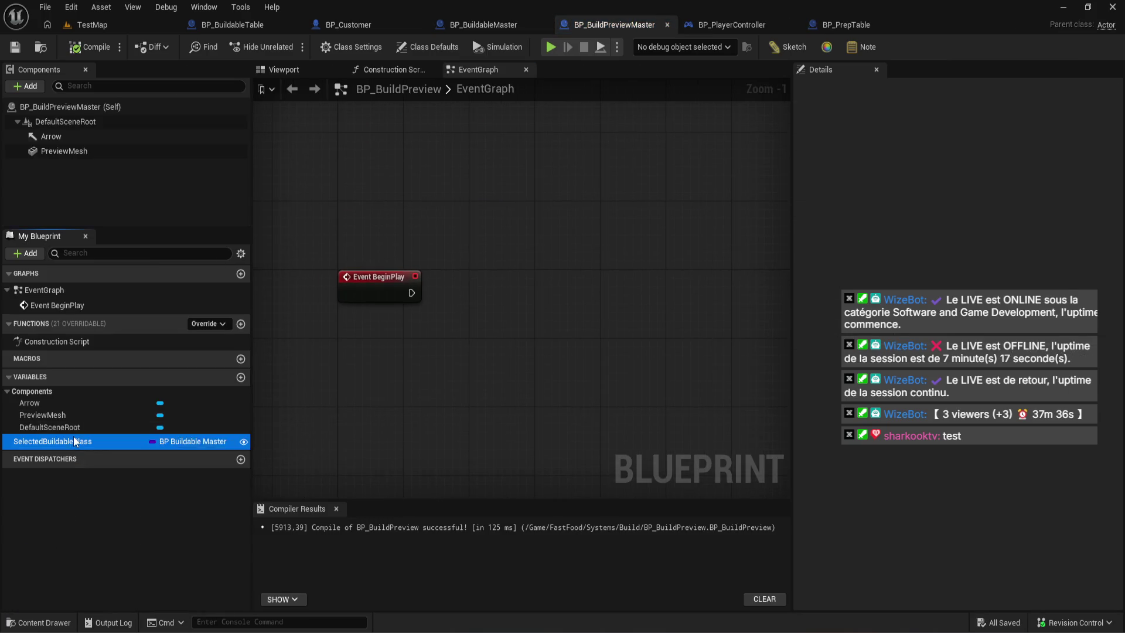
# - Delete the SelectedBuildableClass variable and the PreviewMesh component, then compile BP_BuildPreviewMaster
pyautogui.press('Delete')
pyautogui.click(635, 345)
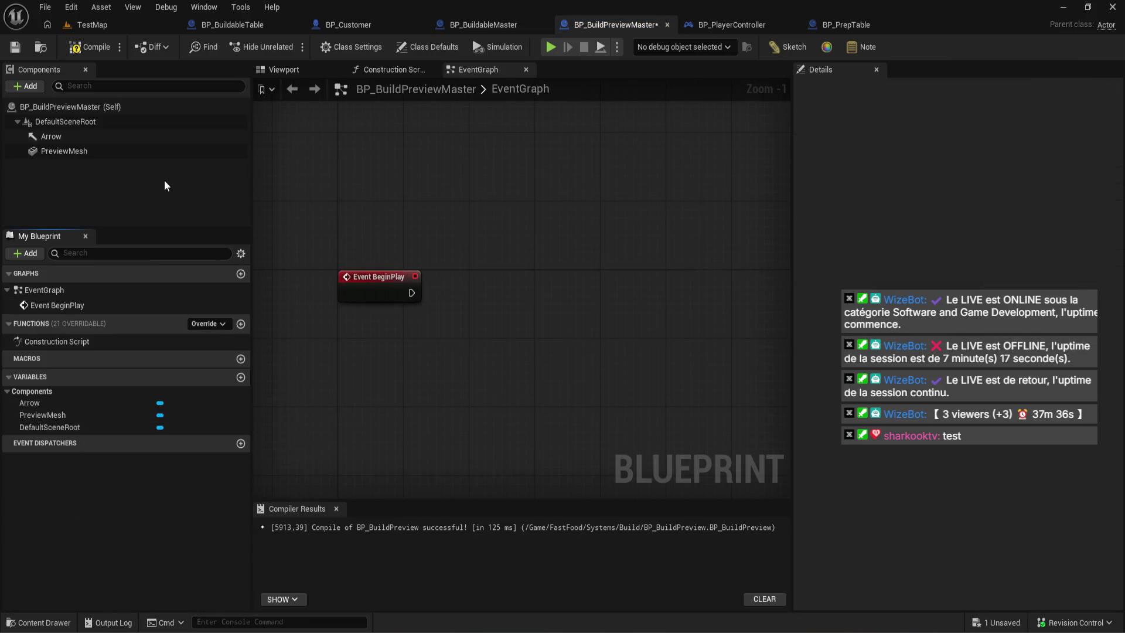
pyautogui.click(151, 150)
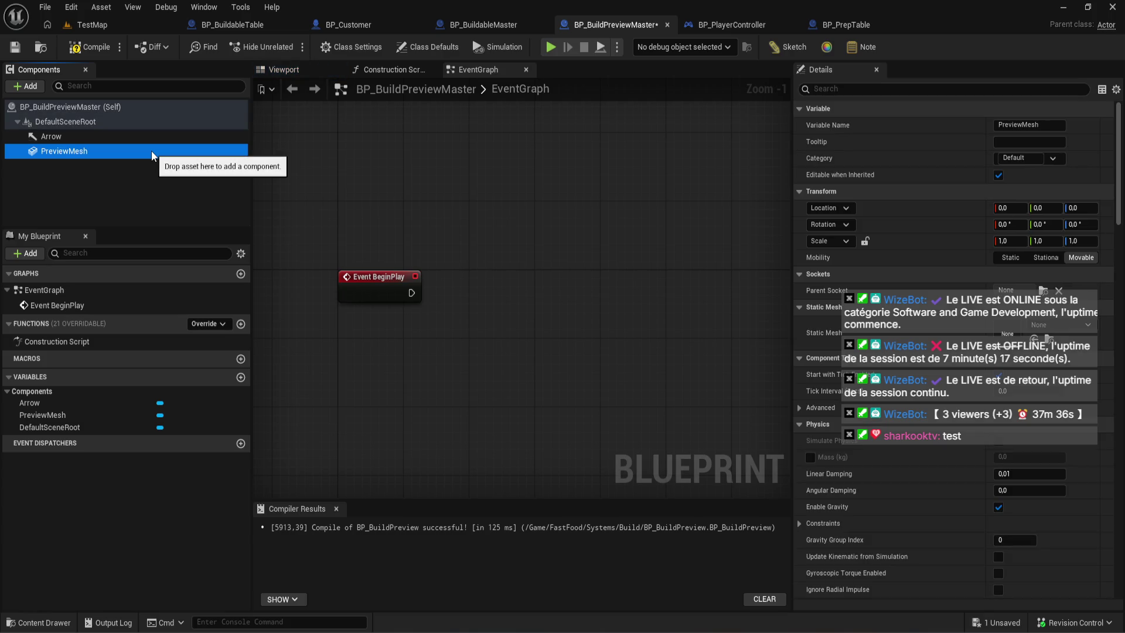
pyautogui.press('Delete')
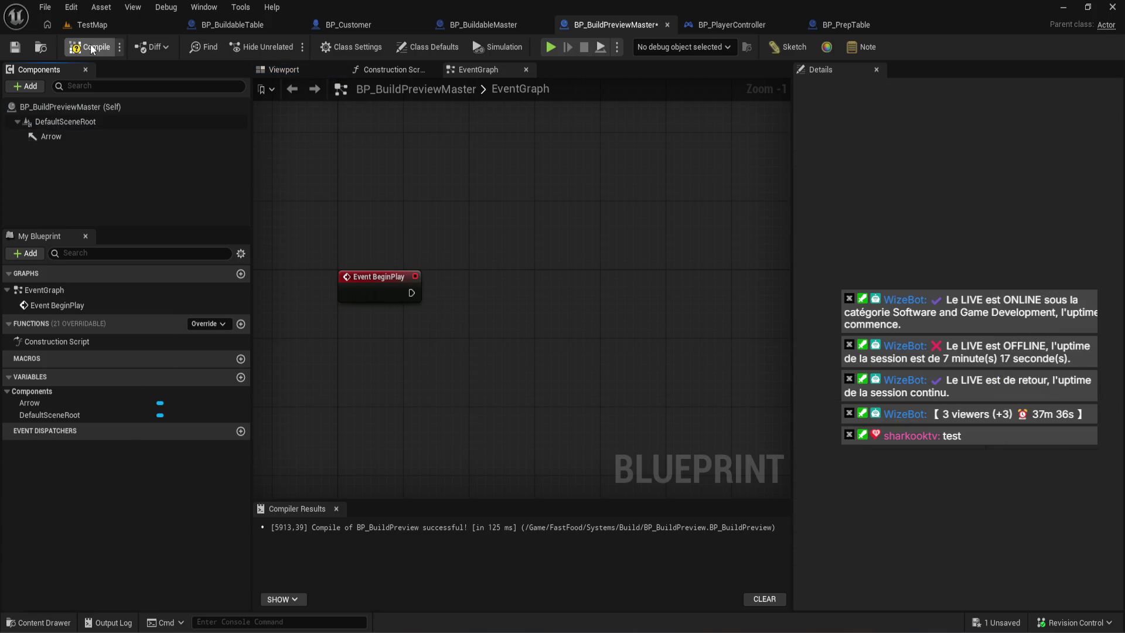
pyautogui.click(91, 48)
# - Add a Get Components By Class node that collects Static Mesh Components
pyautogui.rightClick(405, 350)
pyautogui.write('get ')
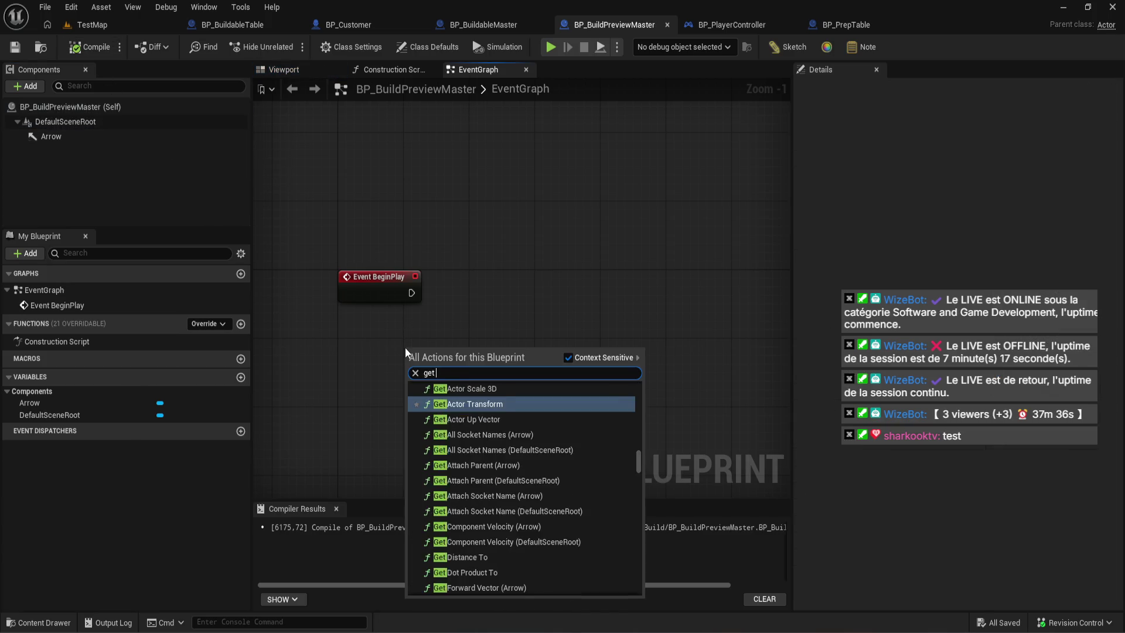
pyautogui.write('compone')
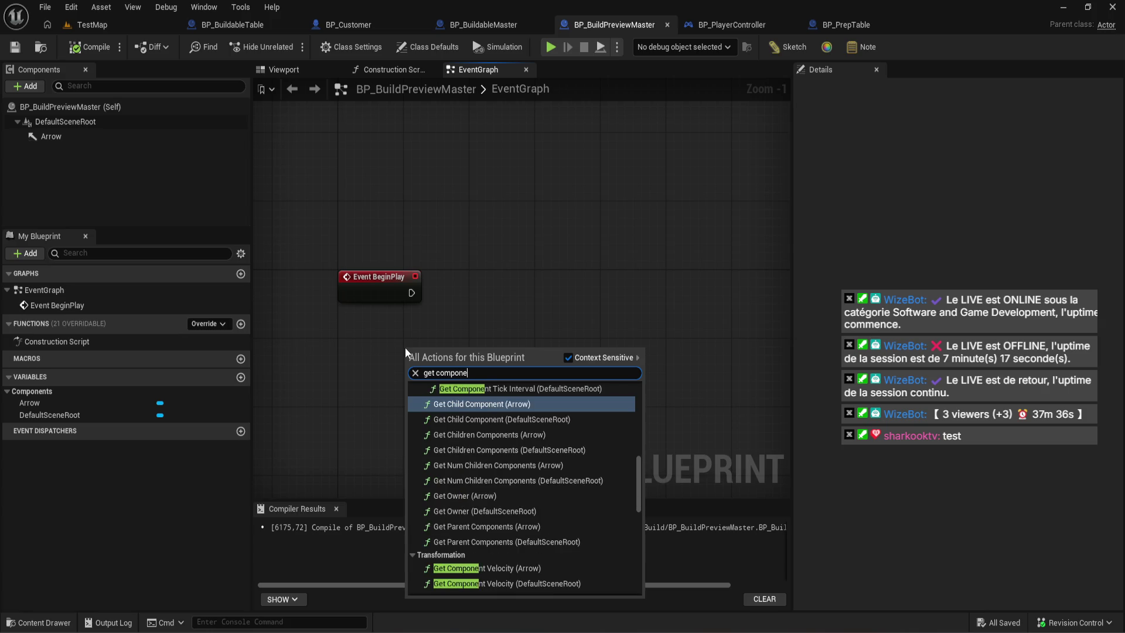
pyautogui.write('nt by')
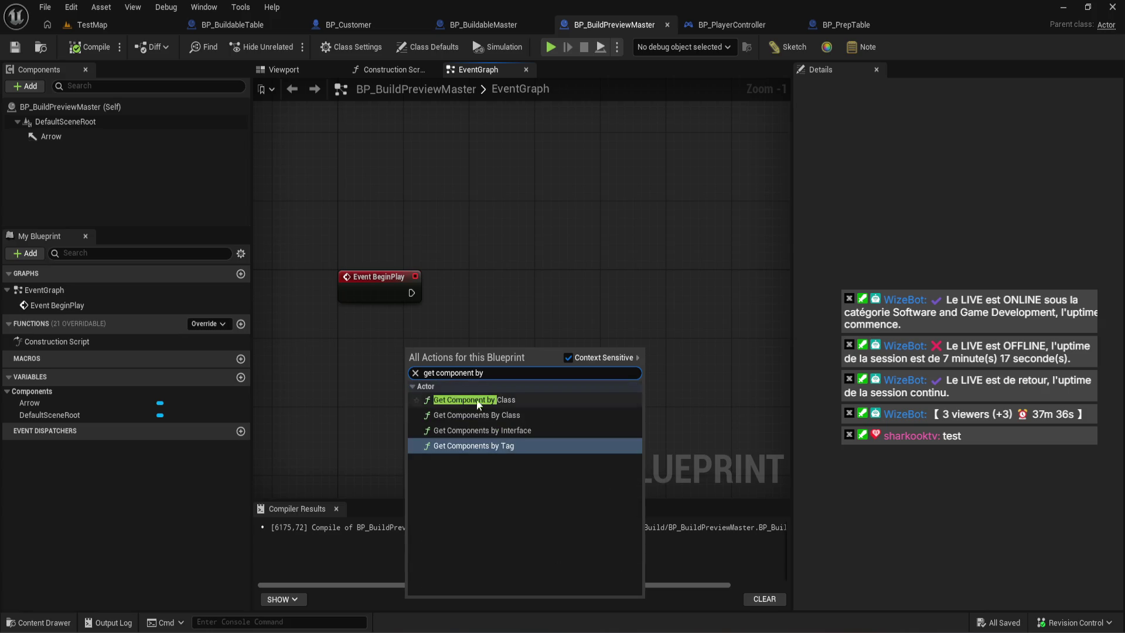
pyautogui.click(477, 415)
pyautogui.scroll(1, 432, 348)
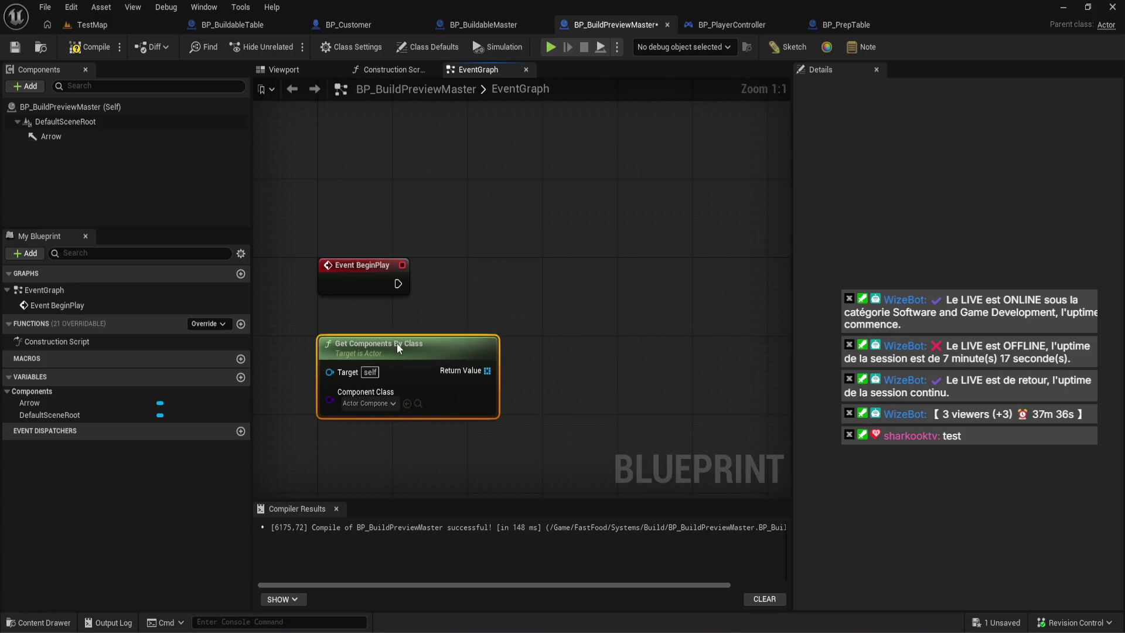
pyautogui.click(381, 403)
pyautogui.write('dz')
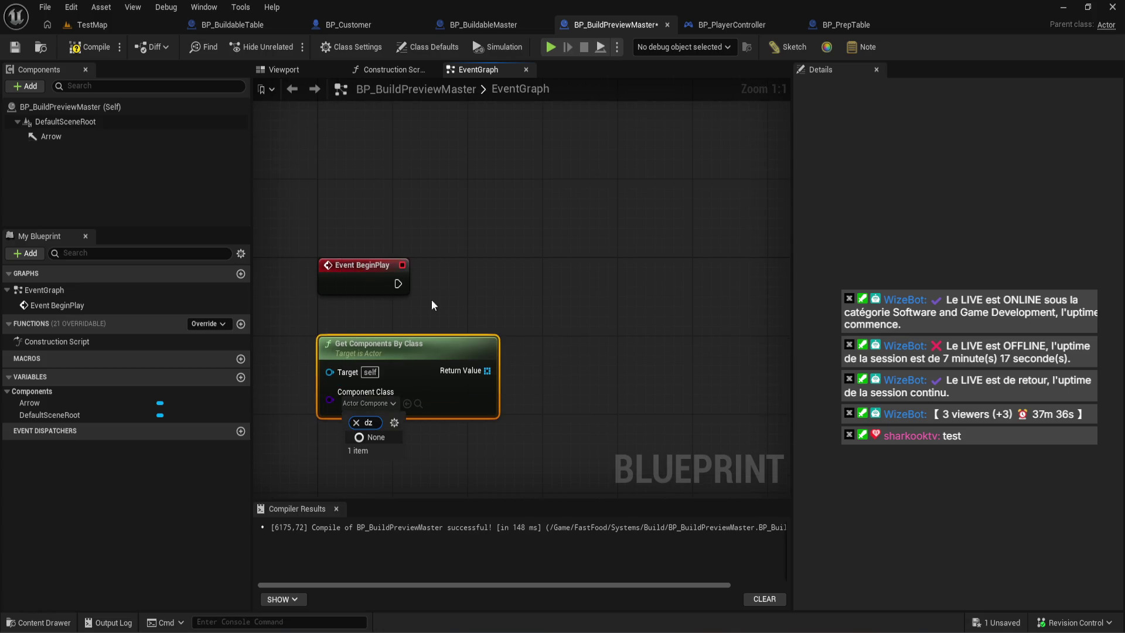
pyautogui.press('BackSpace')
pyautogui.press('BackSpace')
pyautogui.write('stat')
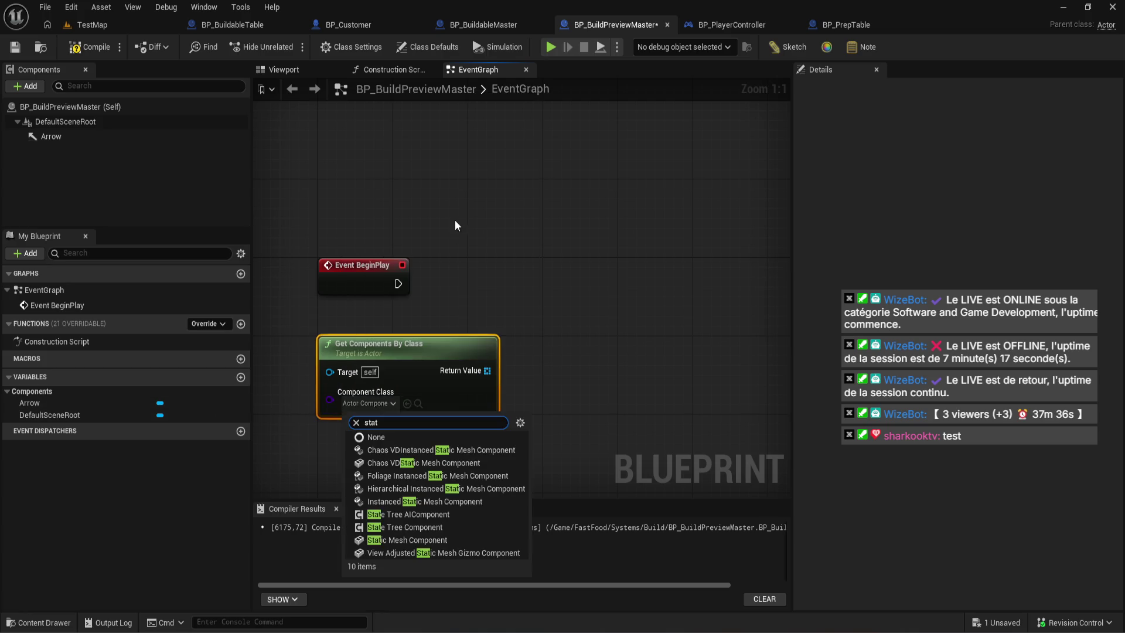
pyautogui.click(446, 540)
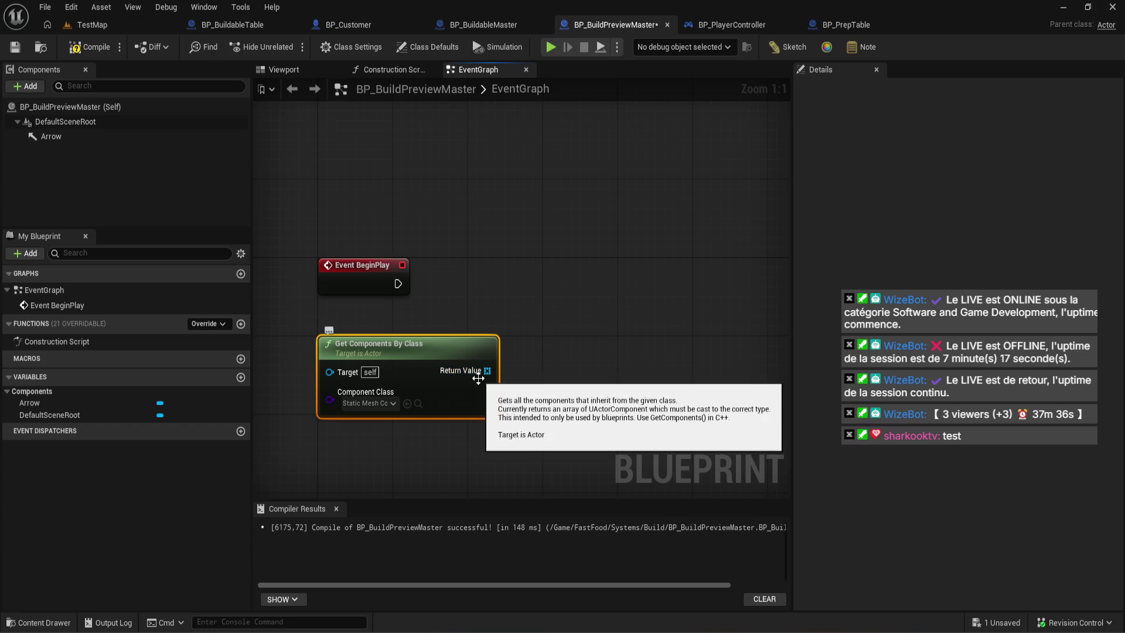
# - Promote the return value to a PreviewMeshs variable, run its SET from BeginPlay, and compile
pyautogui.rightClick(479, 369)
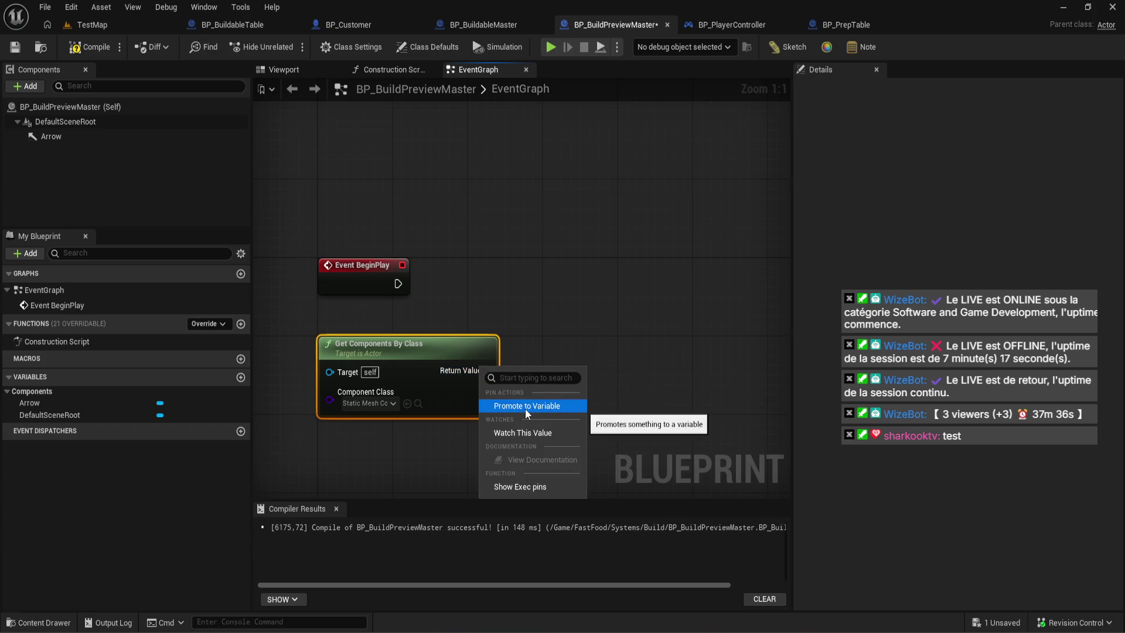
pyautogui.press('Escape')
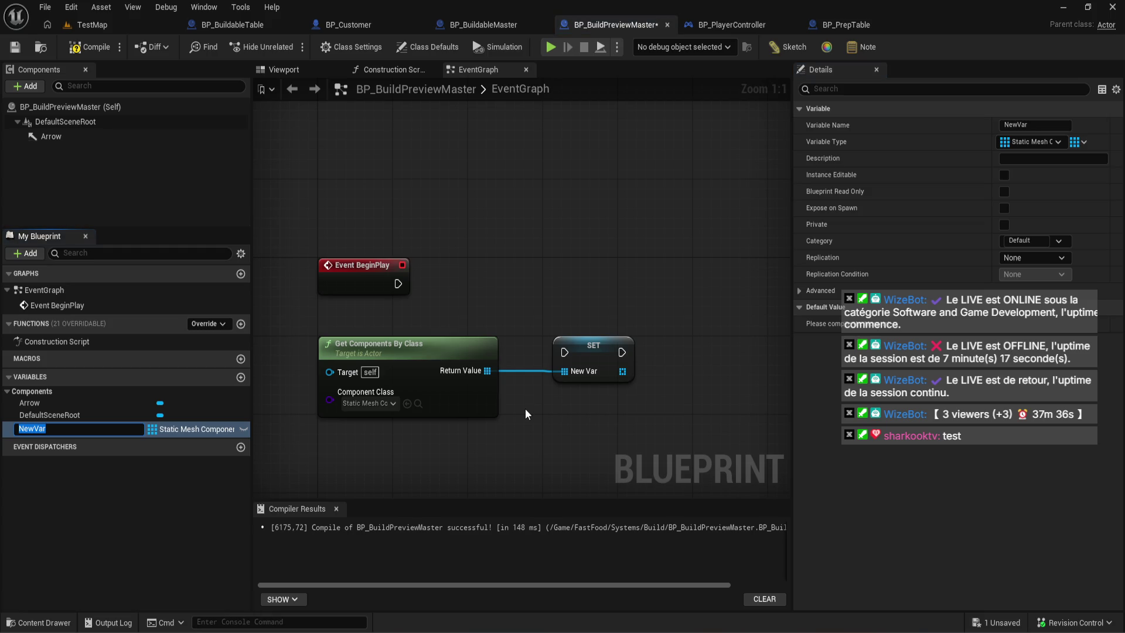
pyautogui.write('PreviewMes')
pyautogui.write('hs')
pyautogui.press('Return')
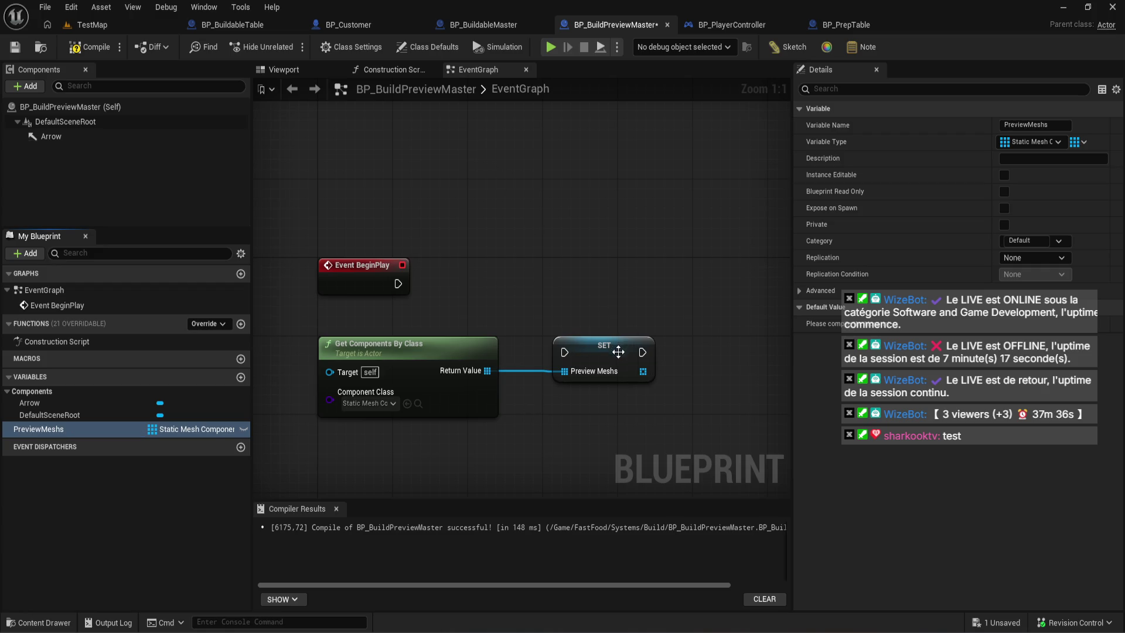
pyautogui.moveTo(618, 352); pyautogui.dragTo(619, 263)
pyautogui.moveTo(398, 283)
pyautogui.mouseDown()
pyautogui.moveTo(570, 255)
pyautogui.moveTo(577, 287)
pyautogui.moveTo(591, 292)
pyautogui.mouseUp()
pyautogui.click(498, 246)
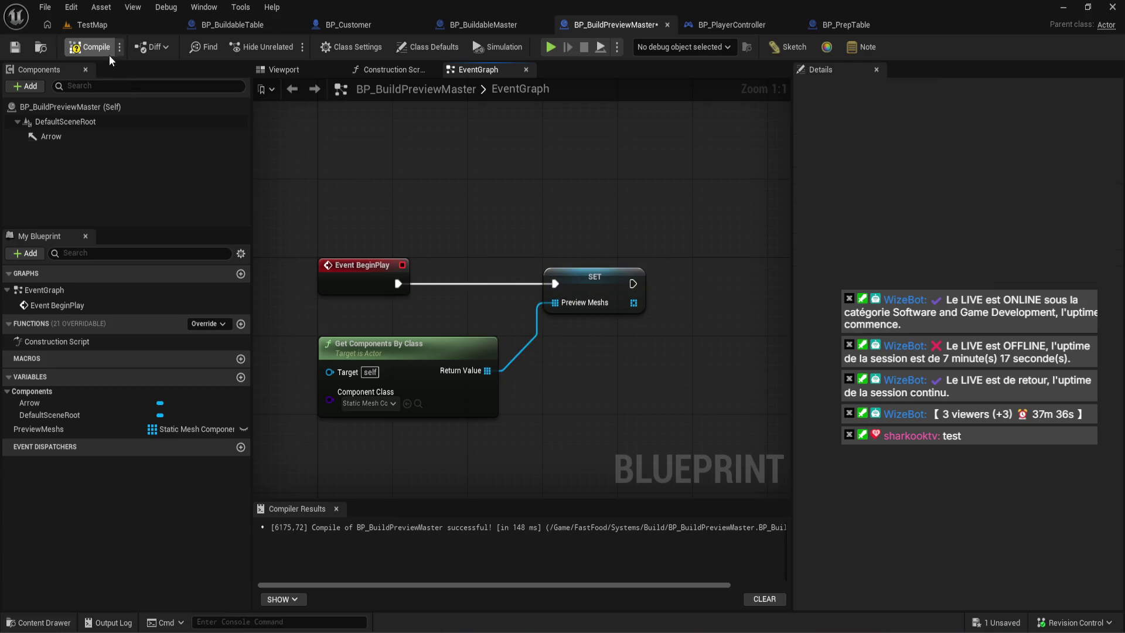
pyautogui.click(91, 47)
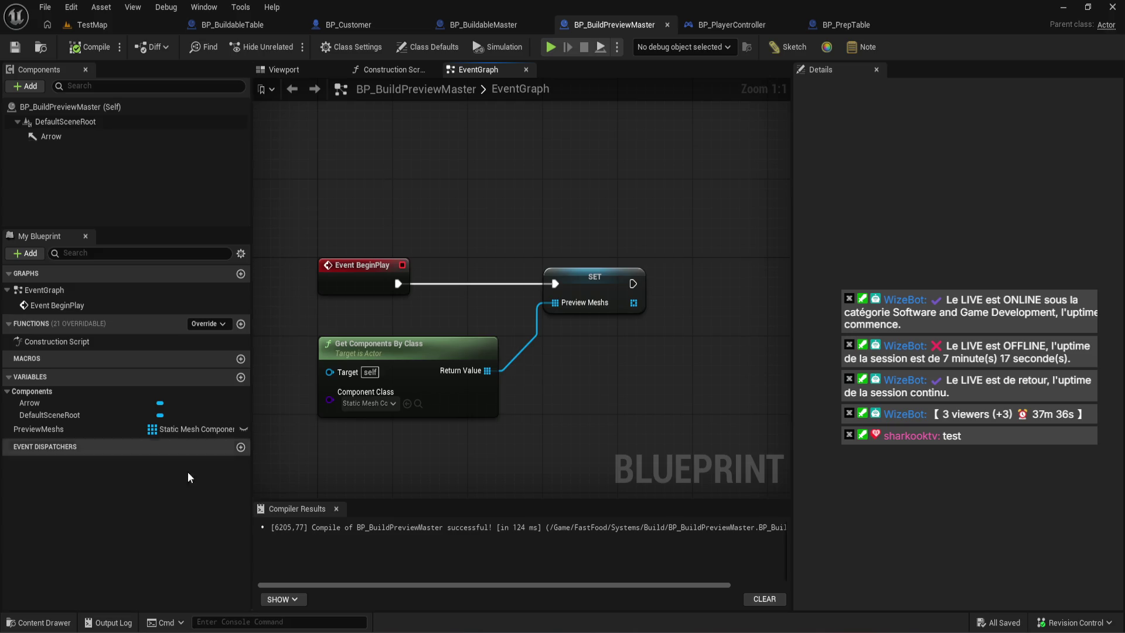
# - Fix up redirectors in the Content folder, deleting the unreferenced ones
pyautogui.click(41, 622)
pyautogui.rightClick(366, 428)
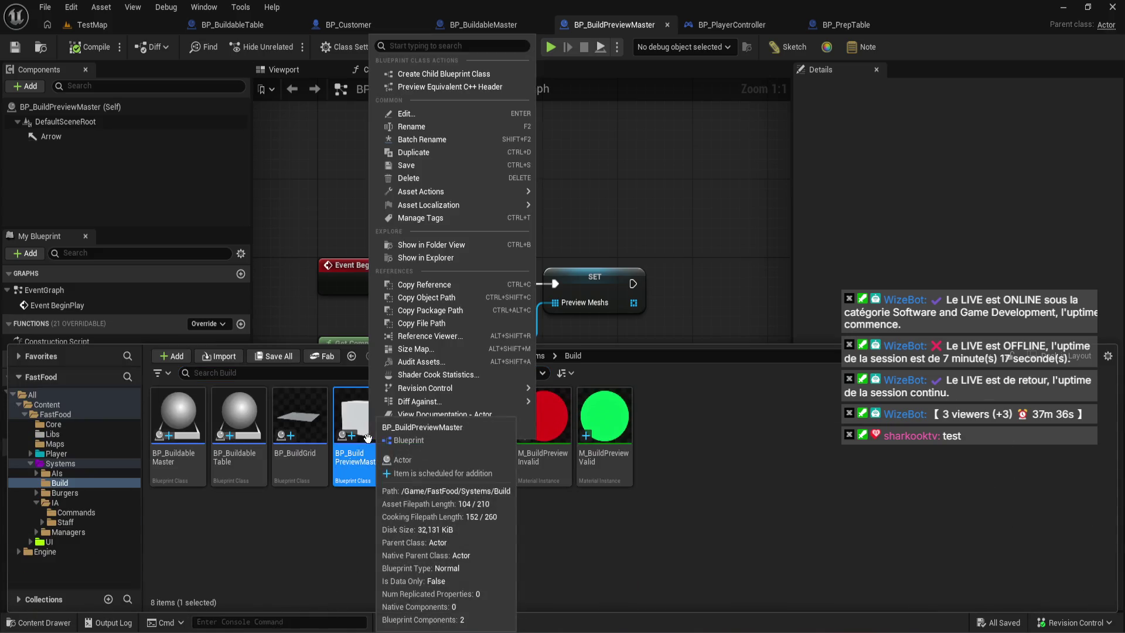
pyautogui.click(62, 405)
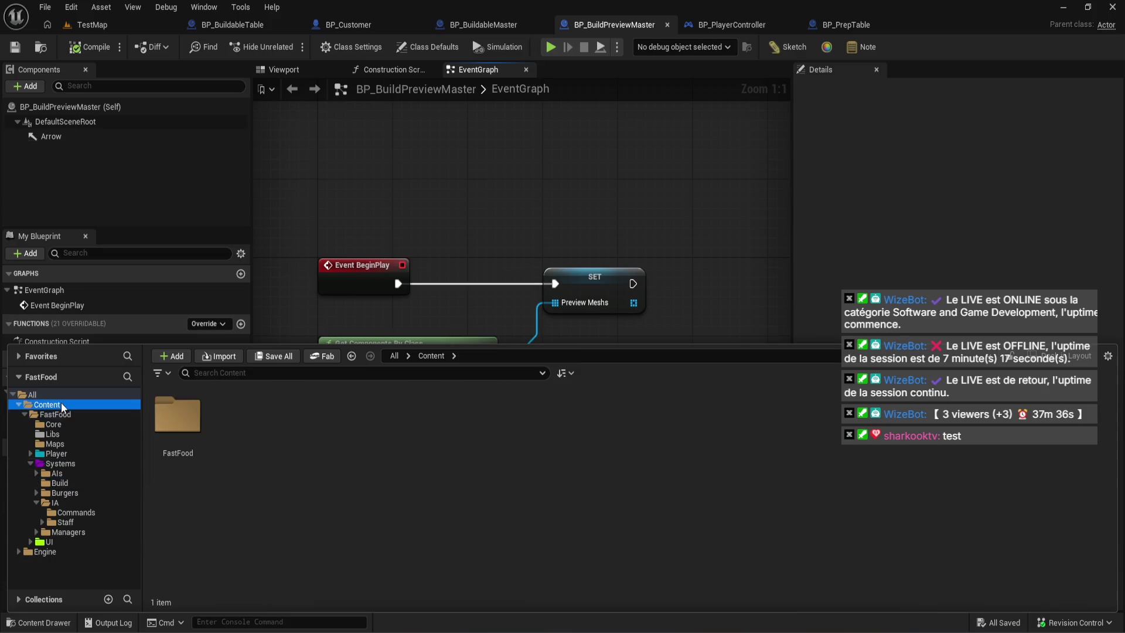
pyautogui.rightClick(62, 405)
pyautogui.click(131, 287)
pyautogui.click(413, 548)
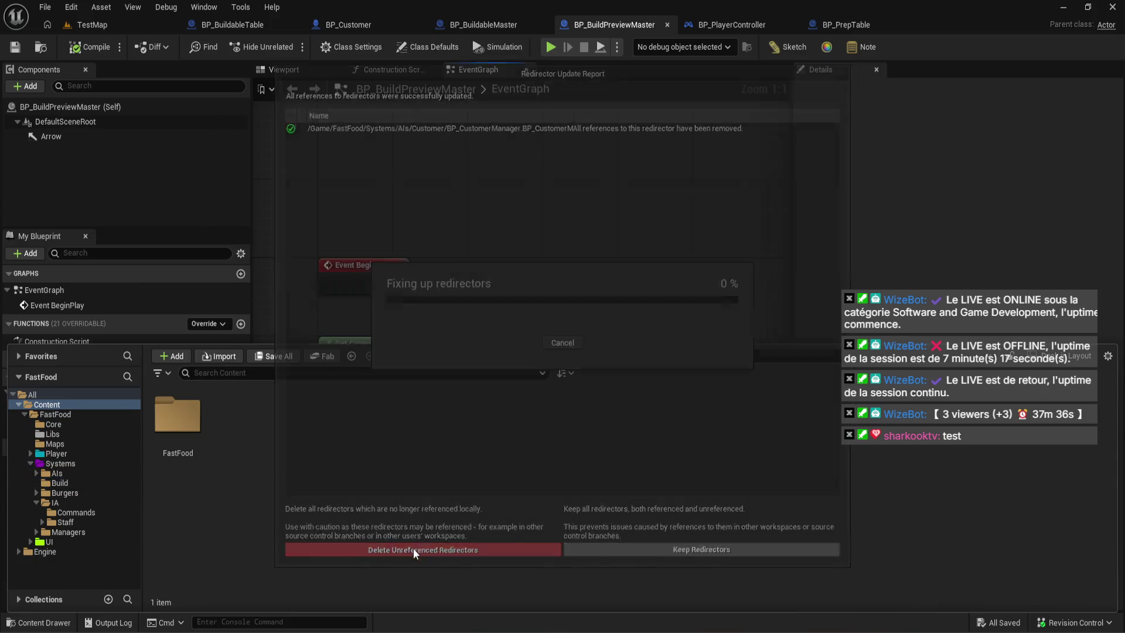
pyautogui.click(70, 482)
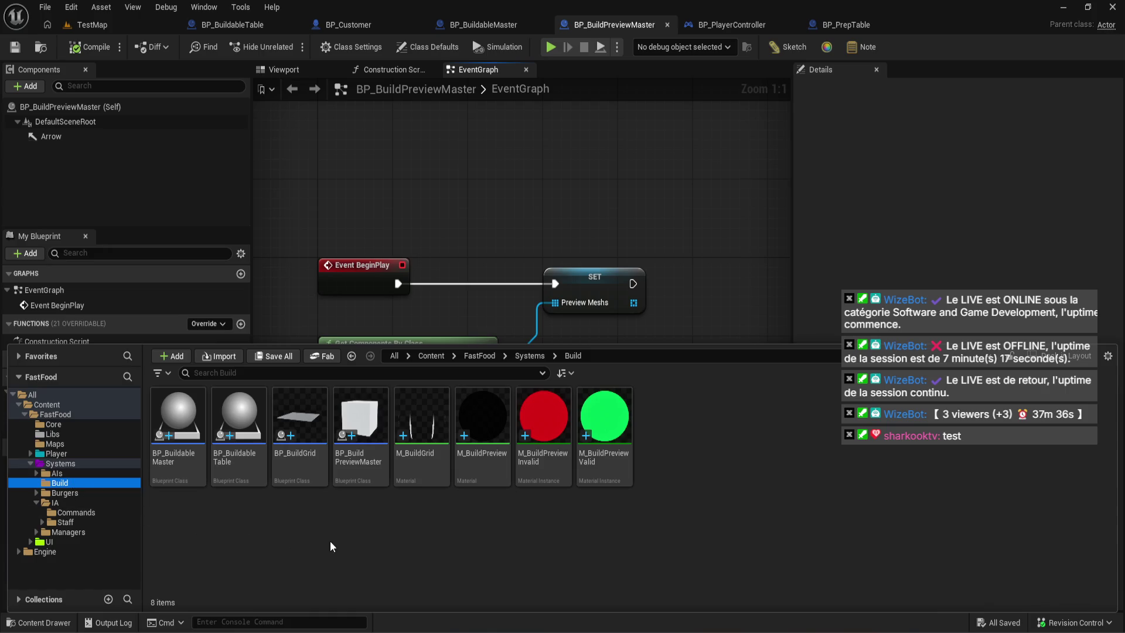
# - Create a child Blueprint of BP_BuildPreviewMaster in the Build folder named BP_BuildPreviewTable
pyautogui.click(359, 436)
pyautogui.rightClick(369, 439)
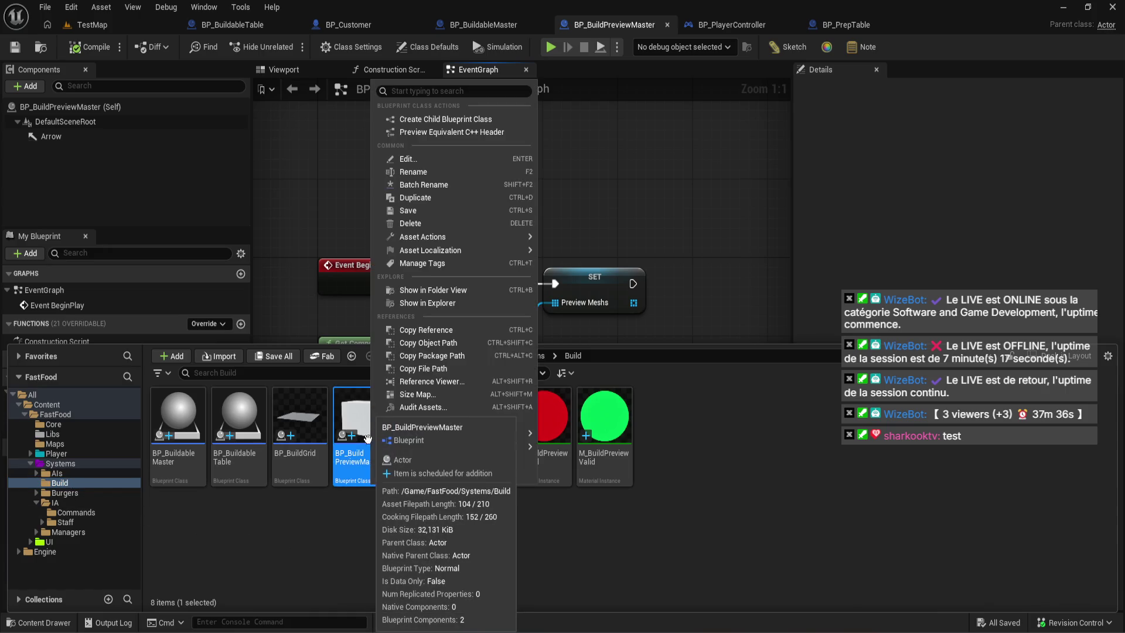
pyautogui.click(510, 121)
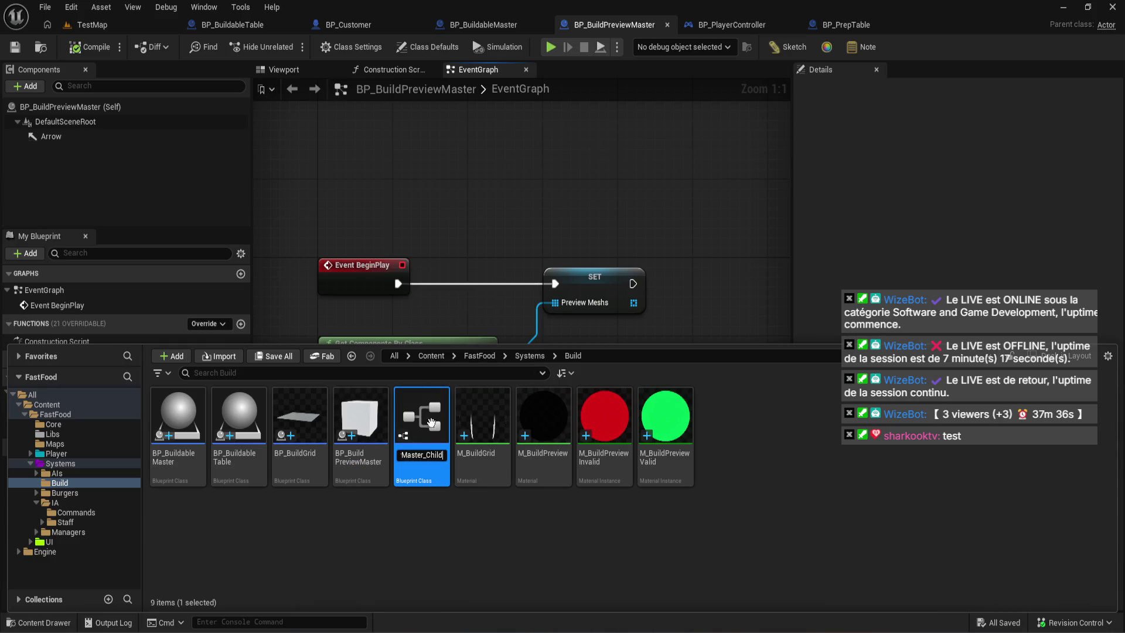
pyautogui.press('BackSpace')
pyautogui.press('BackSpace')
pyautogui.press('BackSpace')
pyautogui.press('BackSpace')
pyautogui.press('BackSpace')
pyautogui.press('Return')
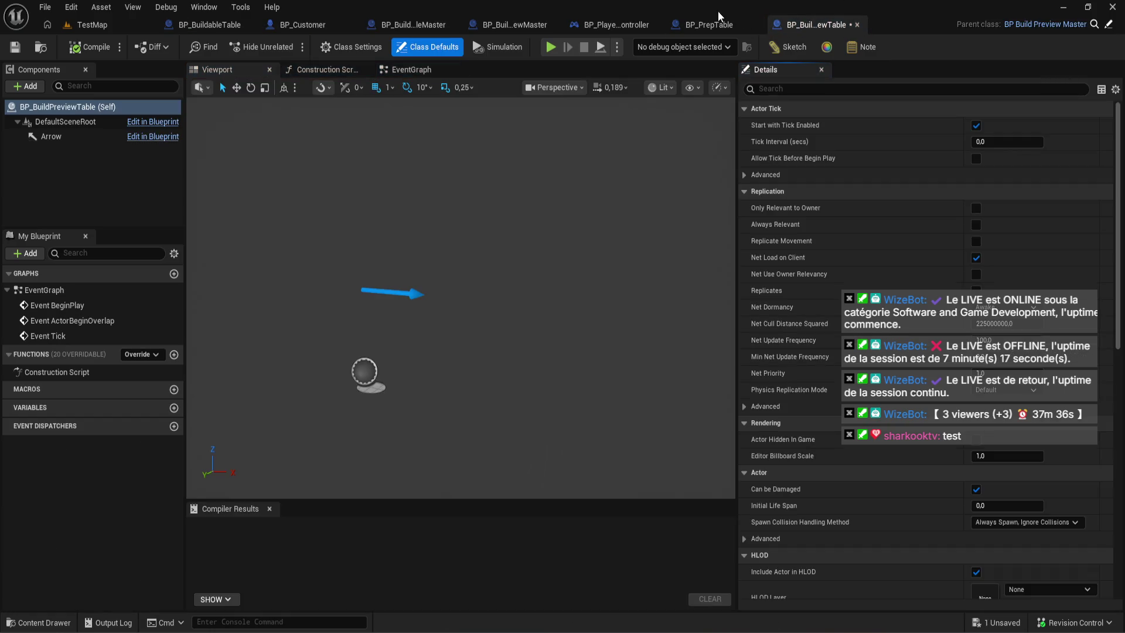
pyautogui.click(719, 26)
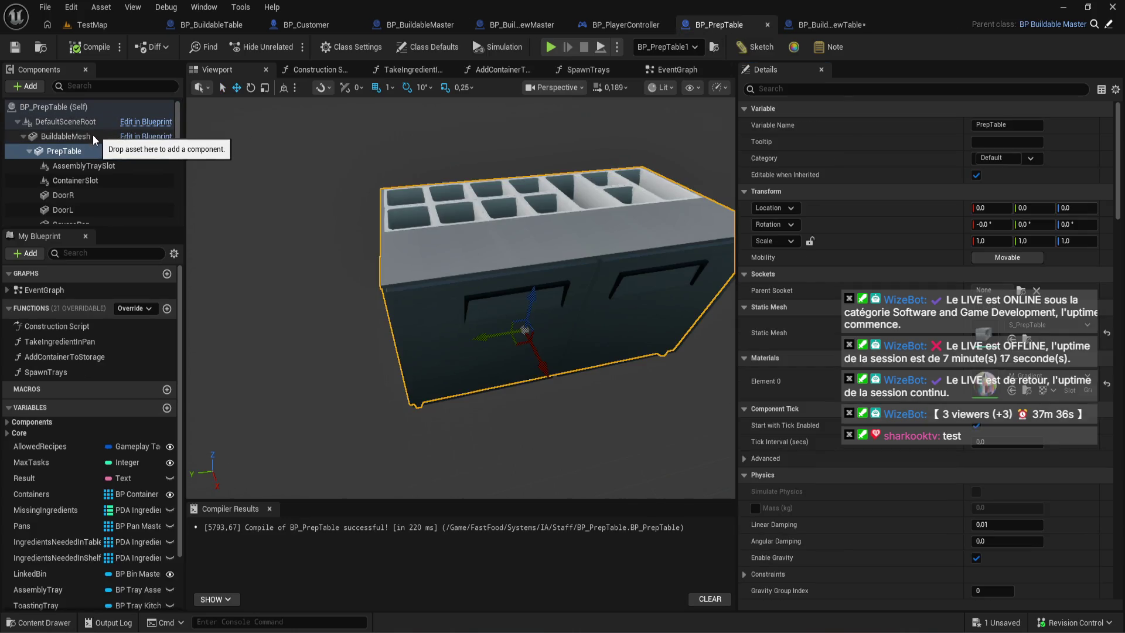
# - Reparent BP_PrepTable to Actor in Class Settings and compile it
pyautogui.click(66, 136)
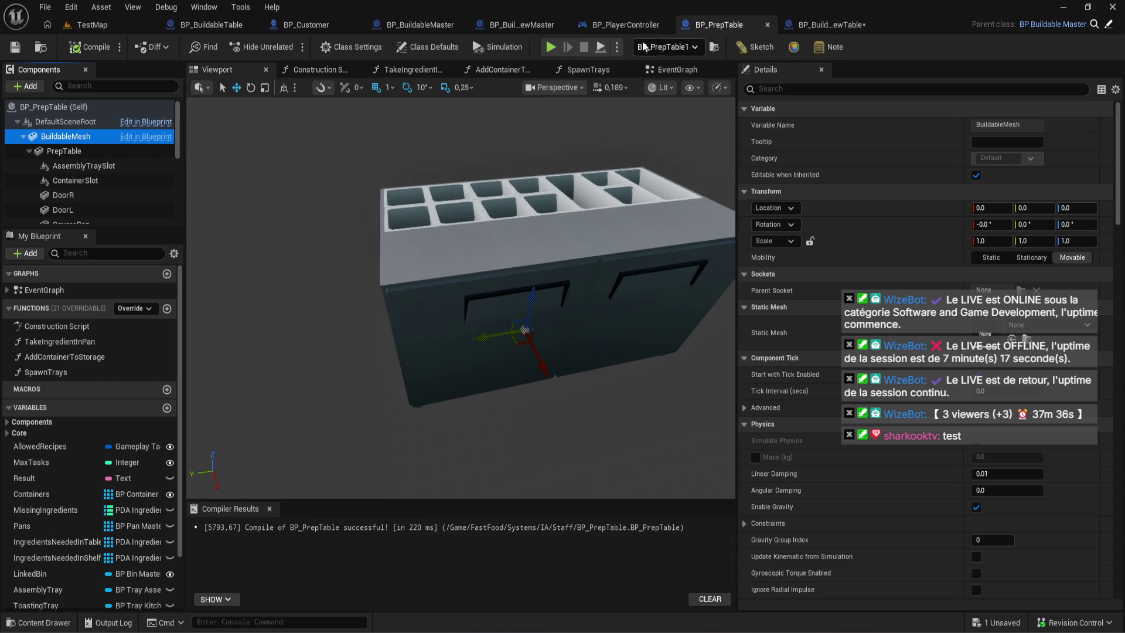
pyautogui.click(352, 46)
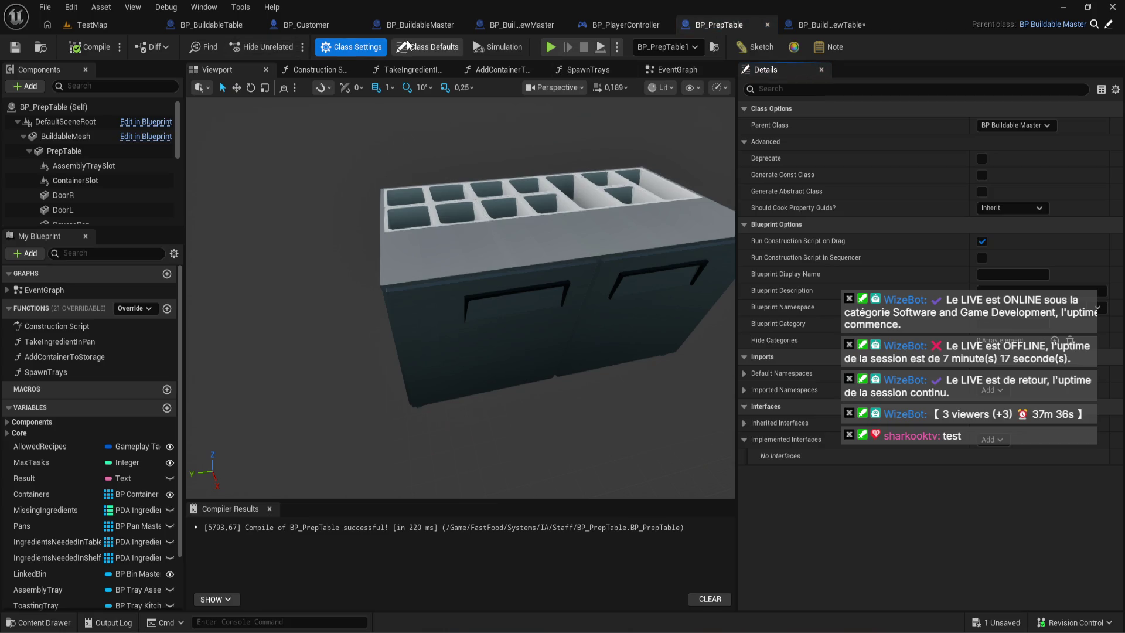
pyautogui.click(1018, 125)
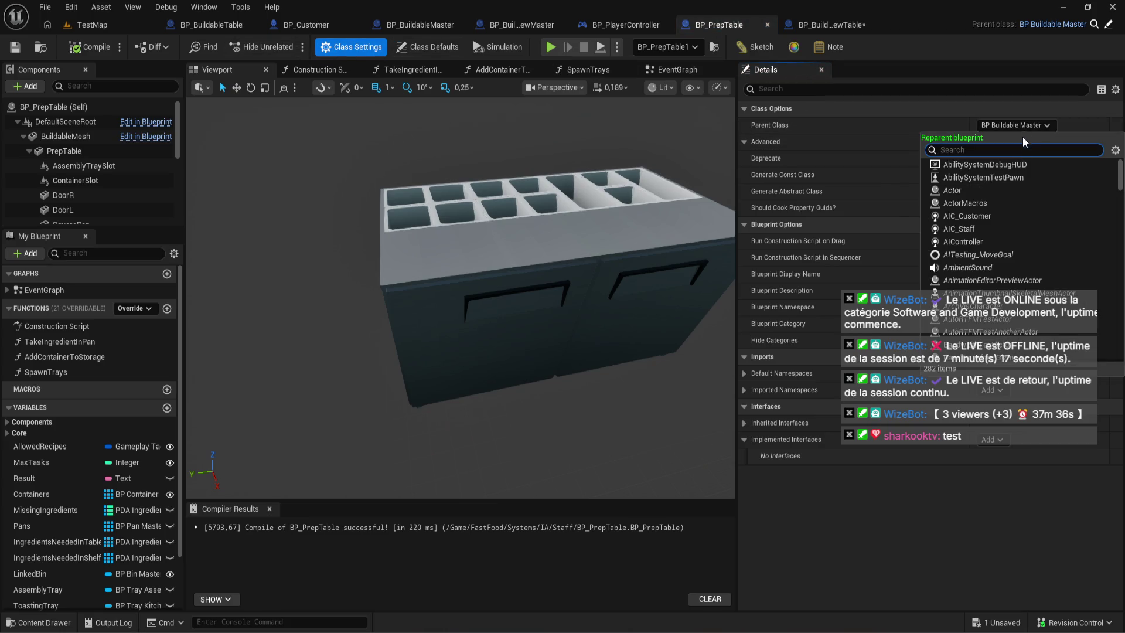
pyautogui.click(1005, 190)
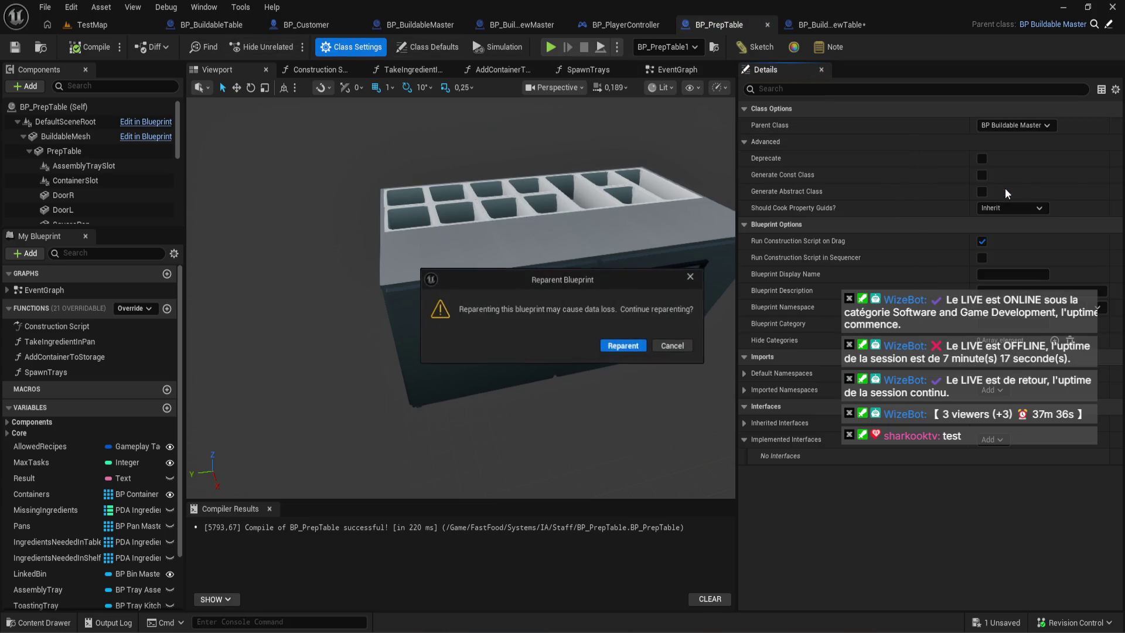
pyautogui.click(624, 346)
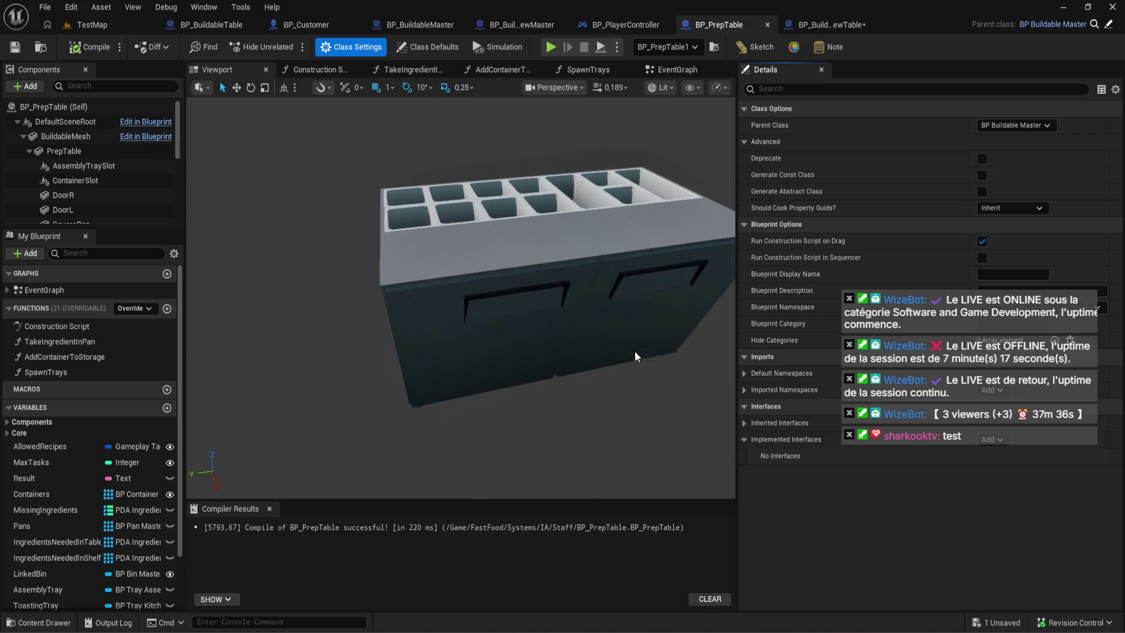
pyautogui.click(88, 48)
# - Select BP_PrepTable's components from PrepTable through ToastingTraySlot to copy into BP_BuildPreviewTable
pyautogui.click(102, 141)
pyautogui.scroll(-5, 102, 143)
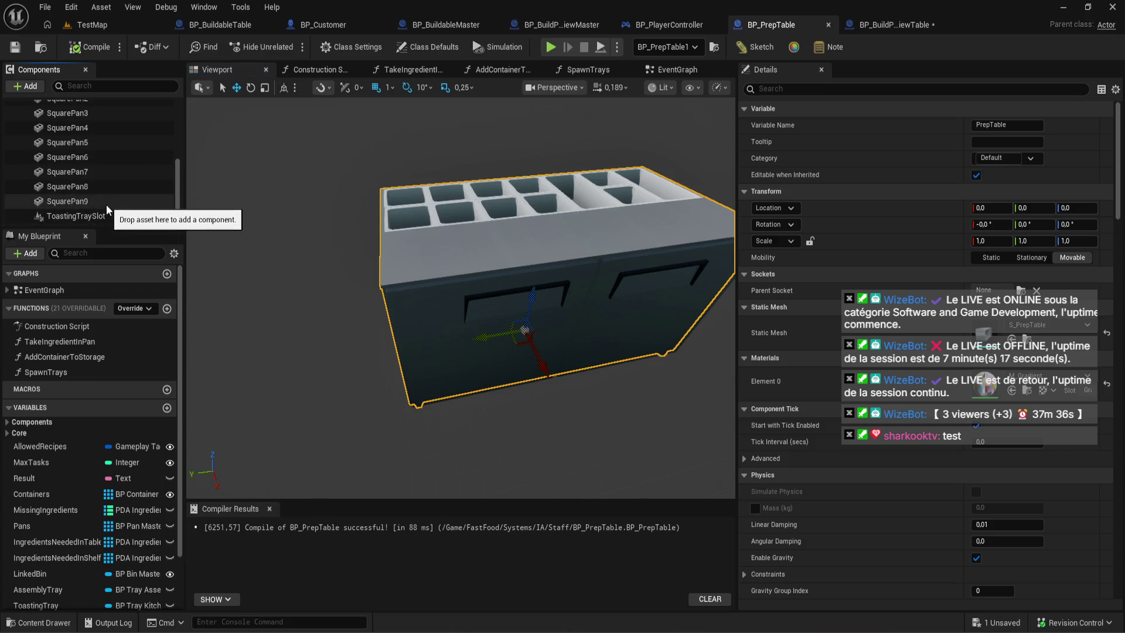
pyautogui.keyDown('shift'); pyautogui.click(111, 212); pyautogui.keyUp('shift')
pyautogui.scroll(5, 115, 221)
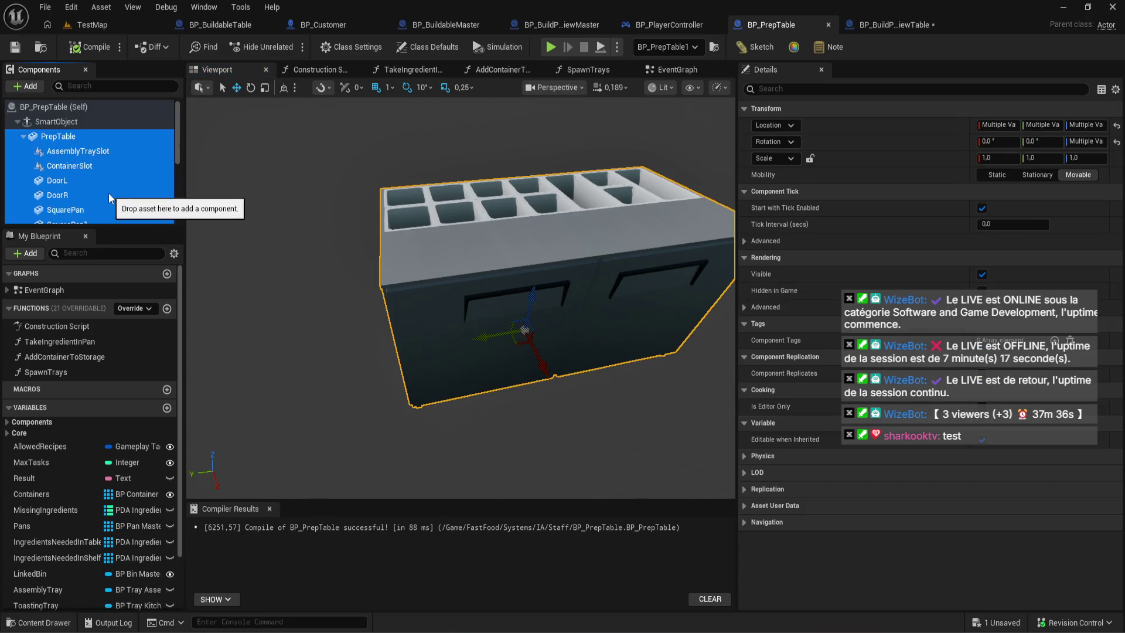
pyautogui.click(883, 27)
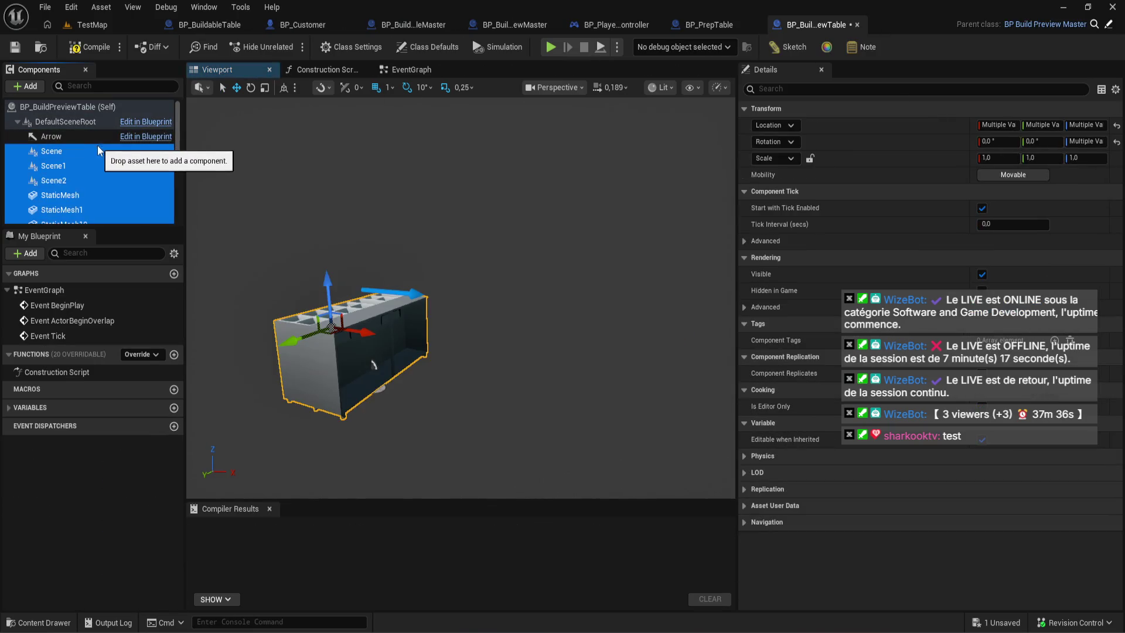
pyautogui.moveTo(445, 264); pyautogui.dragTo(463, 264)
pyautogui.moveTo(395, 367); pyautogui.dragTo(432, 242)
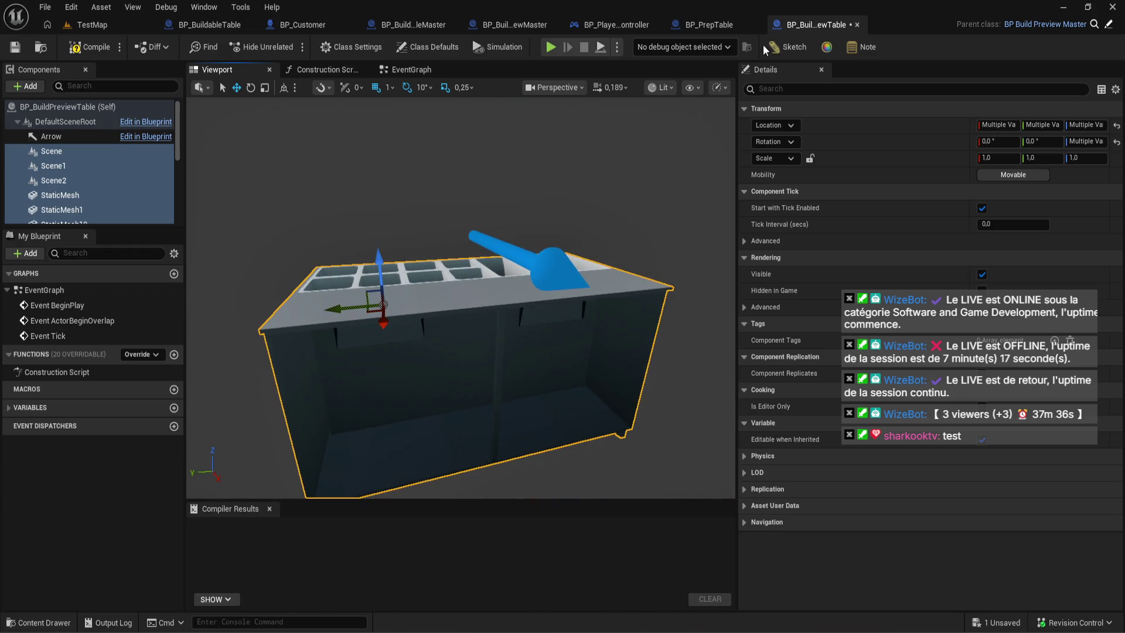
pyautogui.click(716, 23)
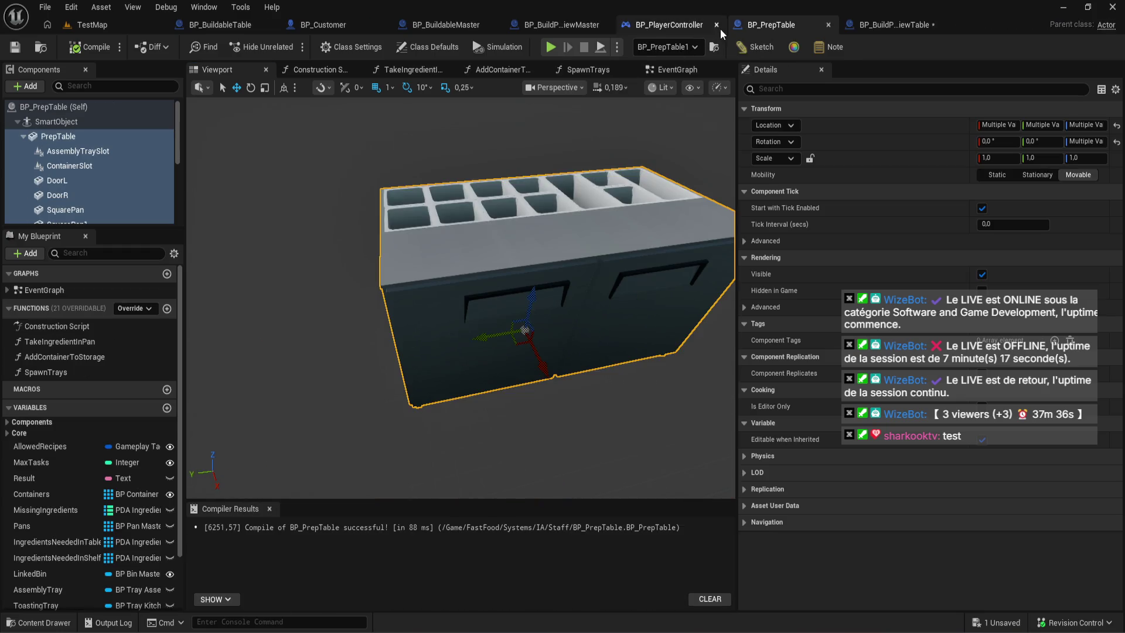
pyautogui.click(431, 50)
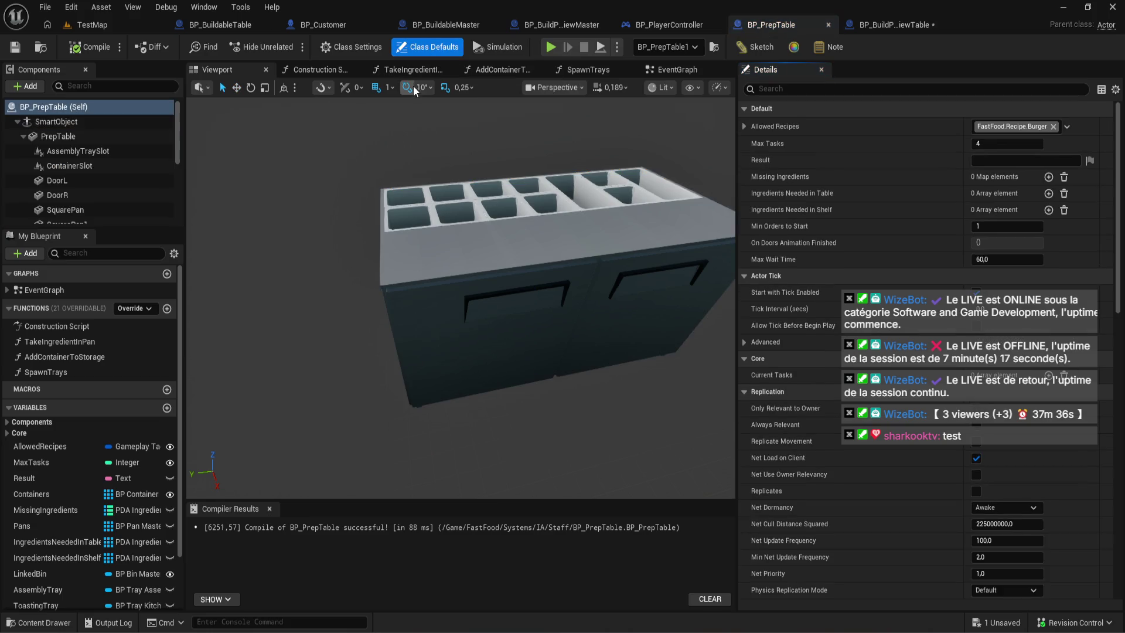
pyautogui.click(888, 23)
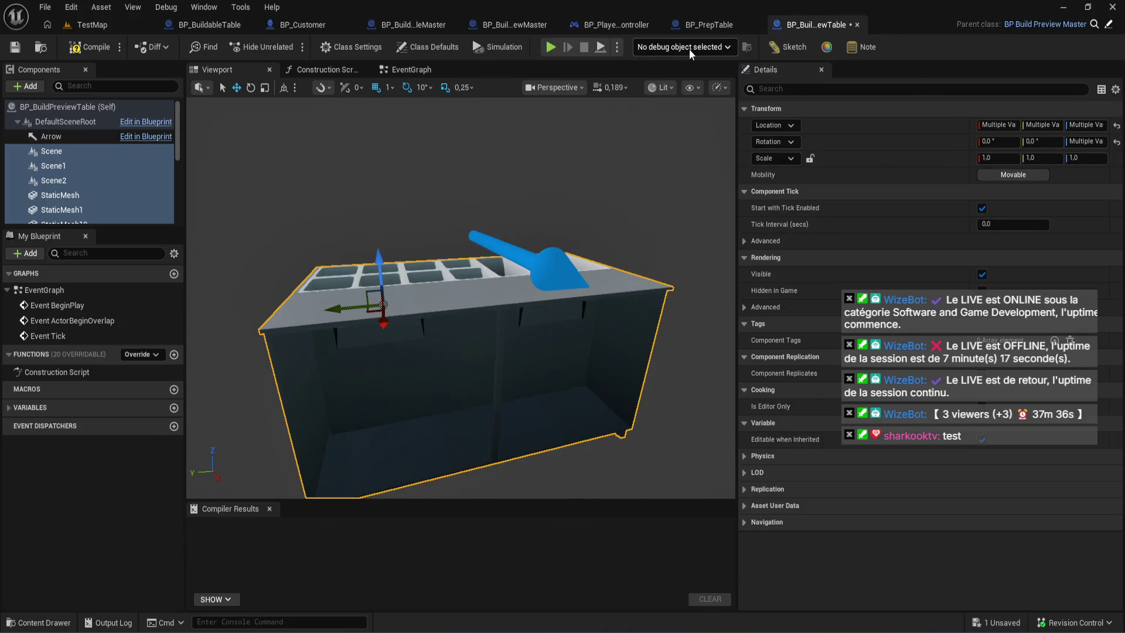
pyautogui.click(733, 26)
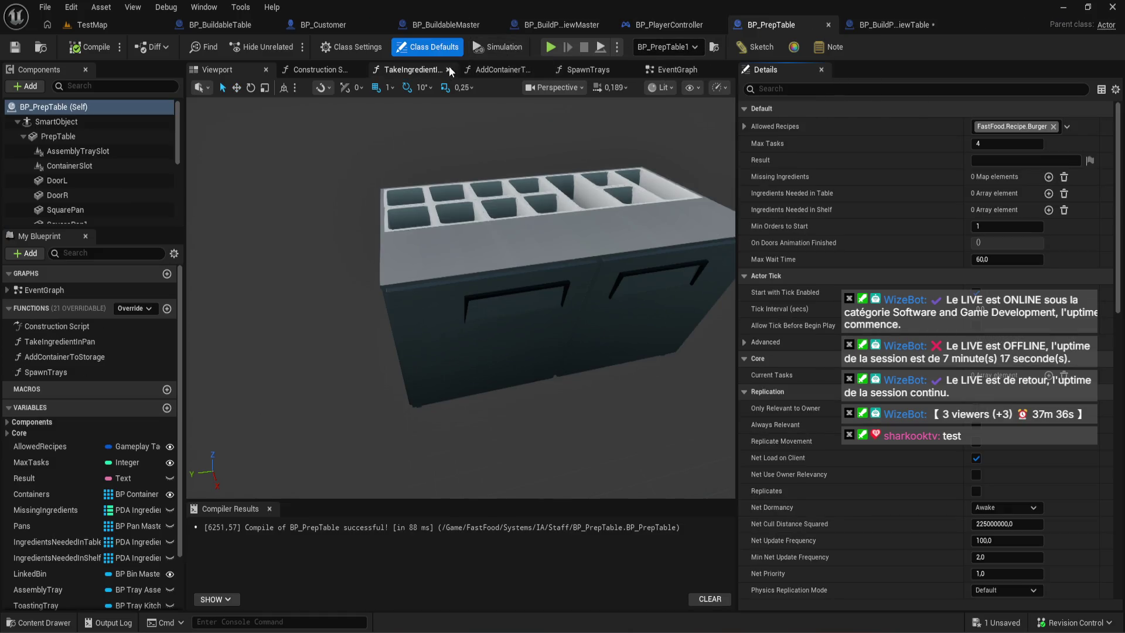
pyautogui.click(305, 69)
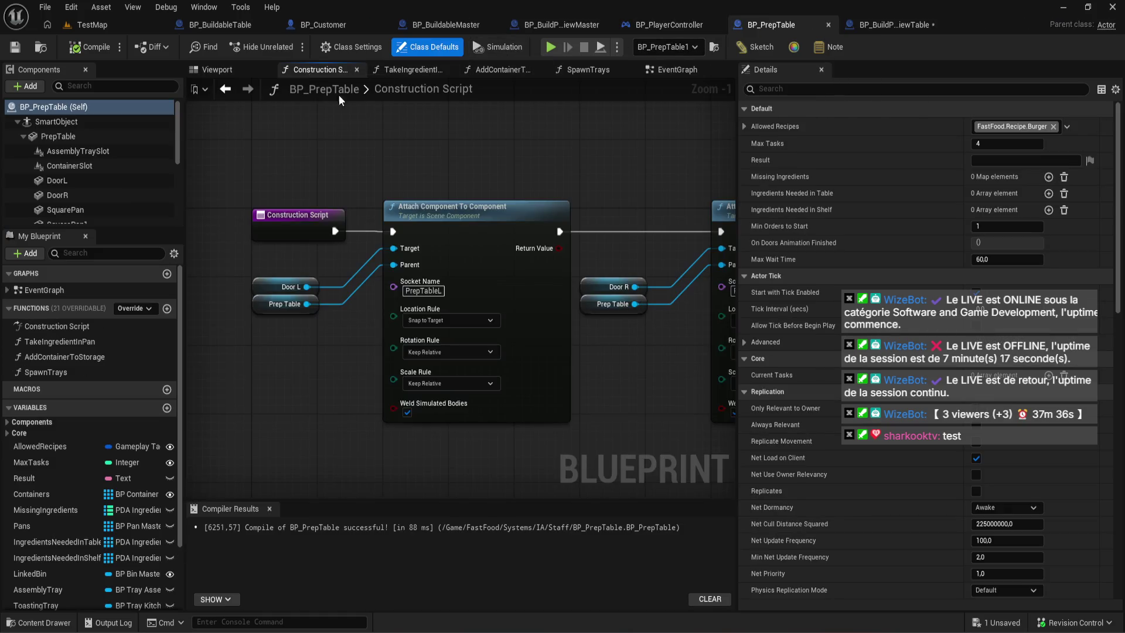
pyautogui.scroll(-3, 338, 329)
pyautogui.scroll(4, 338, 329)
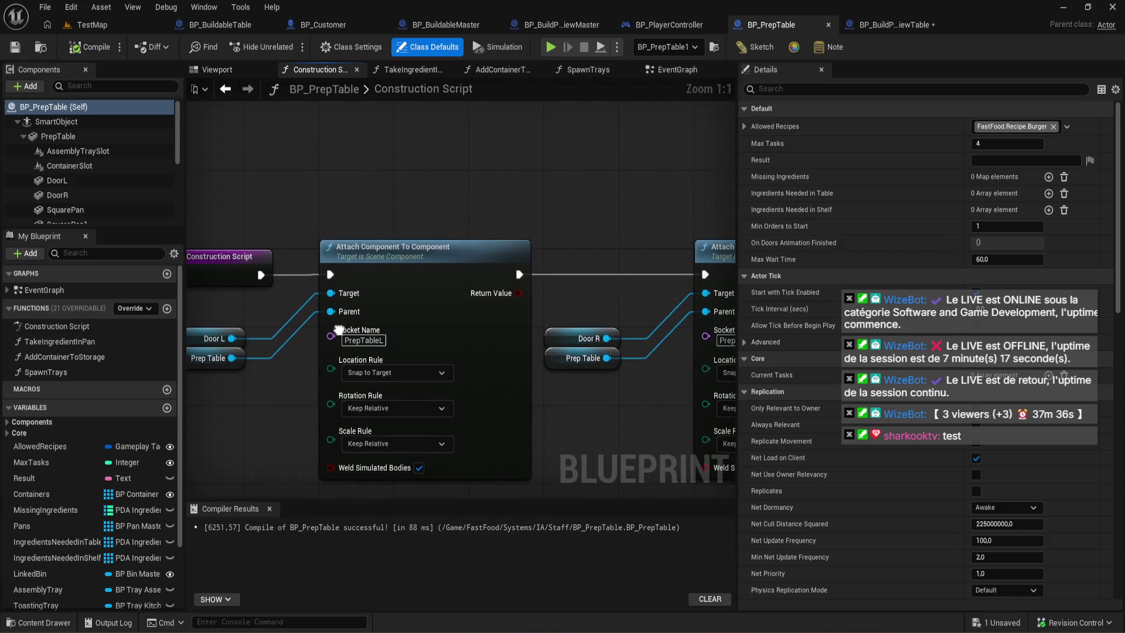
pyautogui.scroll(-2, 338, 329)
pyautogui.moveTo(236, 416)
pyautogui.mouseDown()
pyautogui.moveTo(539, 321)
pyautogui.moveTo(673, 326)
pyautogui.moveTo(684, 202)
pyautogui.mouseUp()
pyautogui.click(844, 26)
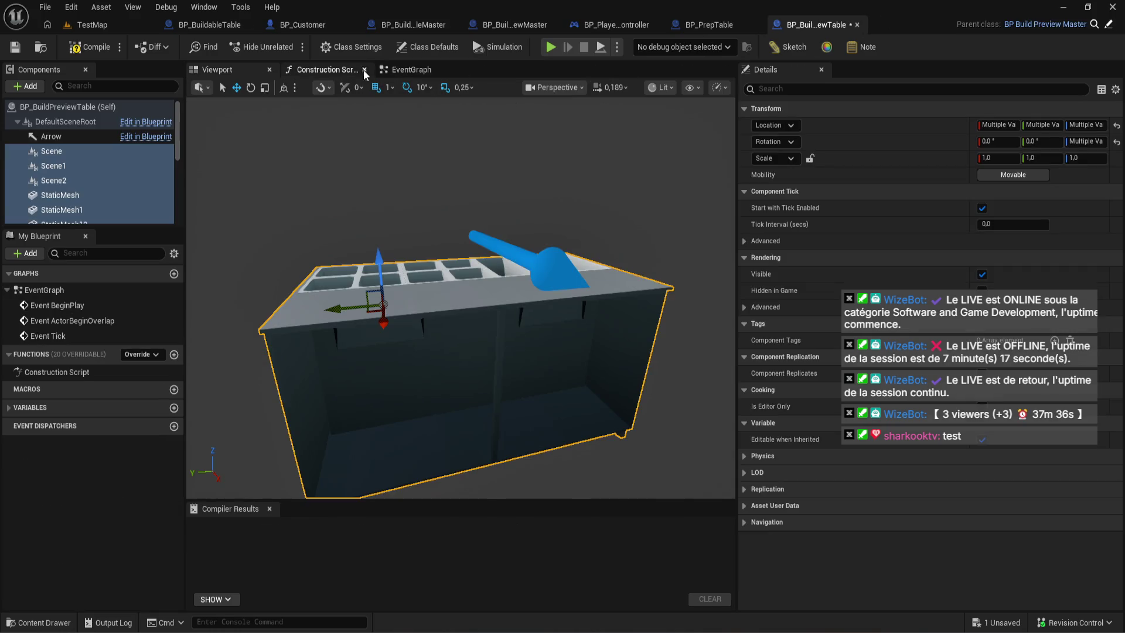
# - Paste the attach nodes into the construction script and wire Parent: Construction Script into them
pyautogui.click(362, 69)
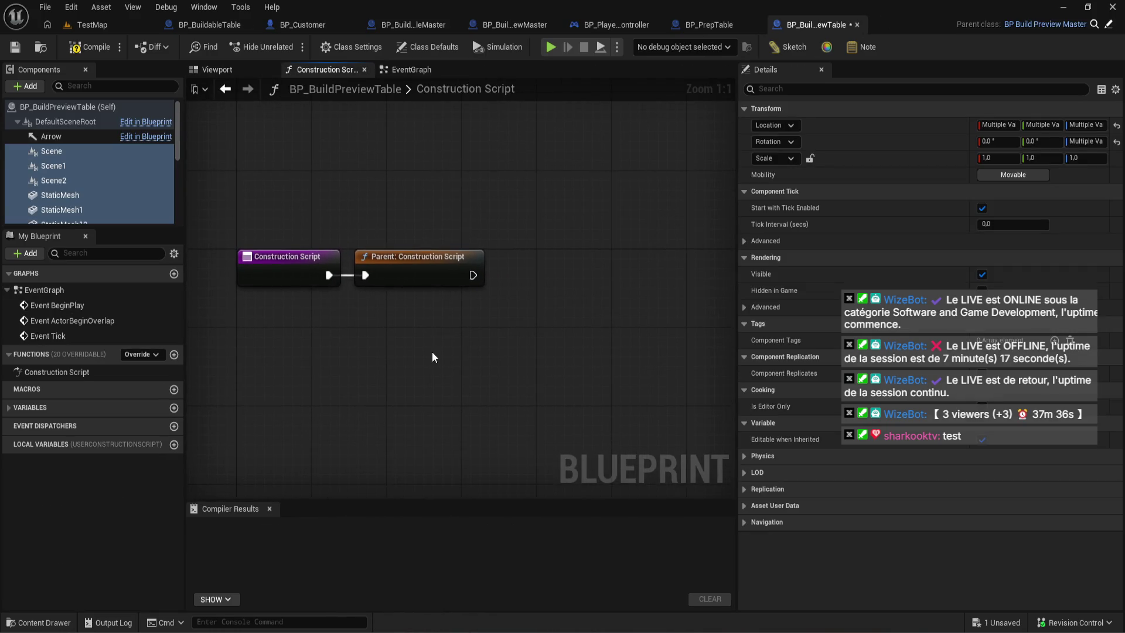
pyautogui.hotkey('ctrl', 'v')
pyautogui.moveTo(431, 352)
pyautogui.mouseDown()
pyautogui.moveTo(493, 347)
pyautogui.moveTo(629, 296)
pyautogui.mouseUp()
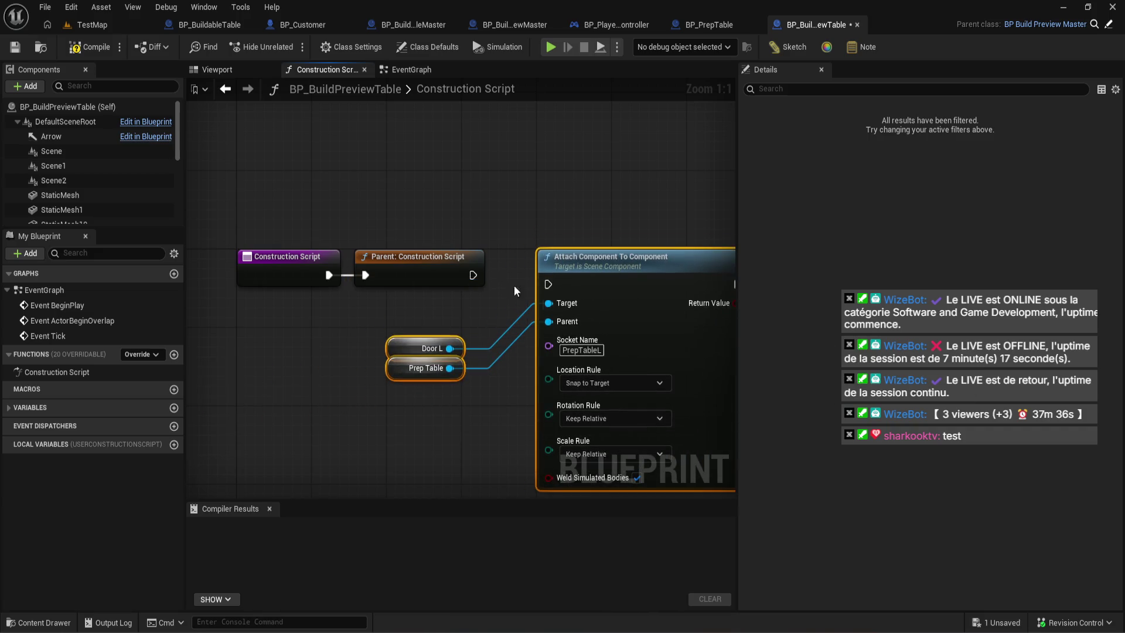
pyautogui.moveTo(470, 276)
pyautogui.mouseDown()
pyautogui.moveTo(549, 287)
pyautogui.moveTo(584, 277)
pyautogui.mouseUp()
pyautogui.click(502, 374)
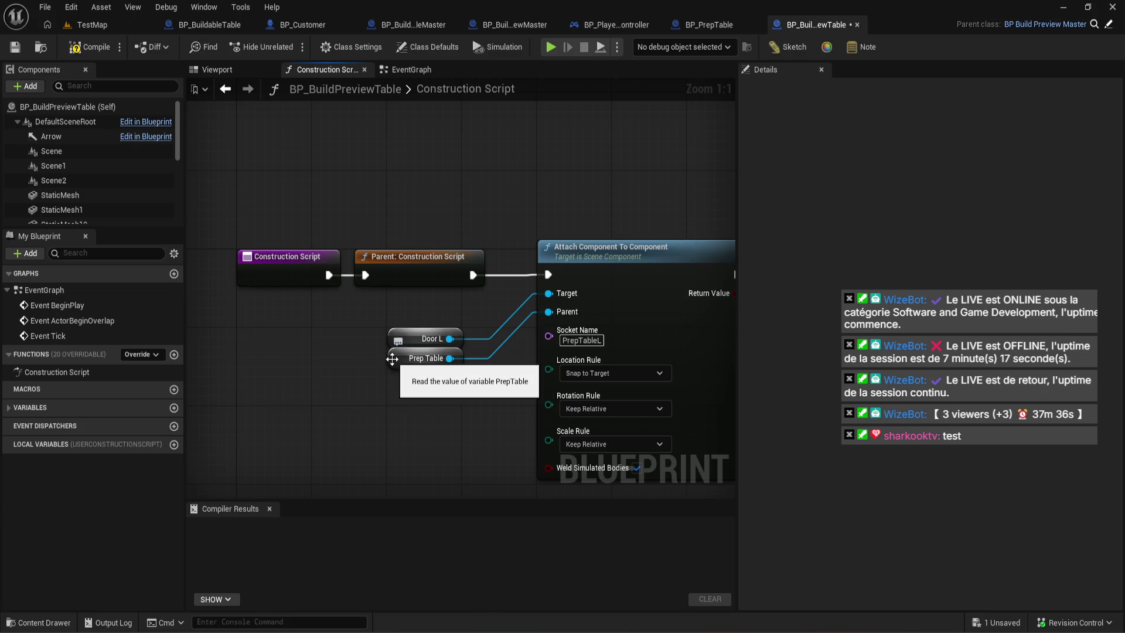
# - Check the preview table in the viewport and try dragging StaticMesh into the construction script
pyautogui.scroll(-2, 107, 192)
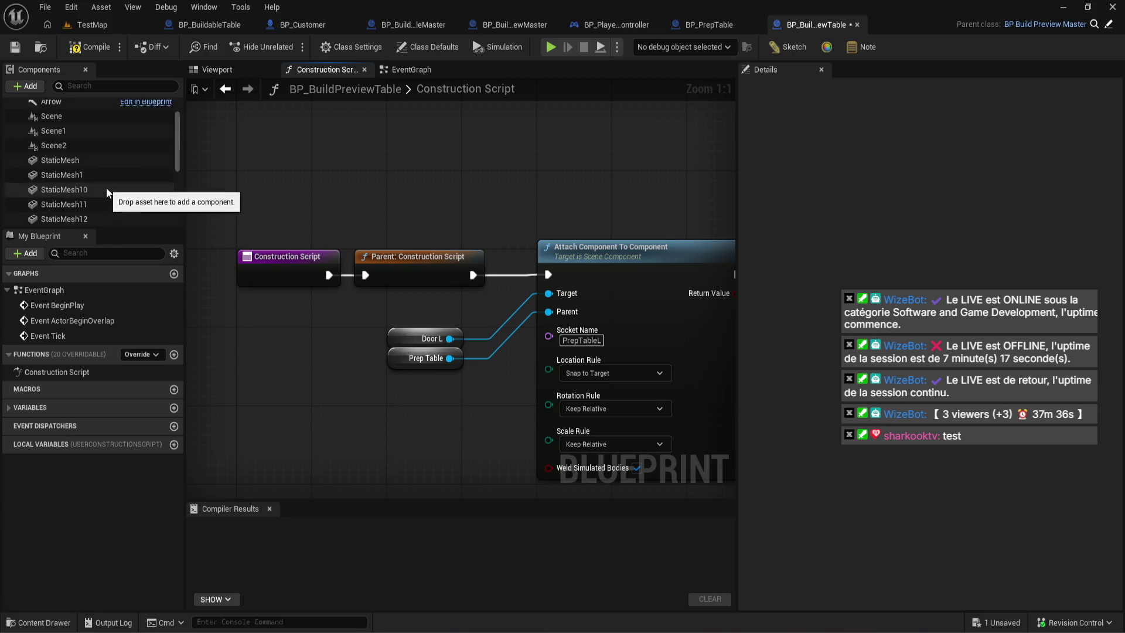
pyautogui.scroll(2, 107, 192)
pyautogui.hotkey('ctrl', 'Tab')
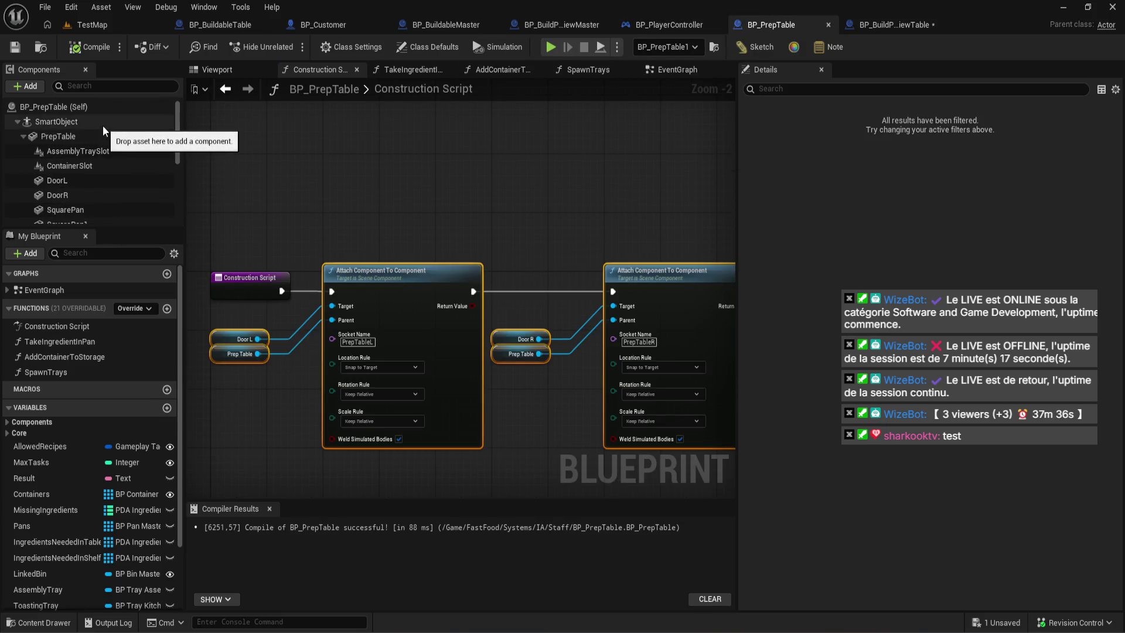
pyautogui.click(906, 25)
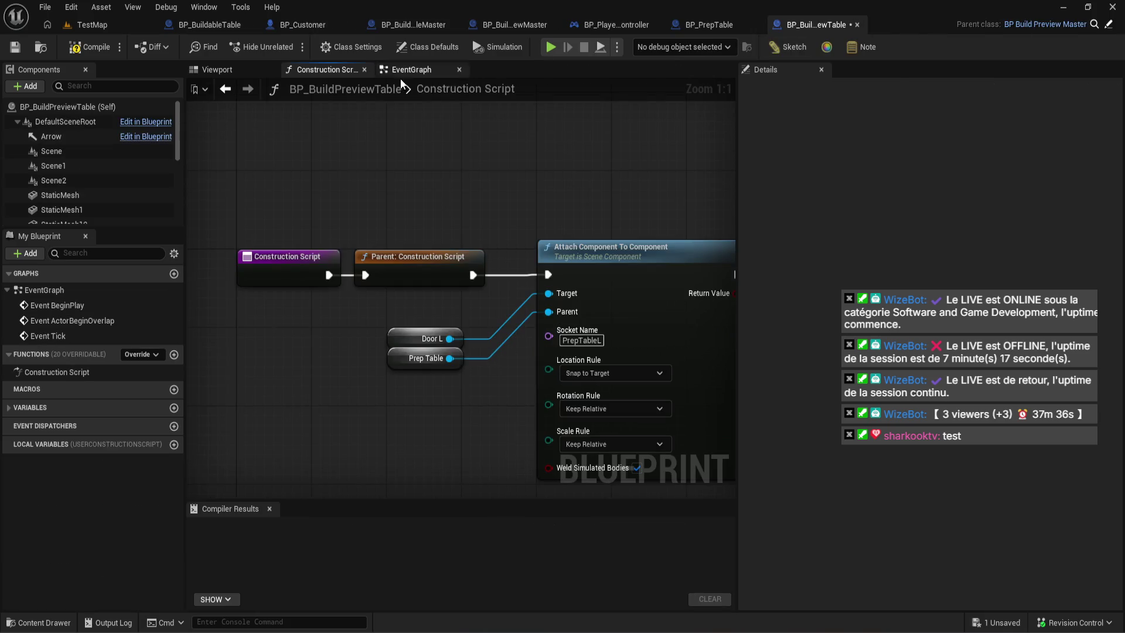
pyautogui.scroll(-5, 117, 170)
pyautogui.click(217, 69)
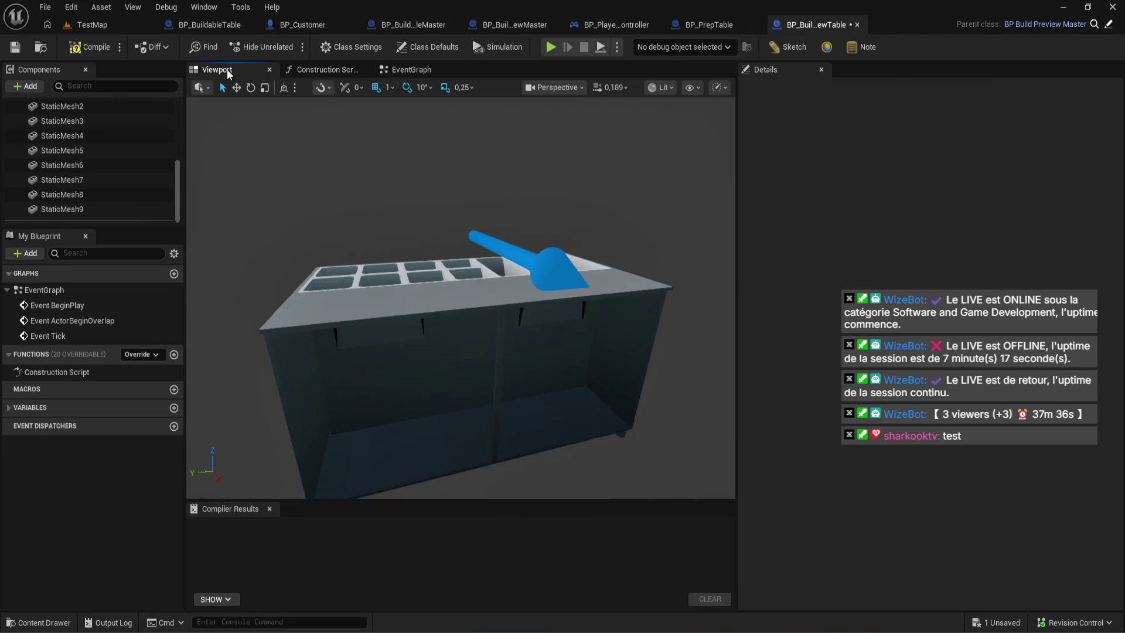
pyautogui.scroll(5, 103, 164)
pyautogui.click(108, 195)
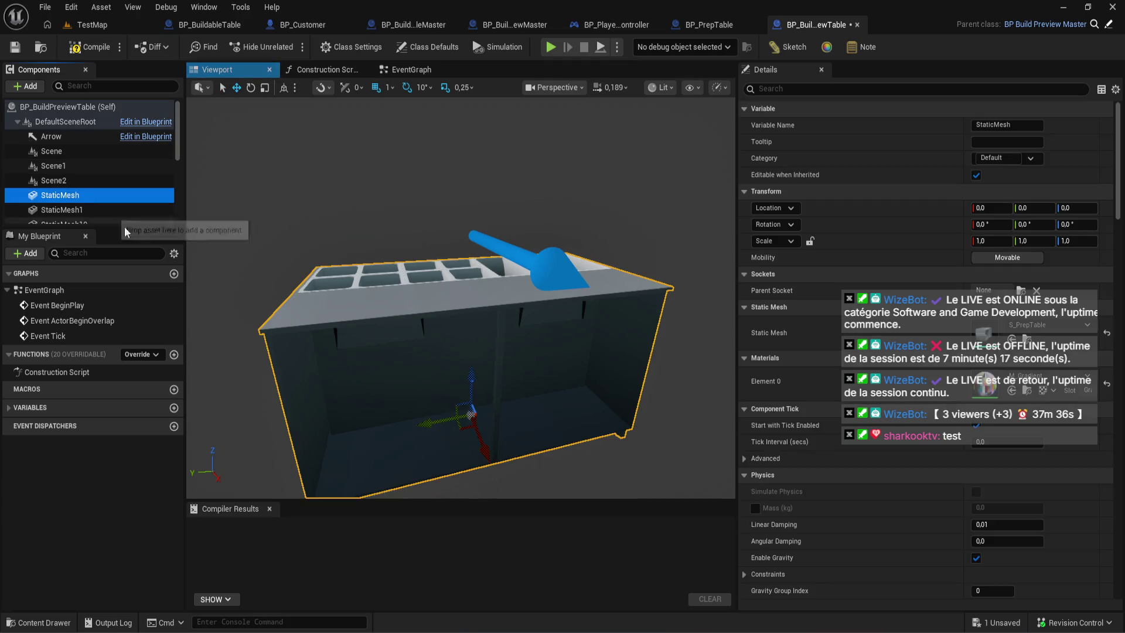
pyautogui.click(326, 69)
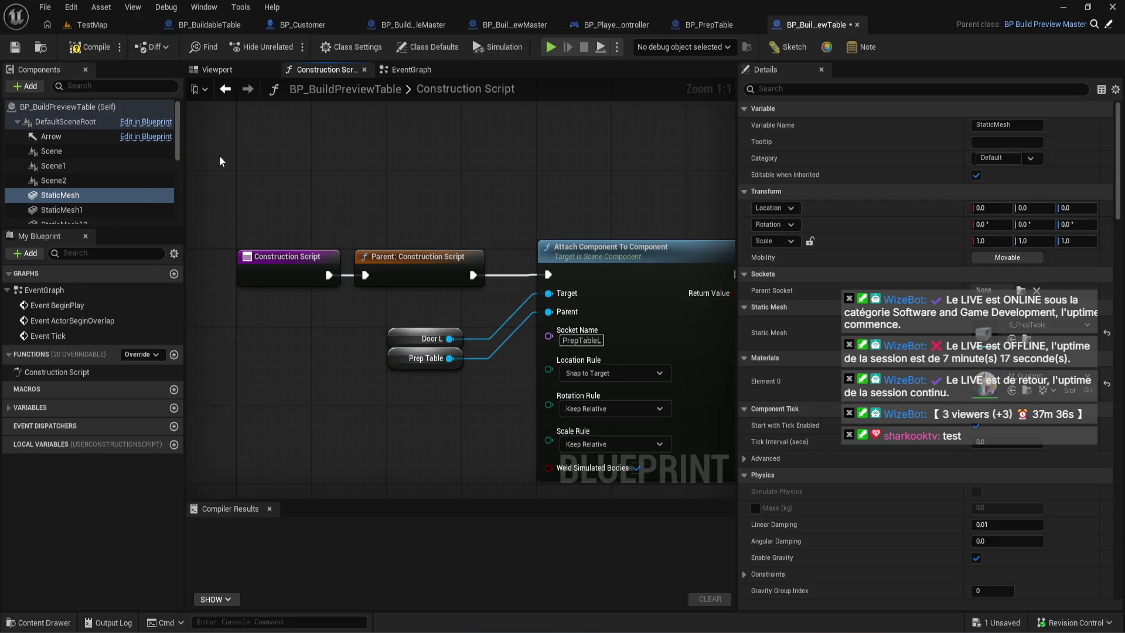
pyautogui.moveTo(58, 195); pyautogui.dragTo(299, 338)
pyautogui.moveTo(166, 234)
pyautogui.mouseDown()
pyautogui.moveTo(139, 206)
pyautogui.moveTo(146, 193)
pyautogui.mouseUp()
# - Compare against BP_PrepTable's DoorR component and undo the accidental component paste
pyautogui.click(693, 27)
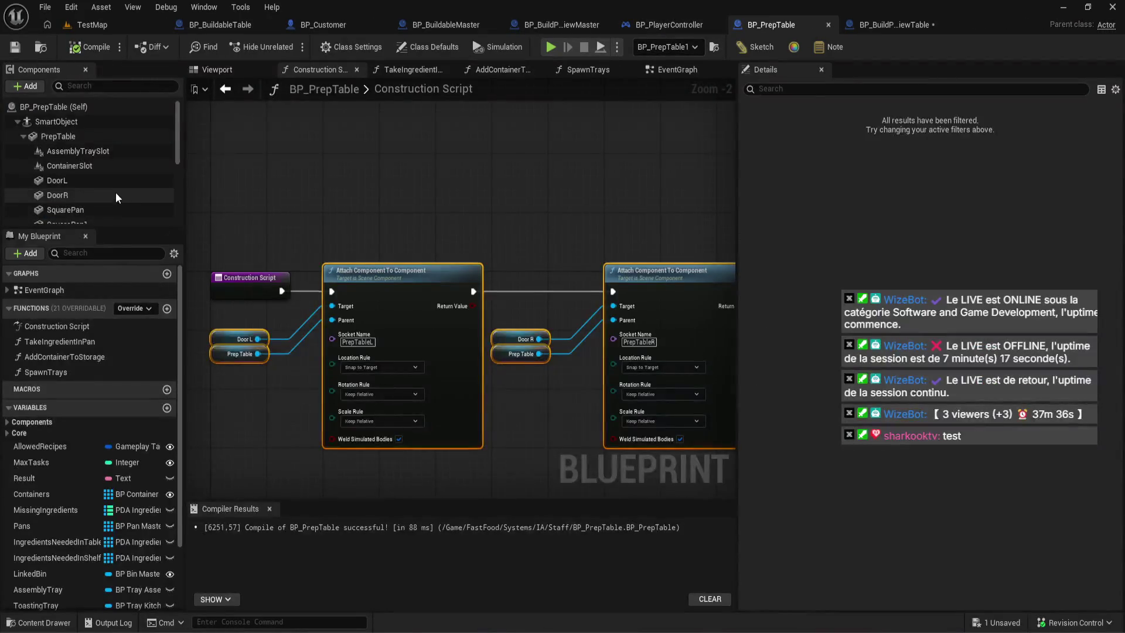
pyautogui.click(115, 193)
pyautogui.click(873, 24)
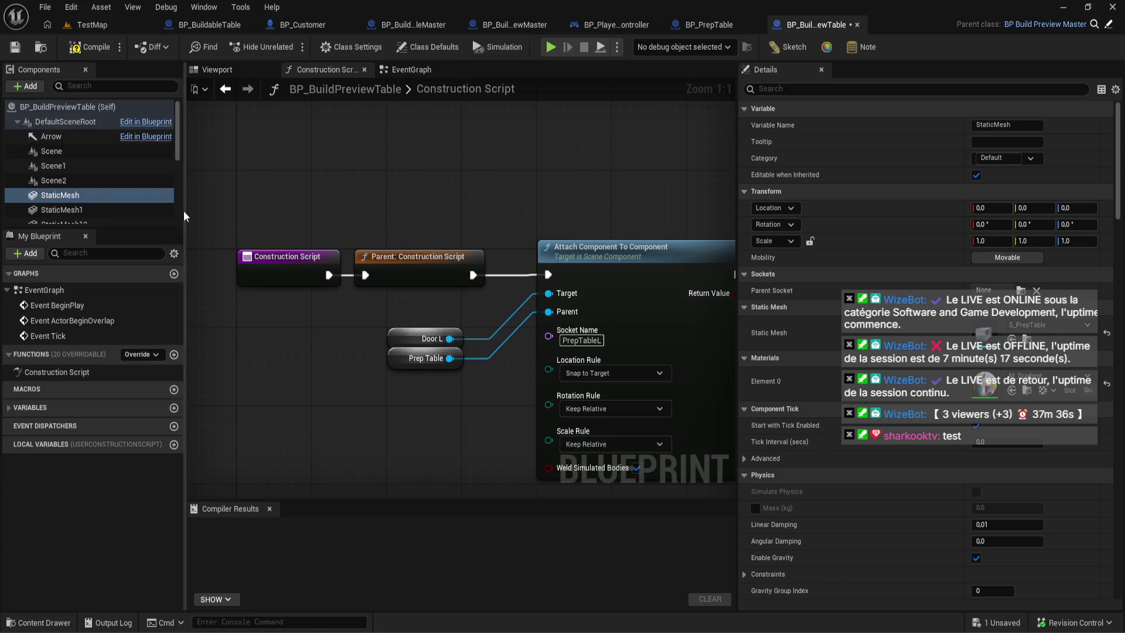
pyautogui.click(101, 124)
pyautogui.scroll(1, 97, 138)
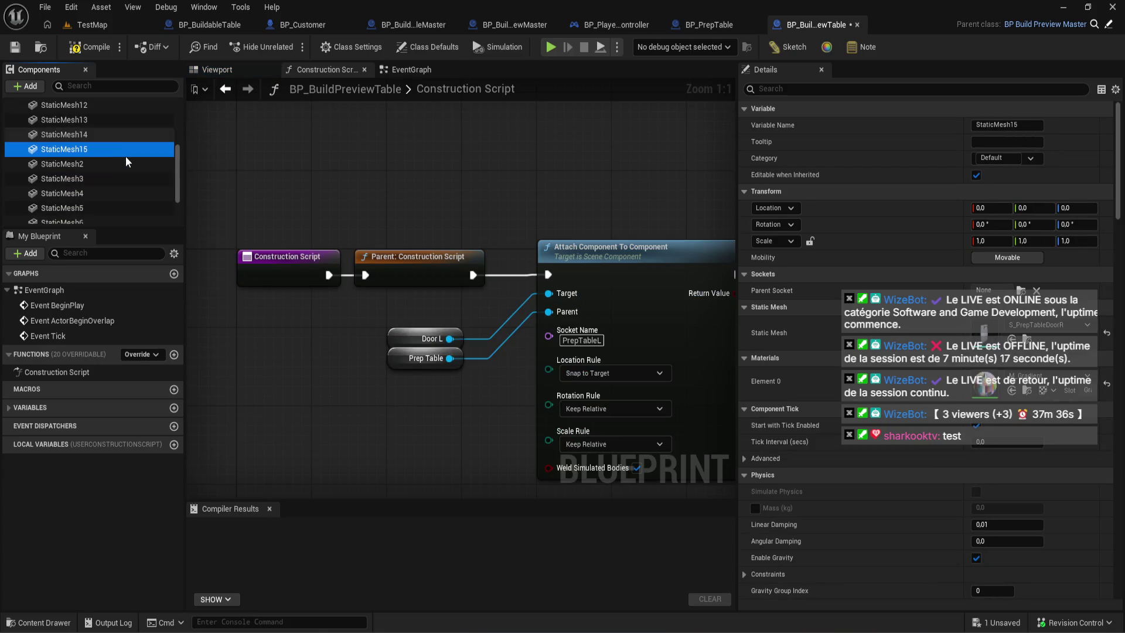
pyautogui.hotkey('ctrl', 'z')
pyautogui.scroll(3, 140, 183)
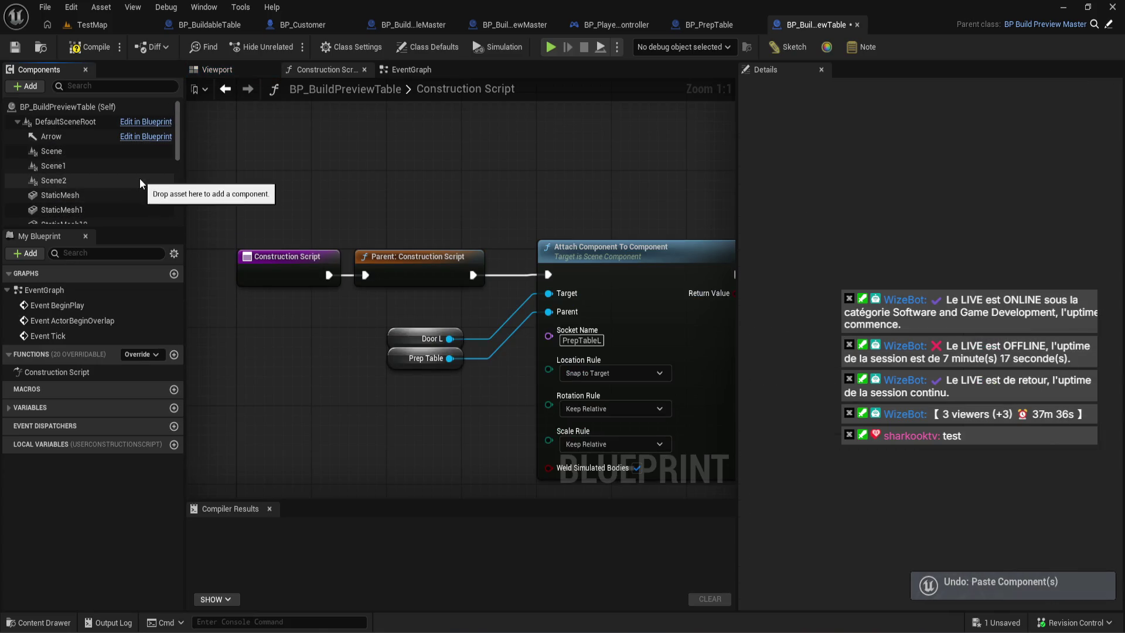
# - Nest StaticMesh1 through StaticMesh14 under the StaticMesh component
pyautogui.click(708, 25)
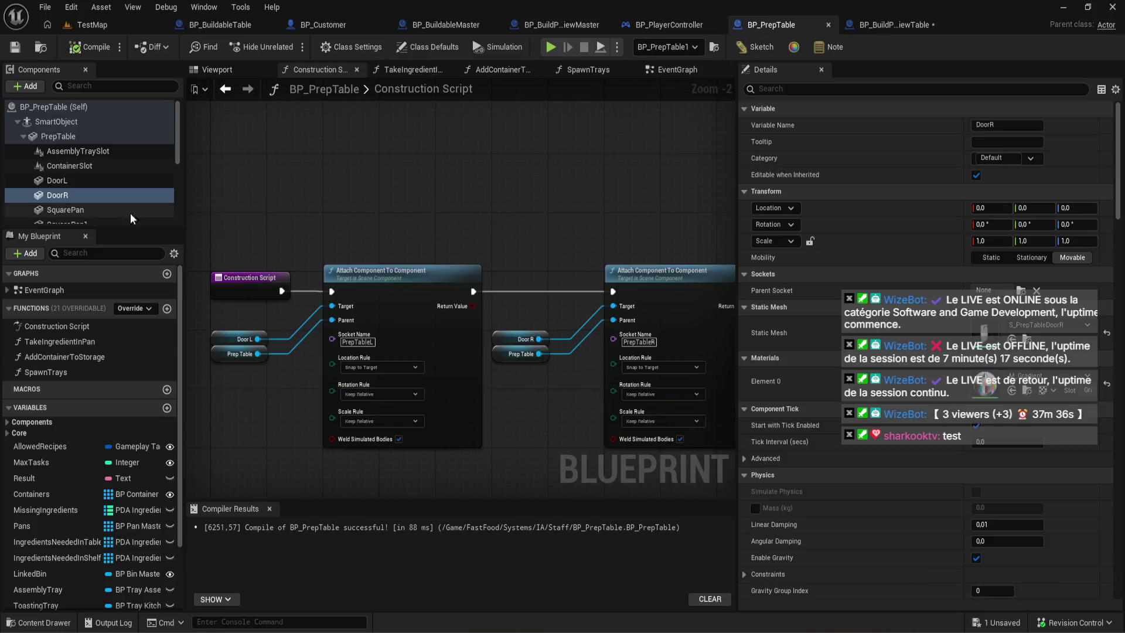
pyautogui.scroll(-2, 108, 170)
pyautogui.scroll(3, 106, 175)
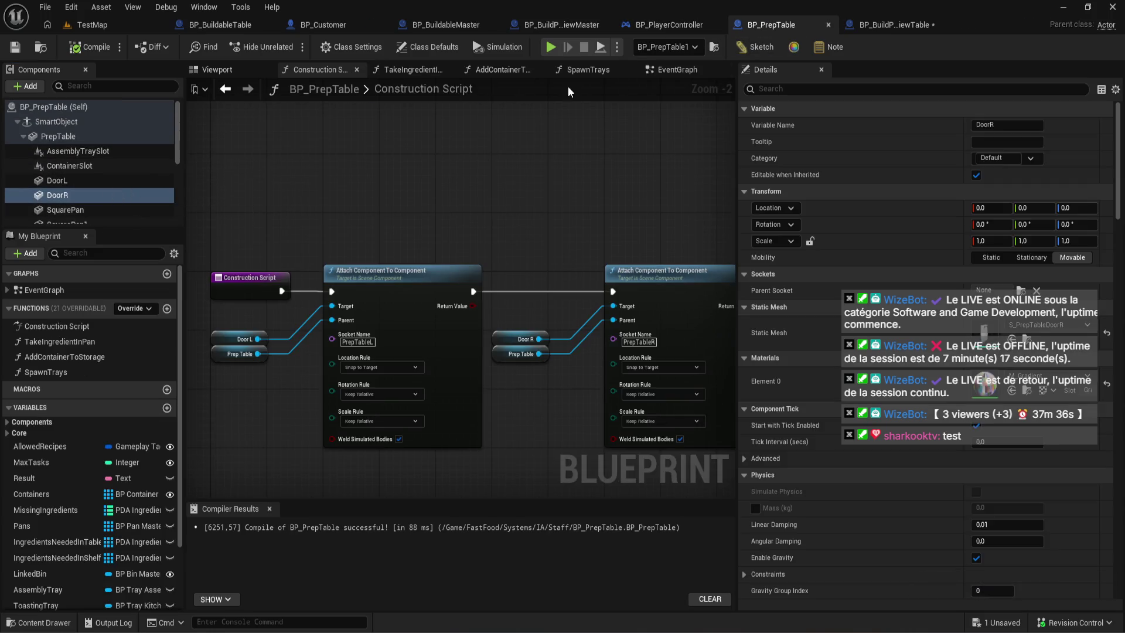
pyautogui.click(864, 24)
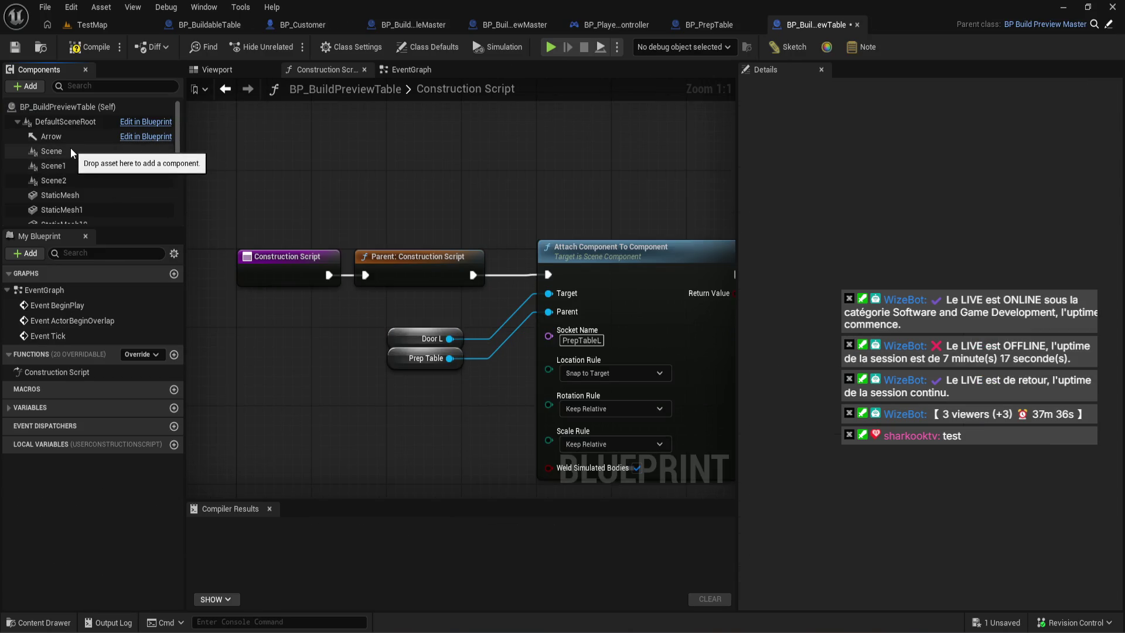
pyautogui.scroll(-2, 76, 157)
pyautogui.click(90, 157)
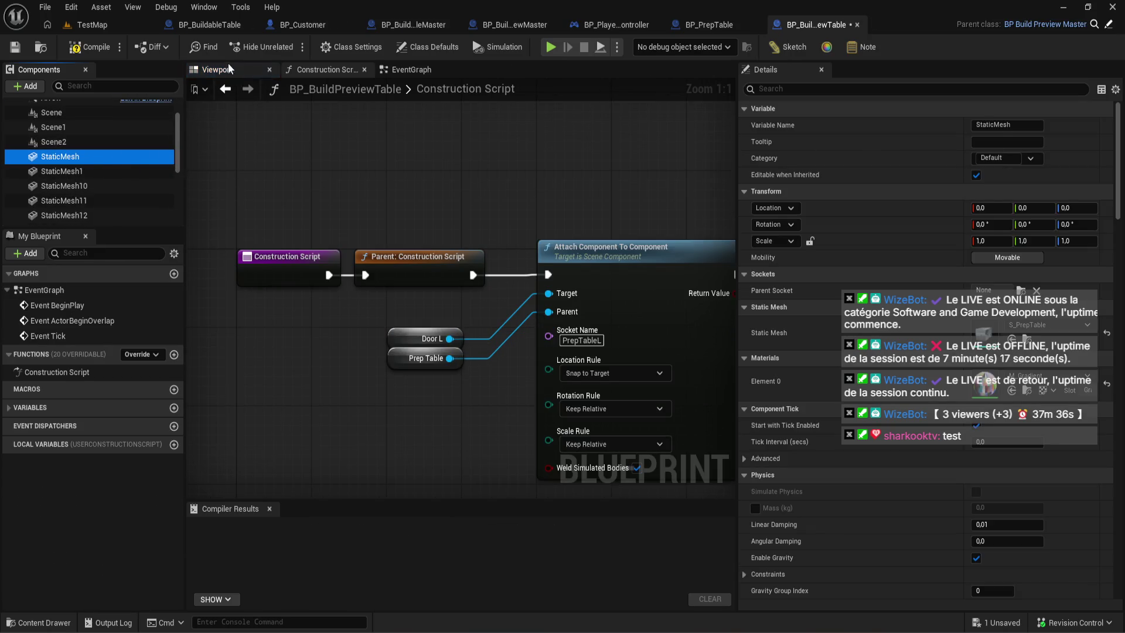
pyautogui.click(232, 68)
pyautogui.scroll(-2, 97, 167)
pyautogui.scroll(3, 92, 143)
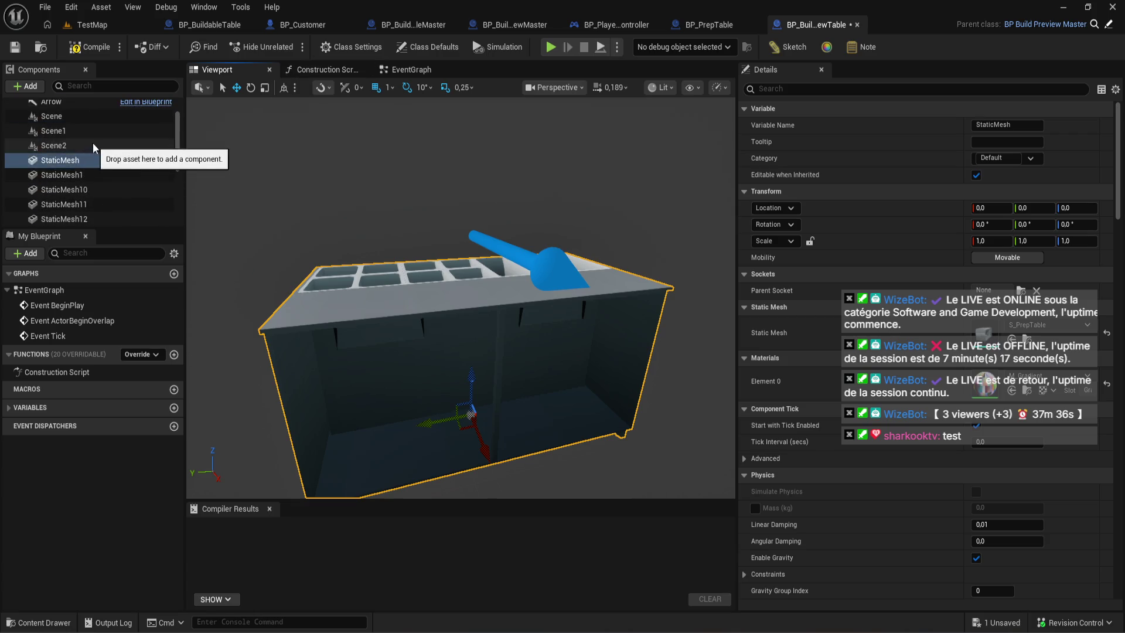
pyautogui.click(104, 175)
pyautogui.scroll(-3, 100, 176)
pyautogui.keyDown('shift'); pyautogui.click(103, 209); pyautogui.keyUp('shift')
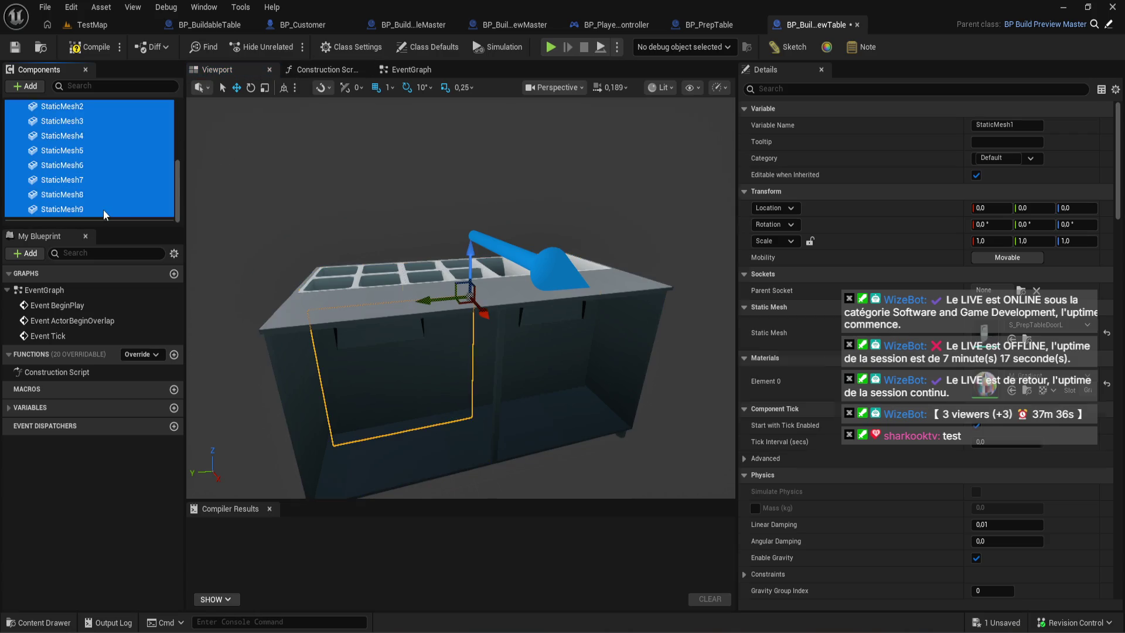
pyautogui.scroll(1, 99, 176)
pyautogui.moveTo(97, 167); pyautogui.dragTo(83, 121)
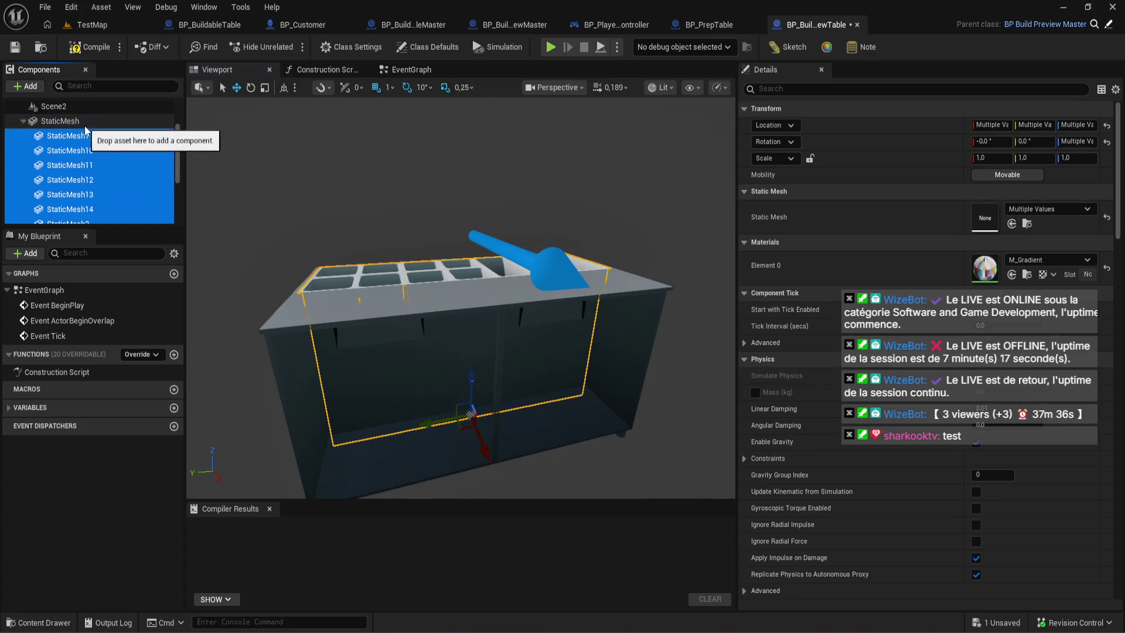
pyautogui.scroll(2, 95, 146)
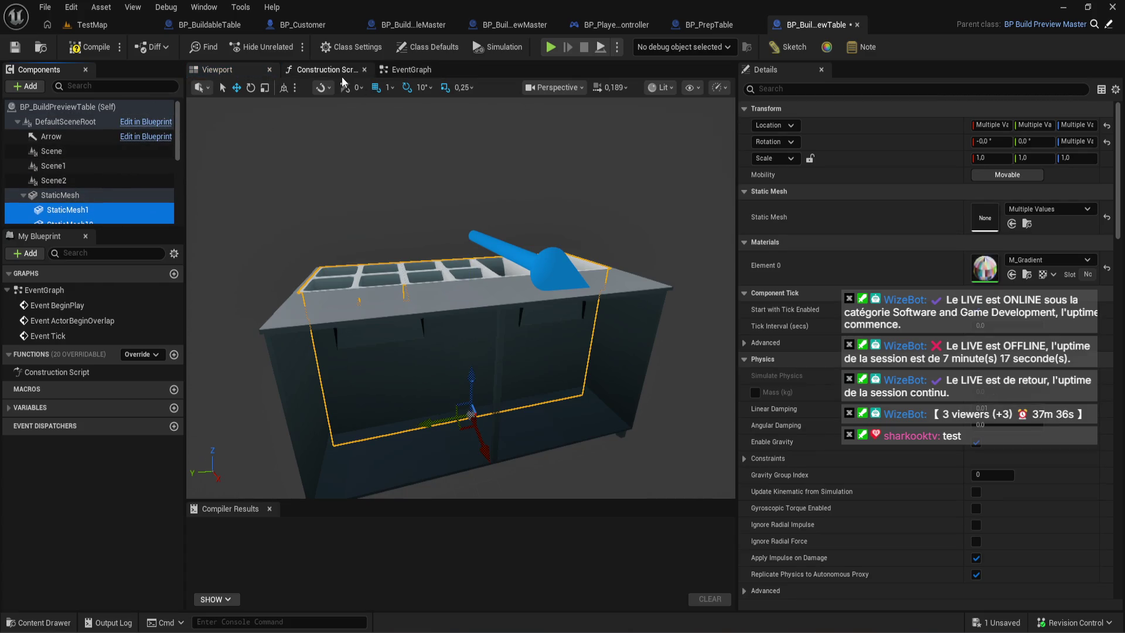
# - Add a Static Mesh getter node to the construction script graph
pyautogui.click(340, 74)
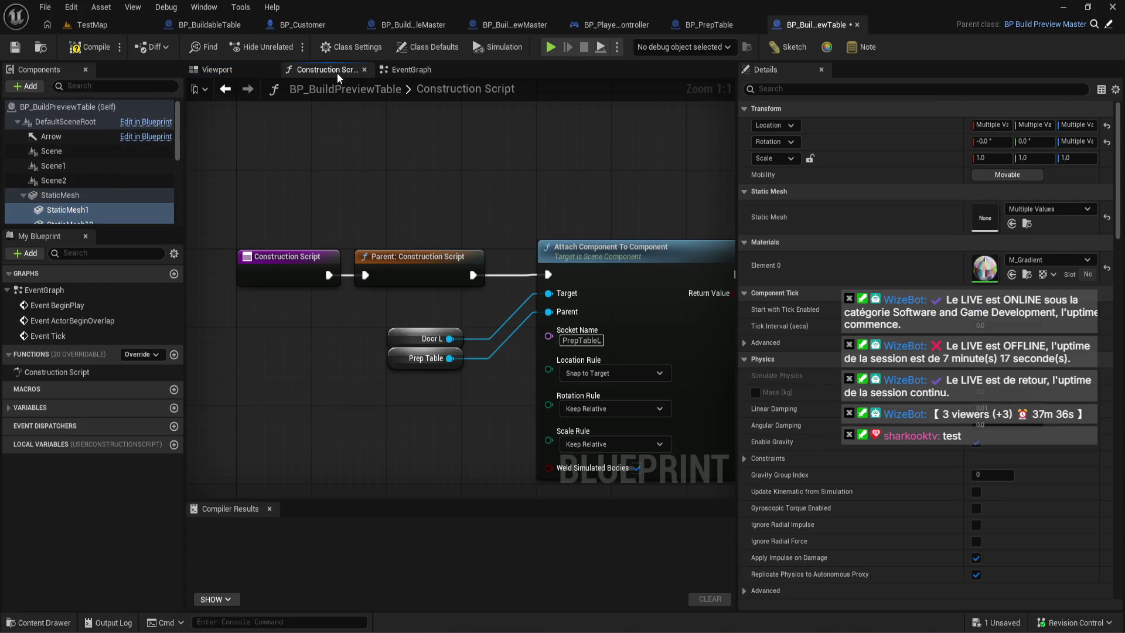
pyautogui.click(94, 196)
pyautogui.moveTo(85, 199)
pyautogui.mouseDown()
pyautogui.moveTo(388, 380)
pyautogui.moveTo(413, 369)
pyautogui.moveTo(375, 334)
pyautogui.moveTo(88, 202)
pyautogui.moveTo(460, 299)
pyautogui.mouseUp()
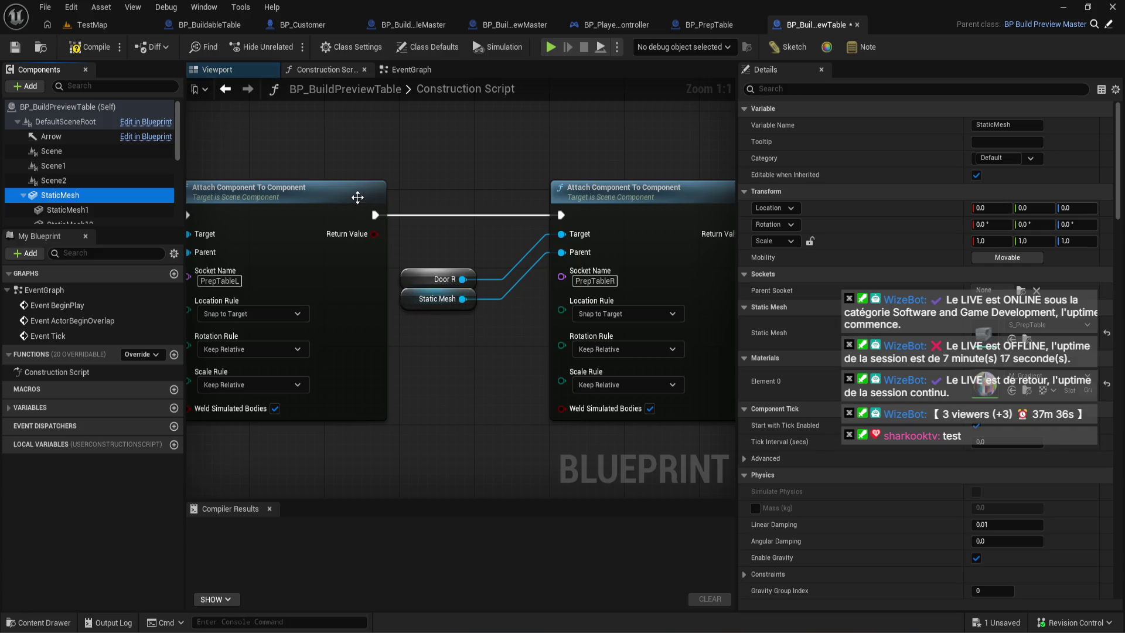
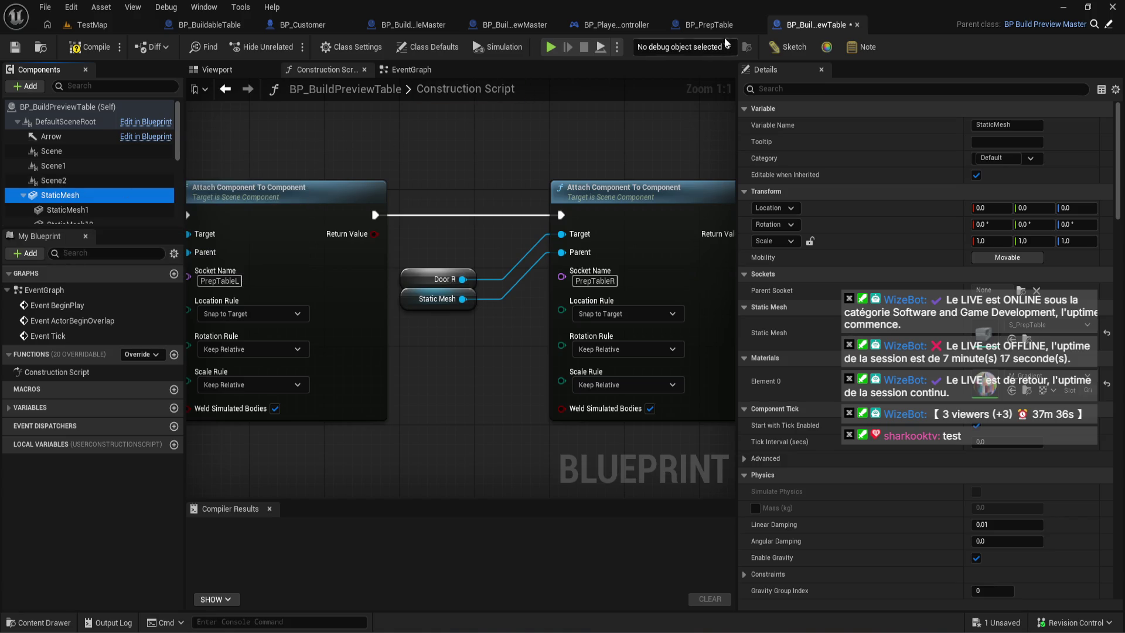
# - Compare BP_PrepTable's DoorL/DoorR meshes with BP_BuildPreviewTable's right door in the Viewport
pyautogui.click(706, 25)
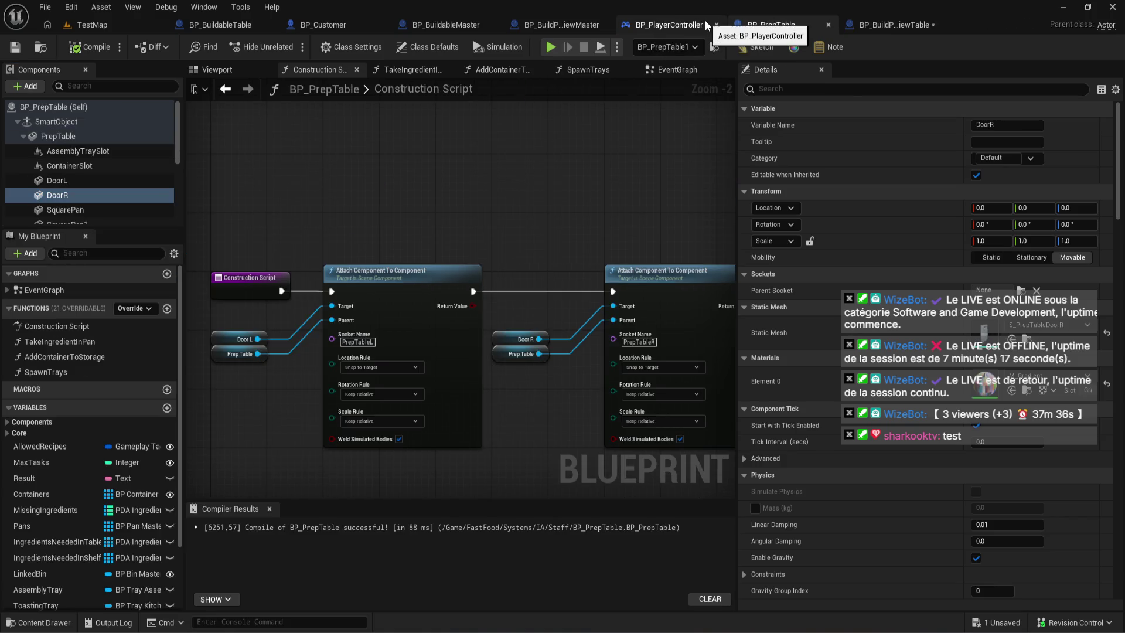
pyautogui.click(145, 181)
pyautogui.click(221, 69)
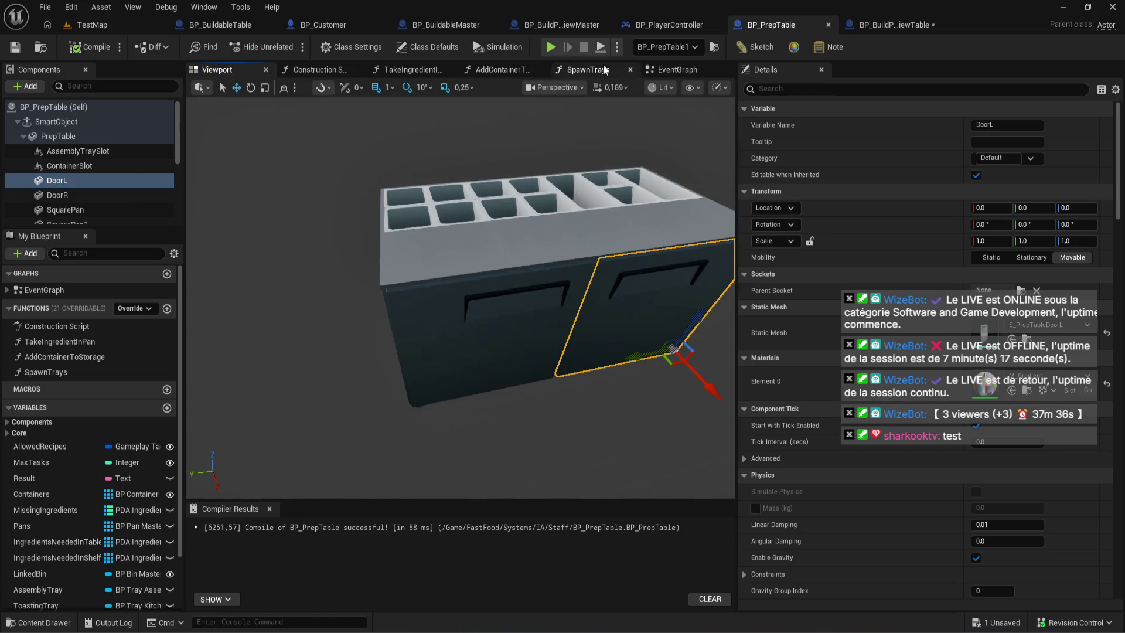
pyautogui.click(860, 24)
pyautogui.click(218, 69)
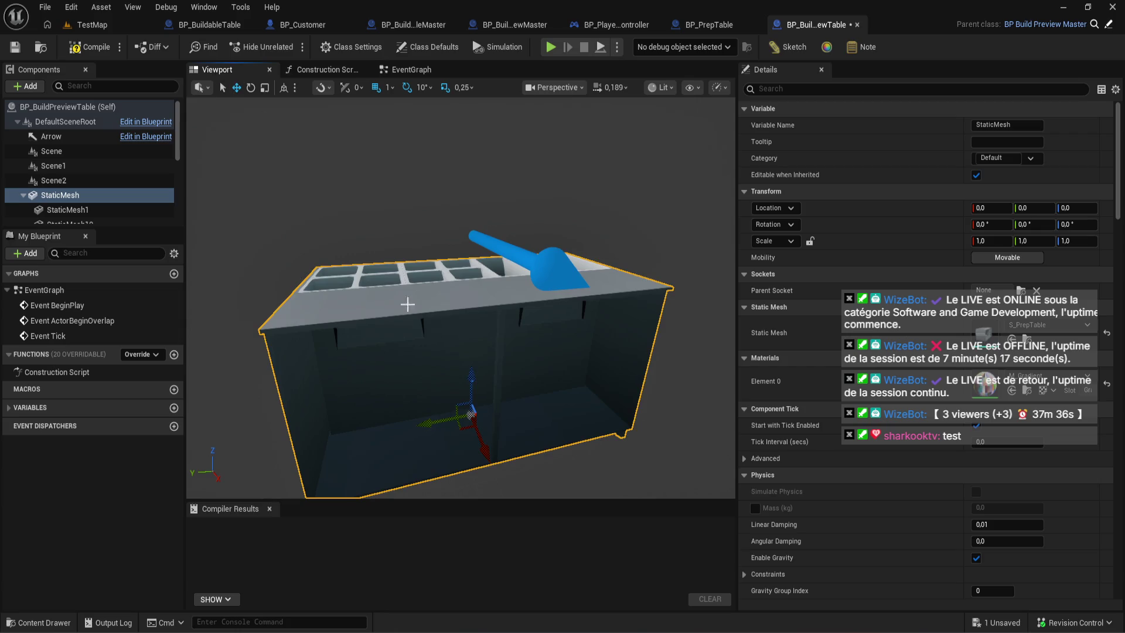
pyautogui.click(415, 357)
pyautogui.scroll(-2, 117, 177)
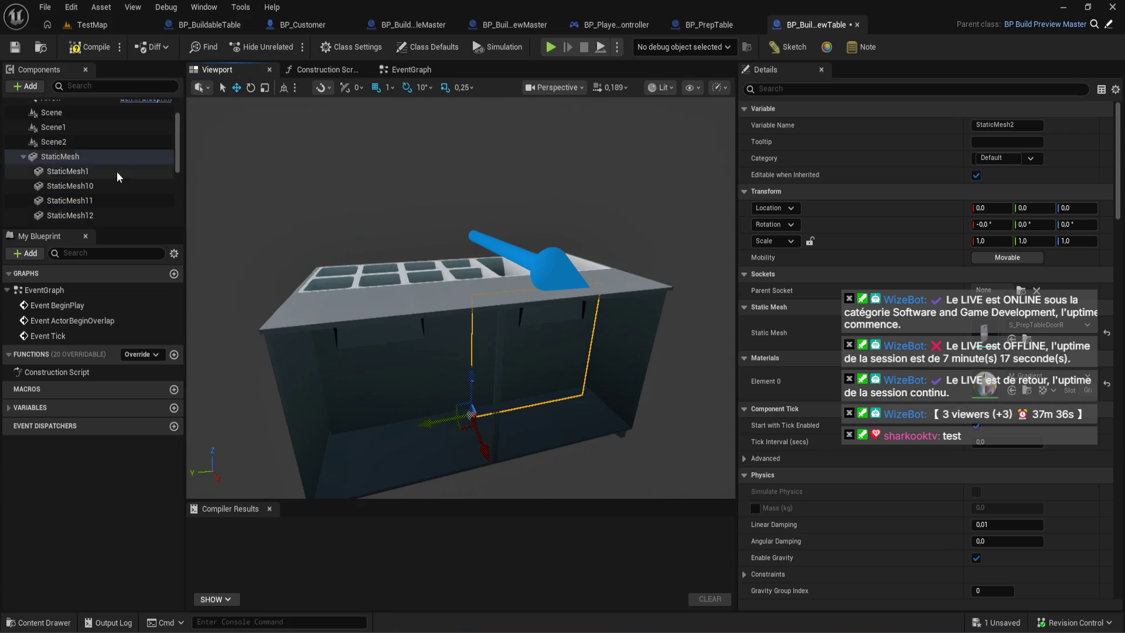
pyautogui.scroll(-2, 117, 173)
pyautogui.scroll(5, 116, 174)
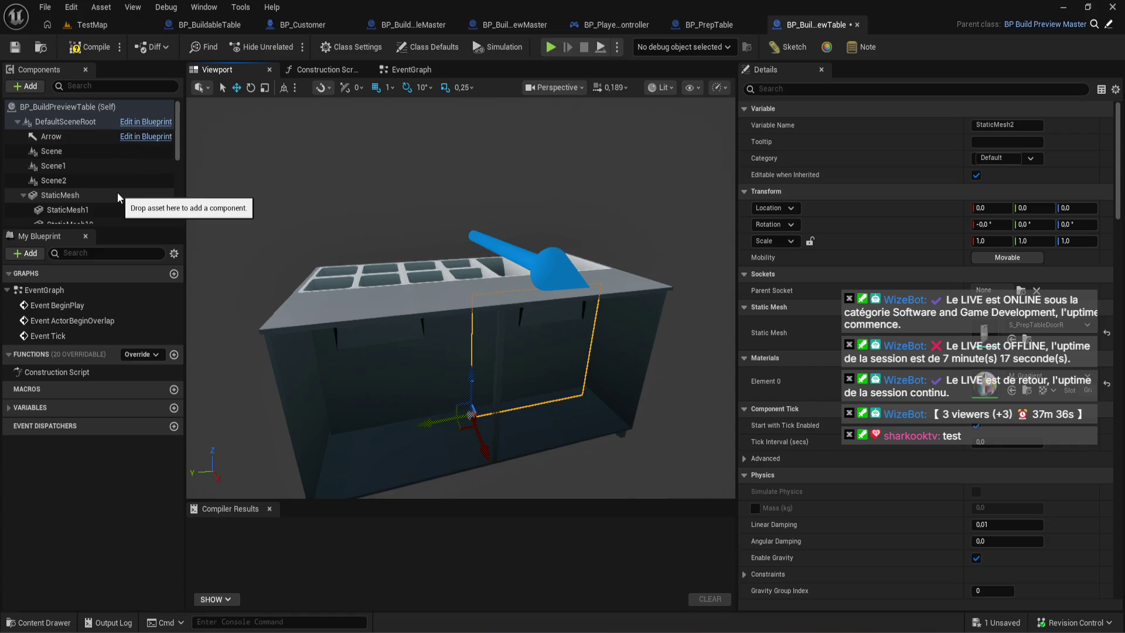
# - Check the StaticMesh1 component in the Construction Script, then view the door mesh up close
pyautogui.click(325, 70)
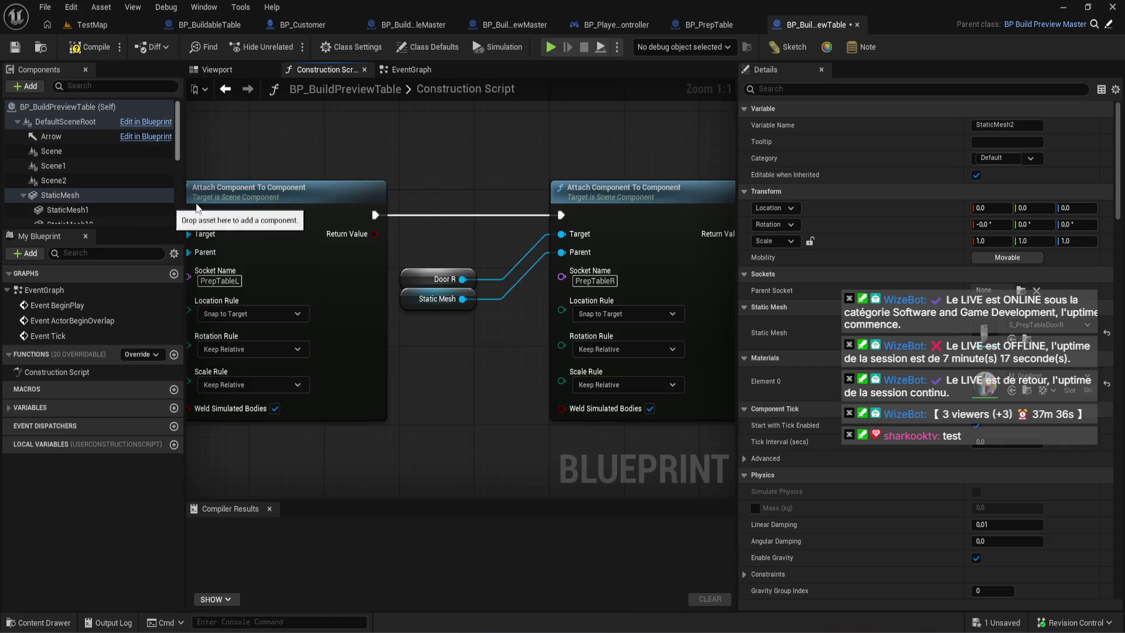
pyautogui.click(68, 209)
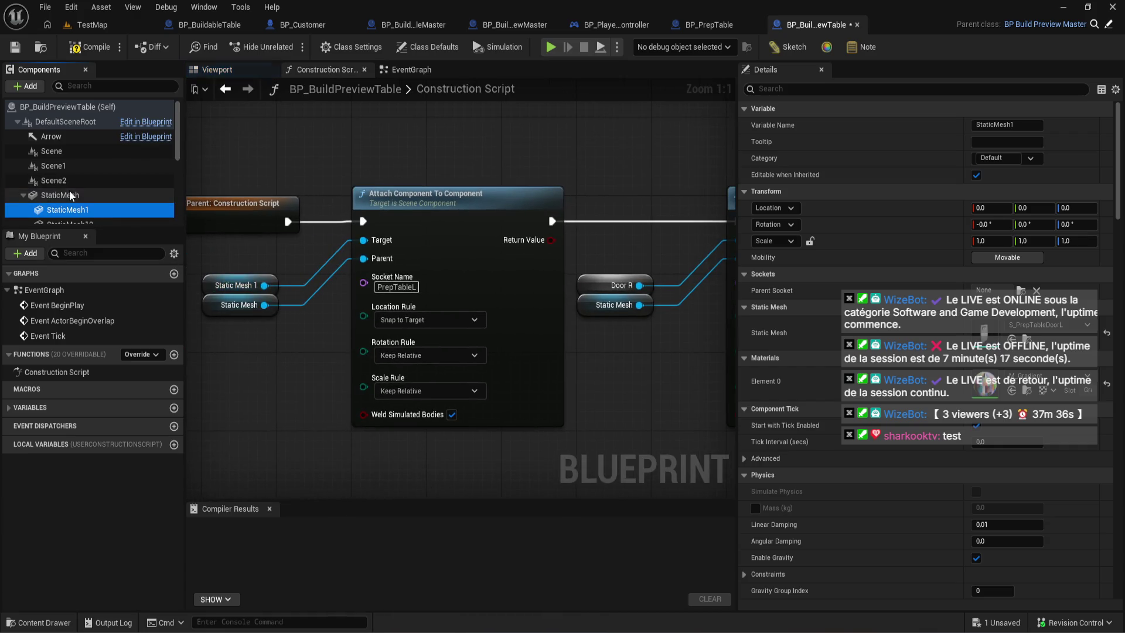
pyautogui.scroll(-3, 108, 200)
pyautogui.moveTo(109, 180); pyautogui.dragTo(595, 284)
pyautogui.click(209, 68)
pyautogui.moveTo(272, 134); pyautogui.dragTo(273, 135)
# - Compile BP_BuildPreviewTable and confirm it succeeds
pyautogui.click(94, 52)
pyautogui.moveTo(374, 184); pyautogui.dragTo(374, 184)
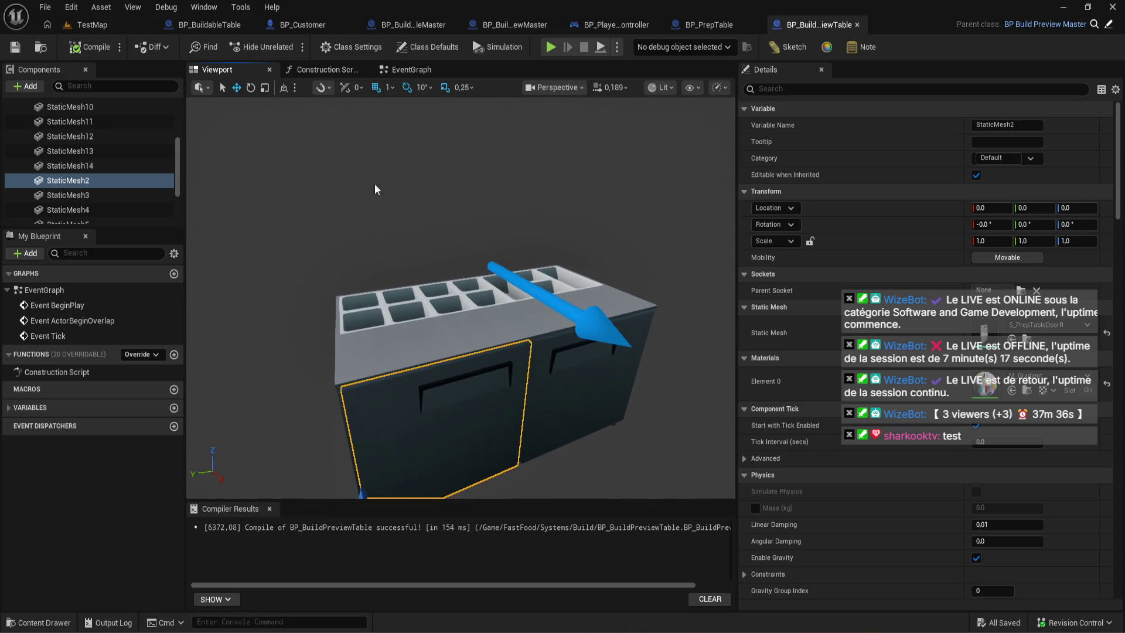
pyautogui.scroll(3, 103, 158)
pyautogui.scroll(3, 103, 158)
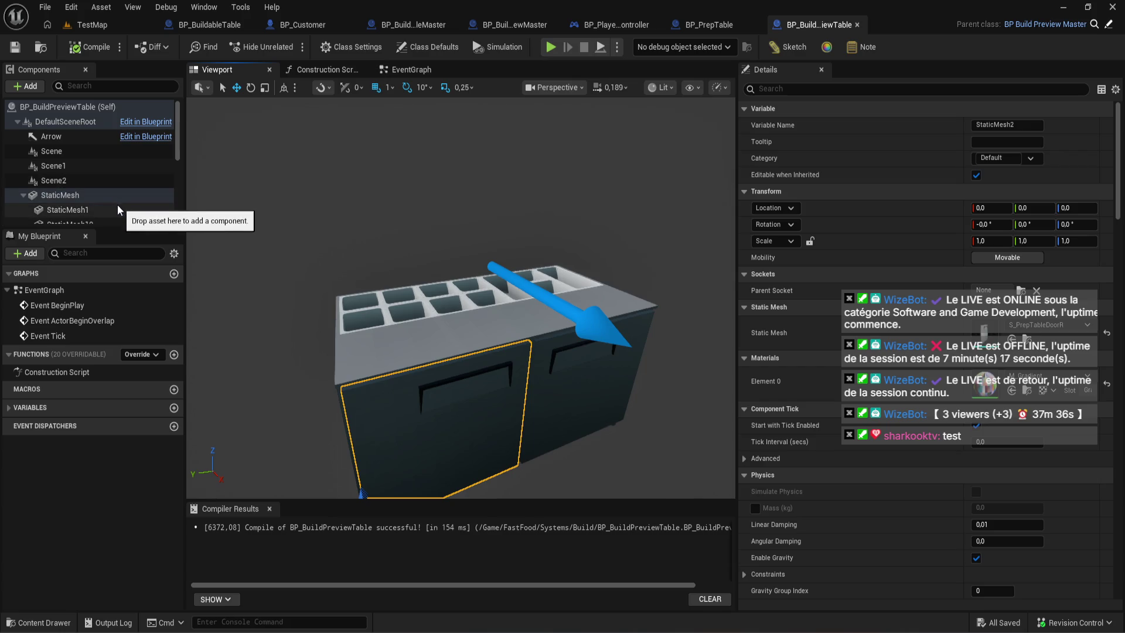
# - Delete the Scene1 and Scene2 components from the Components panel
pyautogui.click(70, 181)
pyautogui.click(68, 168)
pyautogui.click(73, 153)
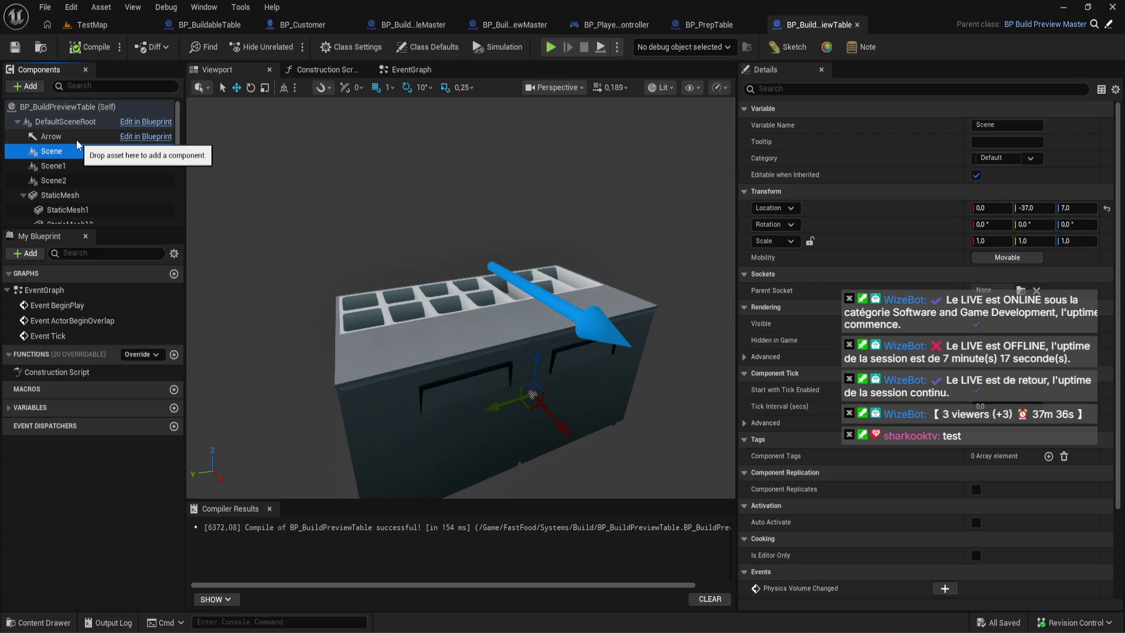
pyautogui.click(78, 167)
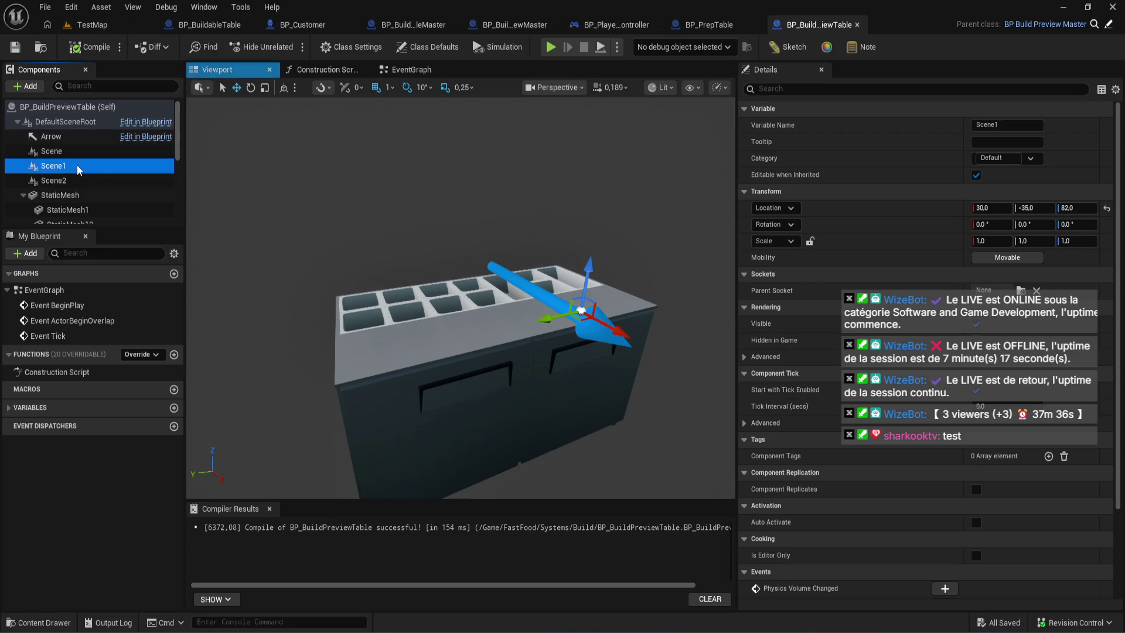
pyautogui.click(82, 179)
pyautogui.click(77, 164)
pyautogui.click(76, 153)
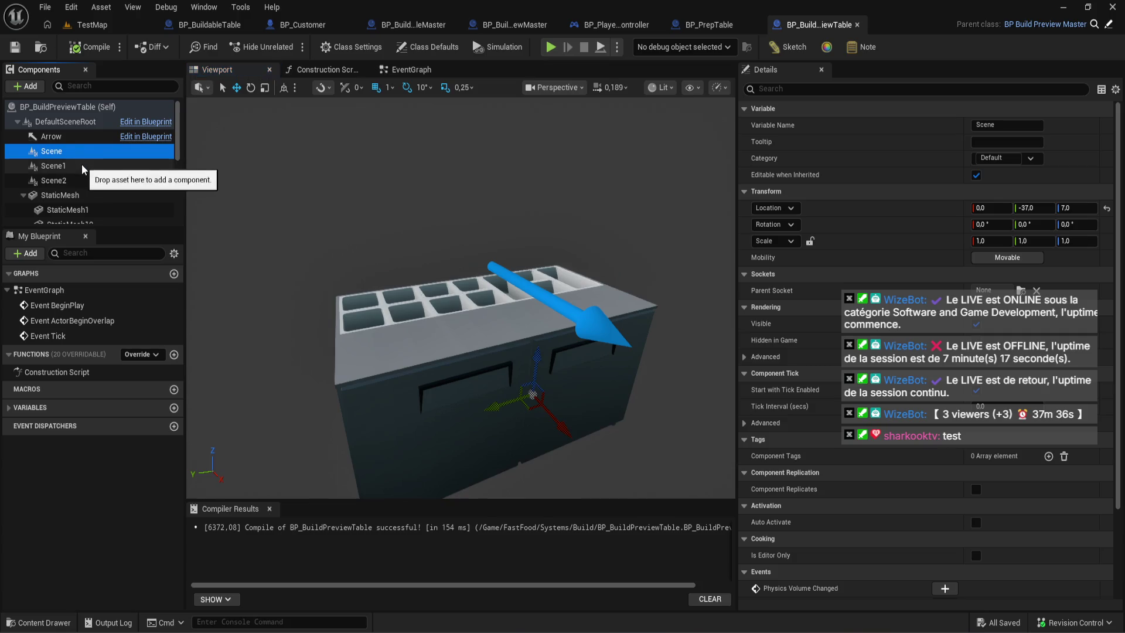
pyautogui.click(82, 166)
pyautogui.keyDown('ctrl'); pyautogui.click(85, 180); pyautogui.keyUp('ctrl')
pyautogui.press('Delete')
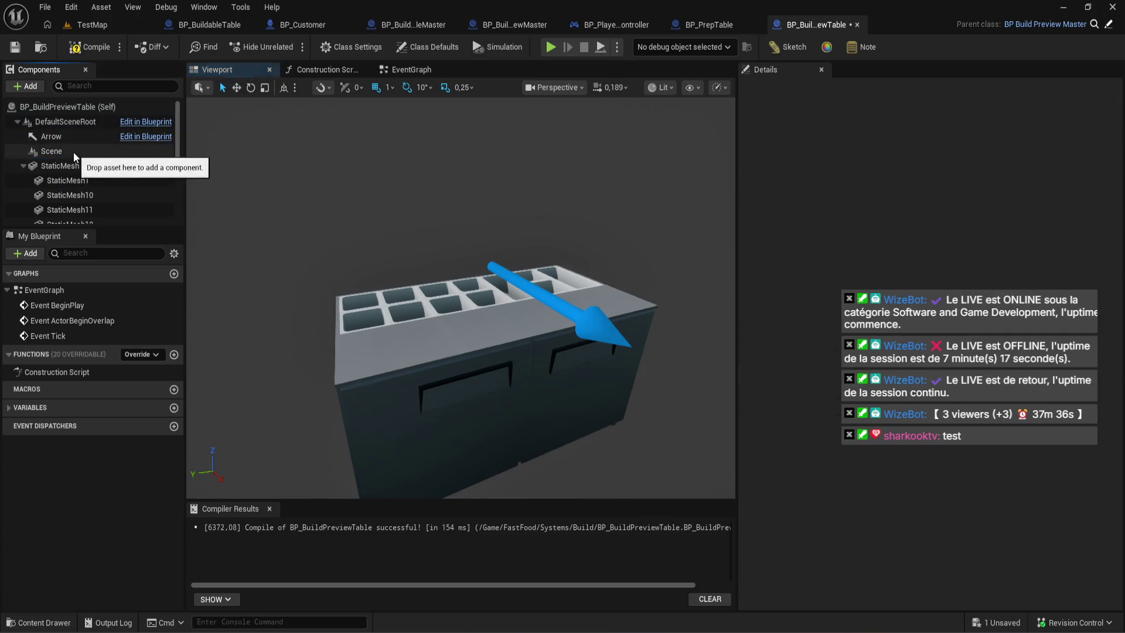
# - Delete the remaining Scene component and recompile the blueprint
pyautogui.click(73, 152)
pyautogui.press('Delete')
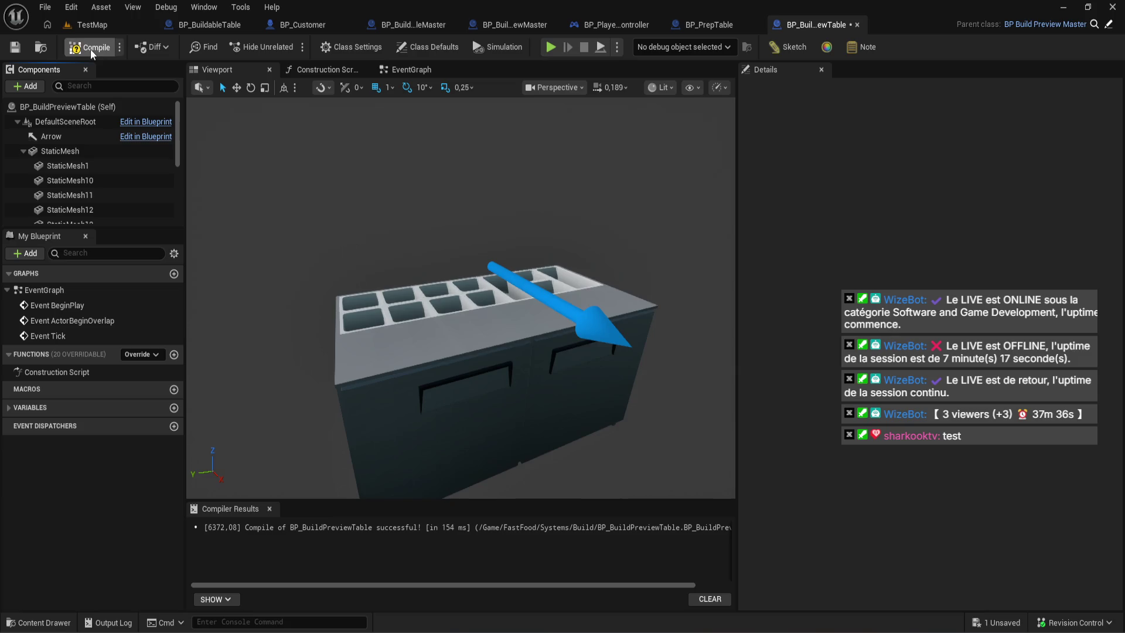
pyautogui.click(90, 48)
pyautogui.click(410, 69)
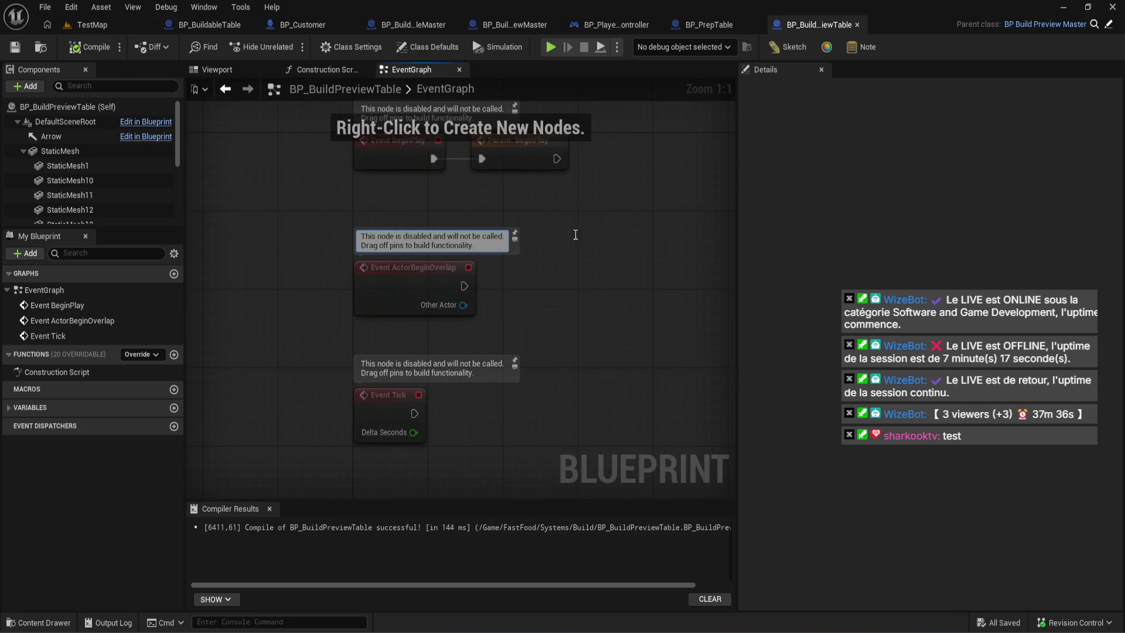
# - Refresh BP_PlayerController's SpawnActor node to drop the stale pin, then recompile
pyautogui.click(718, 24)
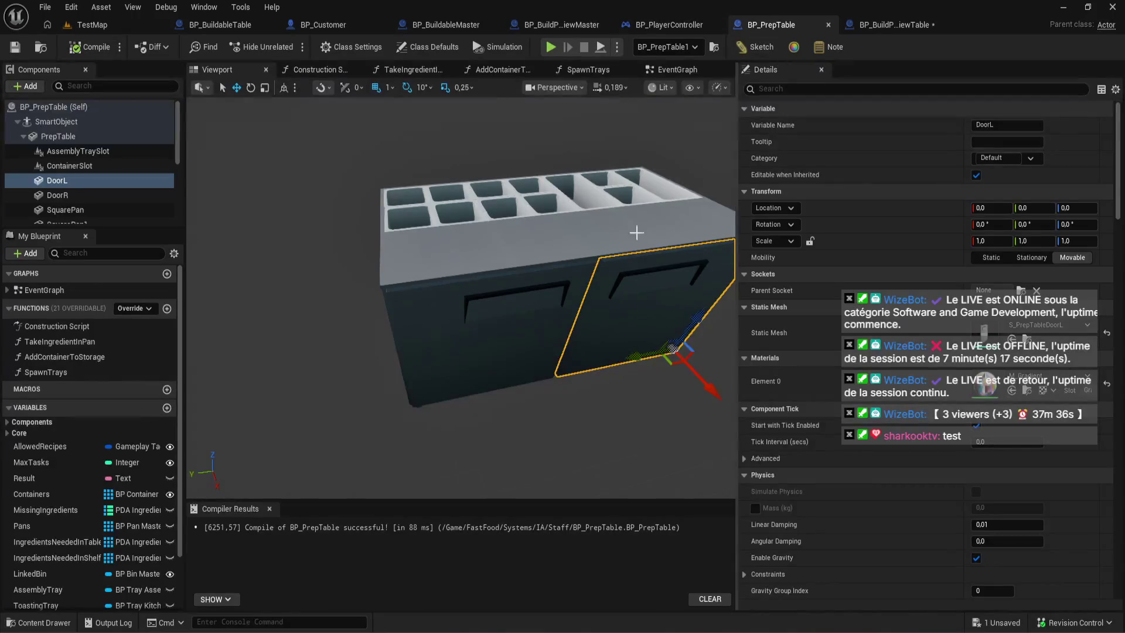
pyautogui.click(897, 20)
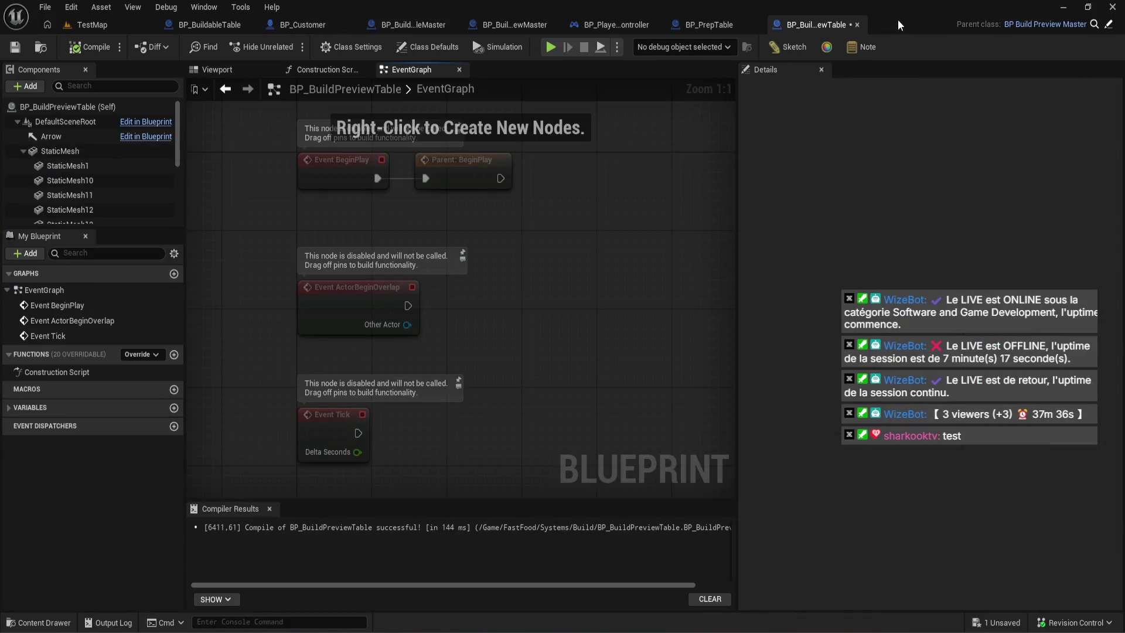
pyautogui.click(709, 24)
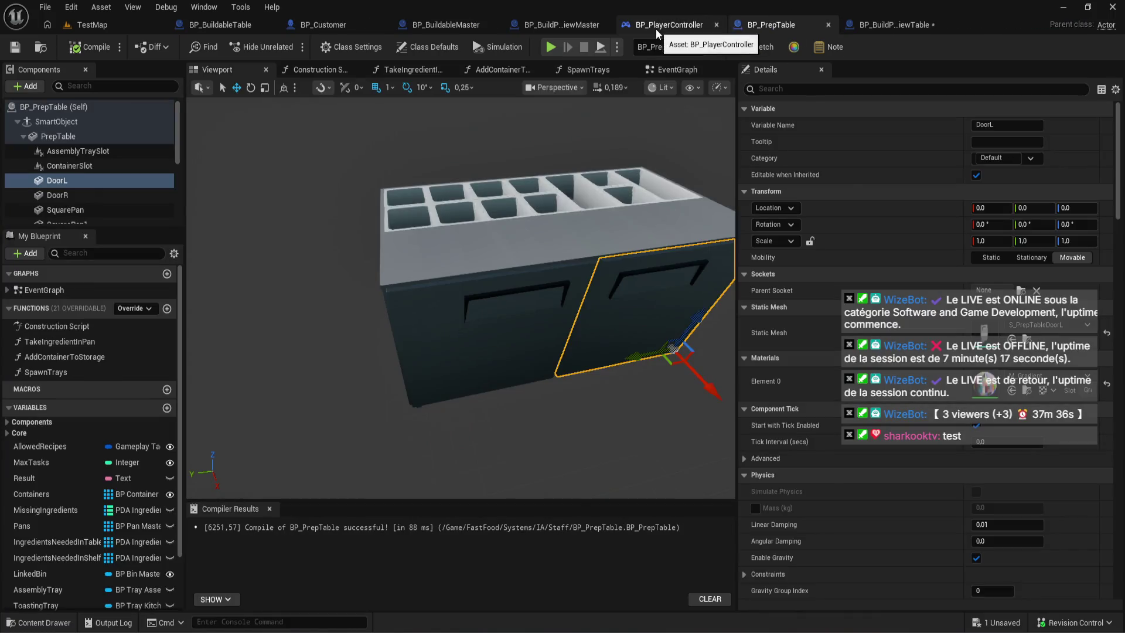
pyautogui.click(656, 27)
pyautogui.rightClick(592, 323)
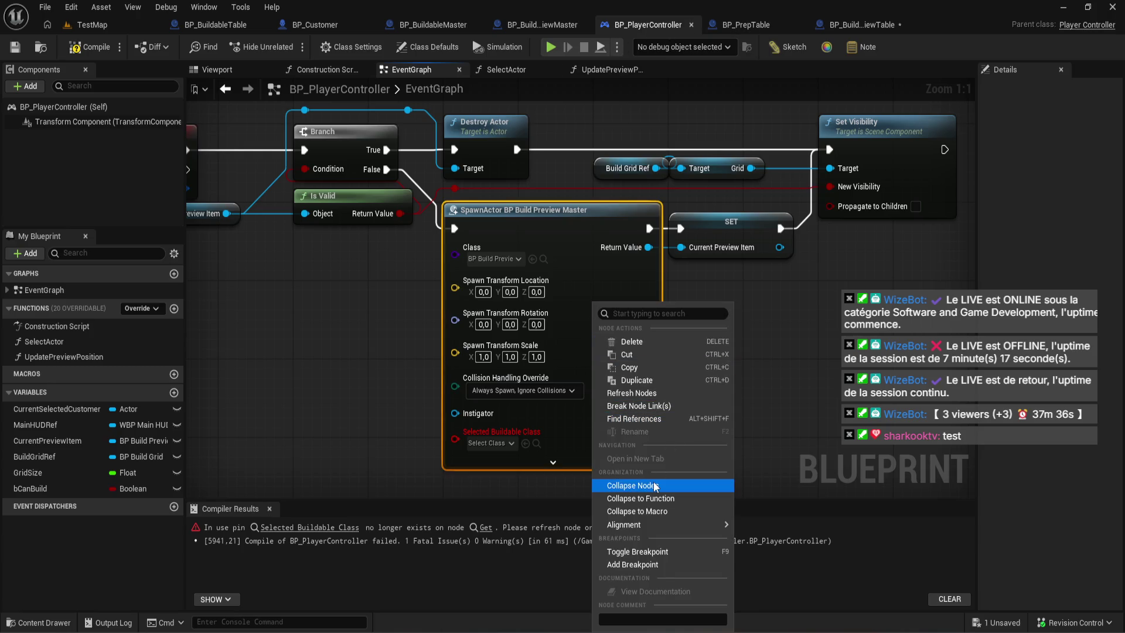
pyautogui.click(662, 392)
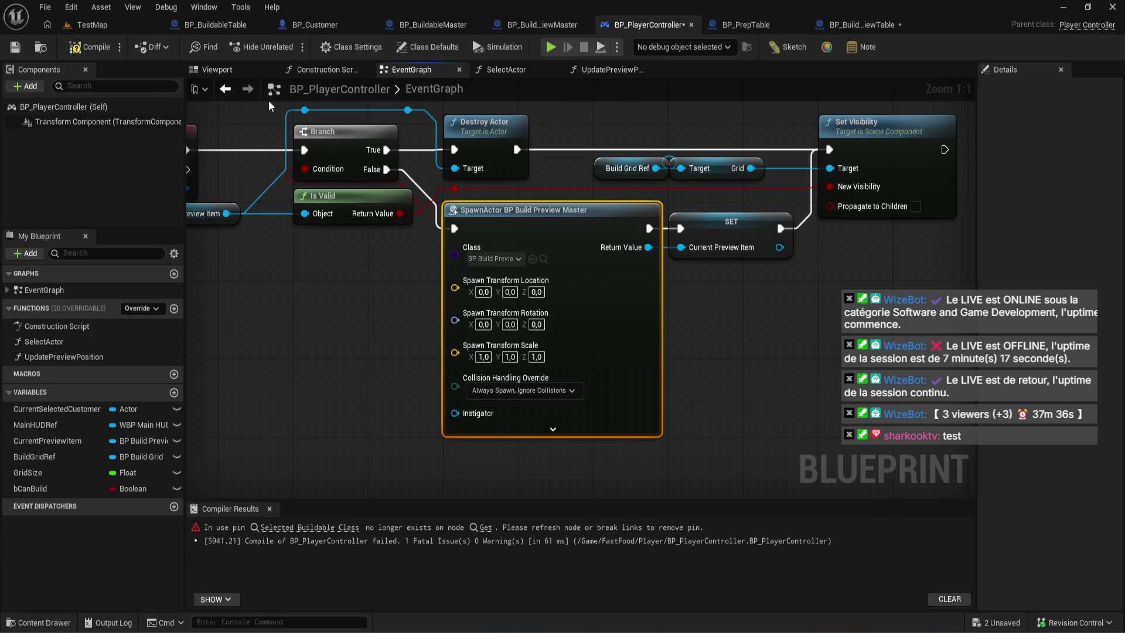
pyautogui.click(89, 47)
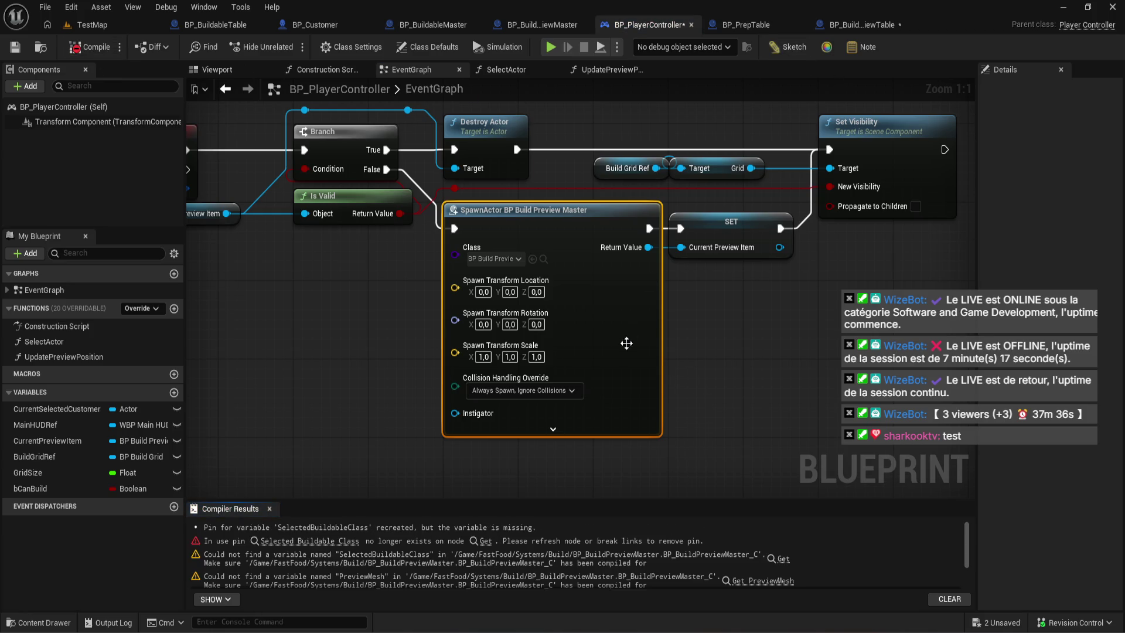
# - Delete the stale Selected Buildable Class getter and recompile, leaving one PreviewMesh error
pyautogui.scroll(-3, 555, 342)
pyautogui.scroll(3, 511, 357)
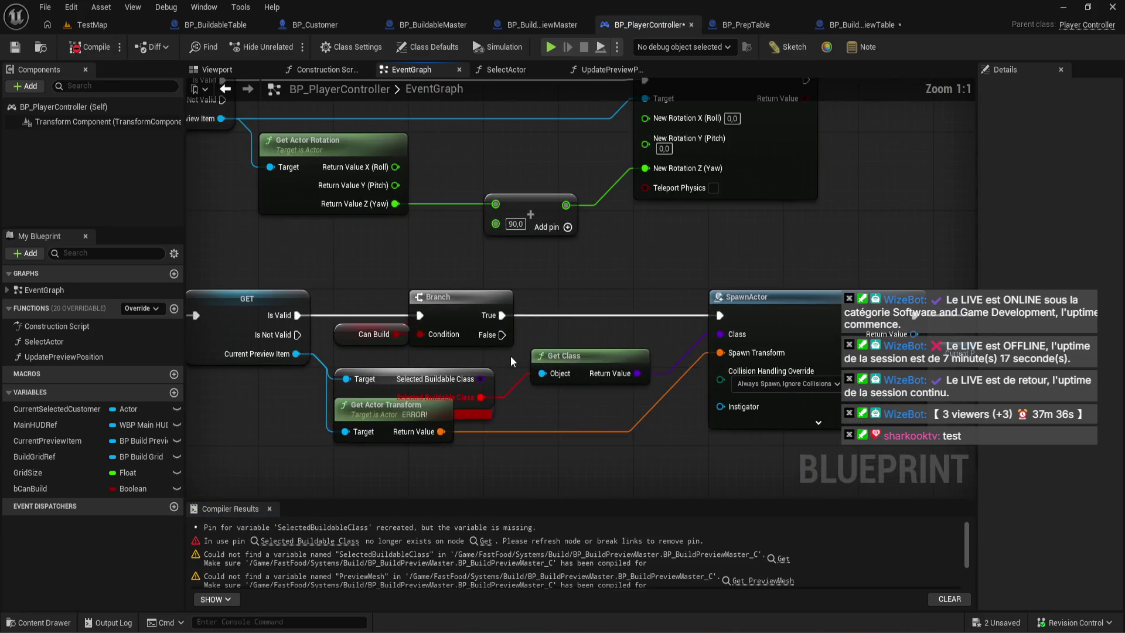
pyautogui.click(490, 384)
pyautogui.press('Delete')
pyautogui.click(94, 48)
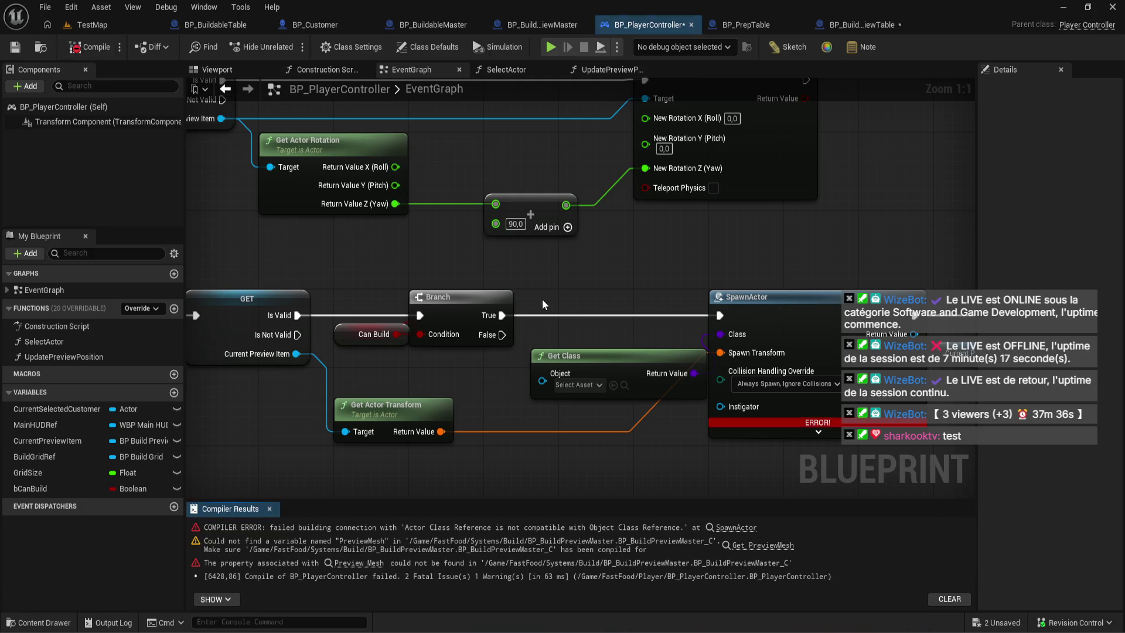
pyautogui.scroll(-3, 443, 239)
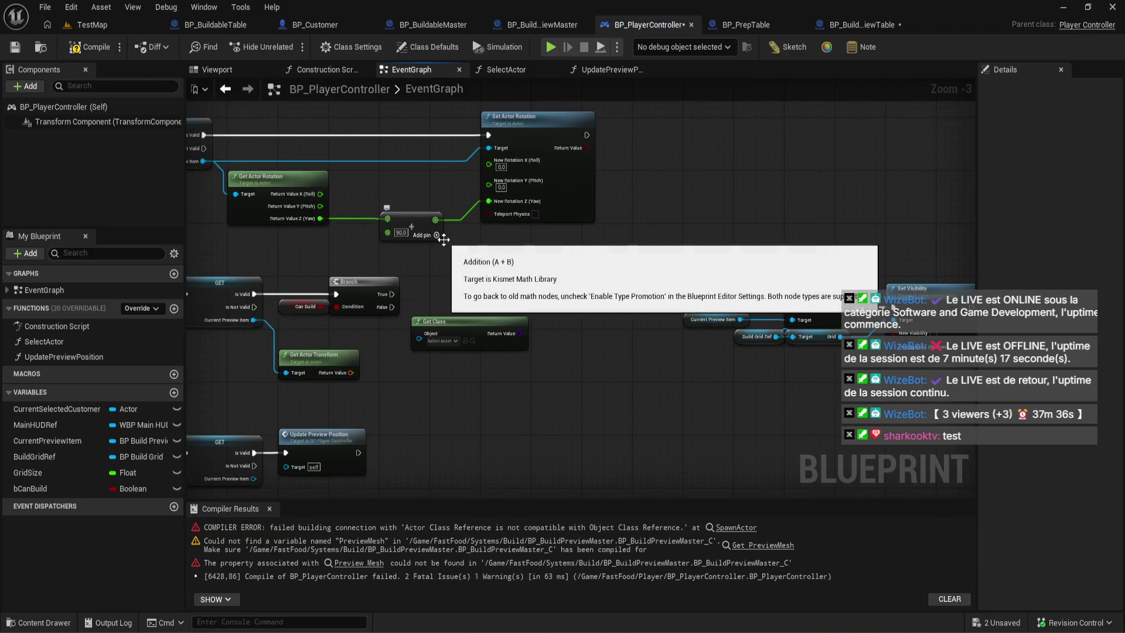
pyautogui.click(91, 47)
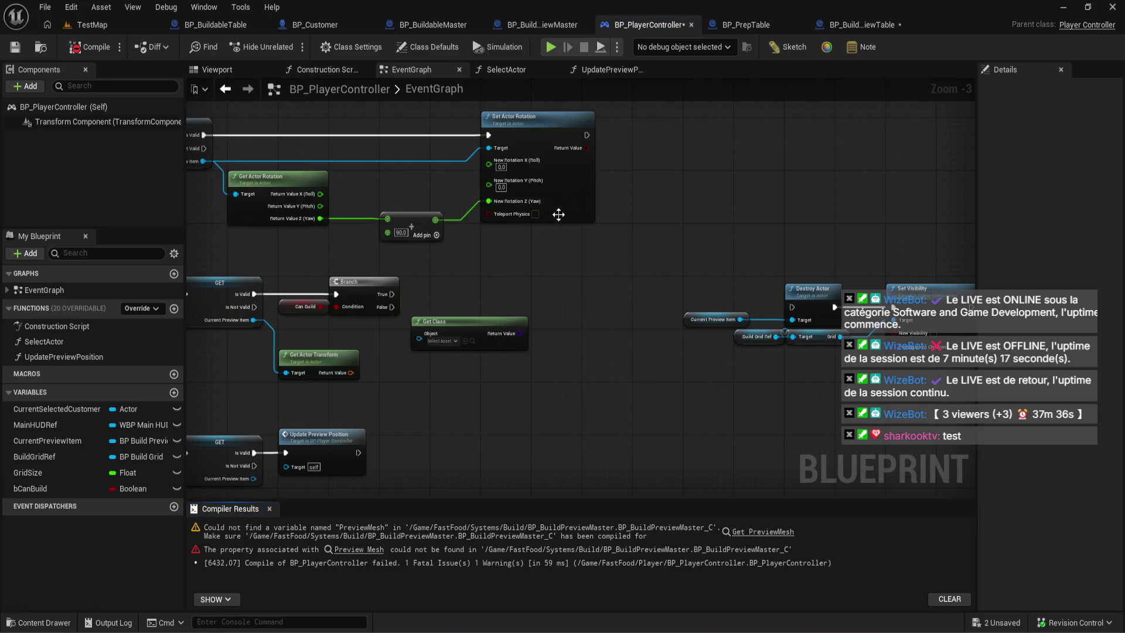
pyautogui.click(850, 25)
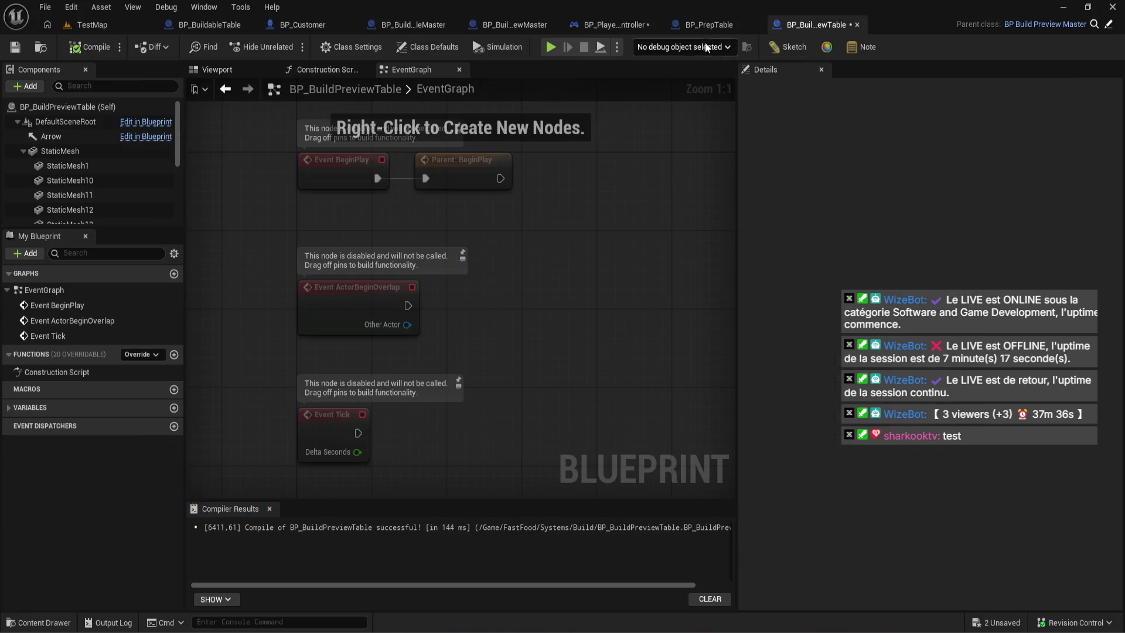
pyautogui.click(614, 24)
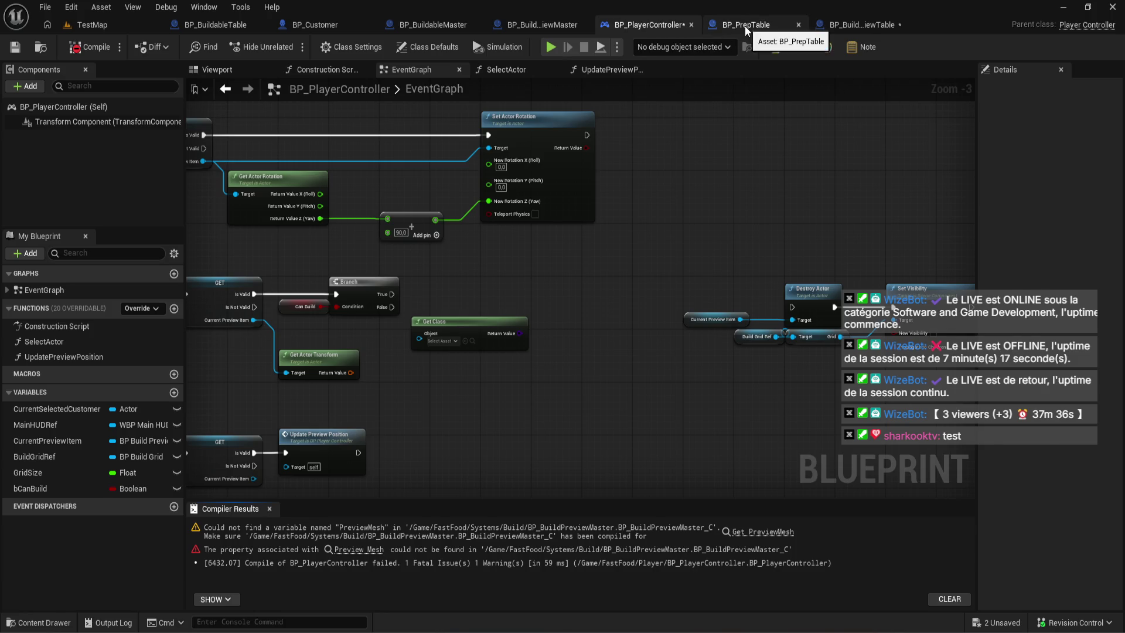
# - Review BP_PrepTable's door animation logic in its Event Graph, then return to BP_BuildPreviewTable
pyautogui.click(744, 26)
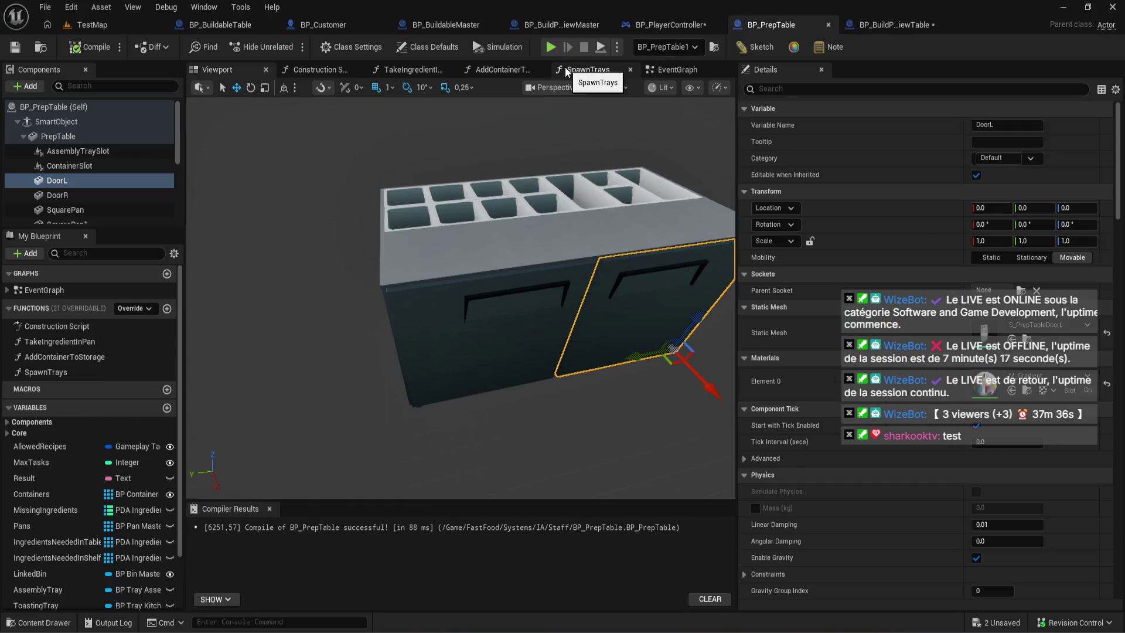
pyautogui.click(666, 72)
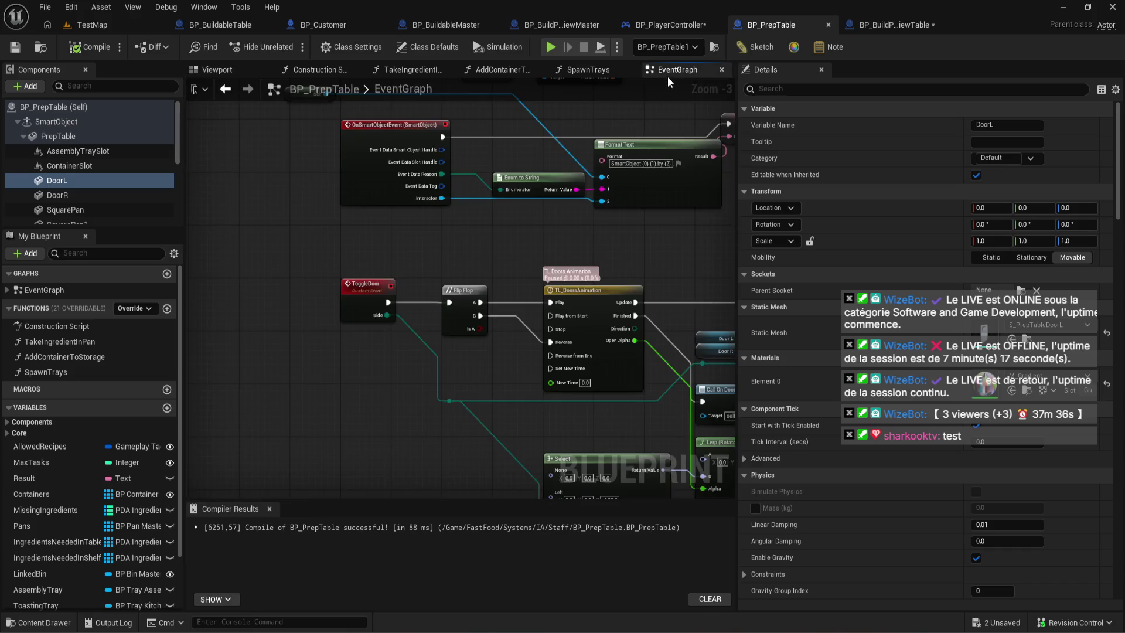
pyautogui.scroll(1, 576, 115)
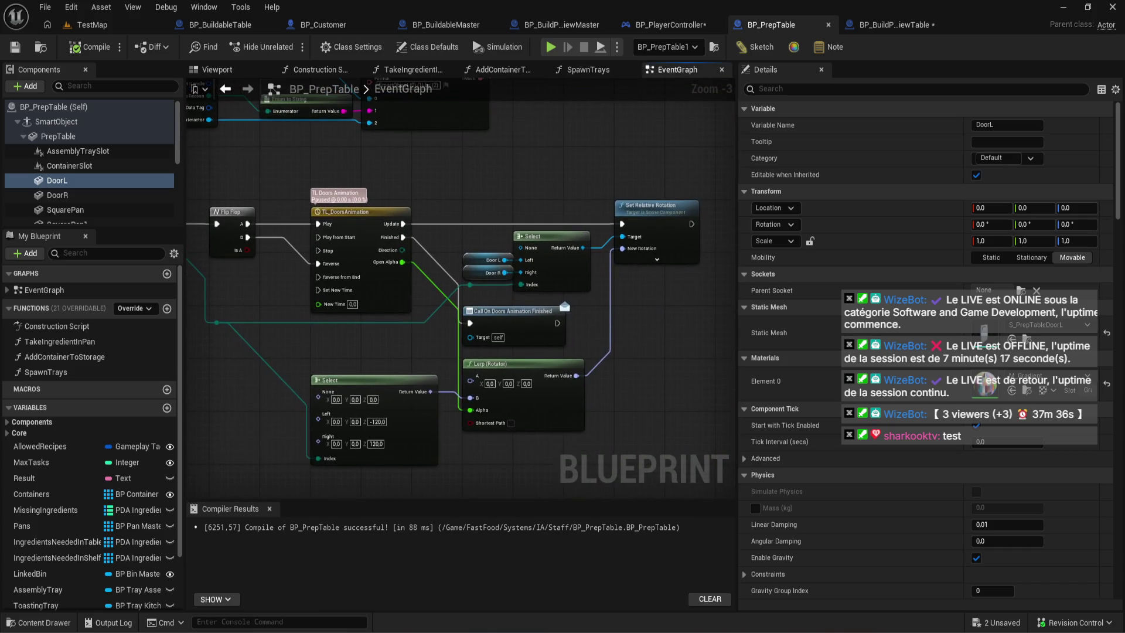
pyautogui.scroll(2, 410, 293)
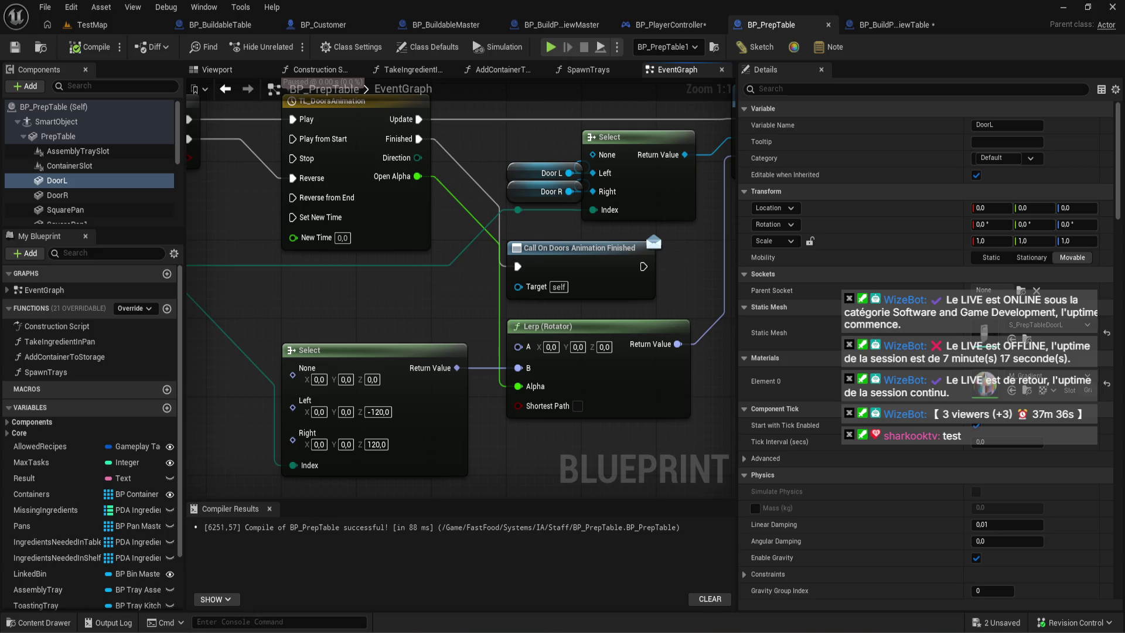
pyautogui.scroll(-4, 511, 153)
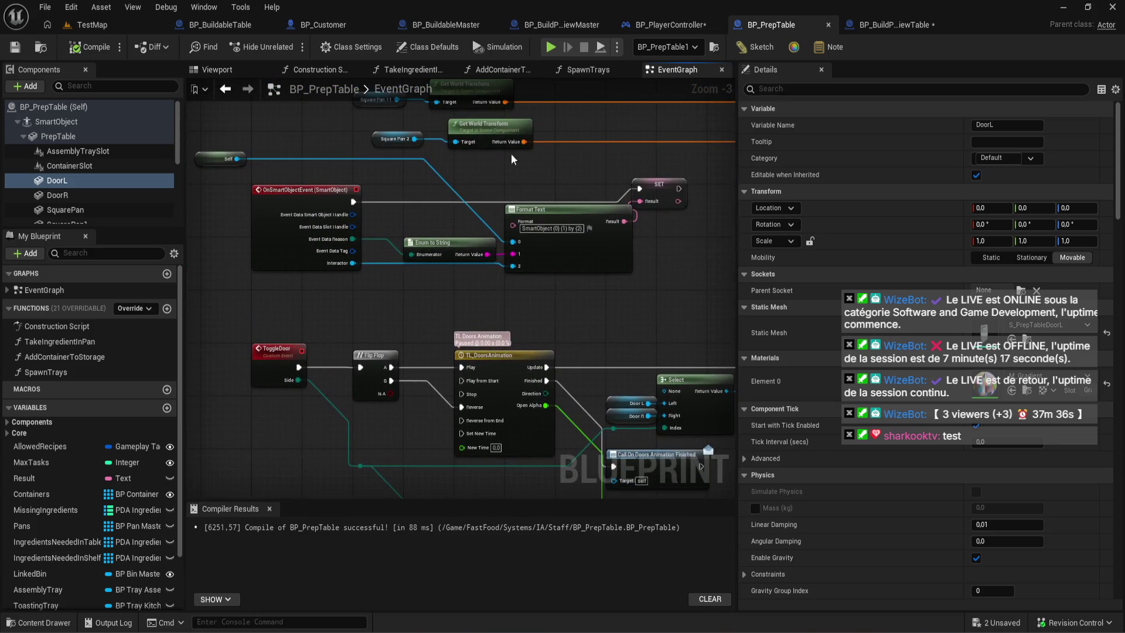
pyautogui.click(878, 23)
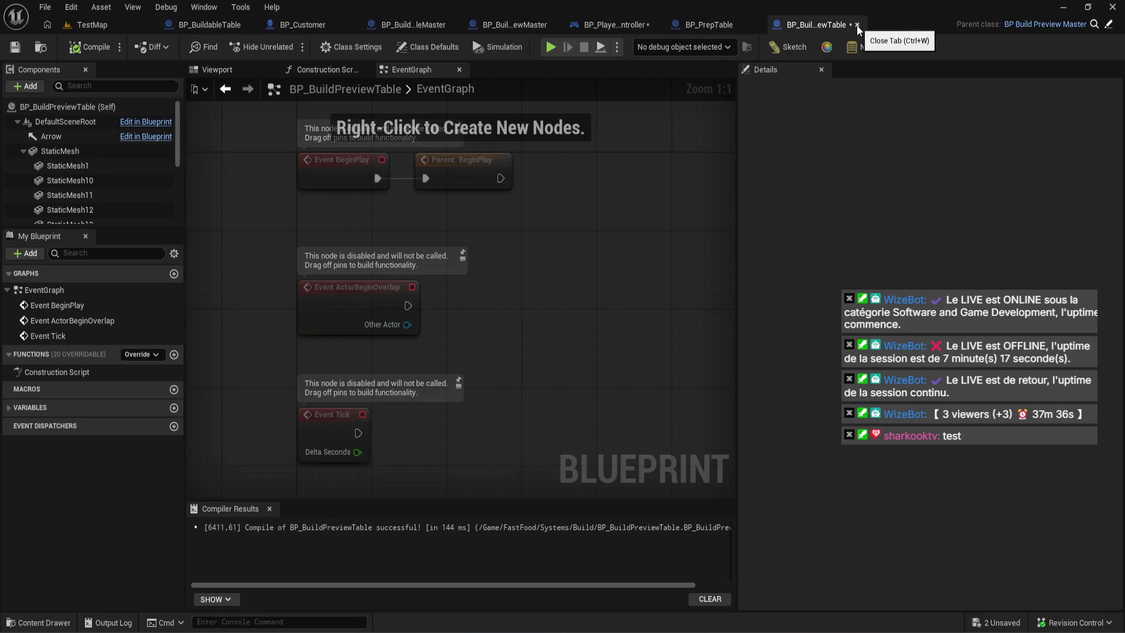
# - Delete Parent: Construction Script and wire Construction Script directly into Attach Component
pyautogui.click(334, 65)
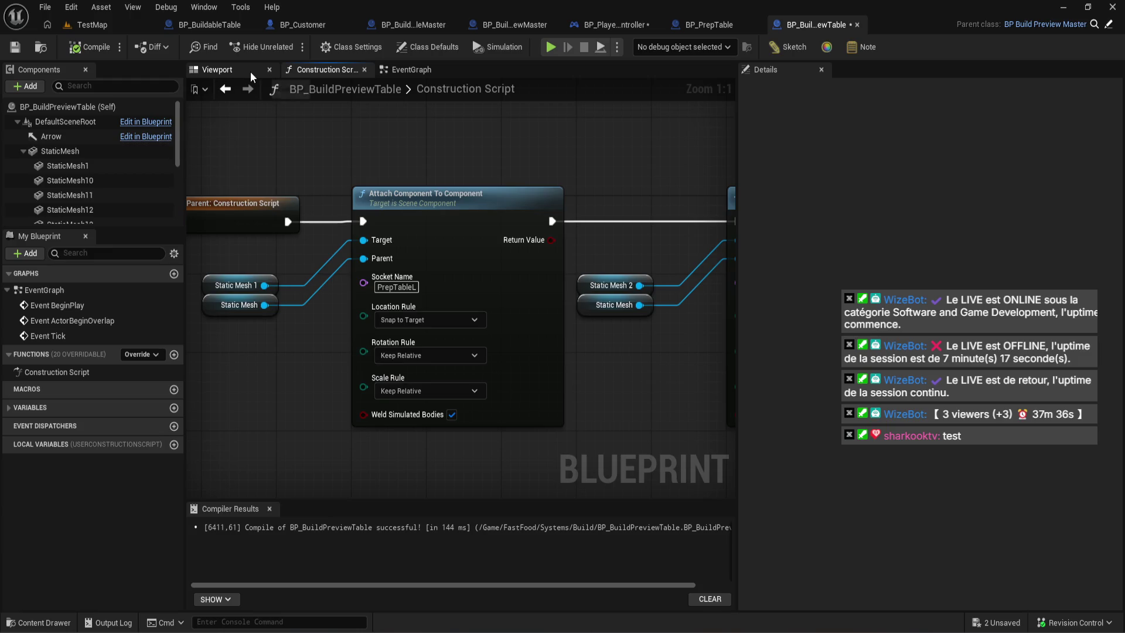
pyautogui.moveTo(321, 129); pyautogui.dragTo(464, 118)
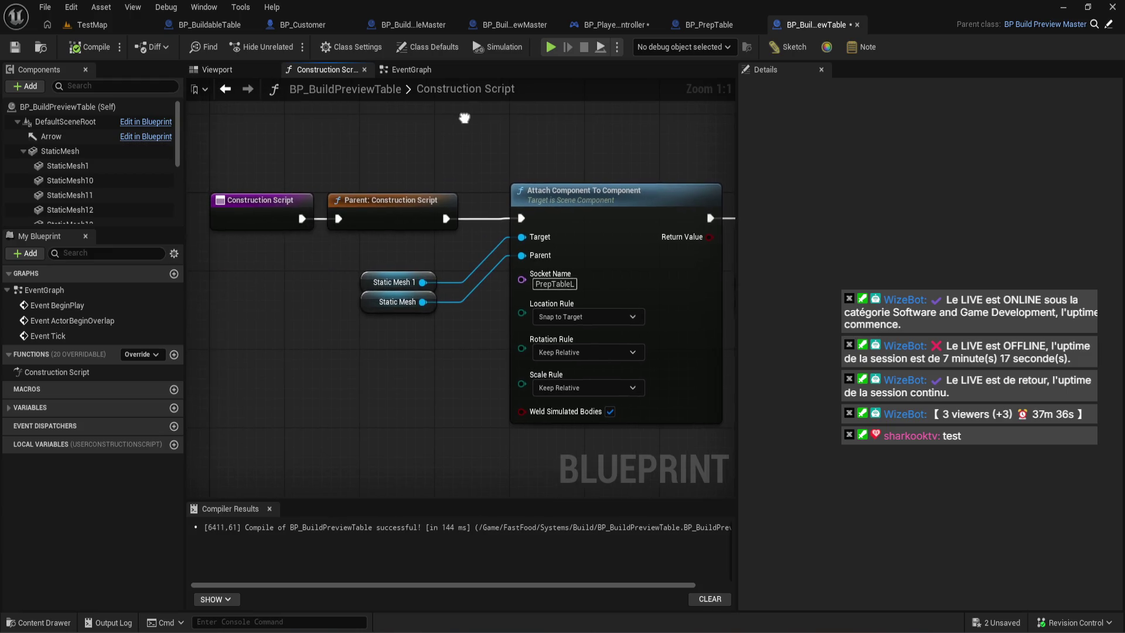
pyautogui.click(386, 200)
pyautogui.press('Delete')
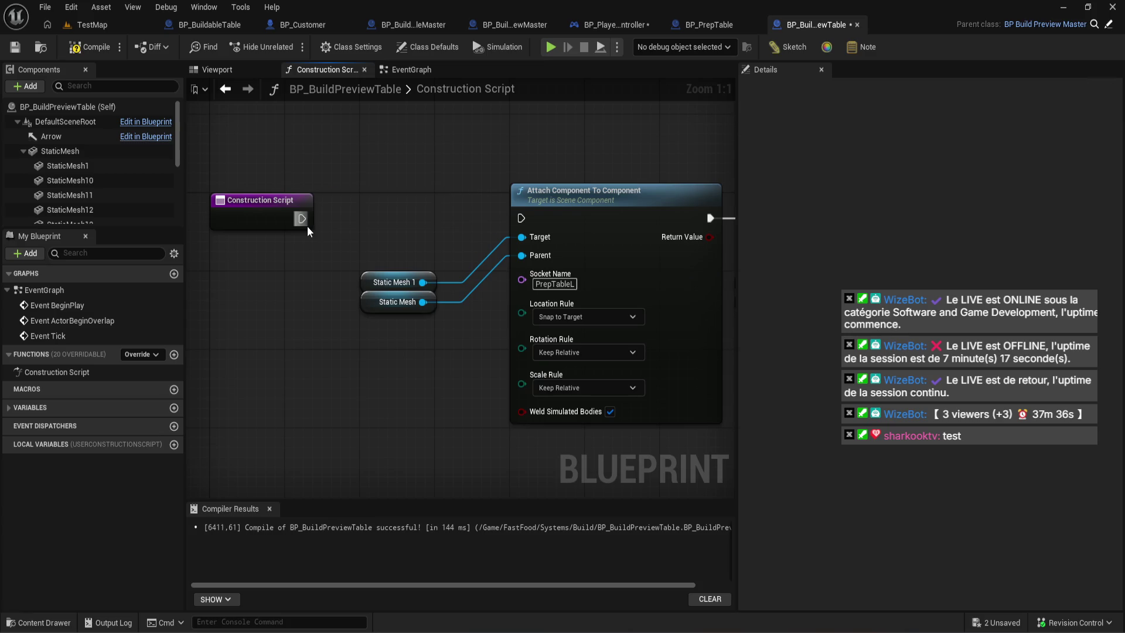
pyautogui.moveTo(302, 218); pyautogui.dragTo(521, 218)
# - Shift the construction script nodes to the left and compile
pyautogui.scroll(-4, 521, 219)
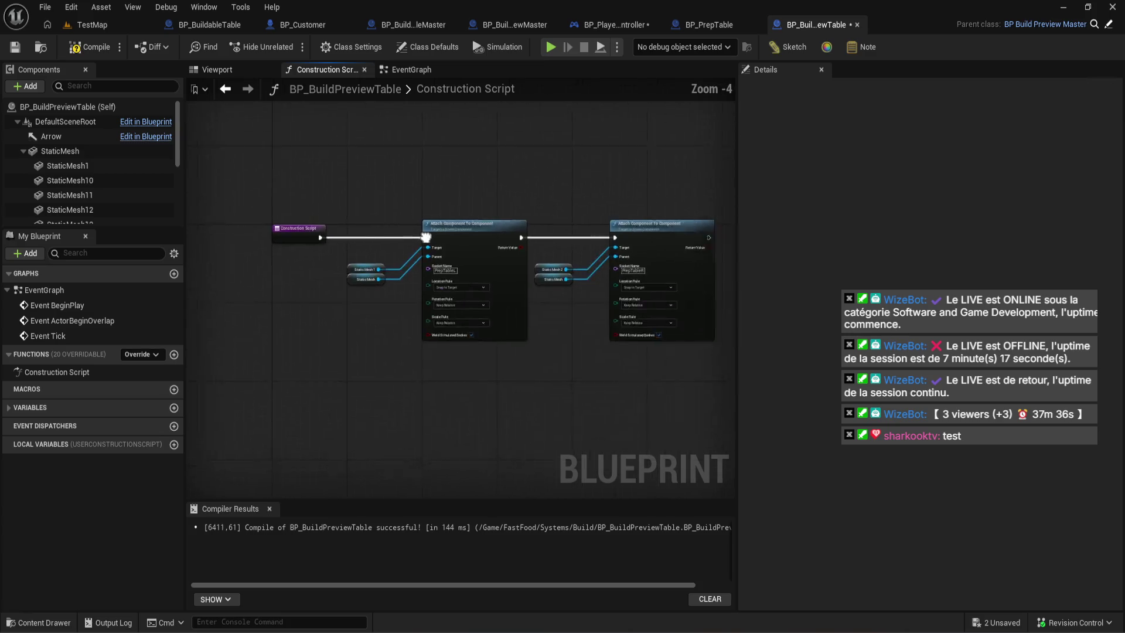
pyautogui.moveTo(697, 307); pyautogui.dragTo(292, 174)
pyautogui.scroll(4, 292, 174)
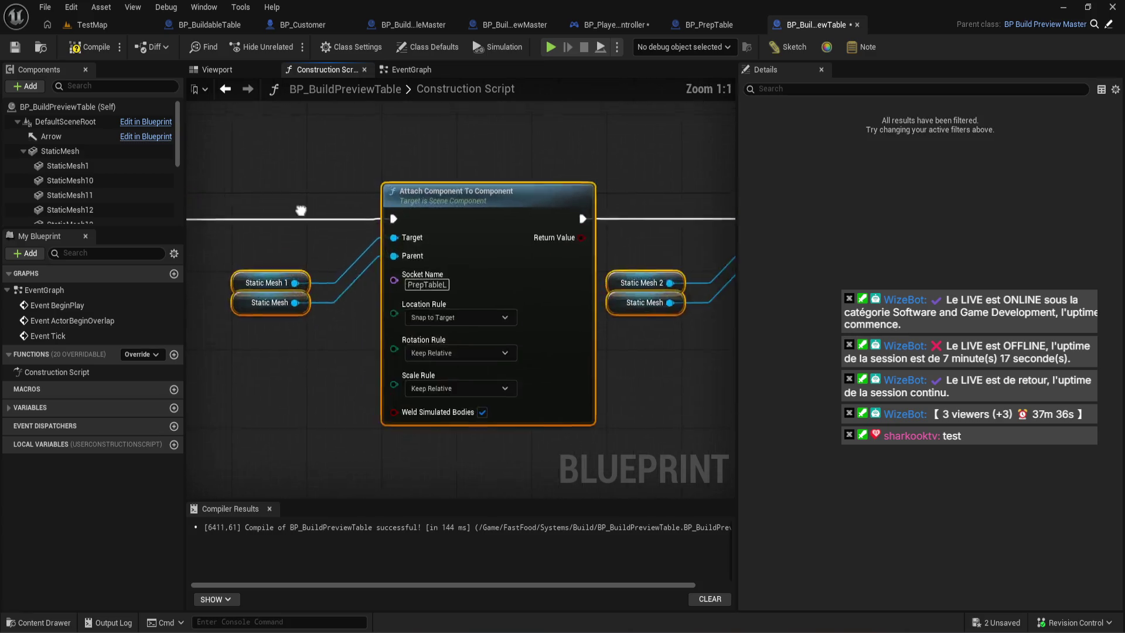
pyautogui.moveTo(249, 255); pyautogui.dragTo(529, 254)
pyautogui.moveTo(545, 328); pyautogui.dragTo(404, 328)
pyautogui.click(481, 354)
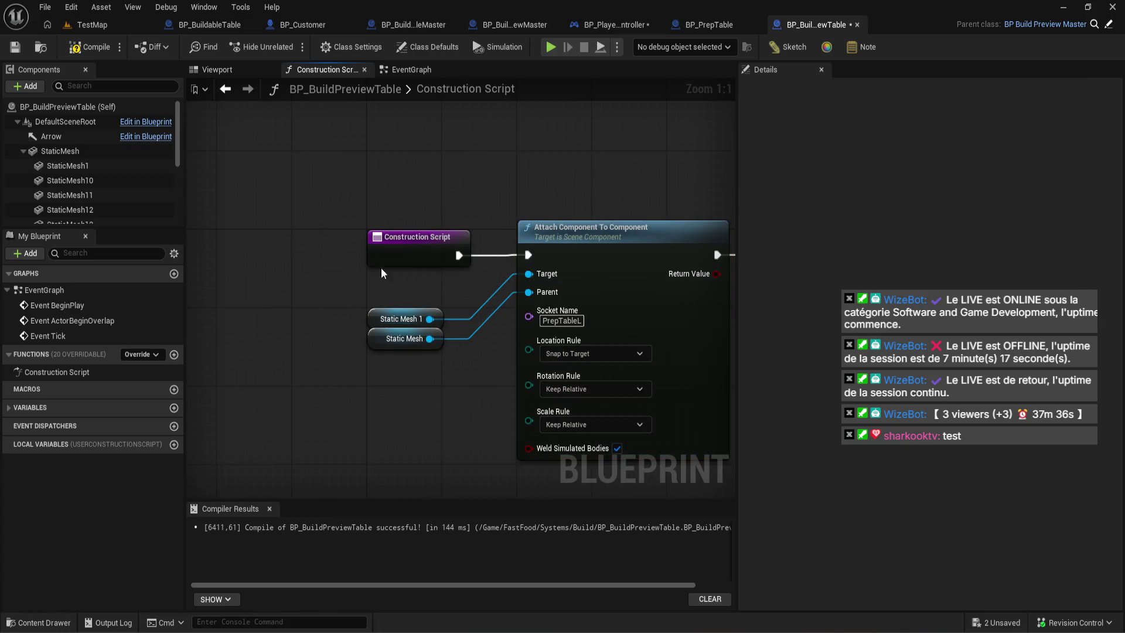
pyautogui.click(89, 47)
# - Tidy the Static Mesh getters and second Attach node, then recompile with F7
pyautogui.moveTo(492, 144); pyautogui.dragTo(308, 120)
pyautogui.scroll(-2, 308, 117)
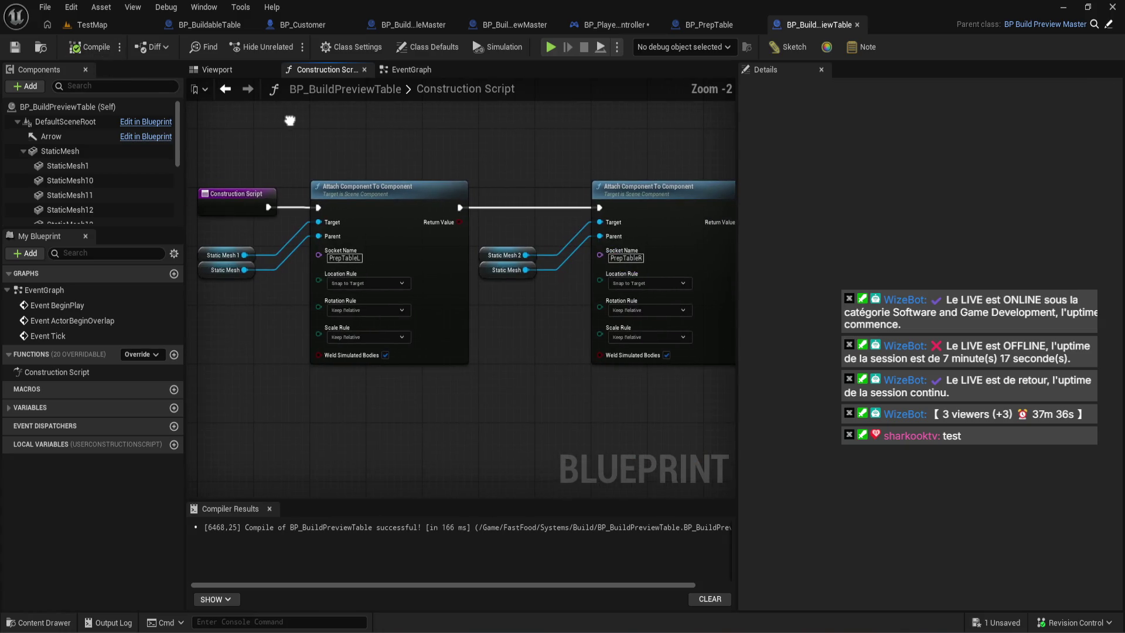
pyautogui.scroll(2, 234, 163)
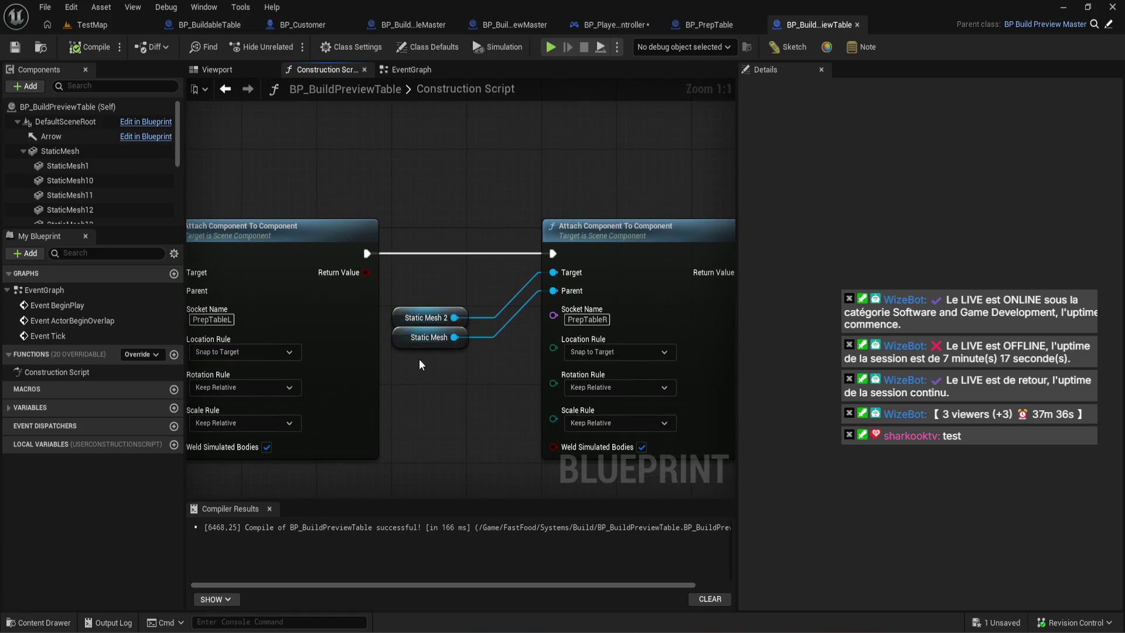
pyautogui.moveTo(420, 364); pyautogui.dragTo(401, 280)
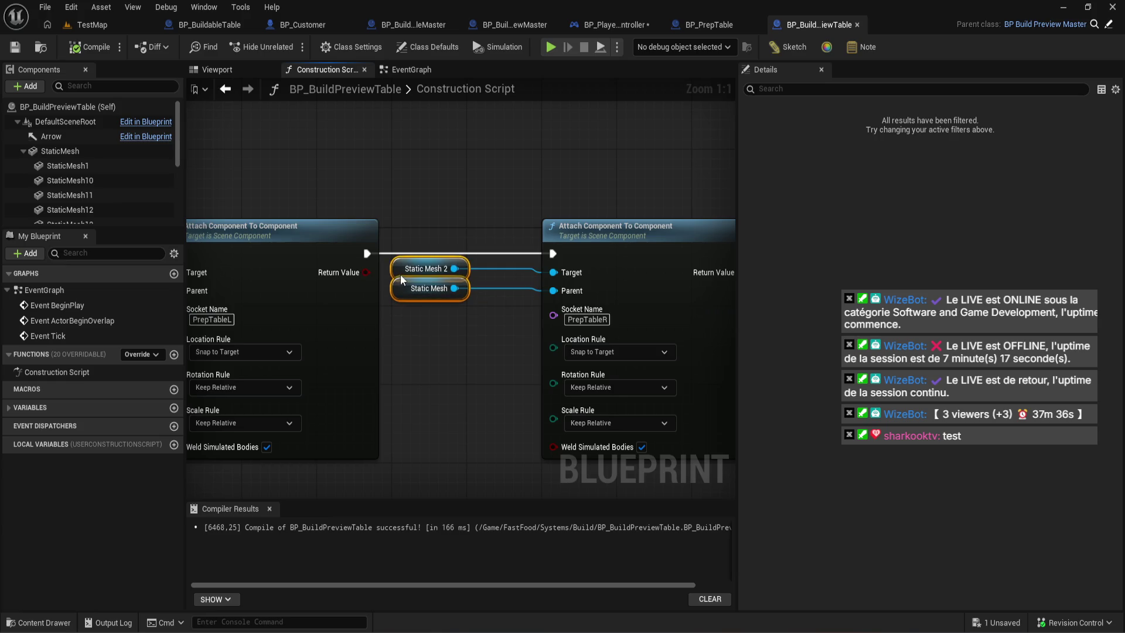
pyautogui.moveTo(598, 232); pyautogui.dragTo(523, 232)
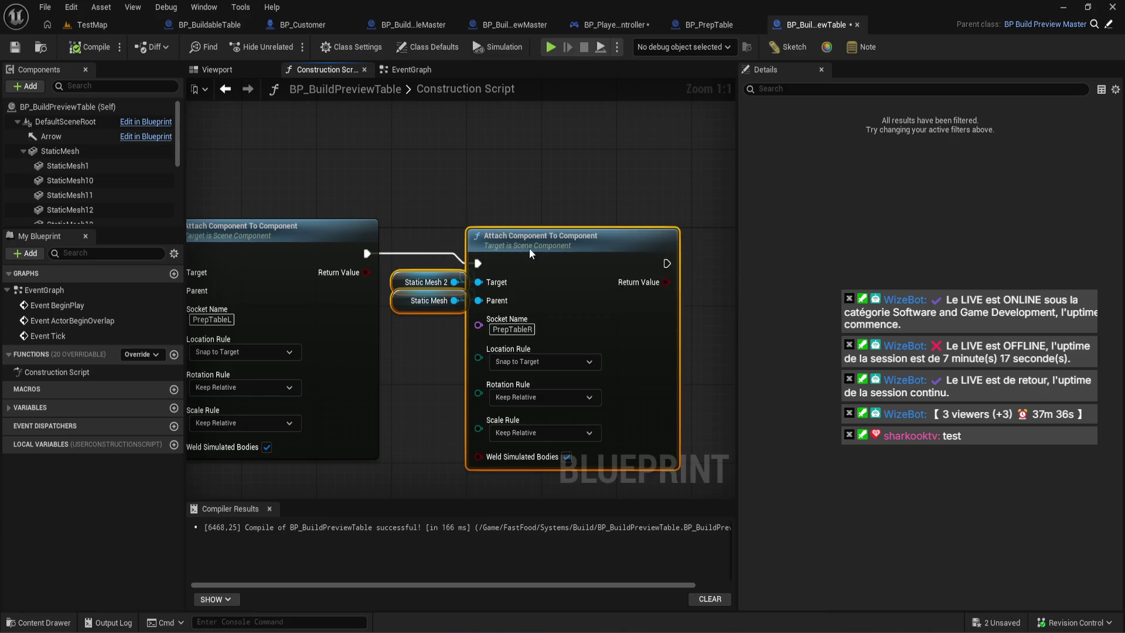
pyautogui.moveTo(525, 183)
pyautogui.mouseDown()
pyautogui.moveTo(586, 168)
pyautogui.moveTo(764, 185)
pyautogui.mouseUp()
pyautogui.moveTo(316, 290); pyautogui.dragTo(398, 339)
pyautogui.moveTo(410, 302); pyautogui.dragTo(418, 258)
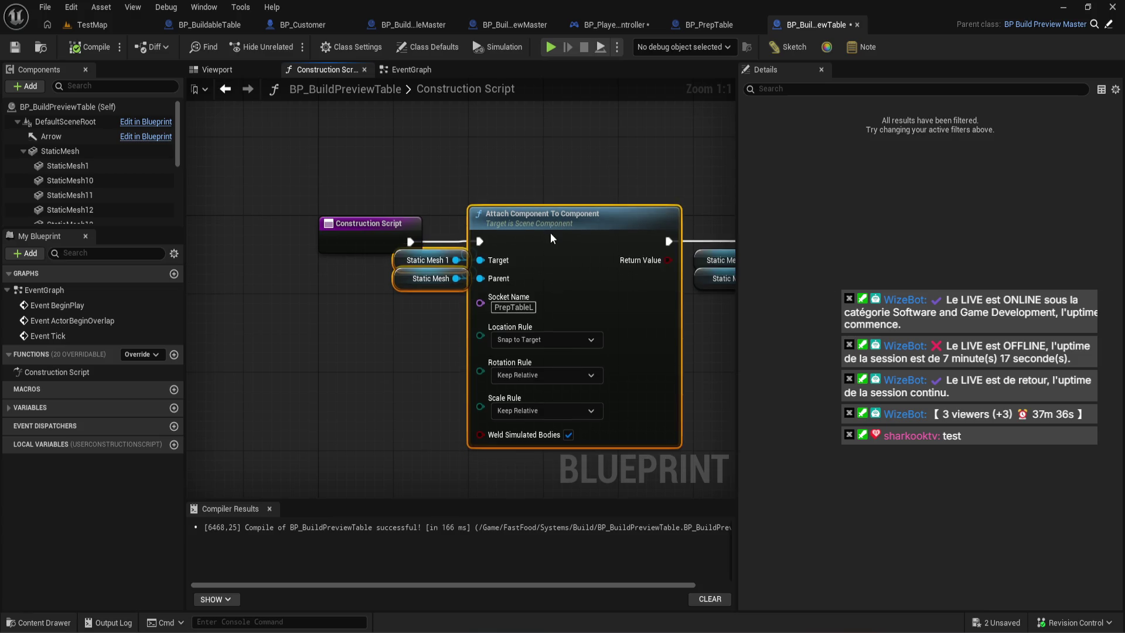
pyautogui.click(560, 182)
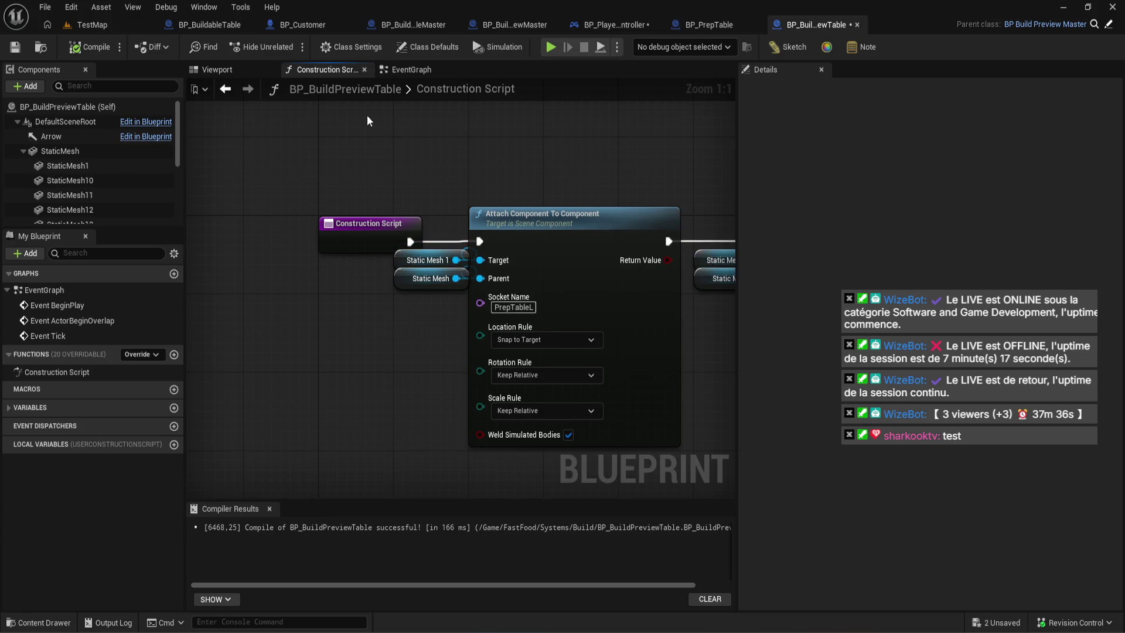
pyautogui.press('F7')
pyautogui.scroll(-3, 228, 209)
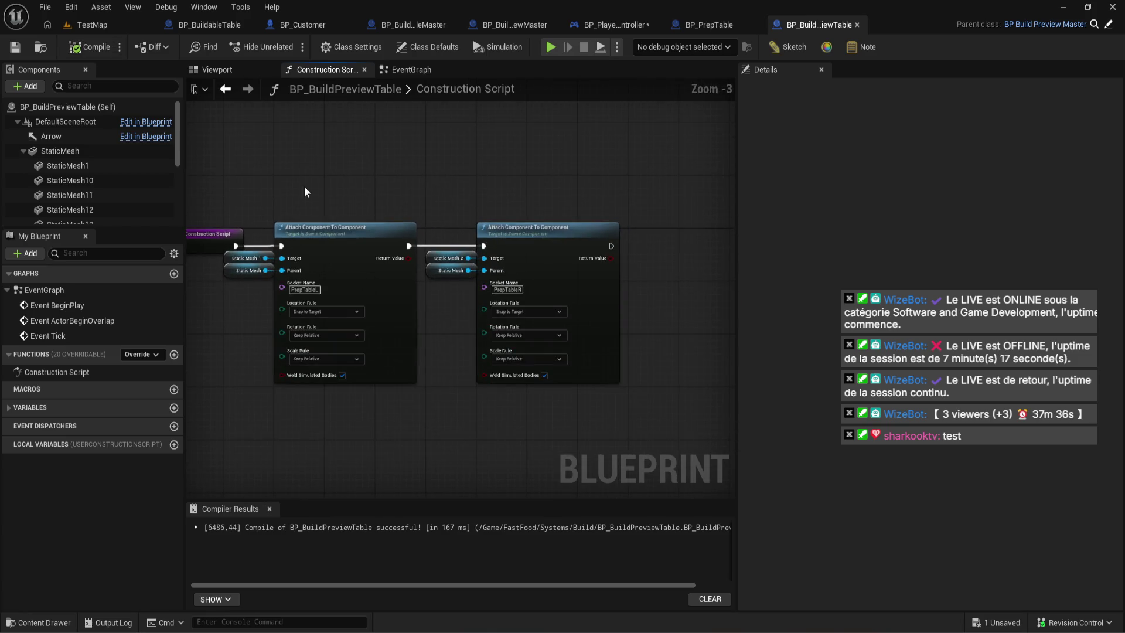
# - Inspect the assembled prep table preview in the Viewport
pyautogui.click(202, 72)
pyautogui.click(405, 70)
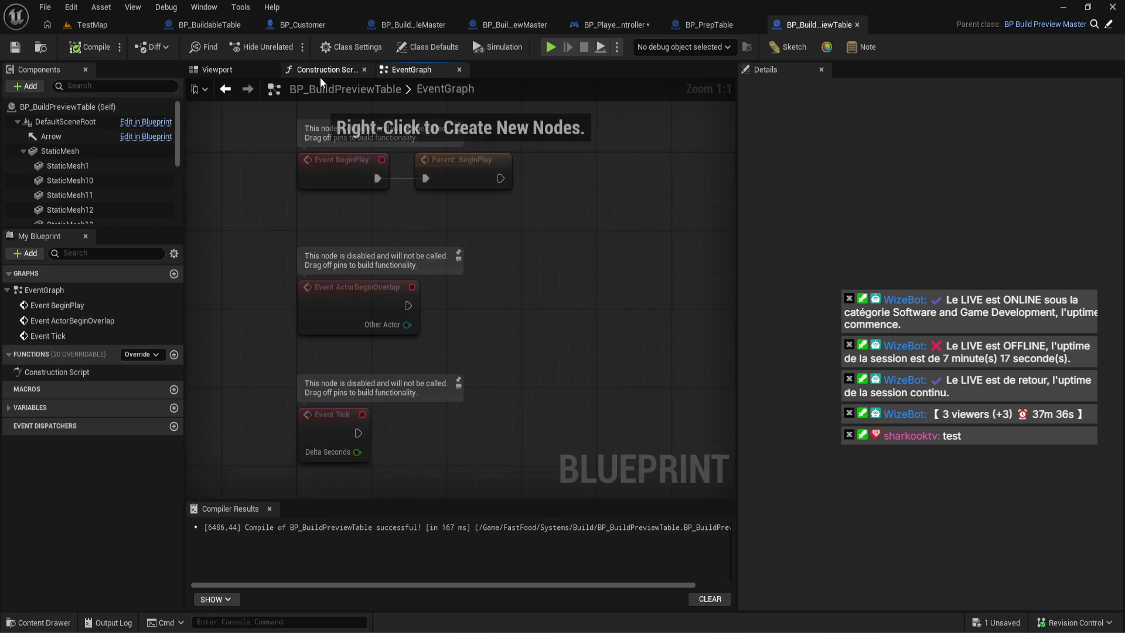
pyautogui.click(238, 69)
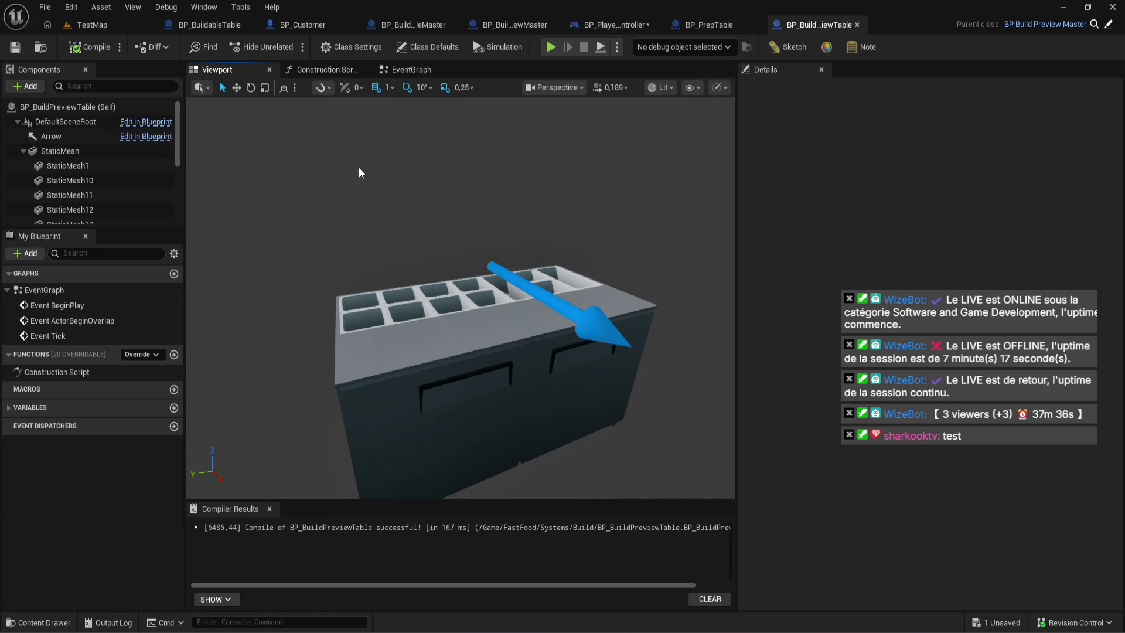
pyautogui.scroll(-2, 87, 192)
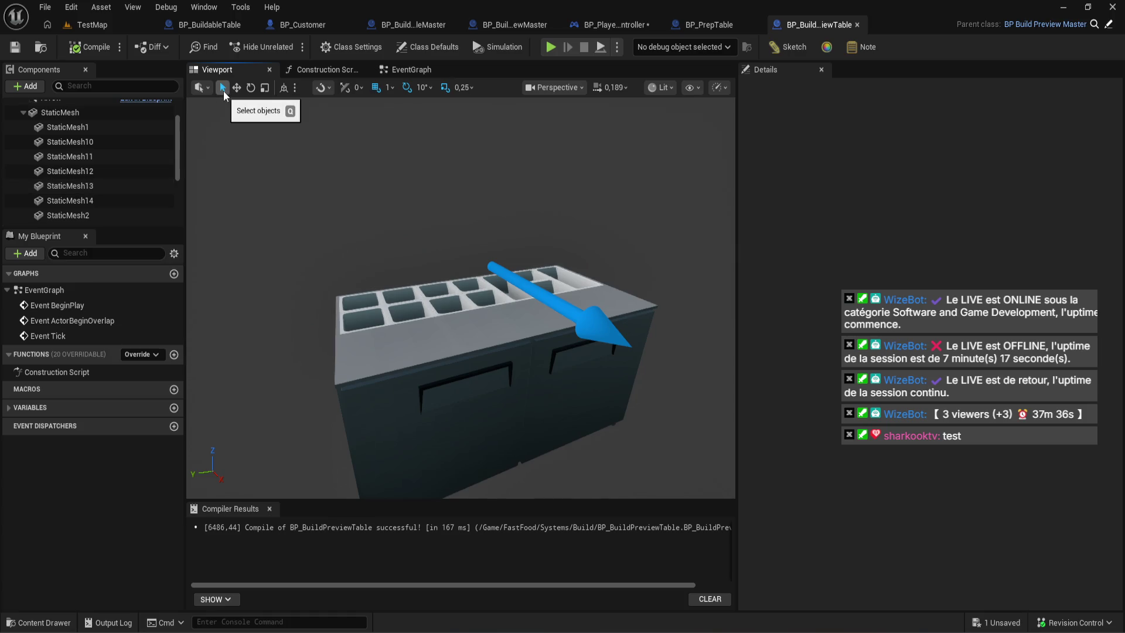
pyautogui.scroll(2, 114, 170)
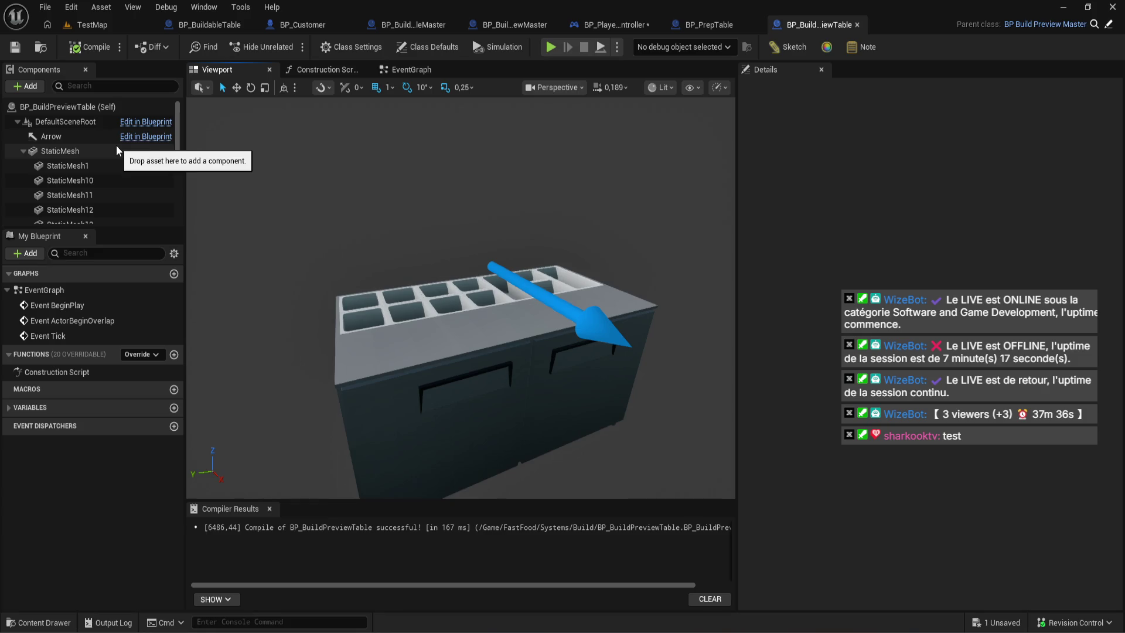
# - At the Preview Mesh error, wire Current Preview Item's Get Preview Meshs into Set Material's target
pyautogui.click(610, 25)
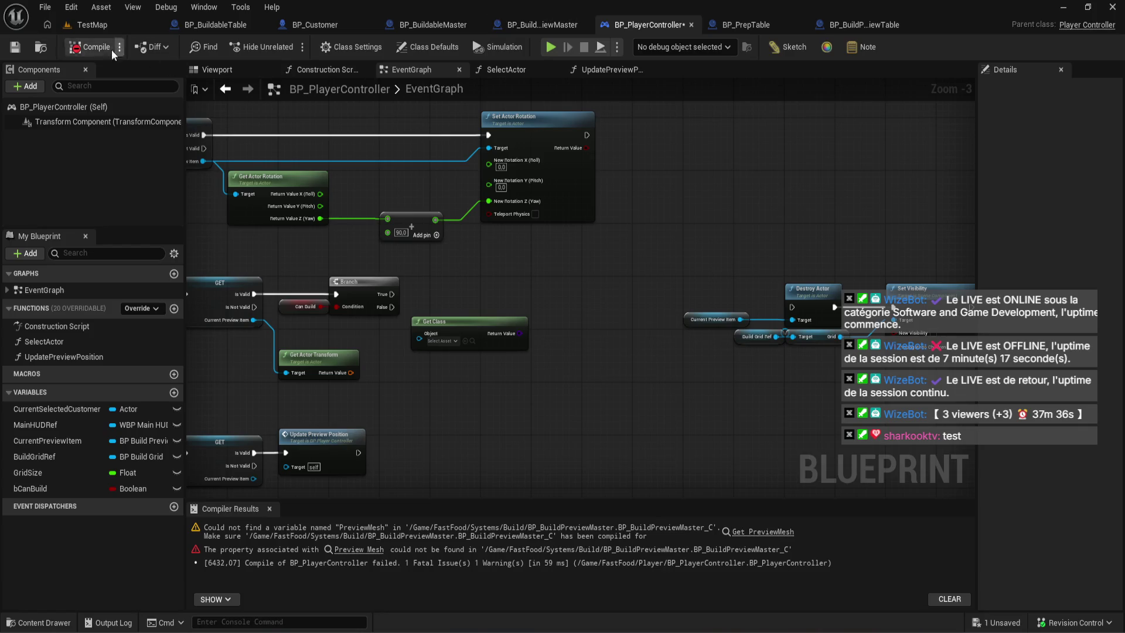
pyautogui.scroll(-2, 492, 264)
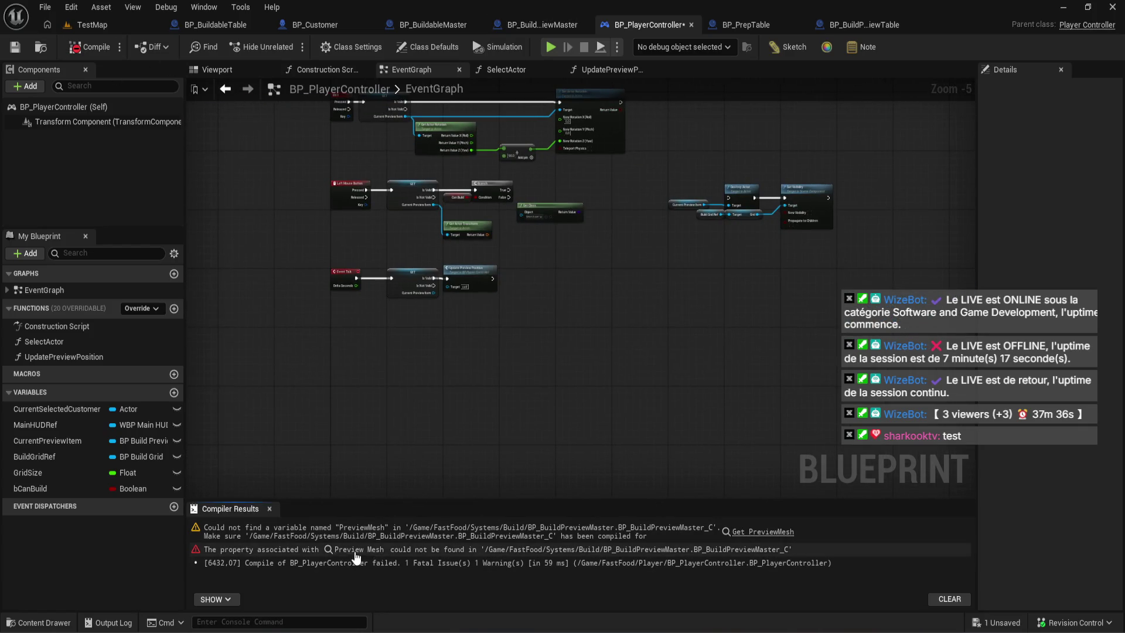
pyautogui.click(355, 552)
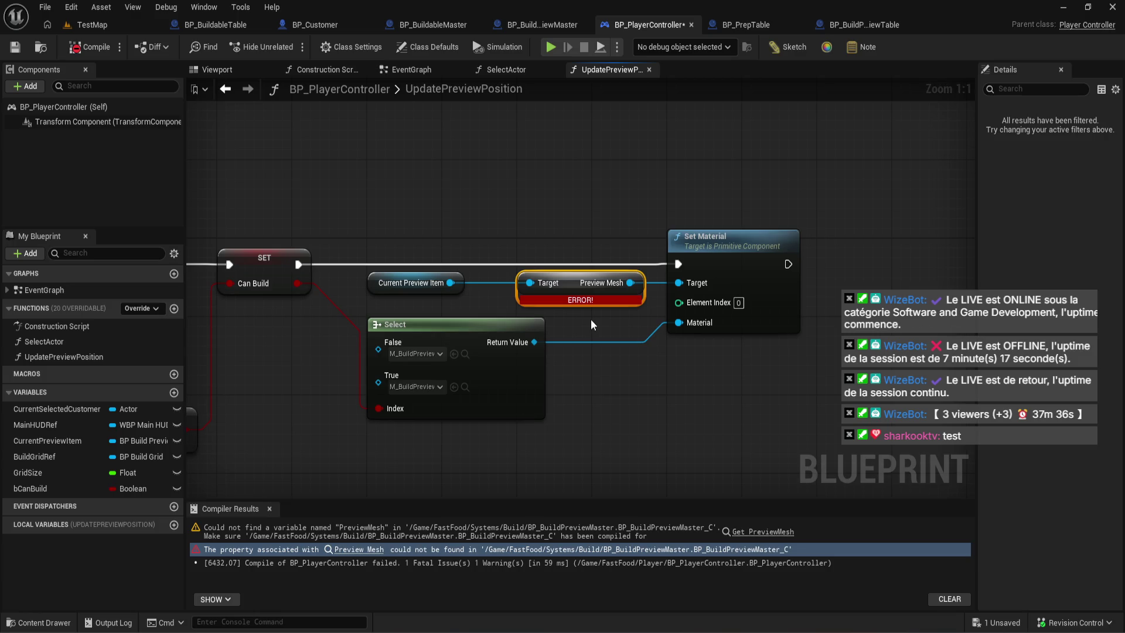
pyautogui.moveTo(449, 283); pyautogui.dragTo(472, 145)
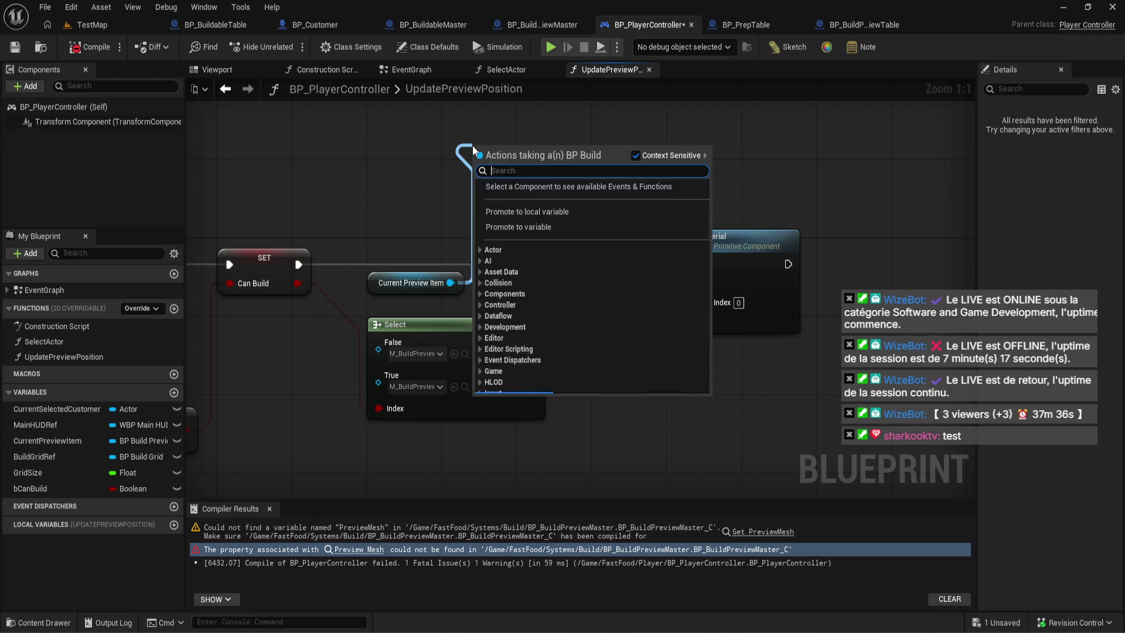
pyautogui.write('getpreview')
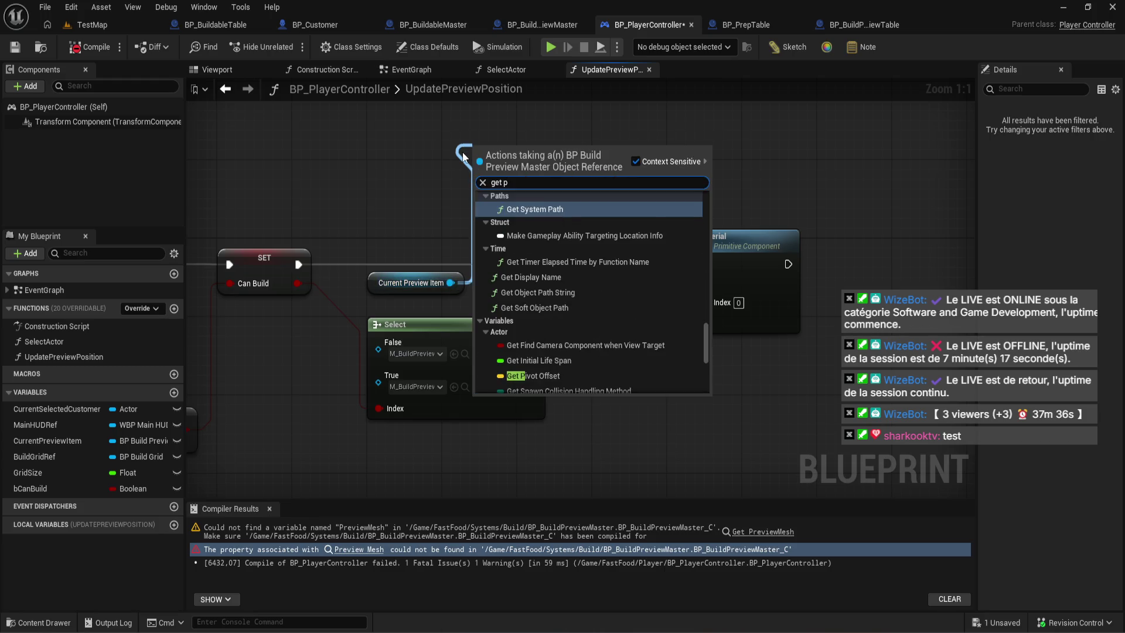
pyautogui.click(618, 270)
pyautogui.moveTo(585, 152); pyautogui.dragTo(678, 282)
# - Delete the broken Preview Mesh node, line up the nodes, and compile successfully
pyautogui.click(586, 310)
pyautogui.press('Delete')
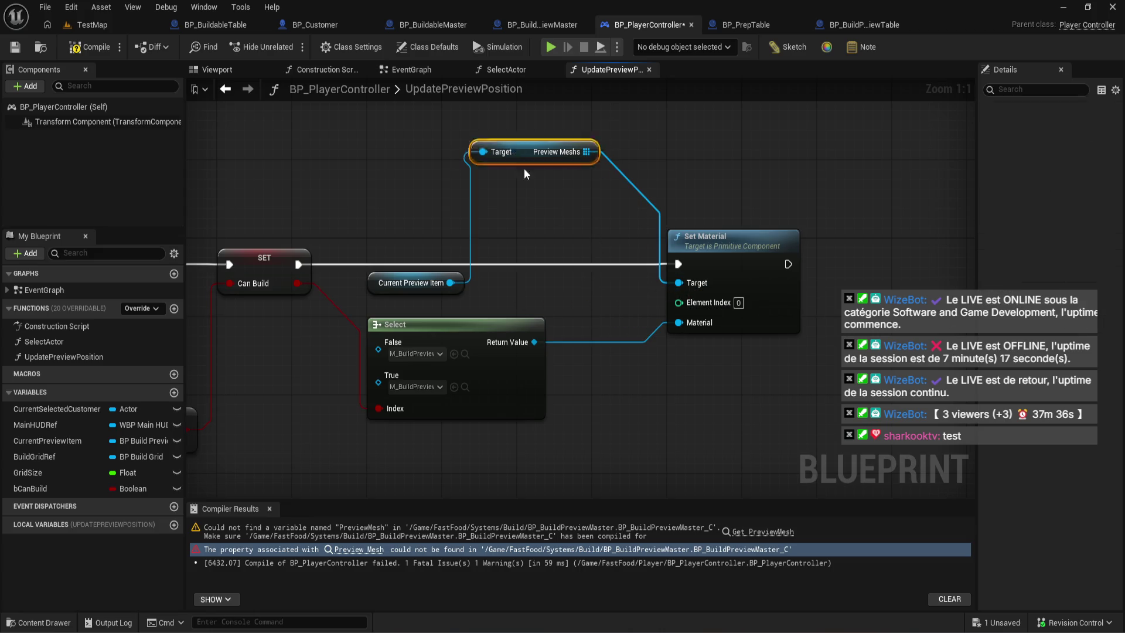
pyautogui.moveTo(513, 156); pyautogui.dragTo(560, 284)
pyautogui.click(732, 237)
pyautogui.keyDown('shift'); pyautogui.click(580, 279); pyautogui.keyUp('shift')
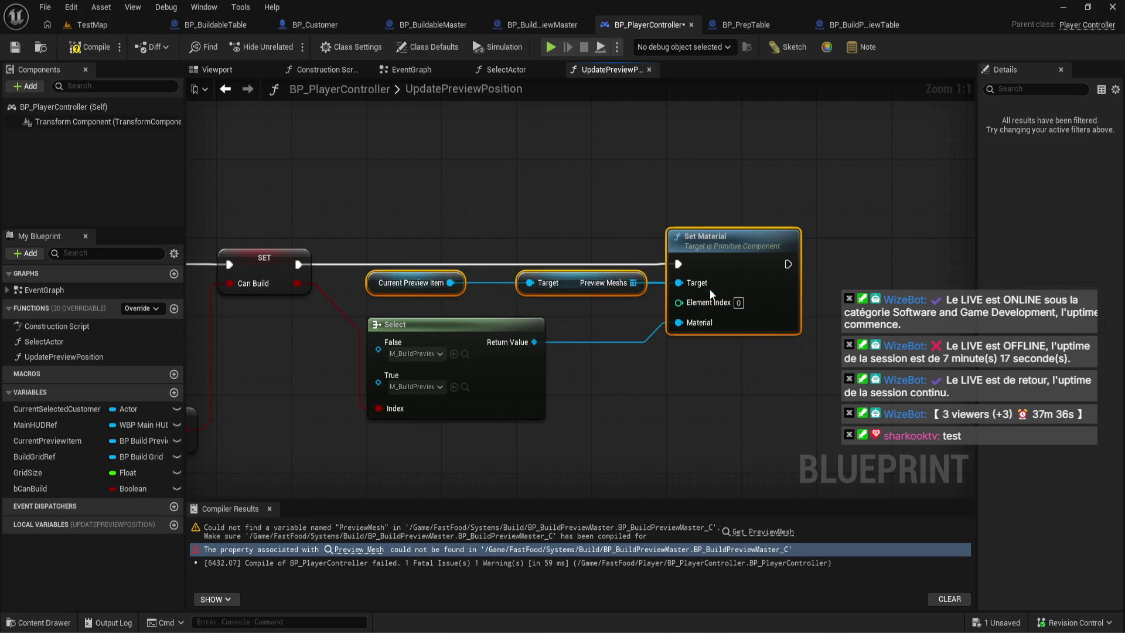
pyautogui.keyDown('shift'); pyautogui.click(413, 282); pyautogui.keyUp('shift')
pyautogui.click(722, 211)
pyautogui.click(93, 47)
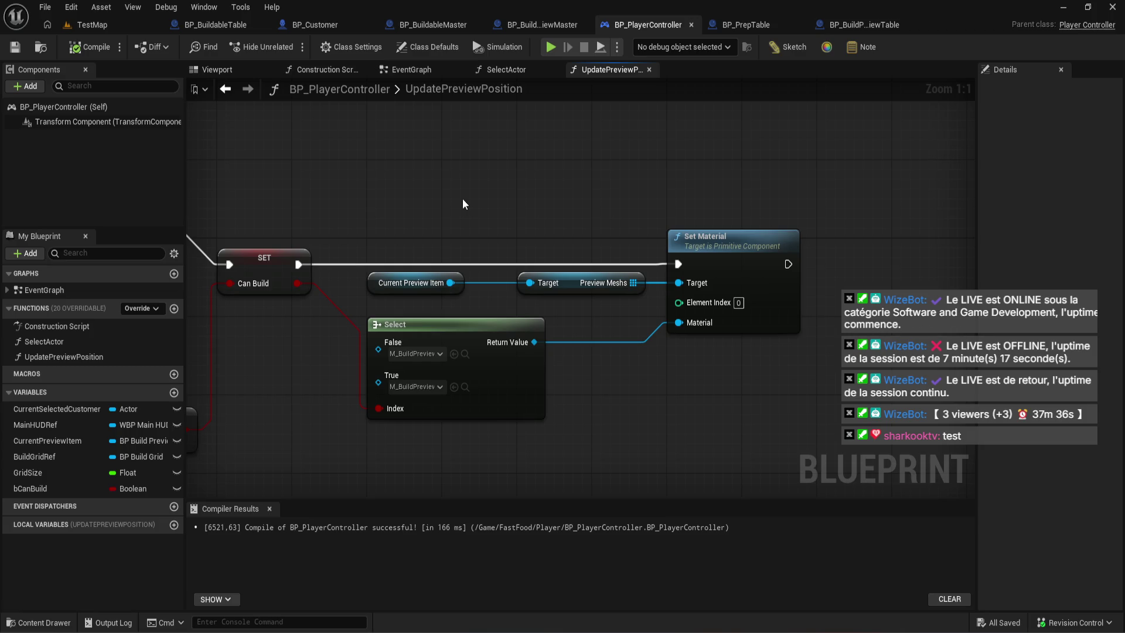
pyautogui.moveTo(462, 198); pyautogui.dragTo(576, 199)
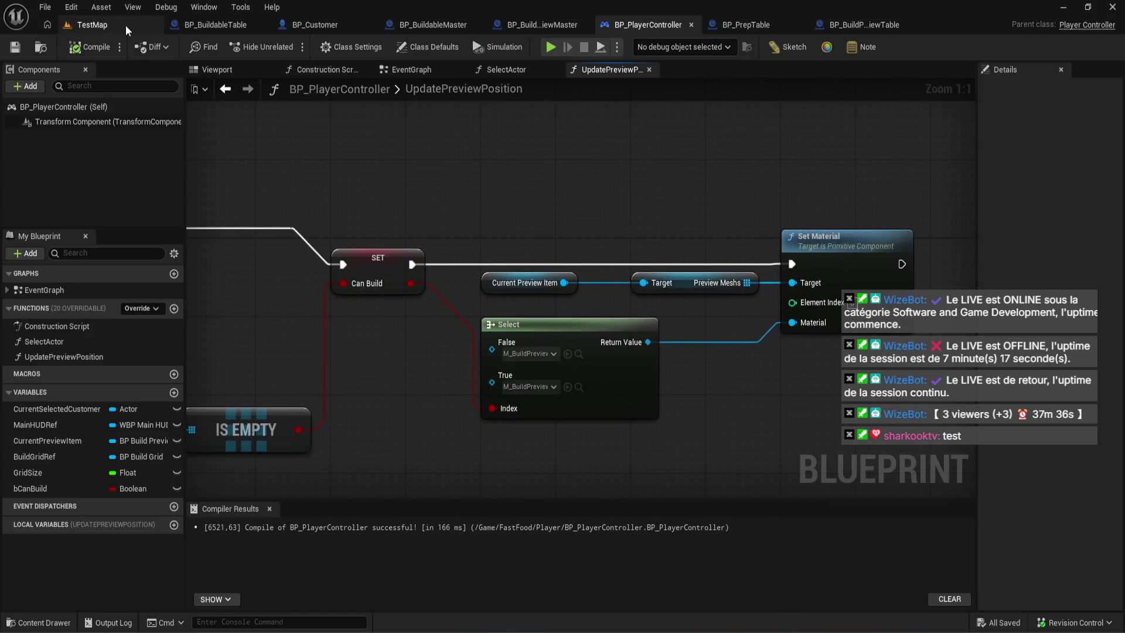
# - Set SpawnActor's Class to BP_BuildPreviewTable, compile the player controller, and start Play
pyautogui.rightClick(403, 70)
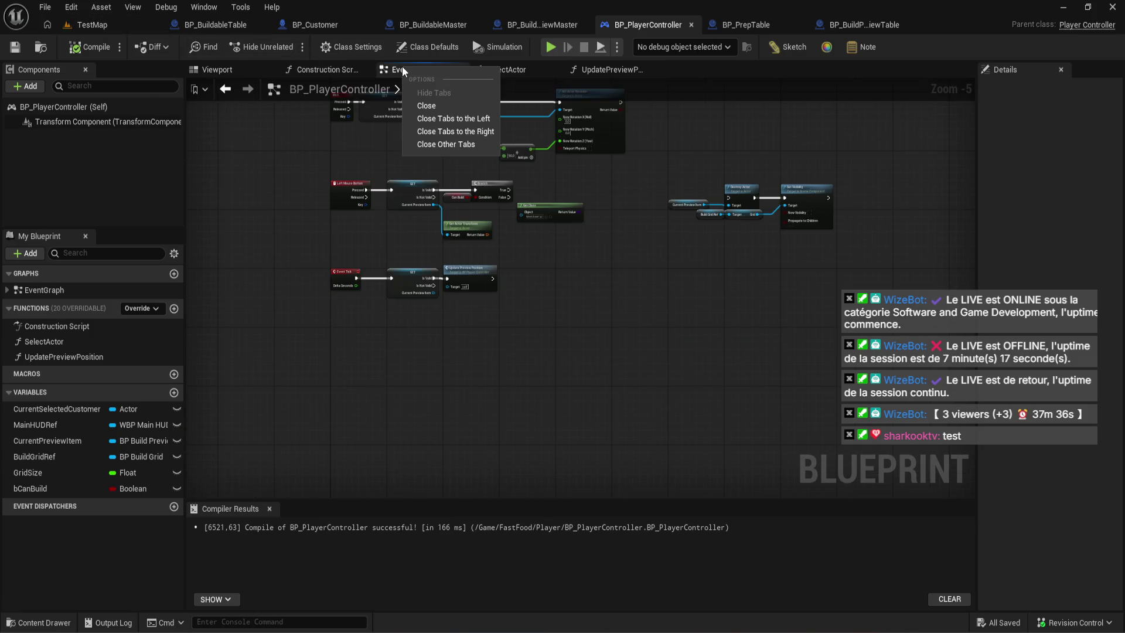
pyautogui.moveTo(538, 84); pyautogui.dragTo(540, 348)
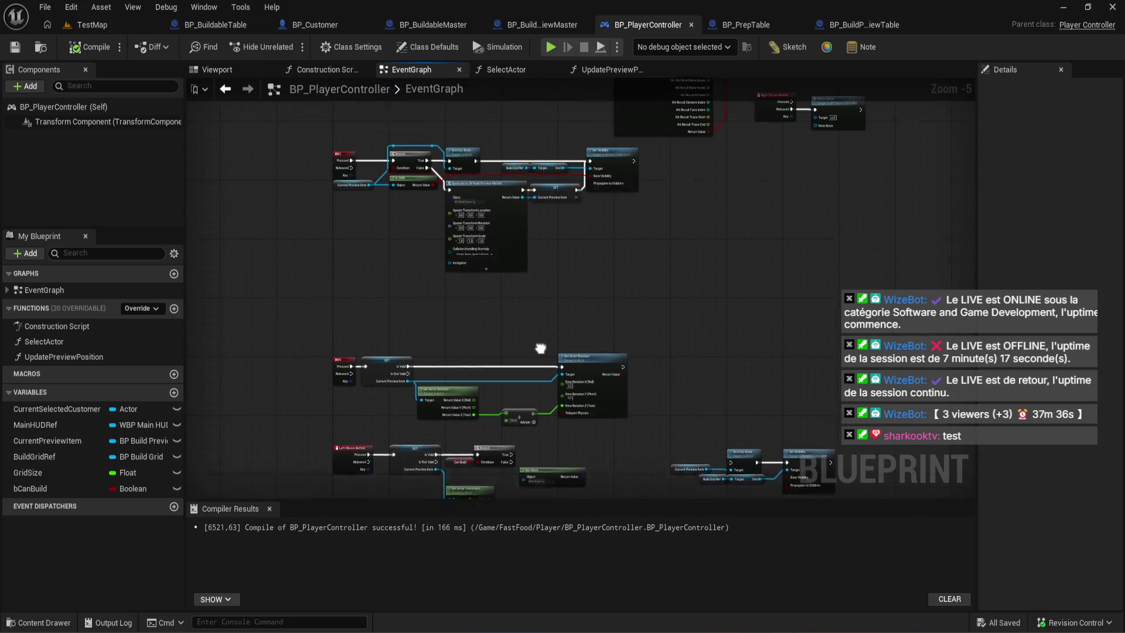
pyautogui.scroll(5, 531, 198)
pyautogui.moveTo(506, 152)
pyautogui.mouseDown()
pyautogui.moveTo(498, 252)
pyautogui.moveTo(447, 287)
pyautogui.mouseUp()
pyautogui.click(447, 287)
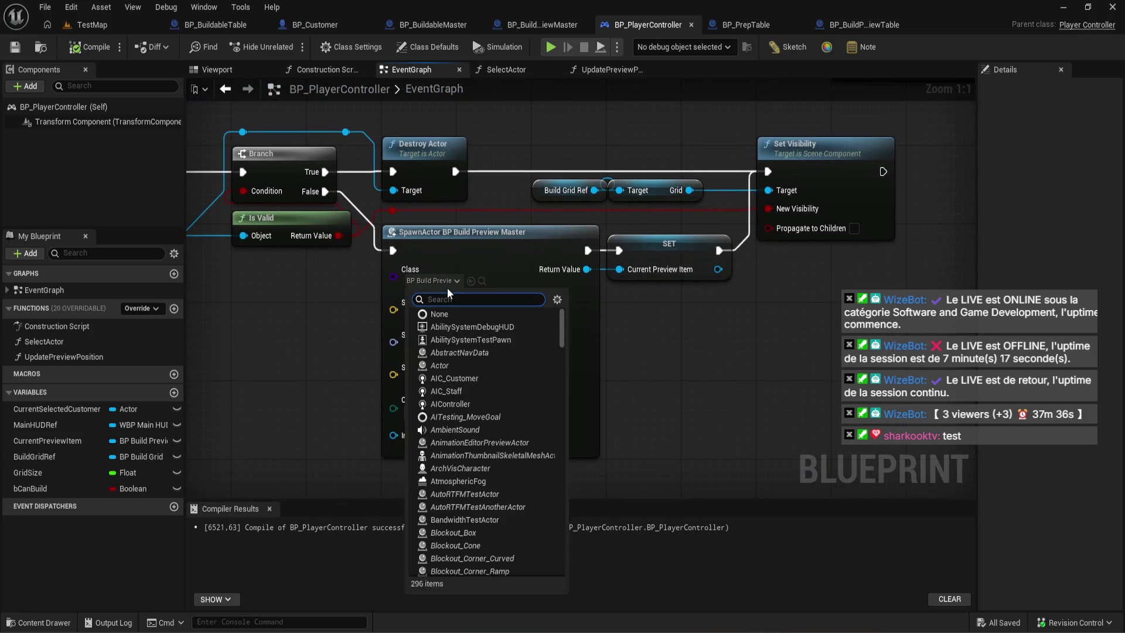
pyautogui.click(843, 380)
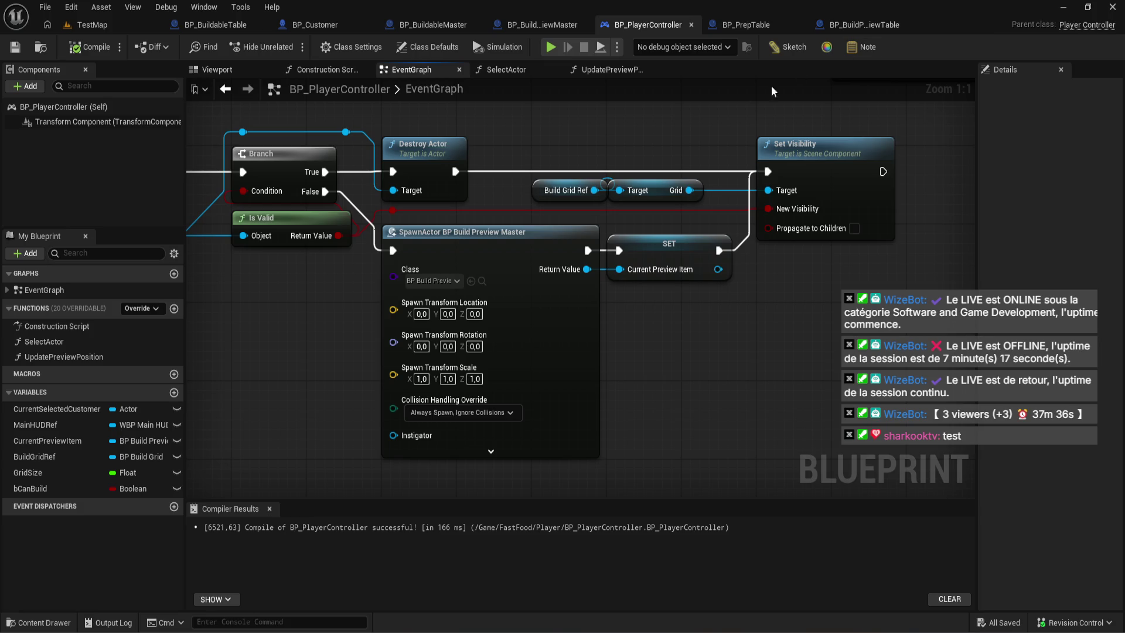
pyautogui.click(448, 281)
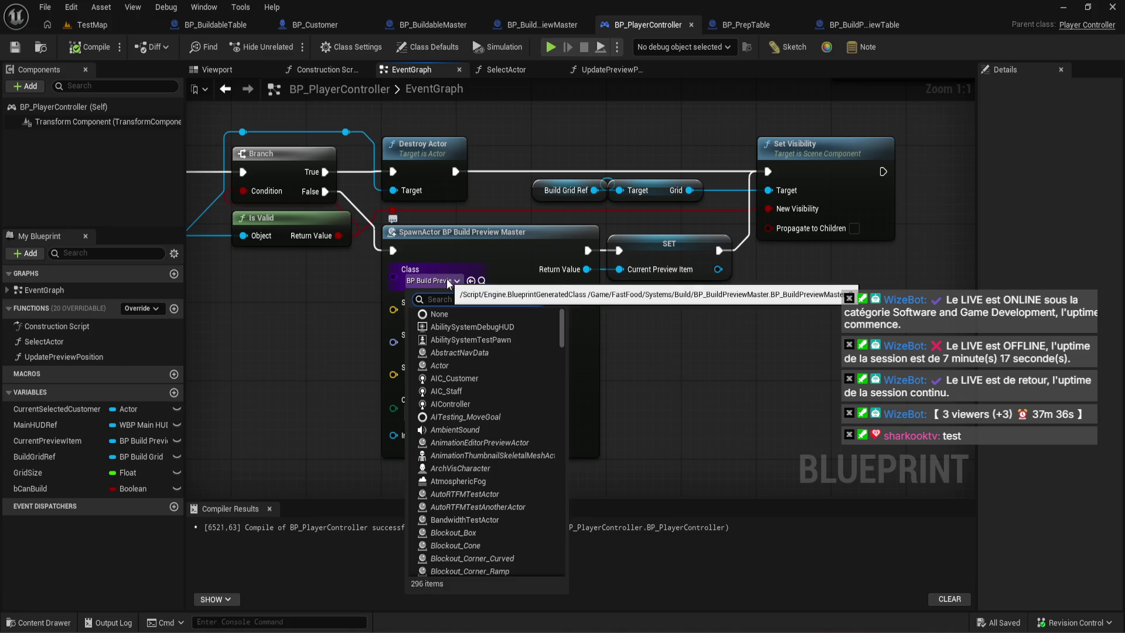
pyautogui.write('pre')
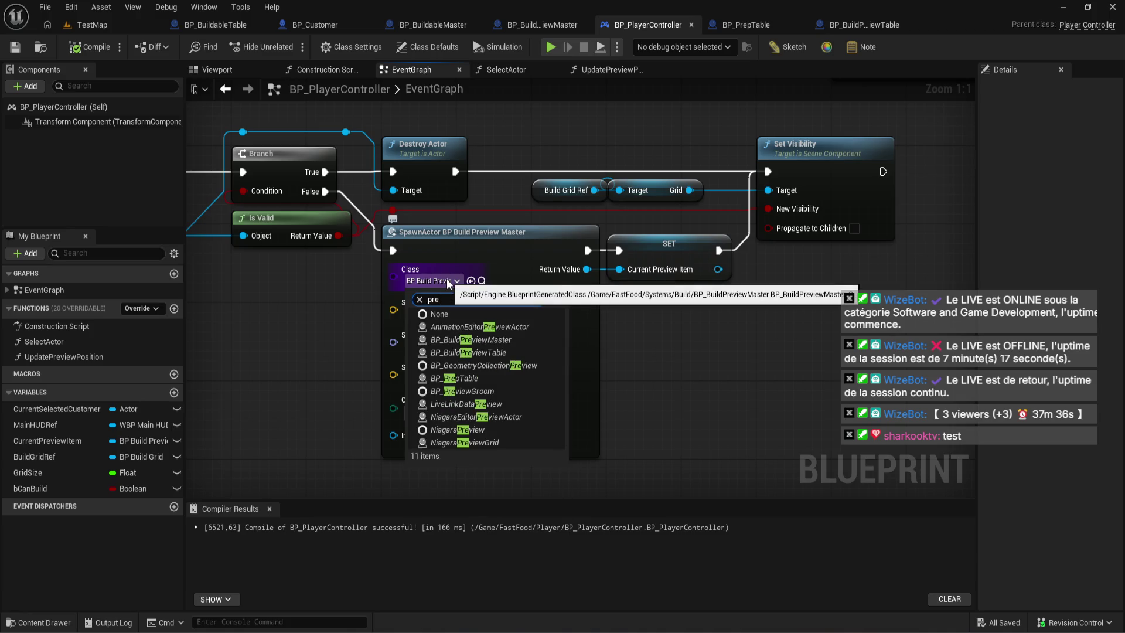
pyautogui.click(492, 352)
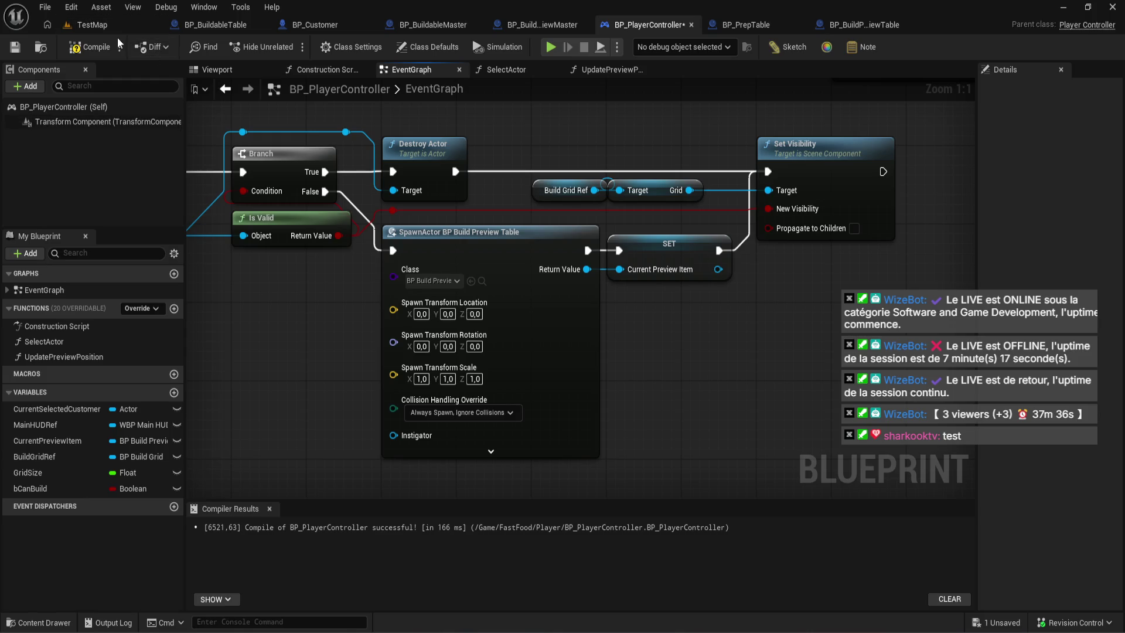
pyautogui.click(114, 20)
pyautogui.click(293, 48)
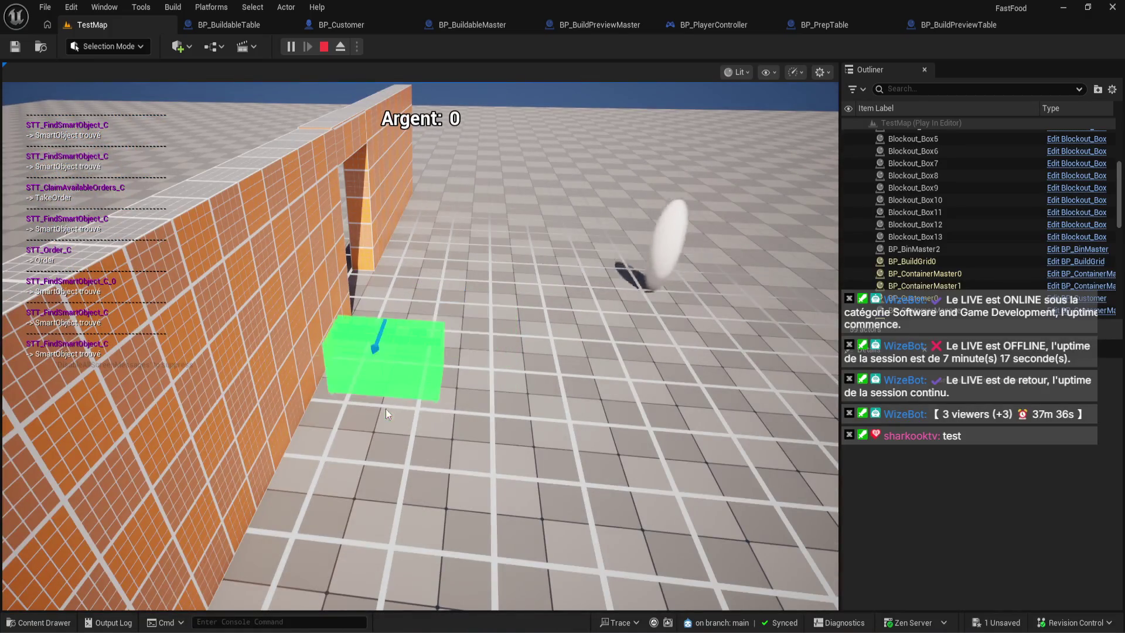
# - Turn and pull back the game camera while moving the green table preview
pyautogui.click(283, 404)
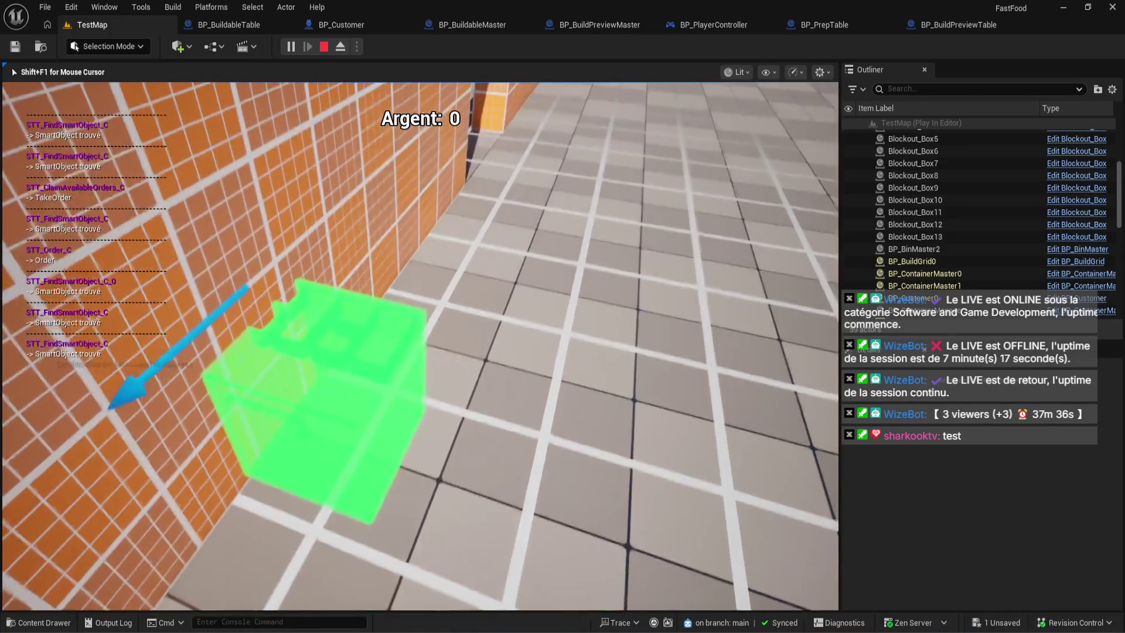
pyautogui.hotkey('shift', 'F1')
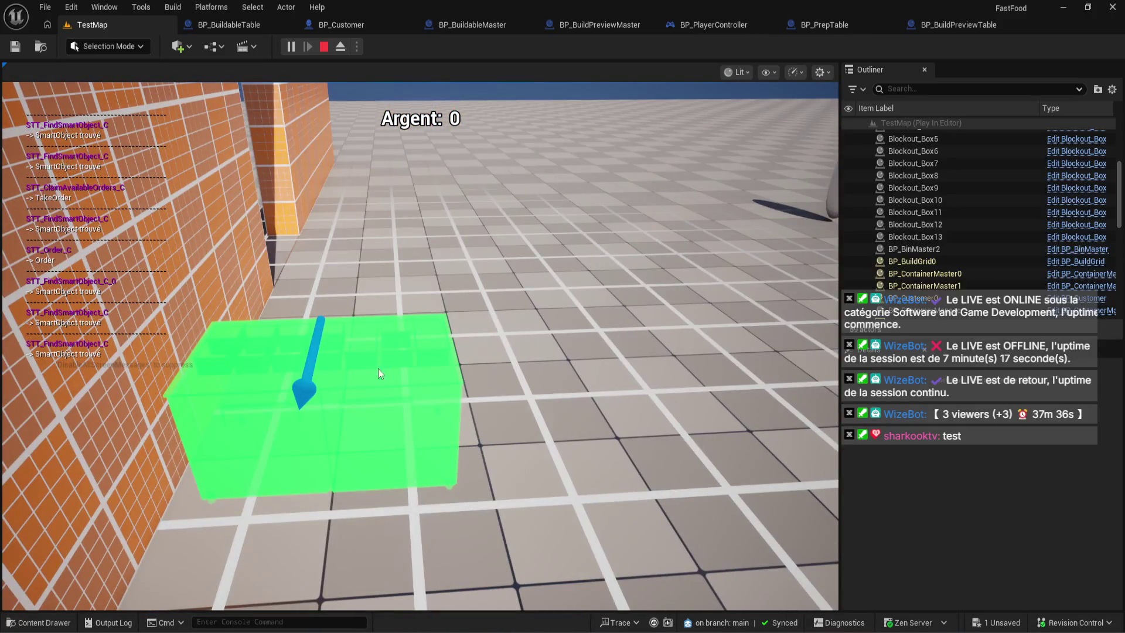
pyautogui.click(377, 368)
pyautogui.hotkey('shift', 'F1')
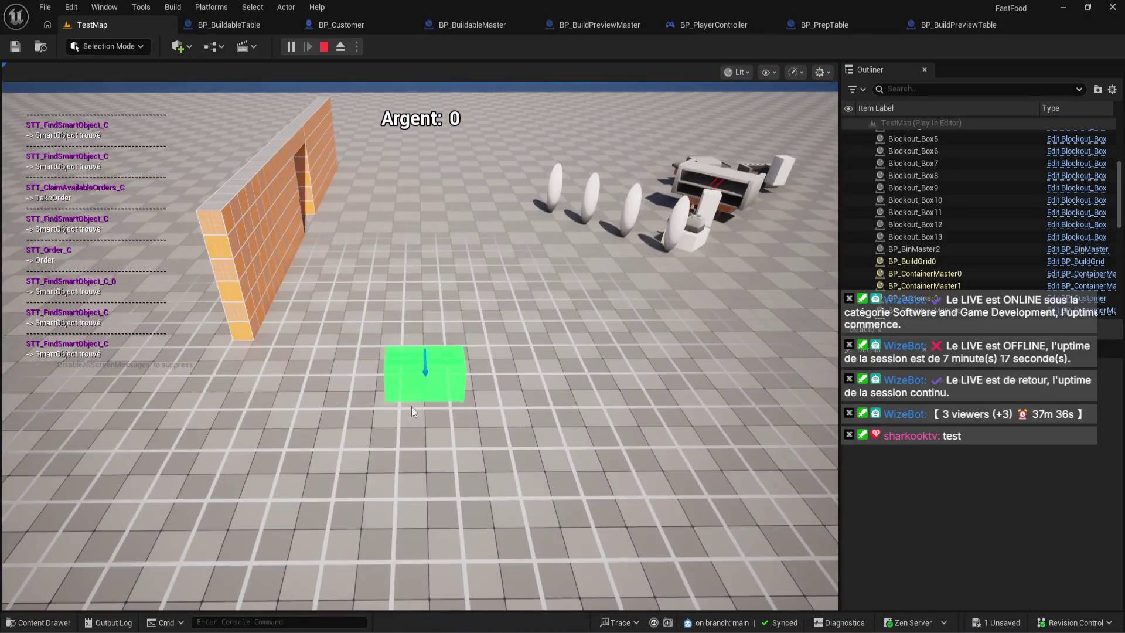
pyautogui.scroll(-4, 346, 483)
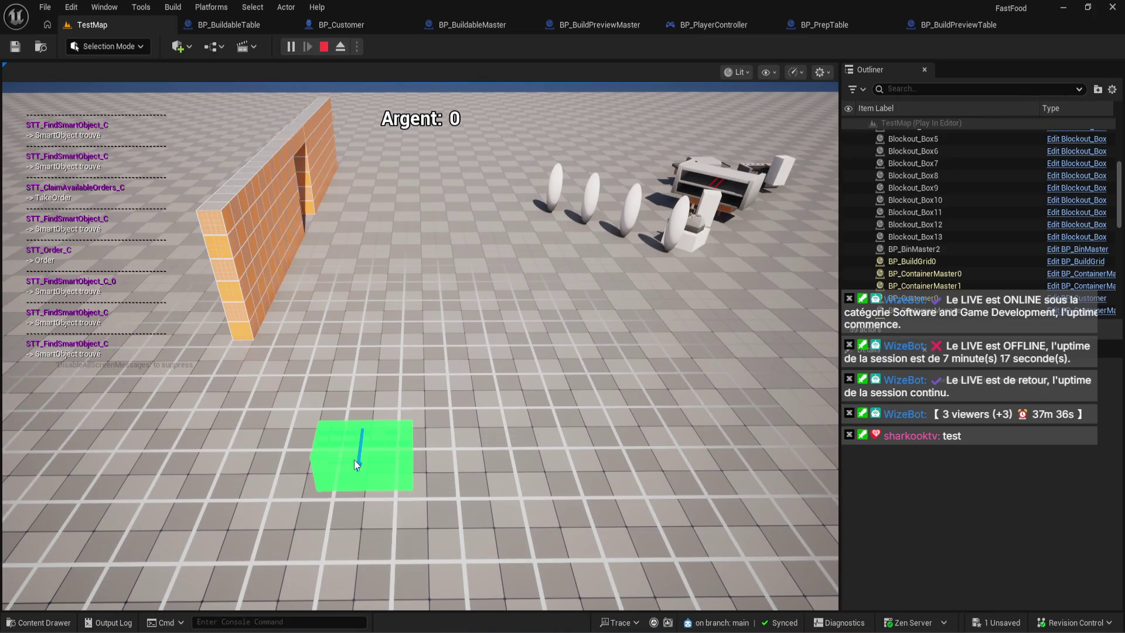
pyautogui.scroll(-2, 355, 461)
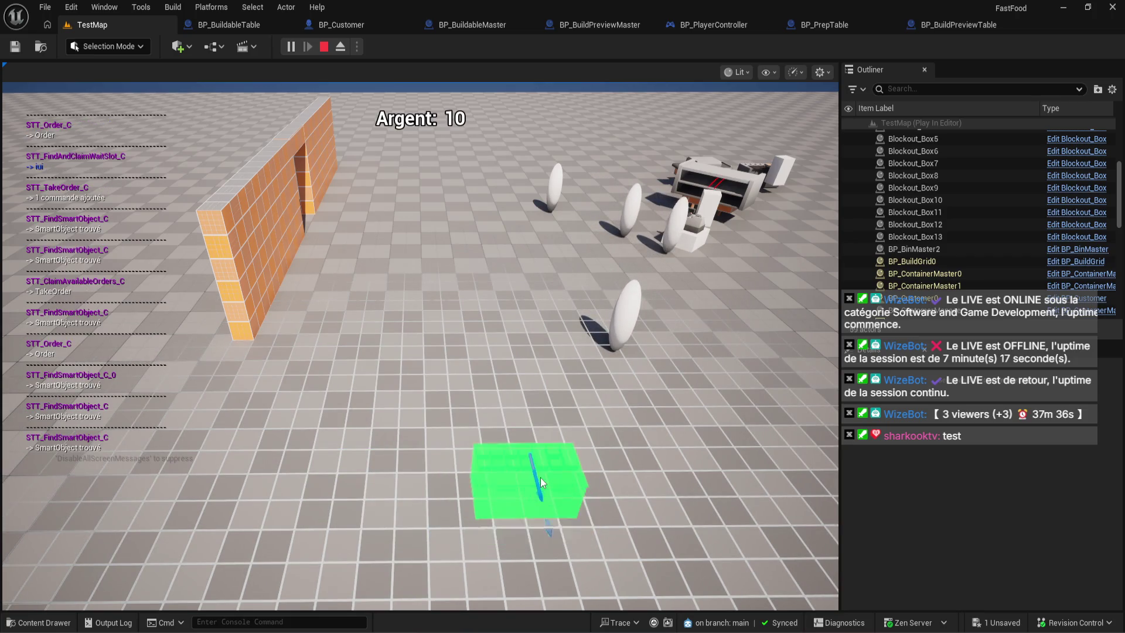
pyautogui.scroll(3, 540, 477)
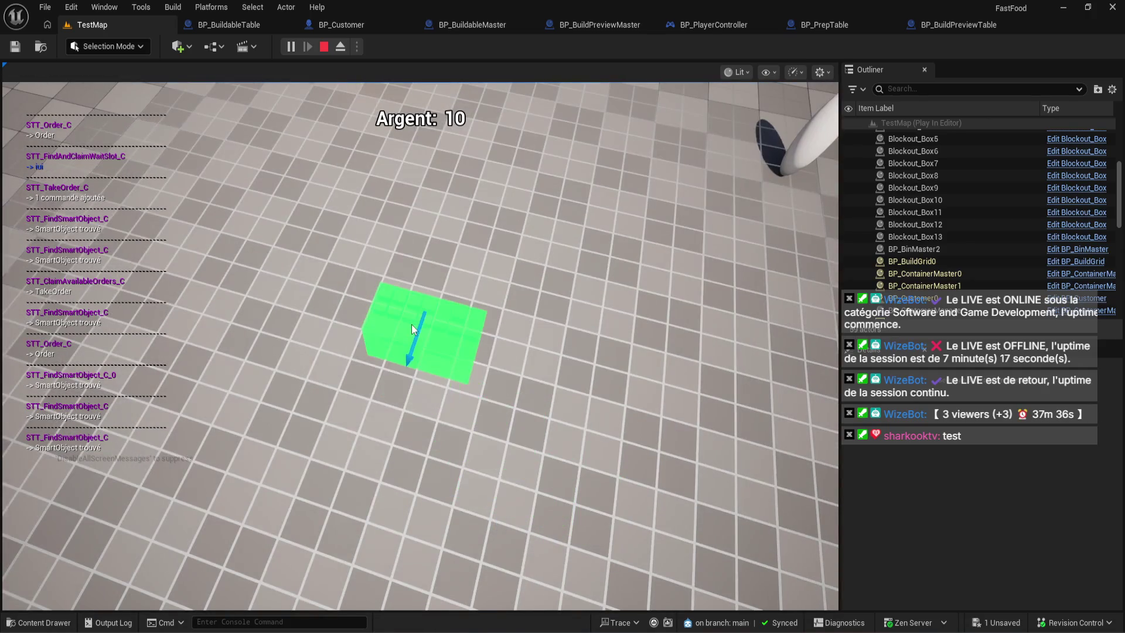
pyautogui.click(416, 366)
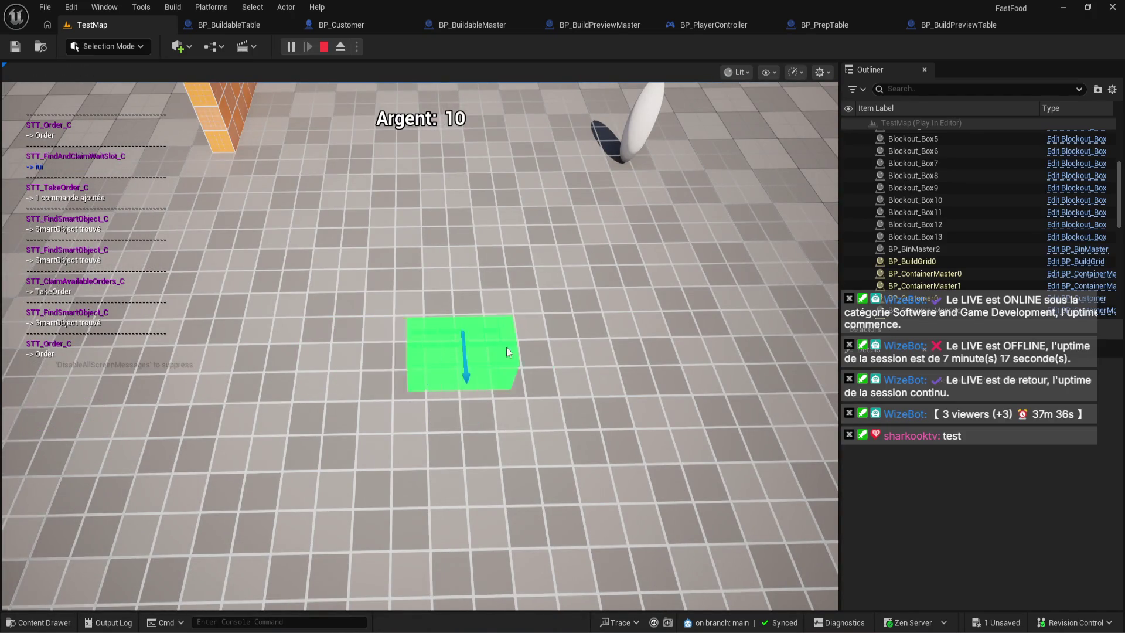
pyautogui.scroll(-3, 535, 332)
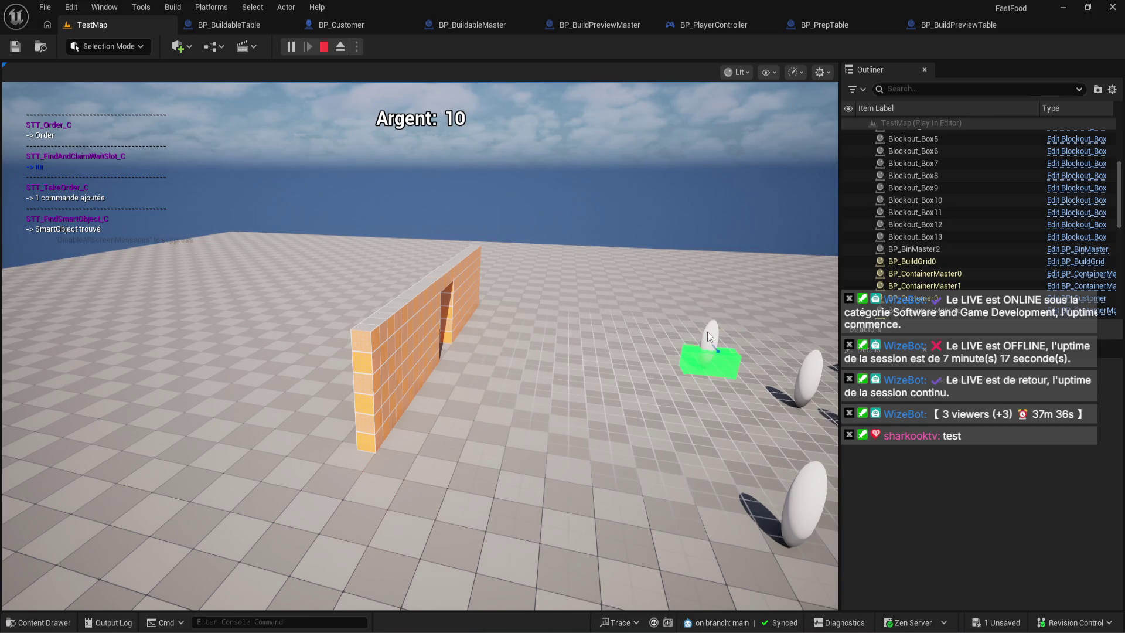
pyautogui.scroll(1, 713, 395)
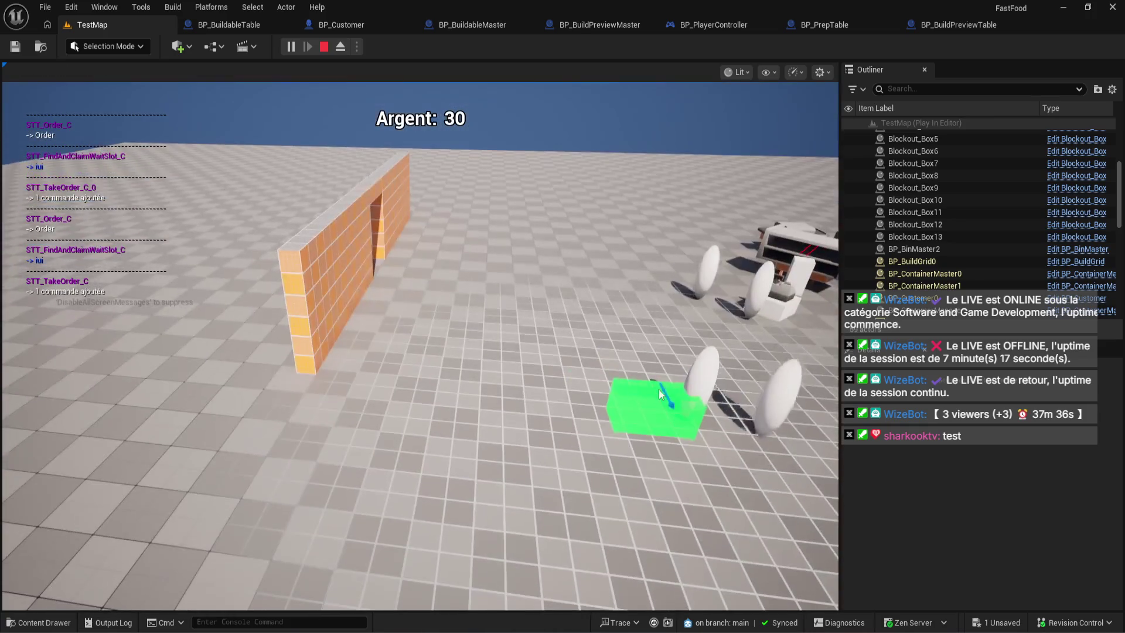
# - Rotate the camera around the preview from several angles while continuing to place it
pyautogui.click(592, 412)
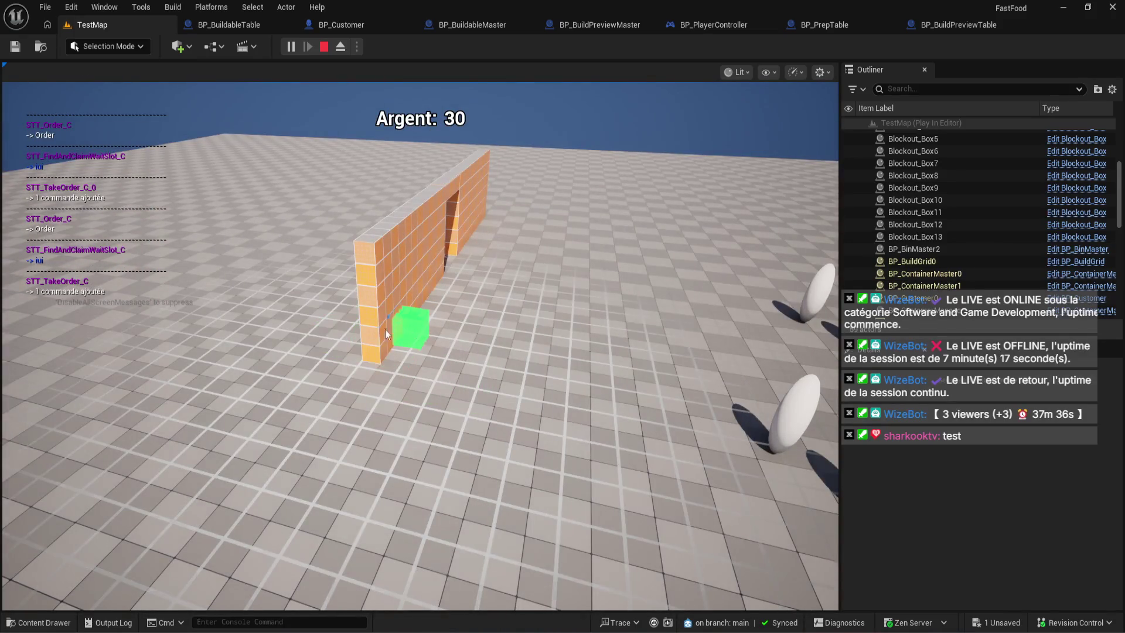
pyautogui.hotkey('shift', 'F1')
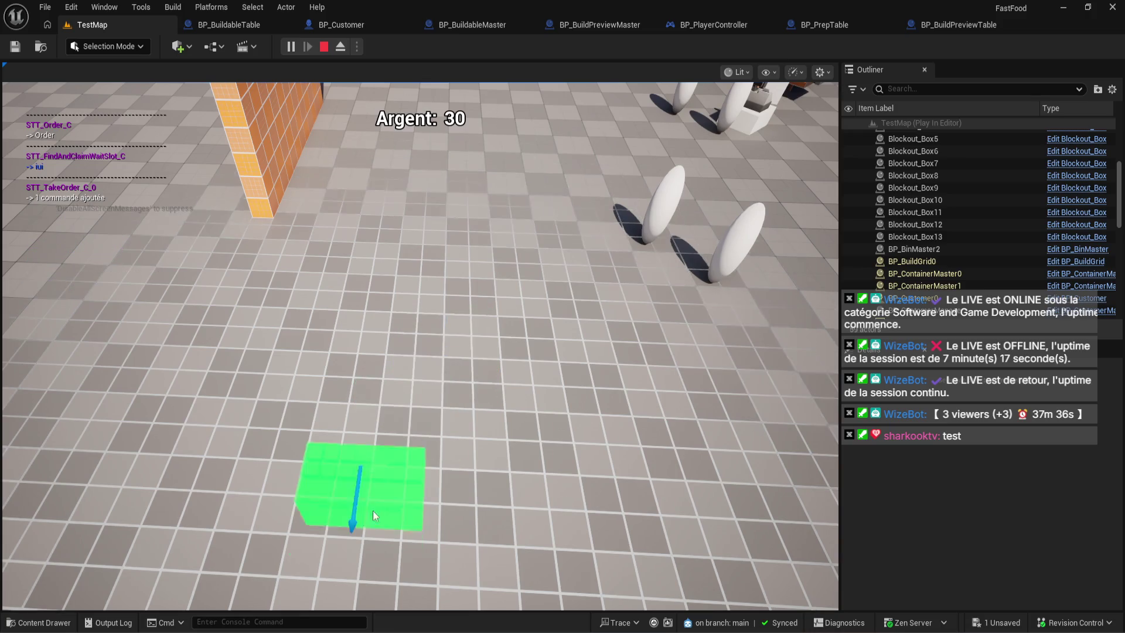
pyautogui.click(372, 511)
pyautogui.hotkey('shift', 'F1')
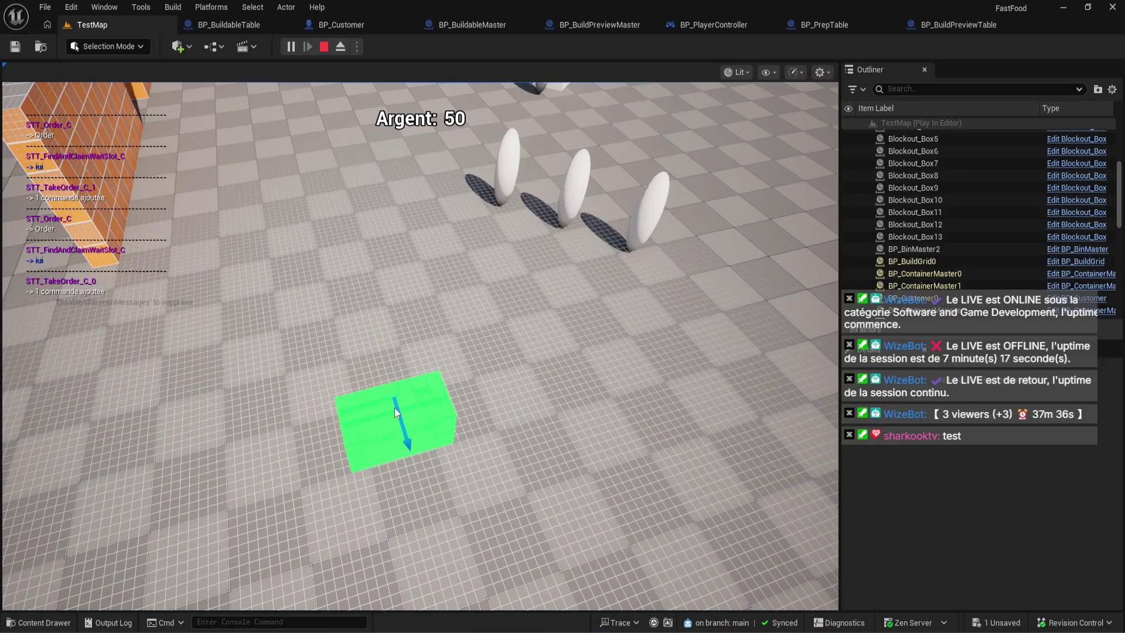
pyautogui.scroll(5, 392, 404)
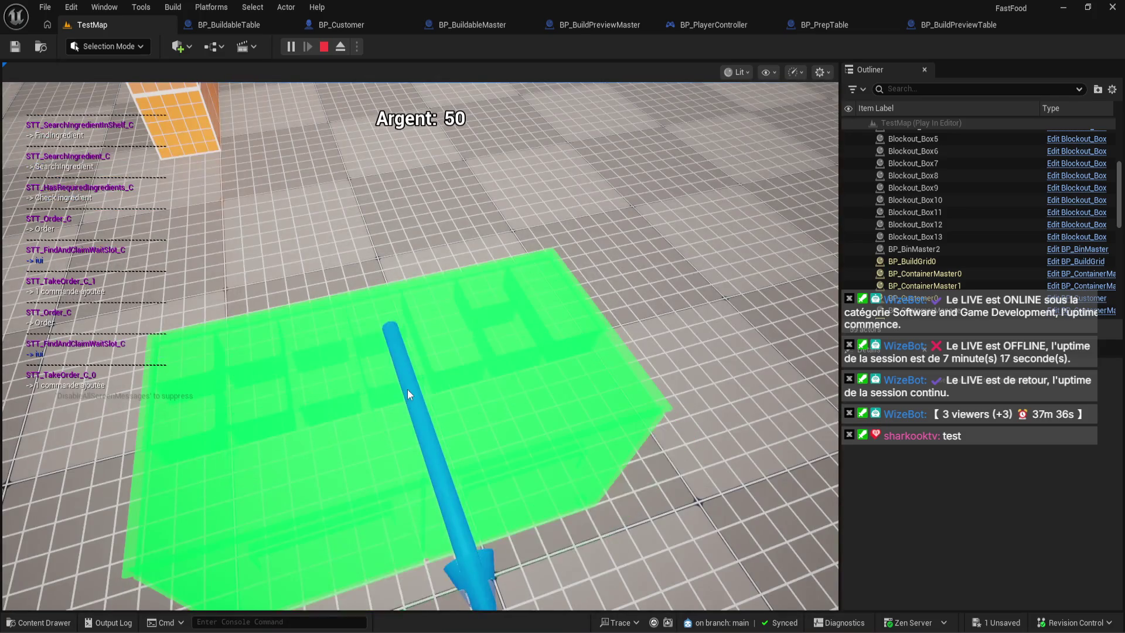
pyautogui.click(407, 389)
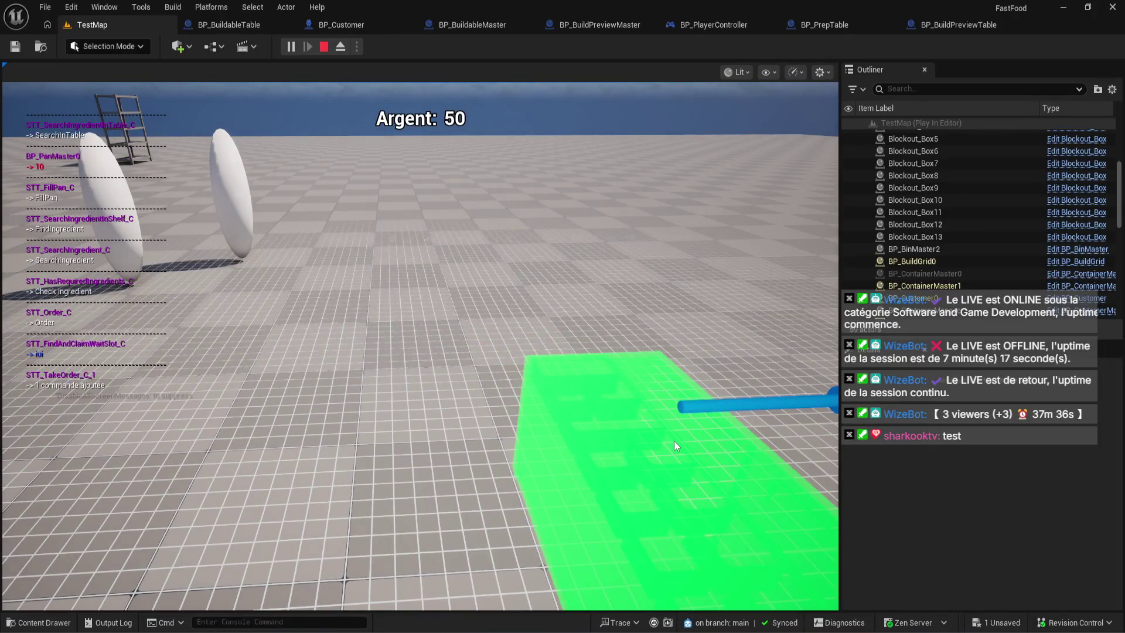
pyautogui.click(430, 434)
pyautogui.hotkey('shift', 'F1')
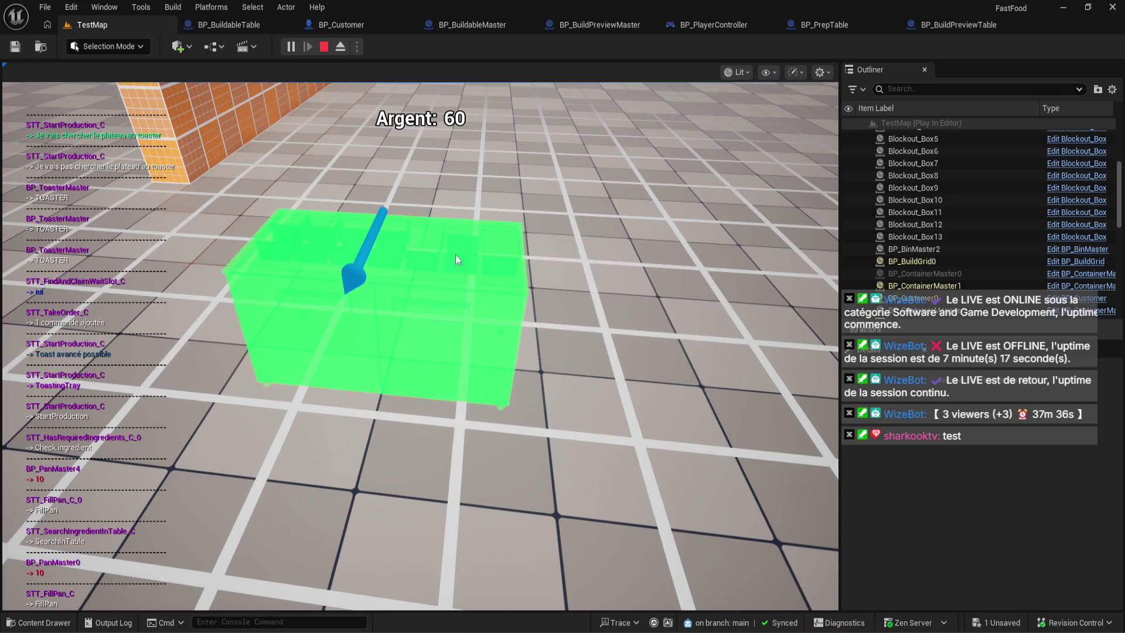
# - Toggle between low camera views and the top-down build view with E, then stop play with Esc
pyautogui.press('e')
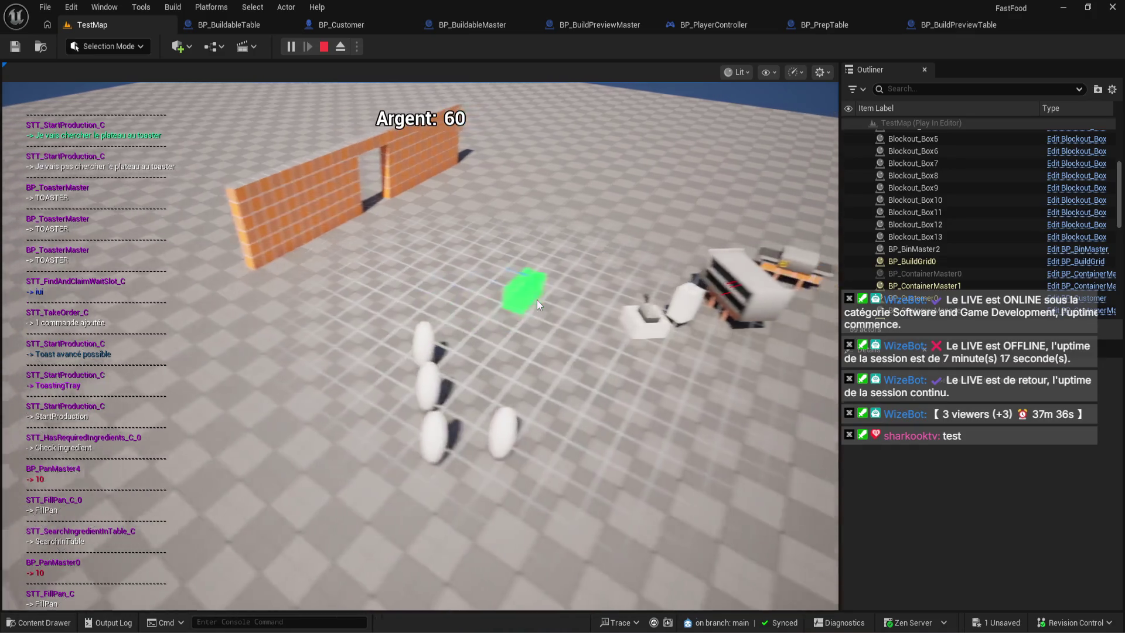
pyautogui.click(537, 300)
pyautogui.press('e')
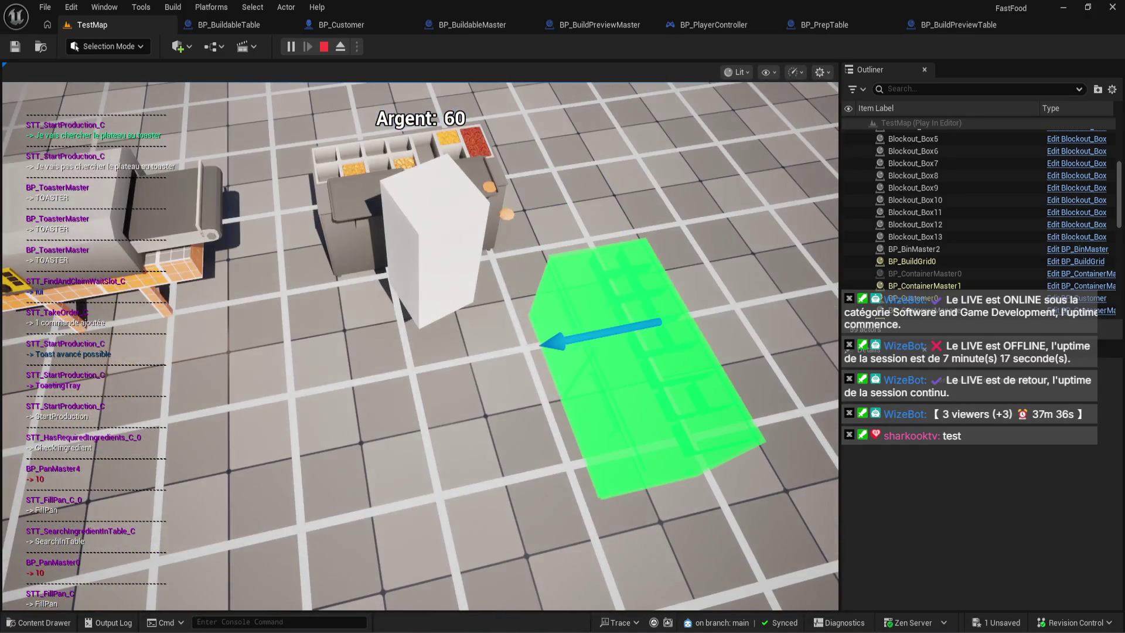
pyautogui.click(644, 363)
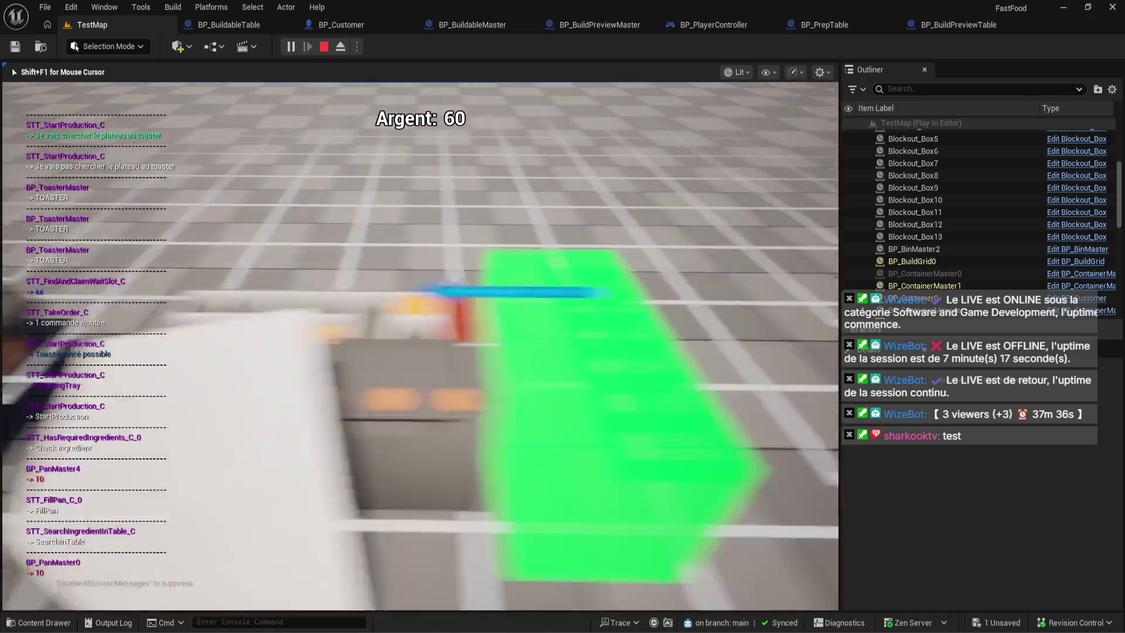
pyautogui.press('e')
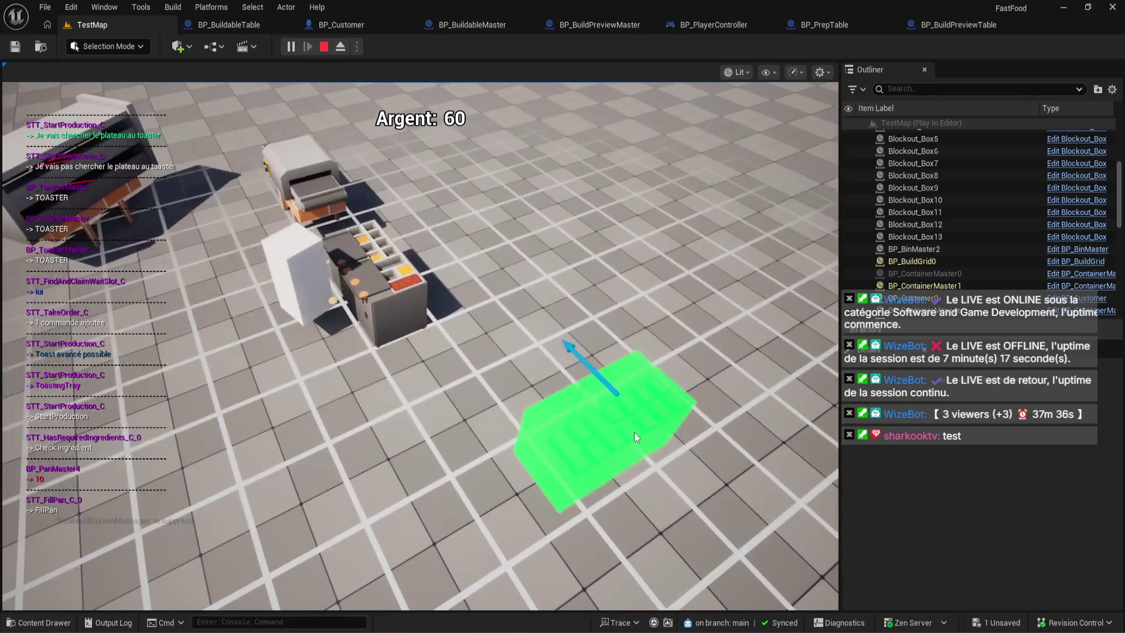
pyautogui.press('Escape')
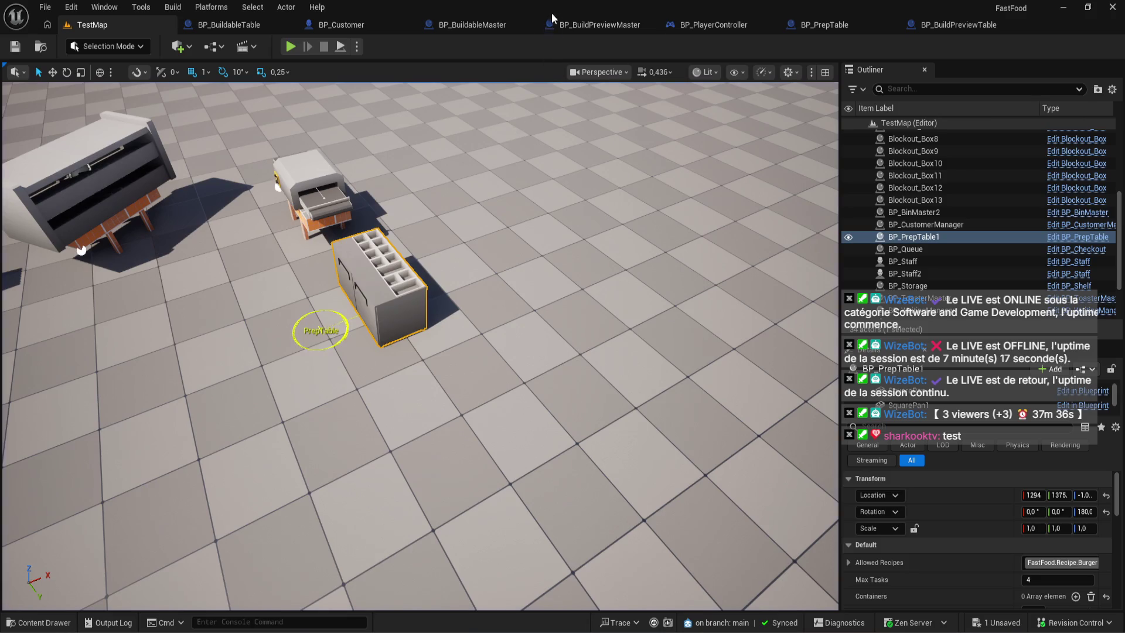
# - Switch to the BP_BuildPreviewTable blueprint to view its table mesh
pyautogui.click(930, 27)
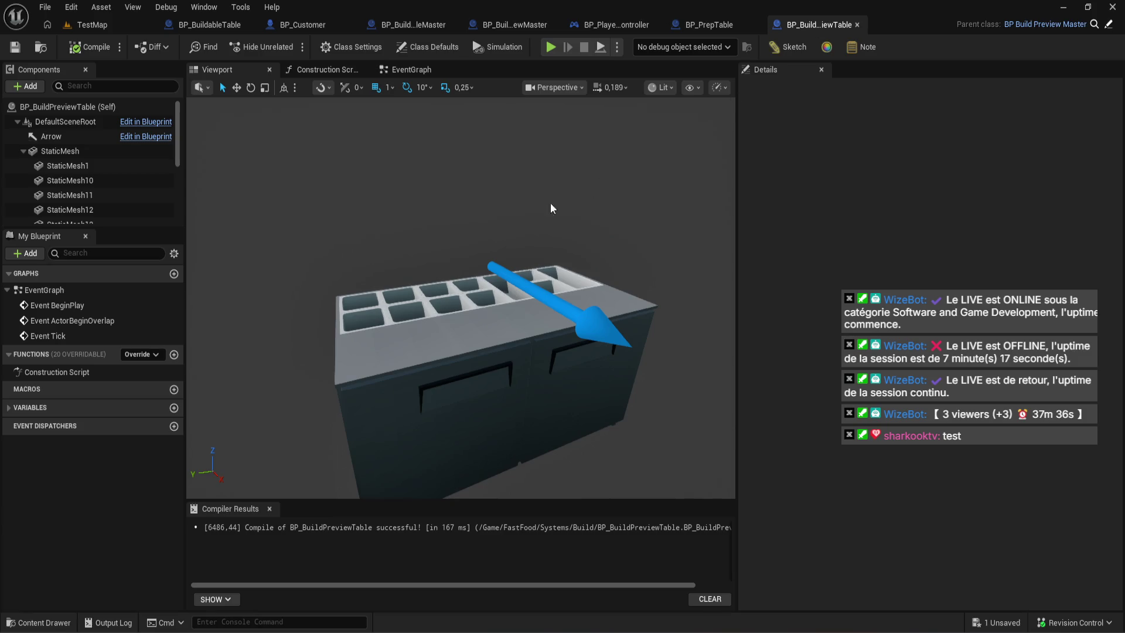
# - Orbit the Viewport slightly to inspect the table preview and its direction arrow
pyautogui.moveTo(514, 220); pyautogui.dragTo(514, 234)
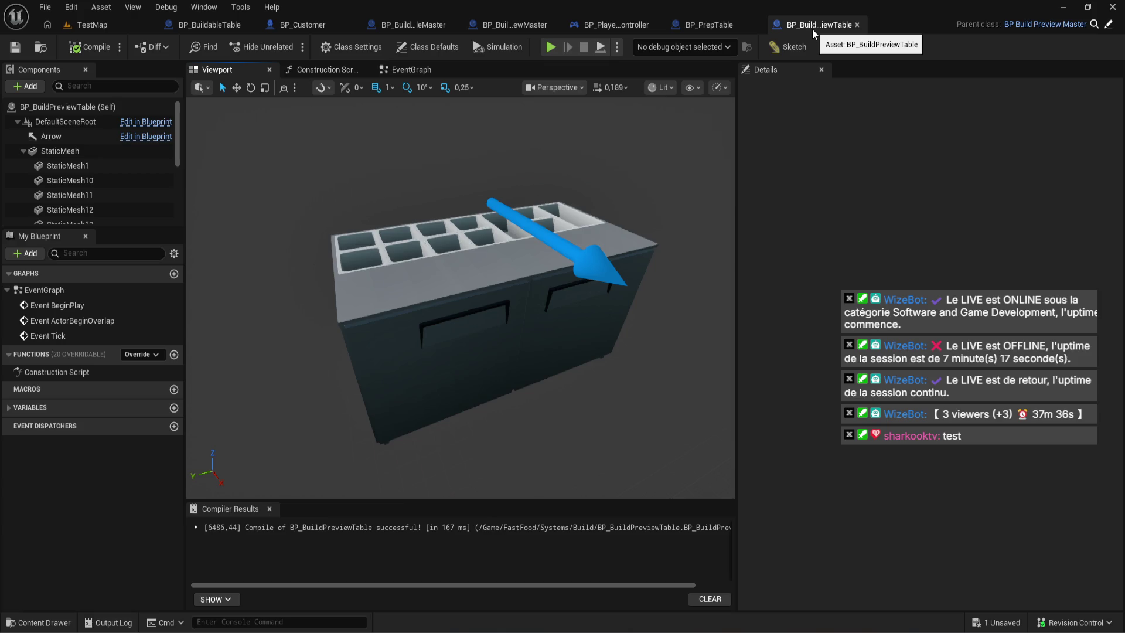
# - Close the BP_BuildPreviewTable editor and force-delete that Blueprint from the Build folder
pyautogui.click(856, 25)
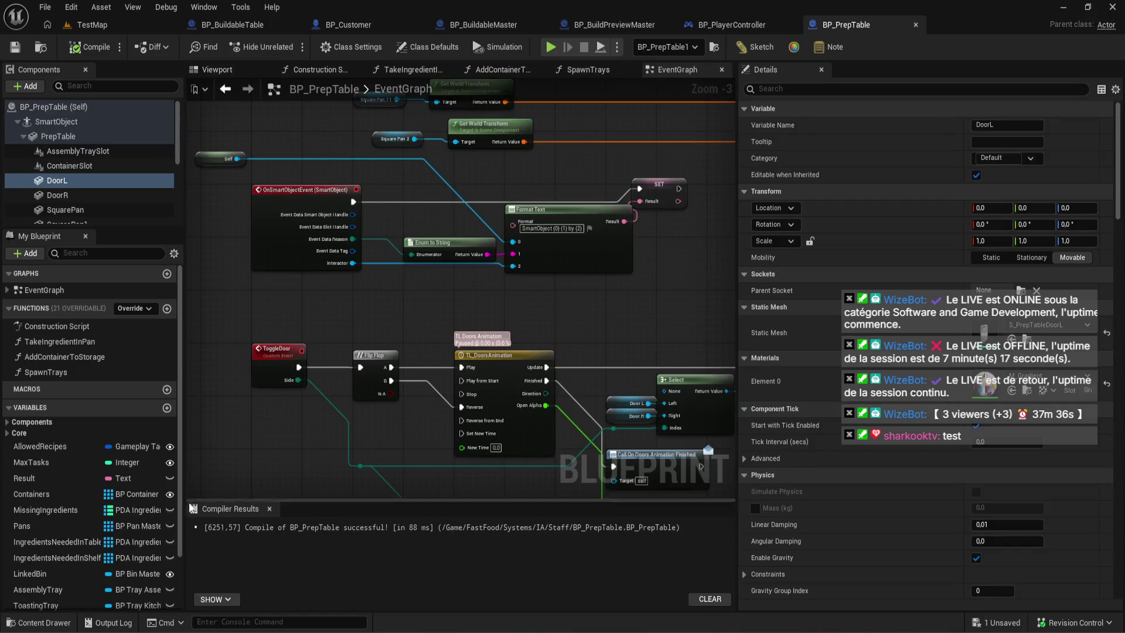
pyautogui.click(40, 622)
pyautogui.press('Delete')
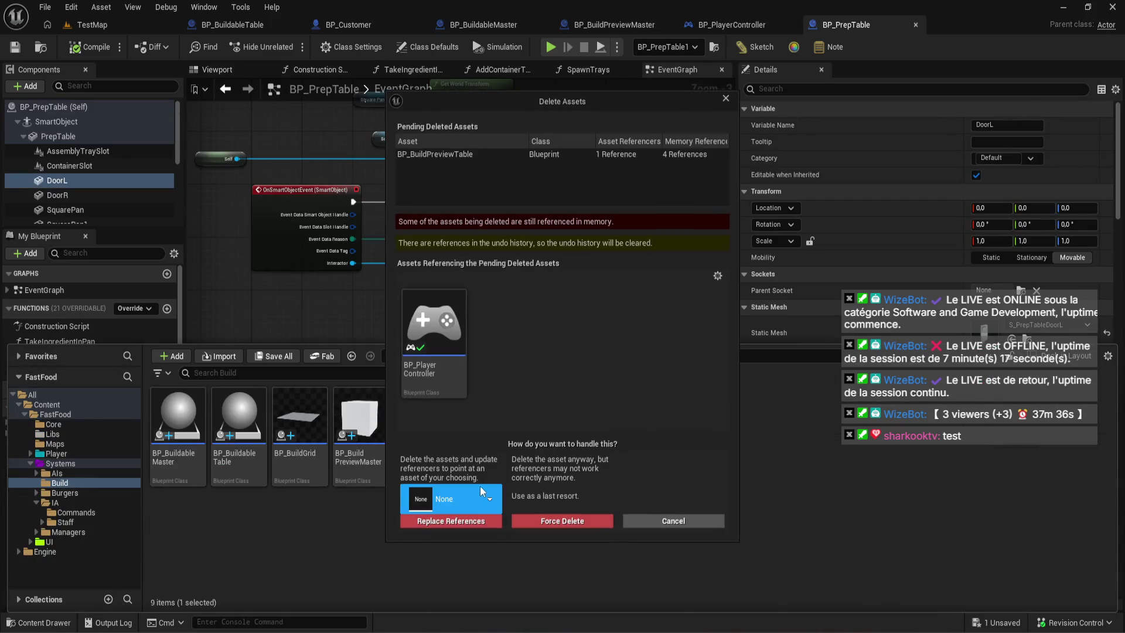
pyautogui.click(700, 519)
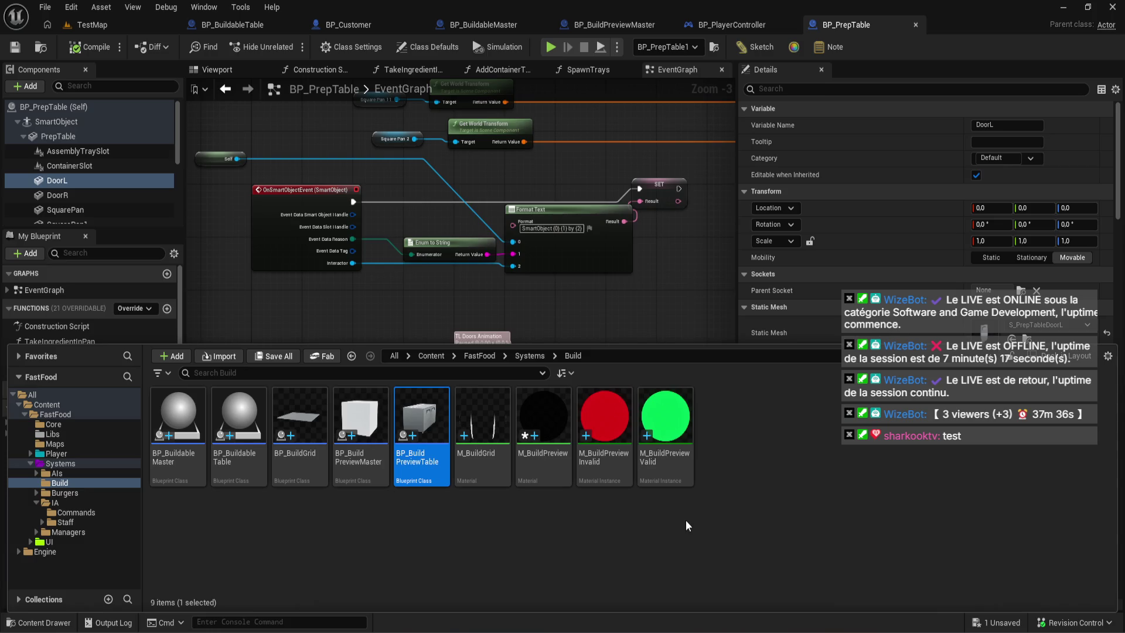
pyautogui.press('Delete')
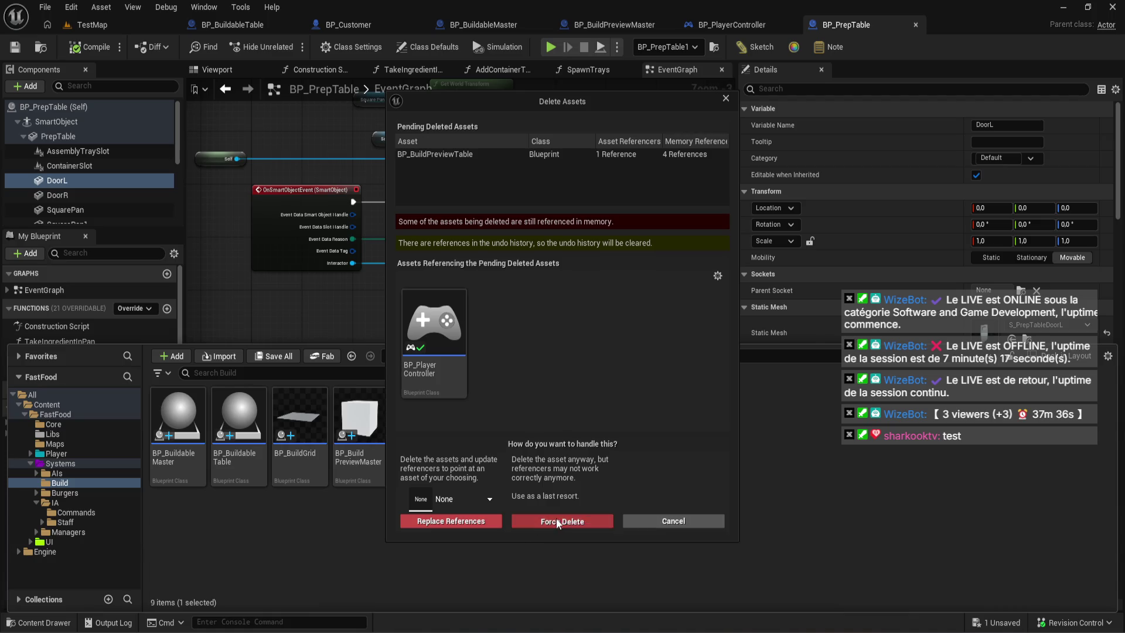
pyautogui.click(556, 519)
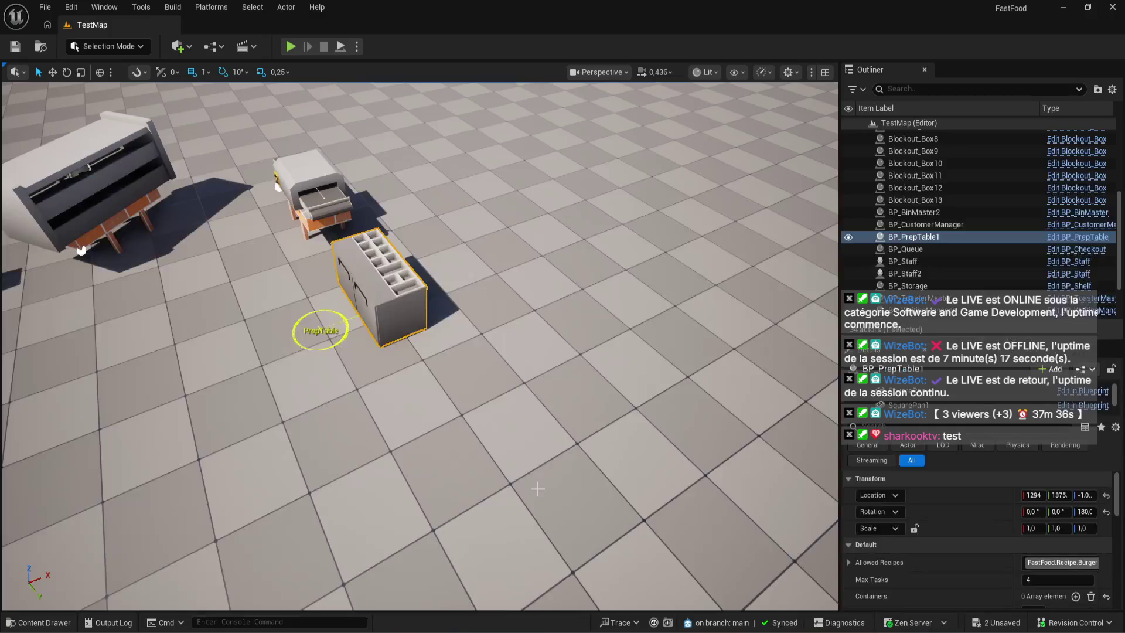
# - Save all modified assets and open BP_BuildPreviewMaster
pyautogui.click(38, 622)
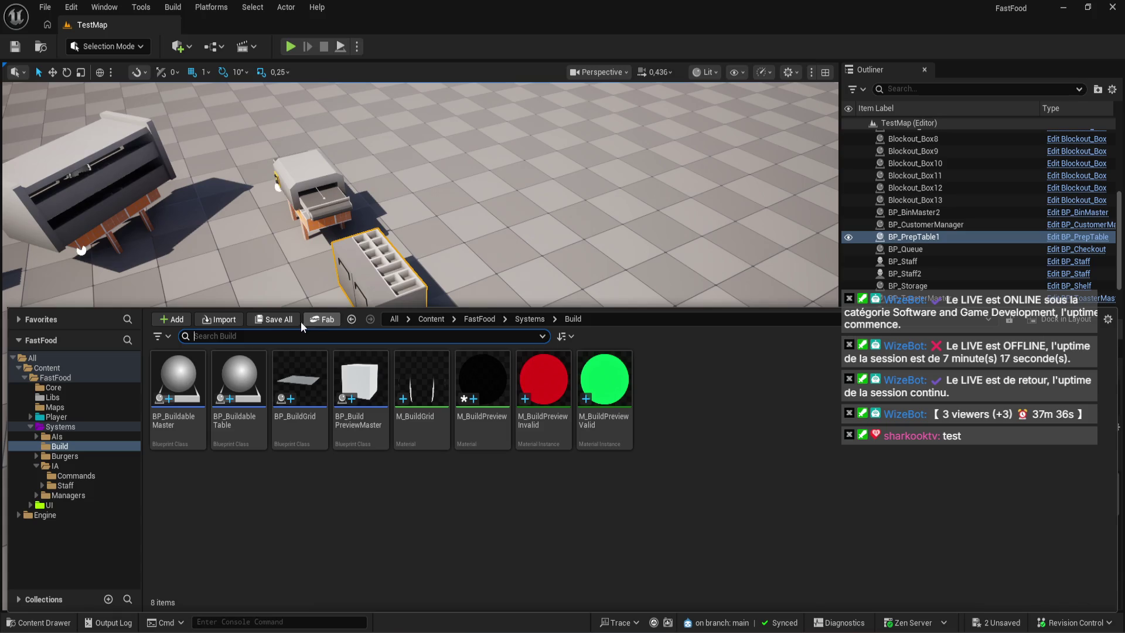
pyautogui.click(275, 319)
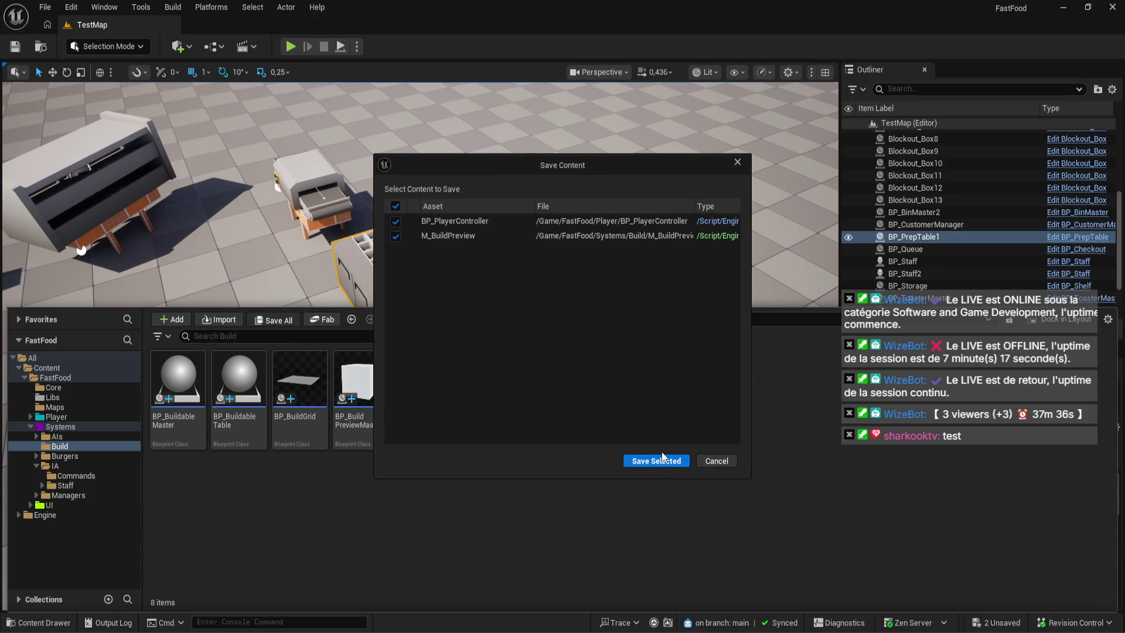
pyautogui.click(658, 460)
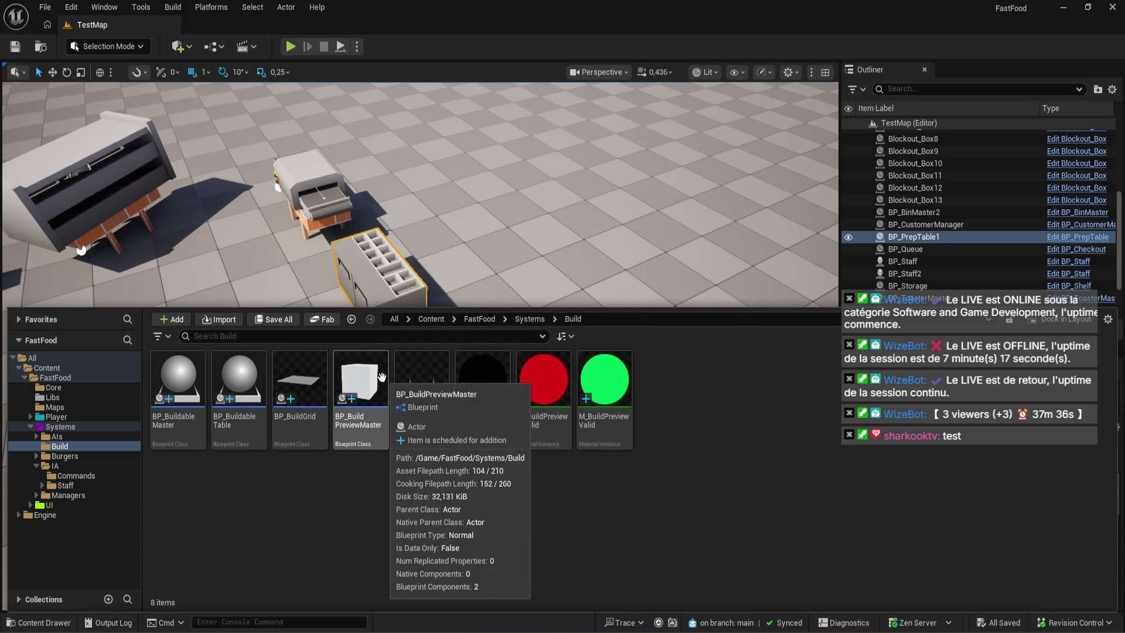
pyautogui.doubleClick(381, 376)
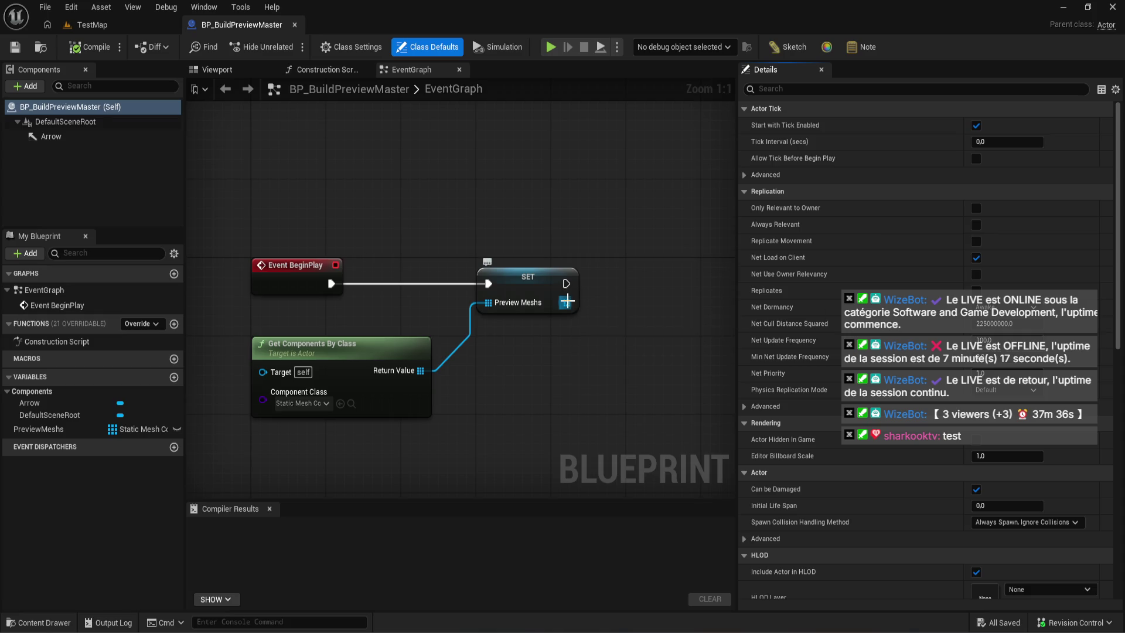
# - Search the EventGraph's Blueprint actions for a Set Material node
pyautogui.moveTo(567, 300)
pyautogui.mouseDown()
pyautogui.moveTo(481, 294)
pyautogui.moveTo(552, 308)
pyautogui.mouseUp()
pyautogui.write('set')
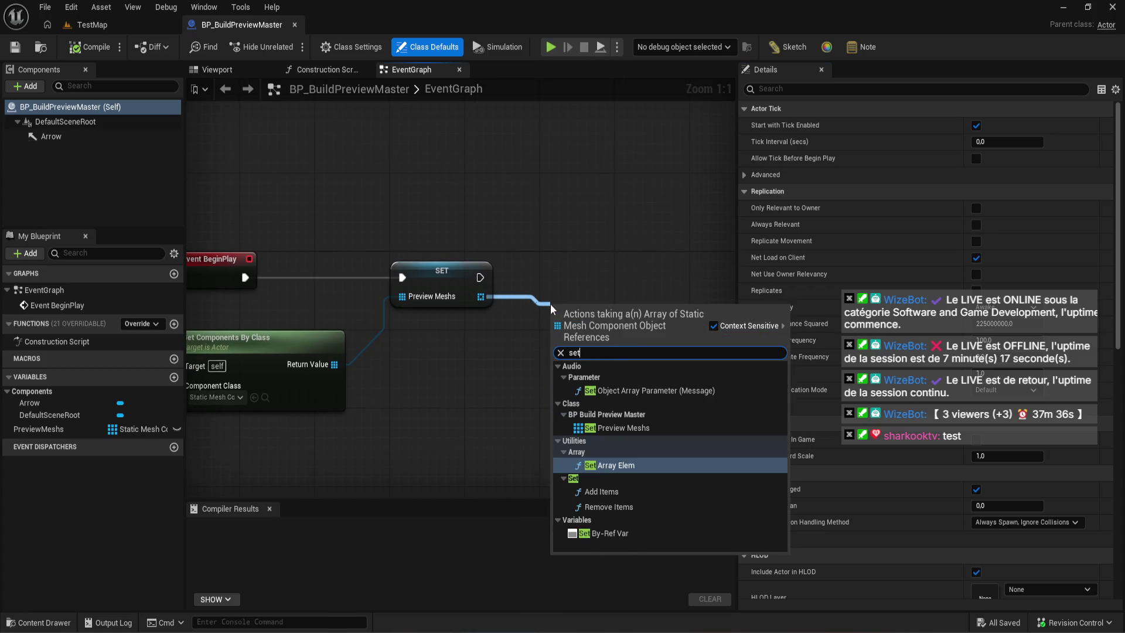
pyautogui.click(529, 403)
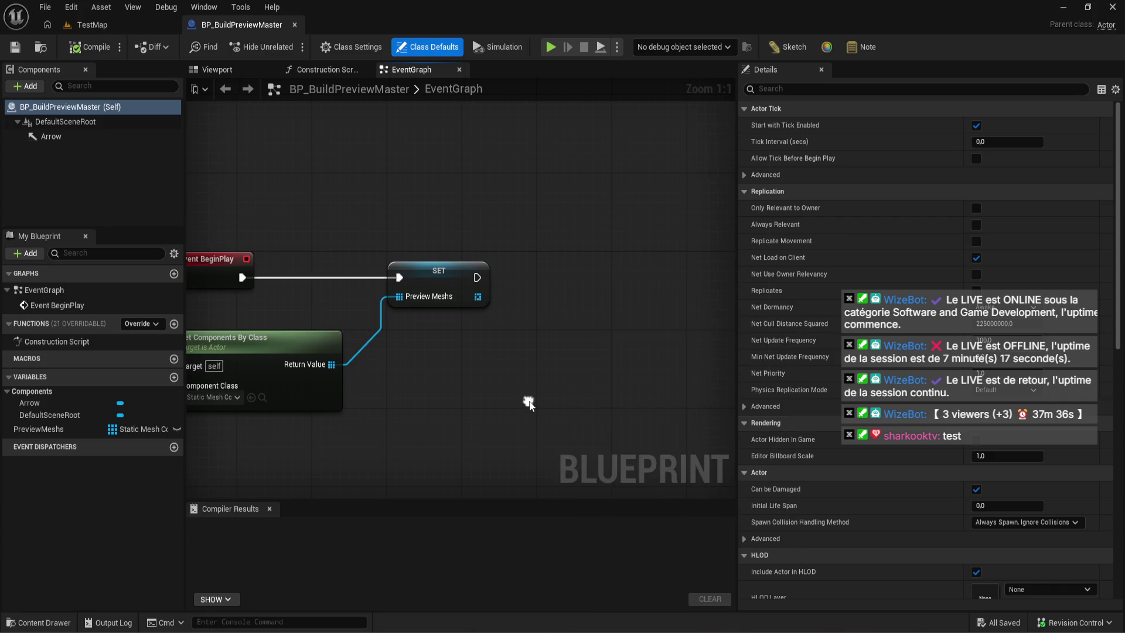
pyautogui.rightClick(528, 403)
pyautogui.write('set')
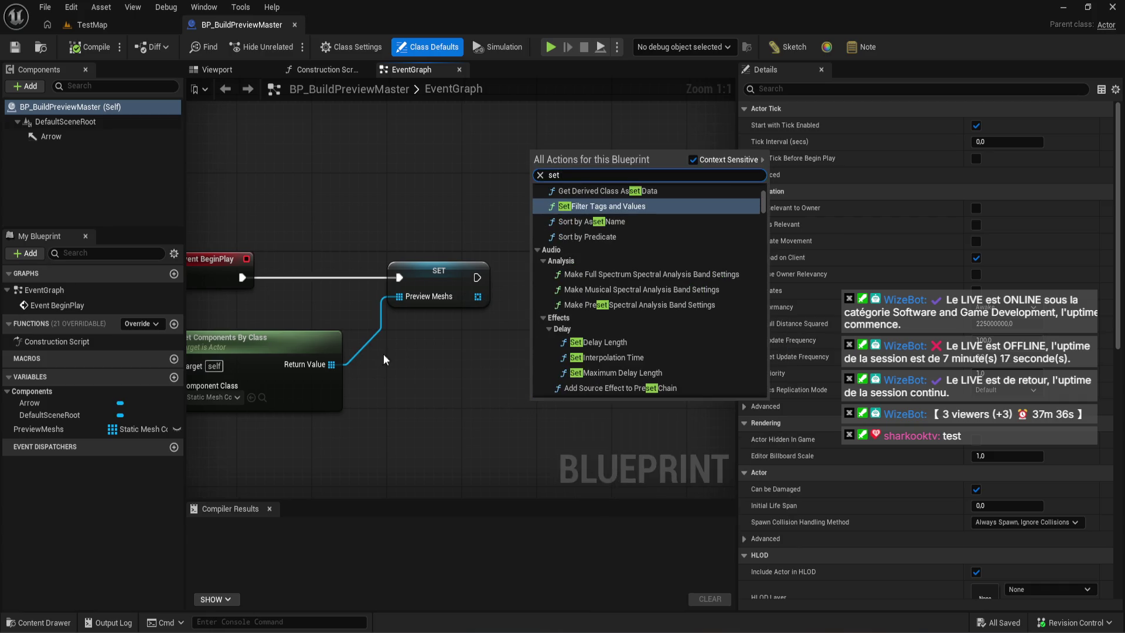
pyautogui.rightClick(389, 398)
pyautogui.write('set ma')
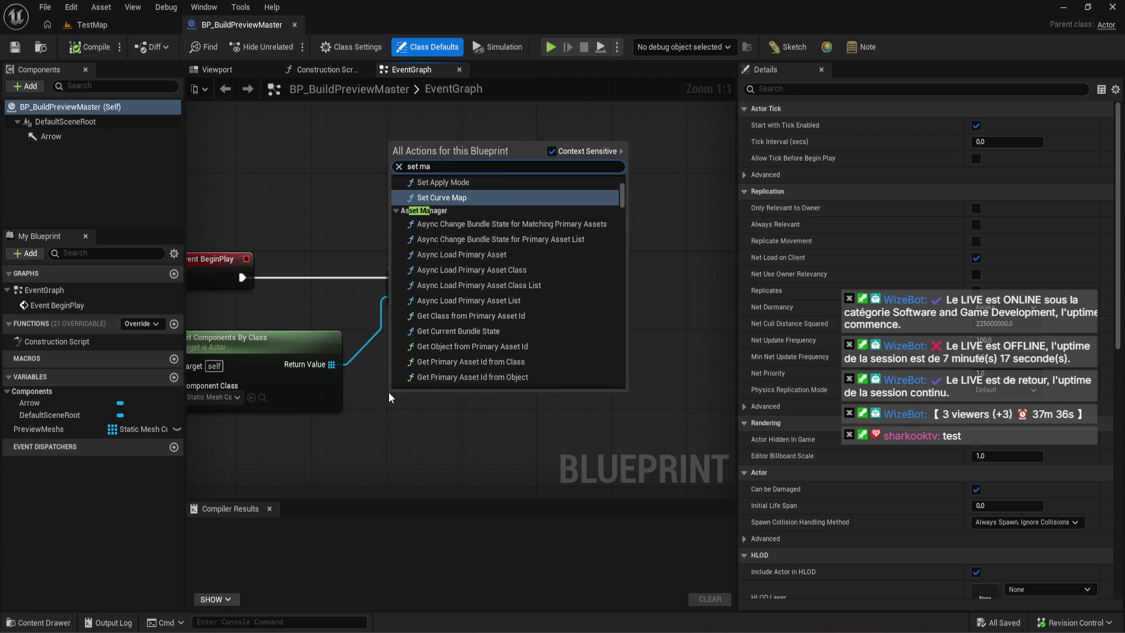
pyautogui.press('Return')
# - Add a Get node on the Preview Meshs array and a Set Material node from it
pyautogui.moveTo(477, 296); pyautogui.dragTo(476, 338)
pyautogui.write('ge')
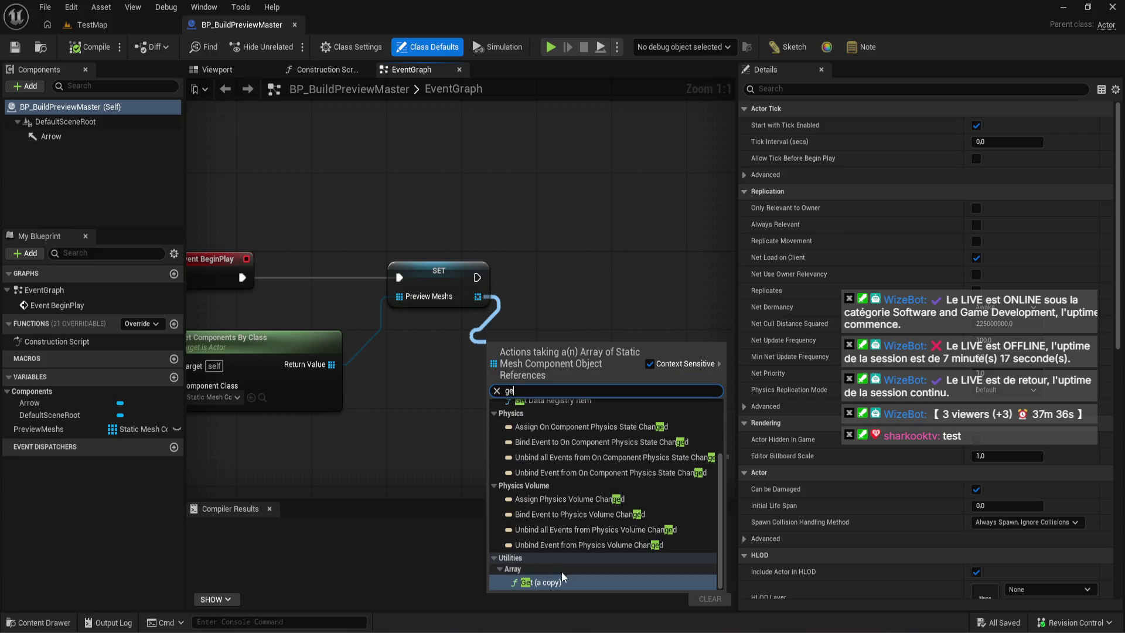
pyautogui.click(562, 582)
pyautogui.moveTo(576, 363); pyautogui.dragTo(589, 284)
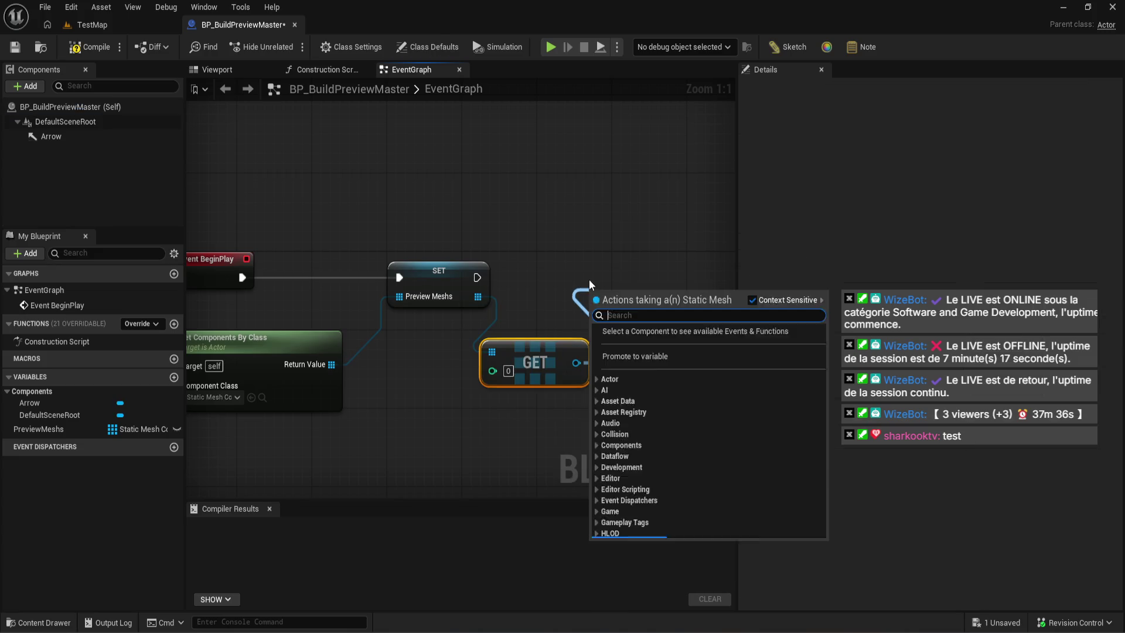
pyautogui.write('set mat')
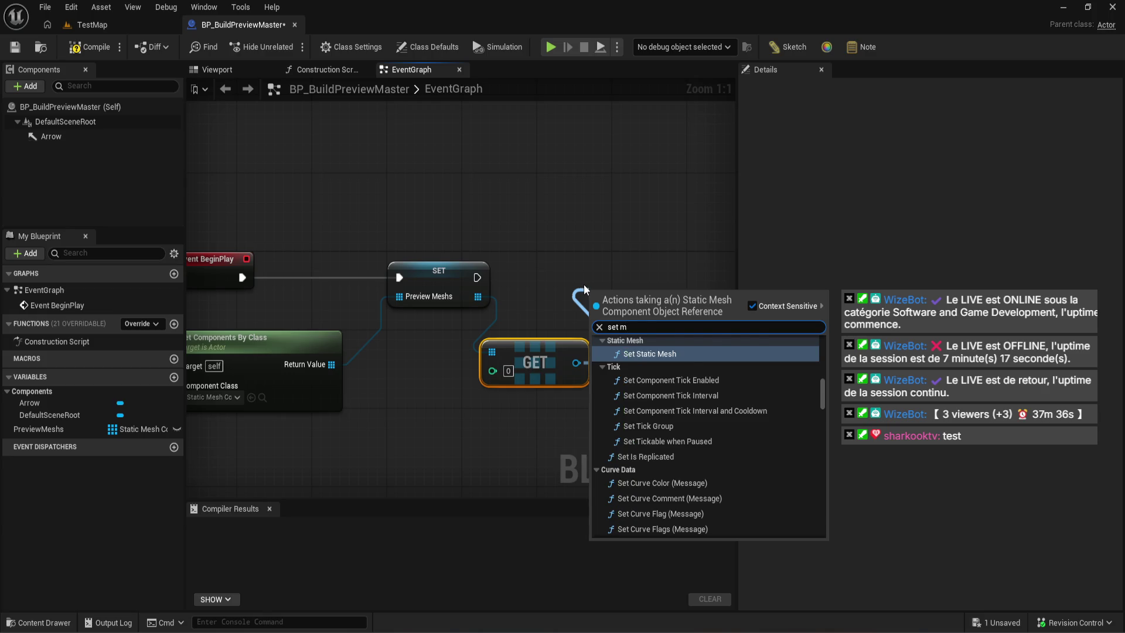
pyautogui.press('Return')
# - Delete the GET node, wire SET's exec output into Set Material, and compile
pyautogui.moveTo(585, 291); pyautogui.dragTo(604, 271)
pyautogui.click(528, 357)
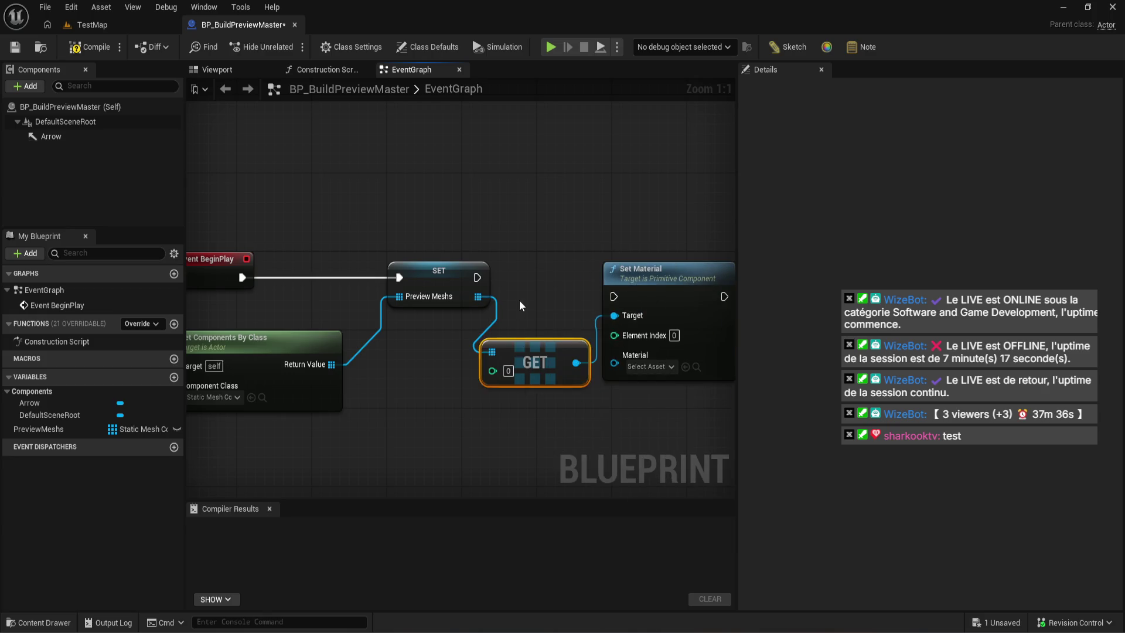
pyautogui.press('Delete')
pyautogui.moveTo(476, 277)
pyautogui.mouseDown()
pyautogui.moveTo(609, 294)
pyautogui.moveTo(596, 273)
pyautogui.mouseUp()
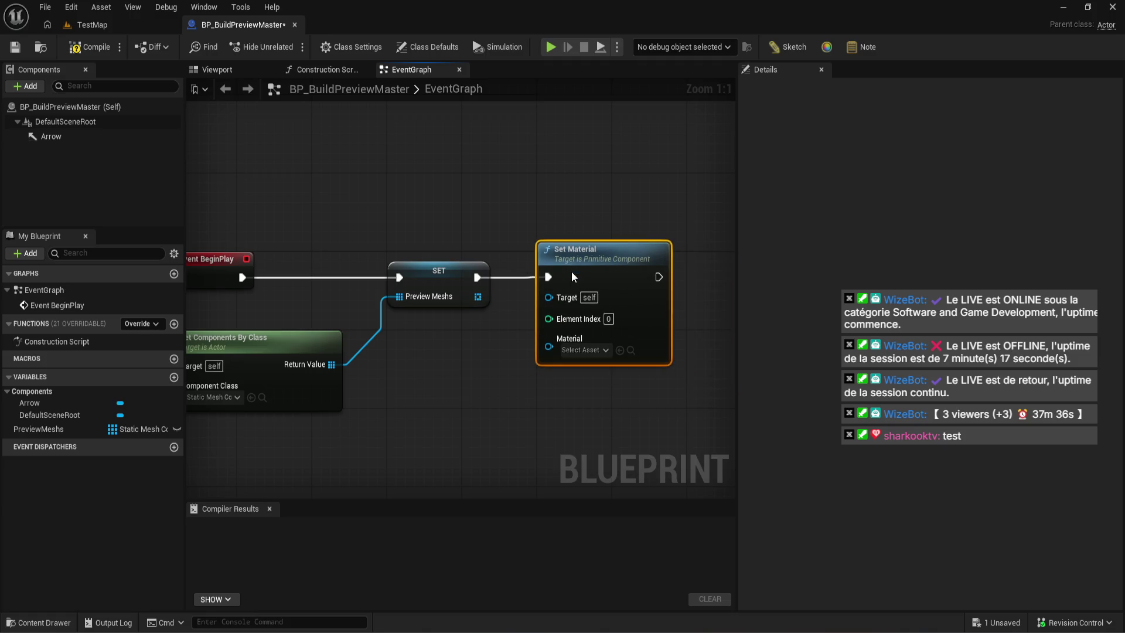
pyautogui.click(89, 47)
# - Frame all nodes and pan the graph to review the Set Material node
pyautogui.press('Home')
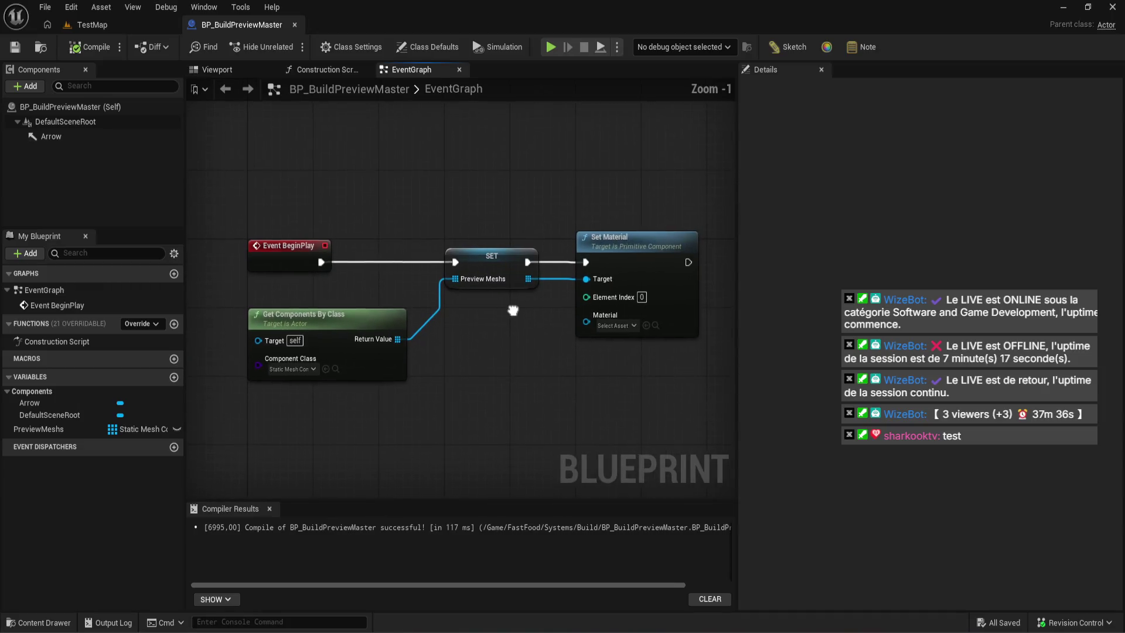
pyautogui.moveTo(643, 410); pyautogui.dragTo(385, 184)
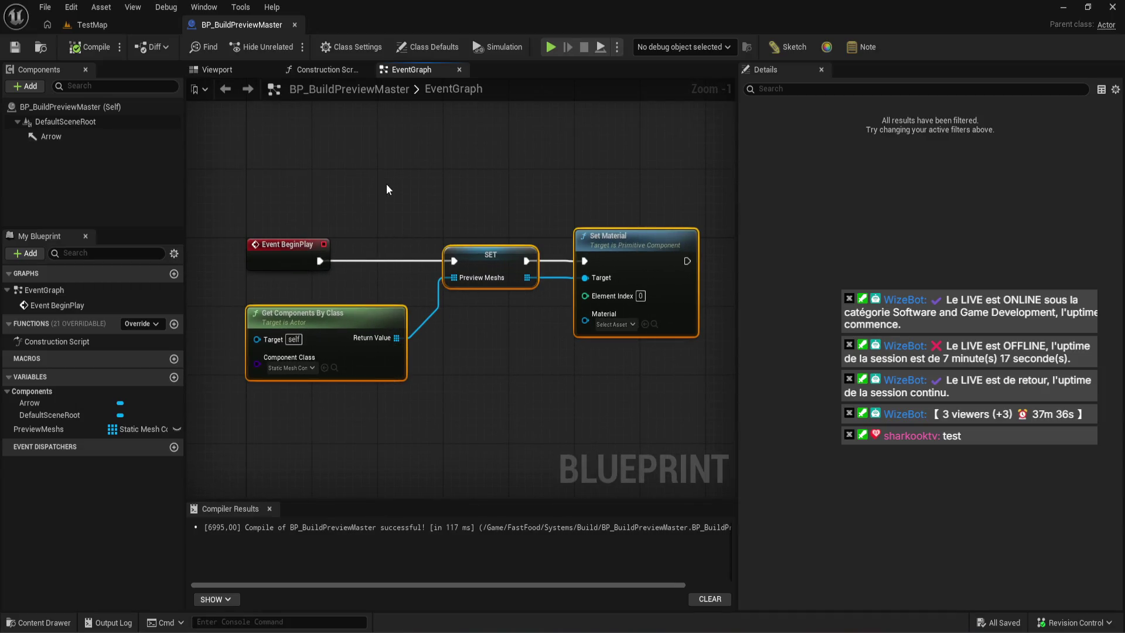
pyautogui.scroll(1, 392, 262)
pyautogui.click(376, 275)
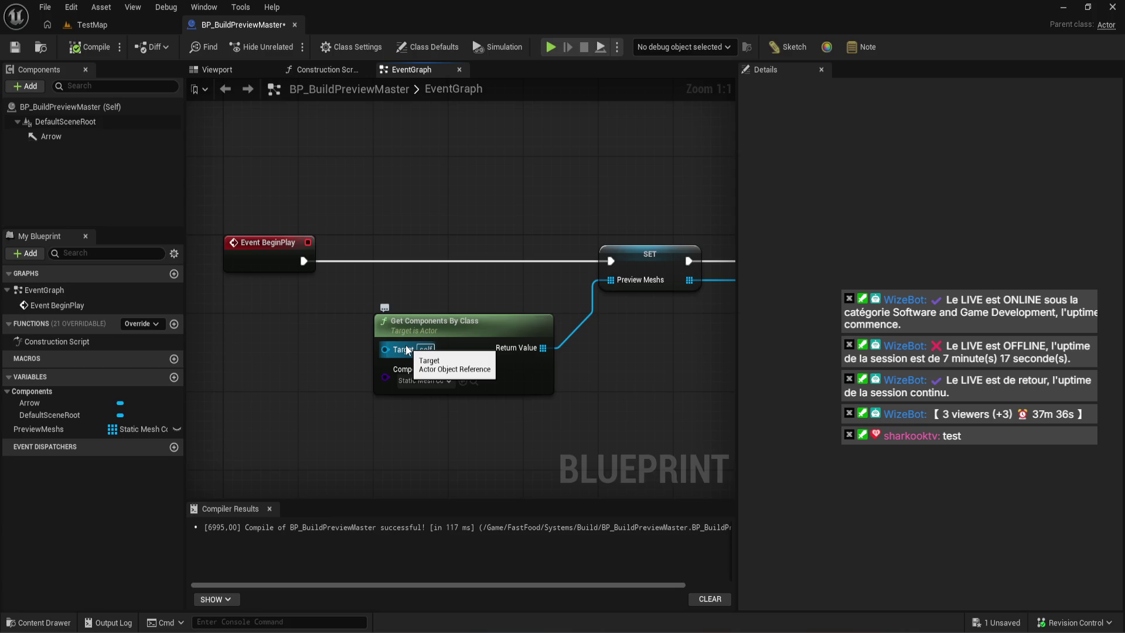
pyautogui.moveTo(407, 351); pyautogui.dragTo(441, 355)
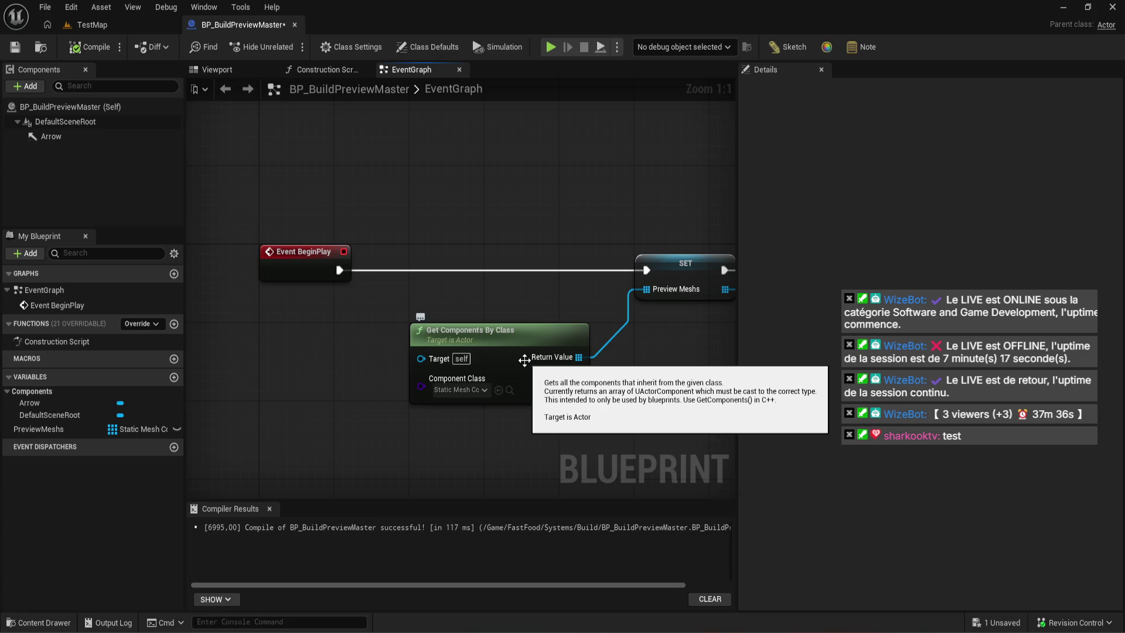
pyautogui.moveTo(510, 311); pyautogui.dragTo(351, 332)
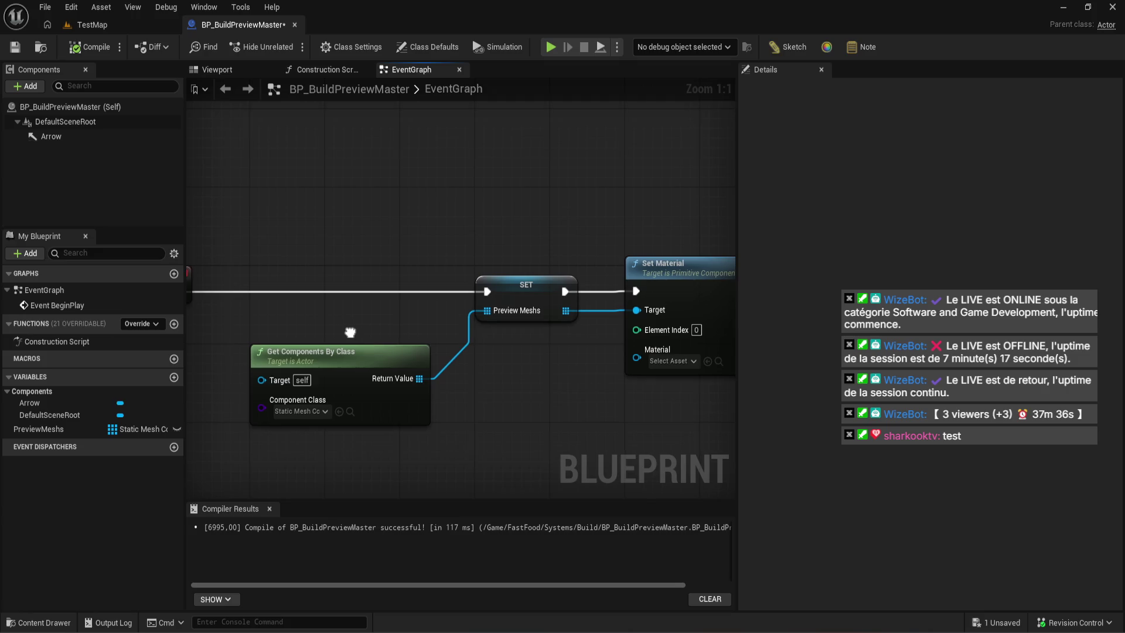
pyautogui.moveTo(350, 332); pyautogui.dragTo(241, 308)
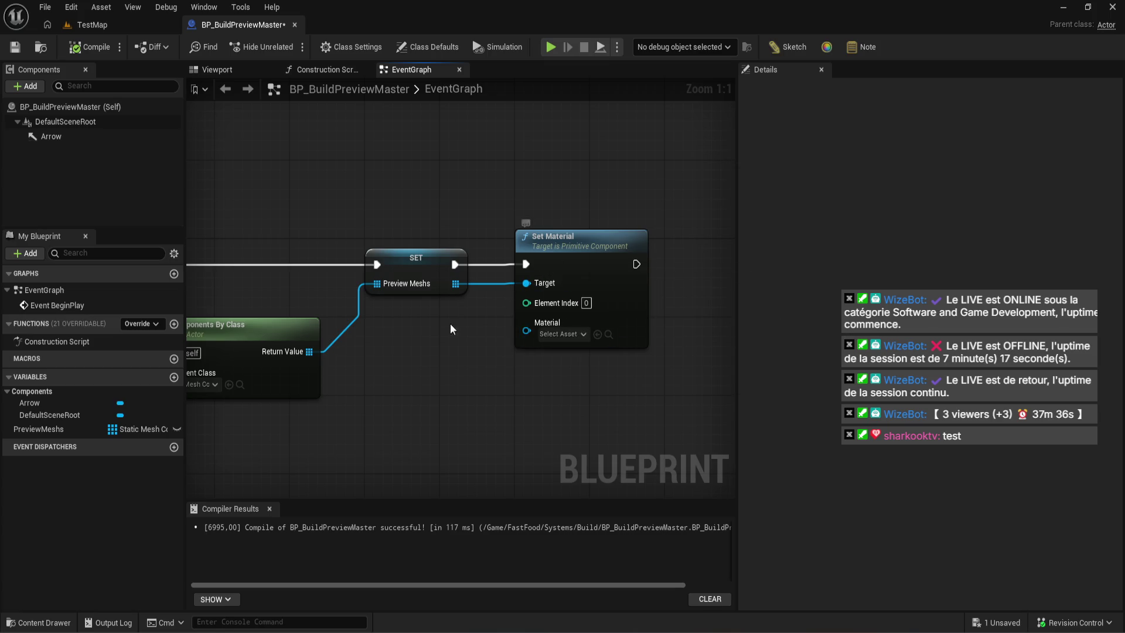
# - Add an Add Static Mesh Component node and push Set Material aside
pyautogui.rightClick(401, 361)
pyautogui.write('add stat')
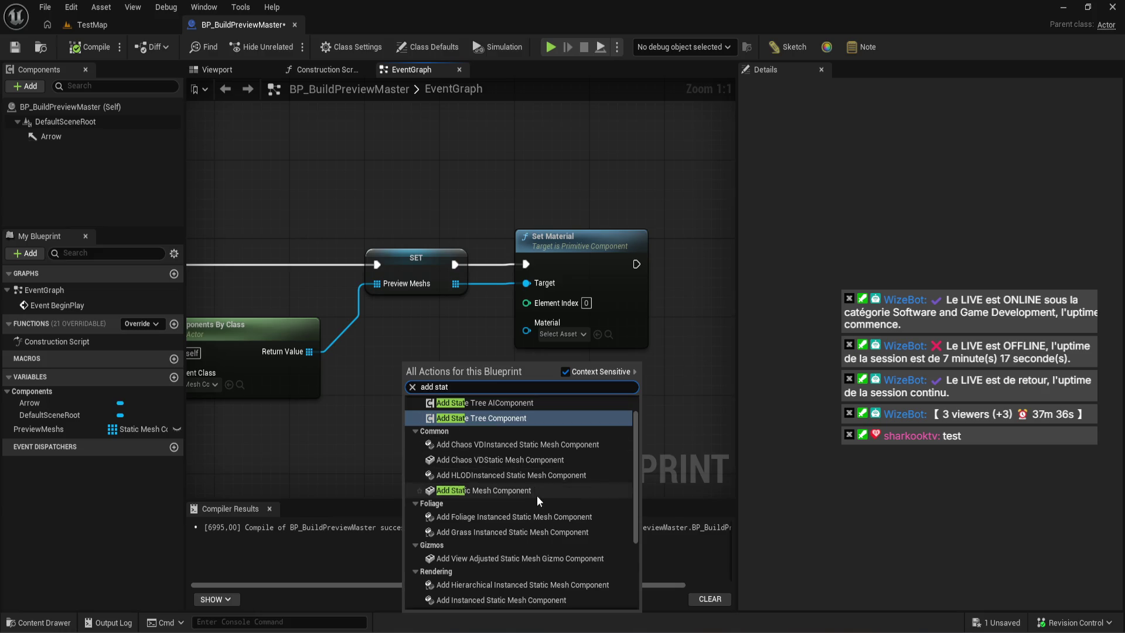
pyautogui.click(483, 490)
pyautogui.moveTo(596, 287)
pyautogui.mouseDown()
pyautogui.moveTo(507, 285)
pyautogui.moveTo(819, 258)
pyautogui.mouseUp()
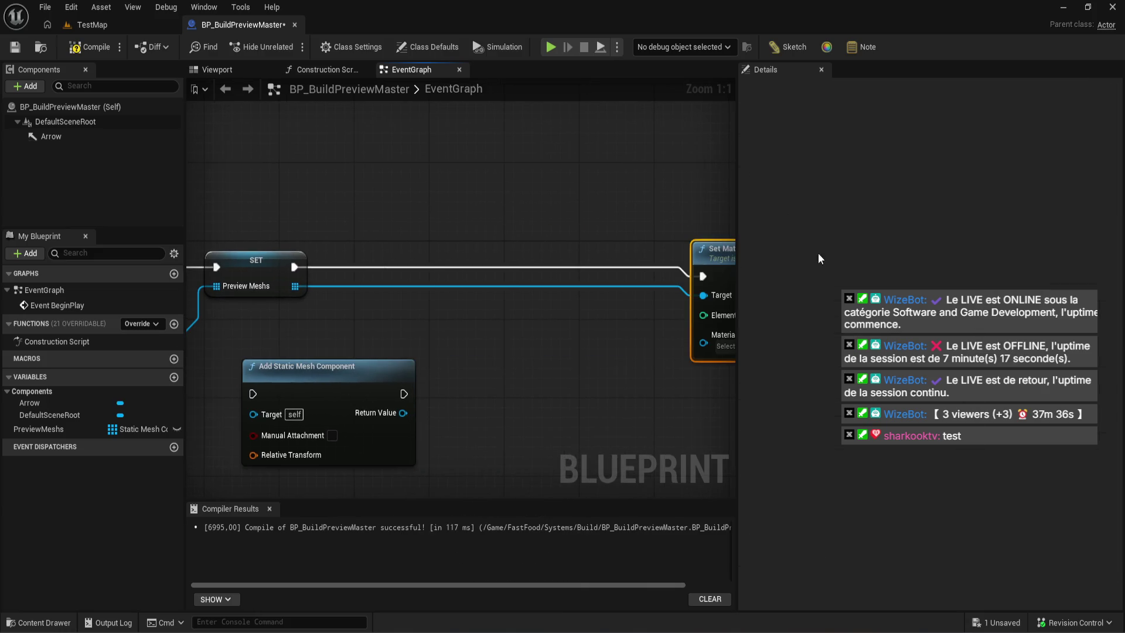
pyautogui.moveTo(347, 409); pyautogui.dragTo(433, 409)
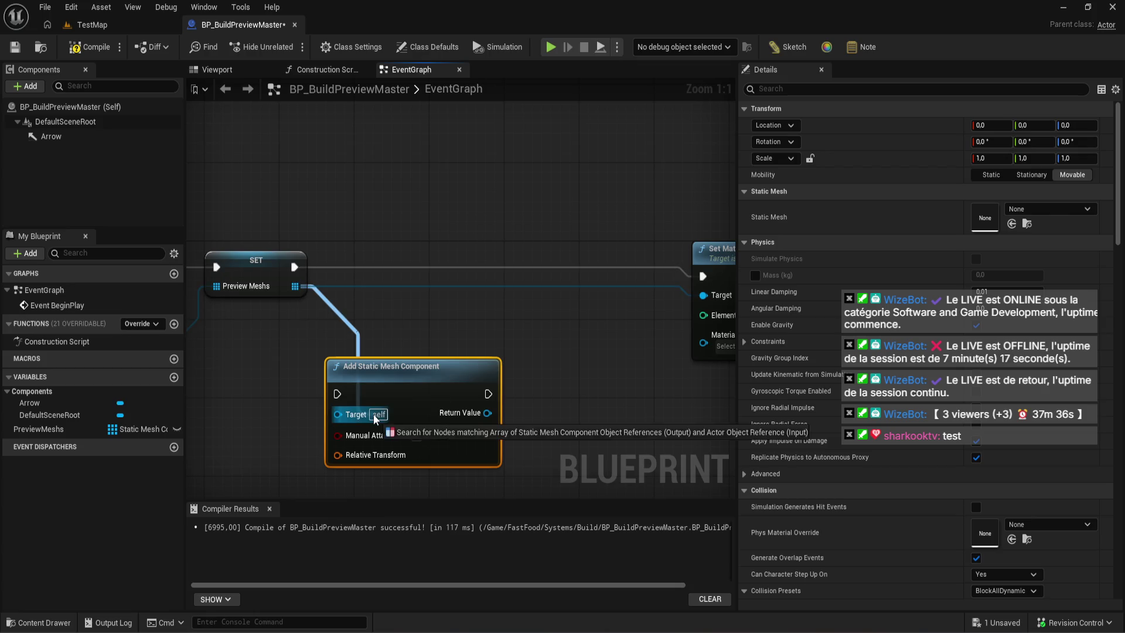
pyautogui.moveTo(337, 414); pyautogui.dragTo(367, 160)
pyautogui.click(328, 223)
# - Add a plain For Each Loop over Preview Meshs, replacing an accidental For Each Loop Ref
pyautogui.moveTo(295, 286); pyautogui.dragTo(370, 279)
pyautogui.write('for each')
pyautogui.click(452, 370)
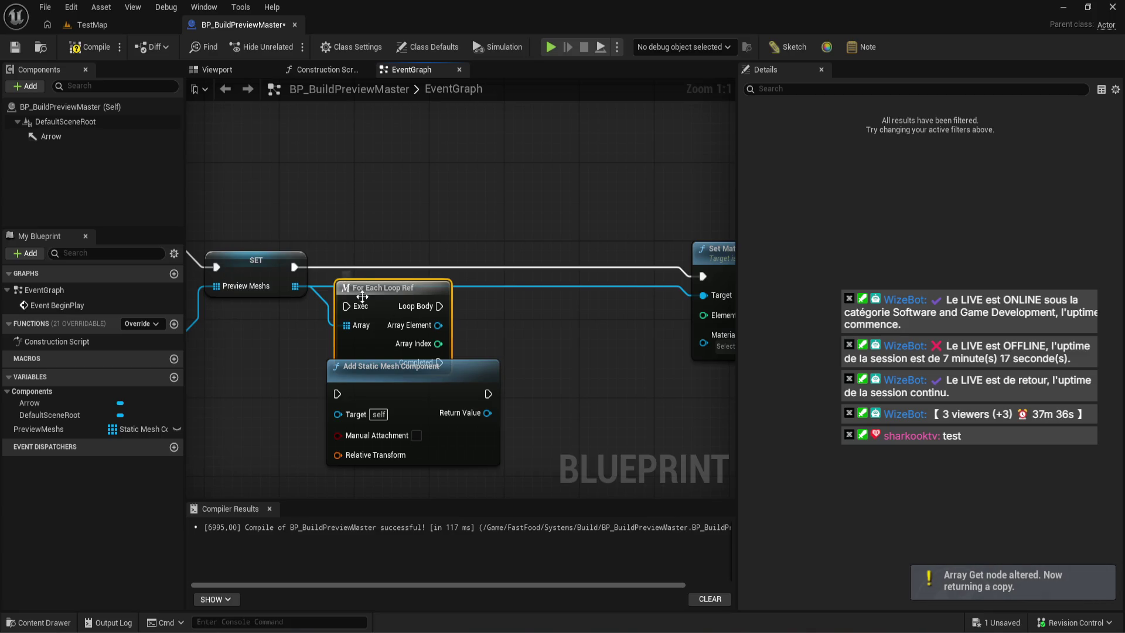
pyautogui.press('Delete')
pyautogui.moveTo(303, 285)
pyautogui.mouseDown()
pyautogui.moveTo(338, 296)
pyautogui.moveTo(387, 258)
pyautogui.mouseUp()
pyautogui.write('for each')
pyautogui.click(435, 371)
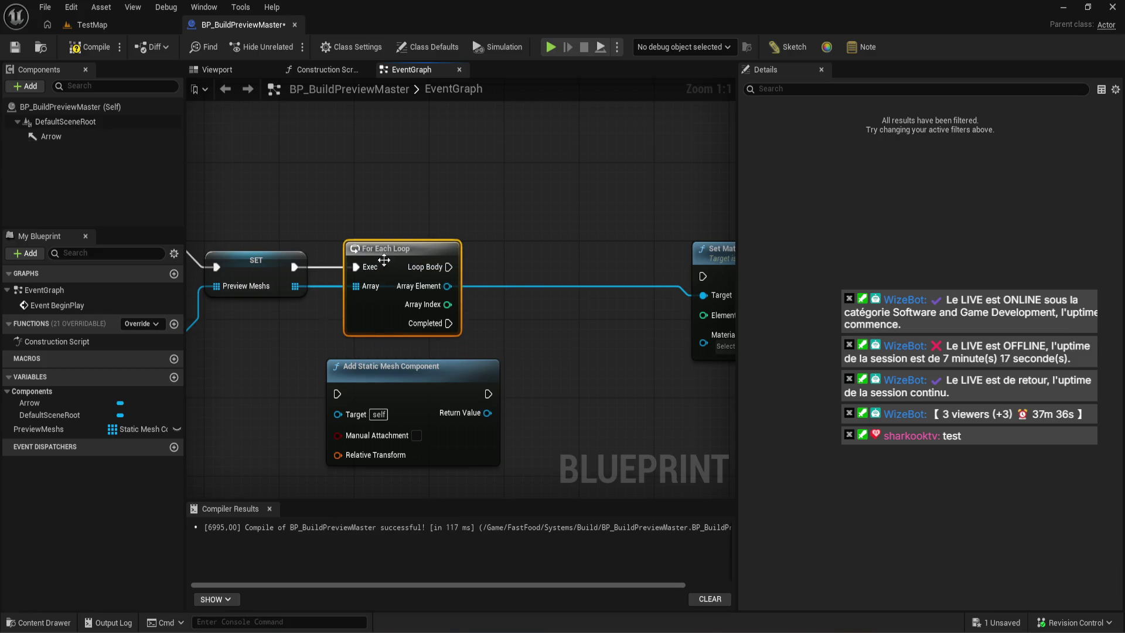
pyautogui.moveTo(397, 383); pyautogui.dragTo(603, 275)
# - Wire the Loop Body into Add Static Mesh Component, placed between the loop and Set Material
pyautogui.moveTo(448, 267)
pyautogui.mouseDown()
pyautogui.moveTo(557, 286)
pyautogui.moveTo(543, 286)
pyautogui.moveTo(557, 239)
pyautogui.mouseUp()
pyautogui.moveTo(447, 286); pyautogui.dragTo(525, 291)
pyautogui.moveTo(572, 260)
pyautogui.mouseDown()
pyautogui.moveTo(410, 258)
pyautogui.moveTo(609, 135)
pyautogui.moveTo(645, 219)
pyautogui.moveTo(913, 217)
pyautogui.moveTo(659, 212)
pyautogui.moveTo(748, 157)
pyautogui.mouseUp()
pyautogui.moveTo(691, 199)
pyautogui.mouseDown()
pyautogui.moveTo(568, 183)
pyautogui.moveTo(486, 249)
pyautogui.moveTo(555, 191)
pyautogui.mouseUp()
# - Disconnect Array Element from Set Material's Target and rearrange the loop nodes
pyautogui.doubleClick(470, 300)
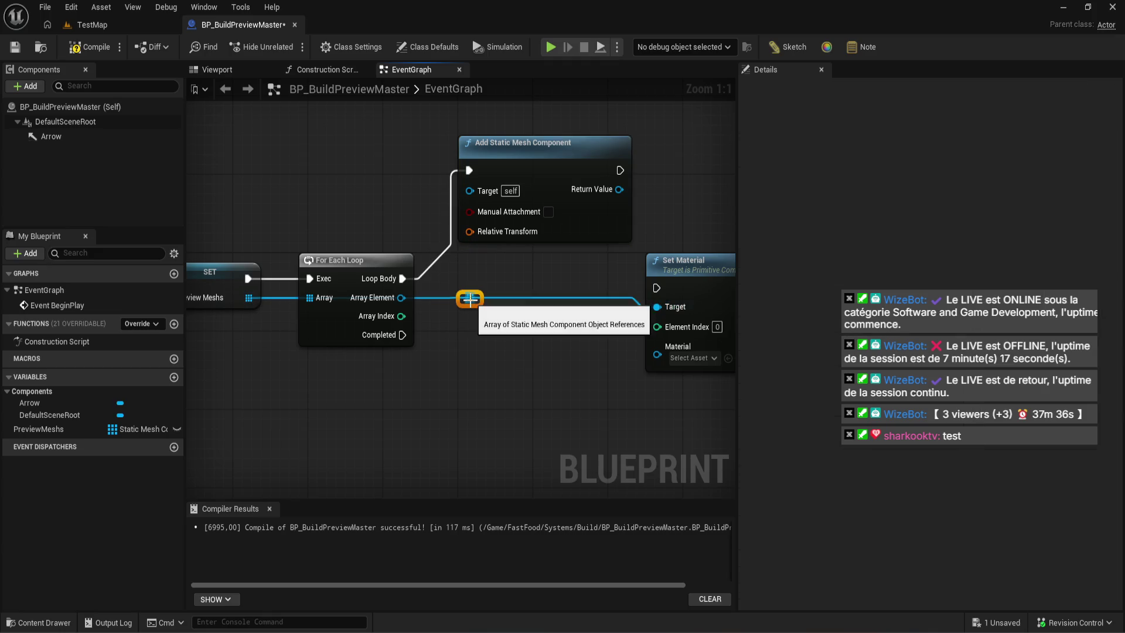
pyautogui.press('Delete')
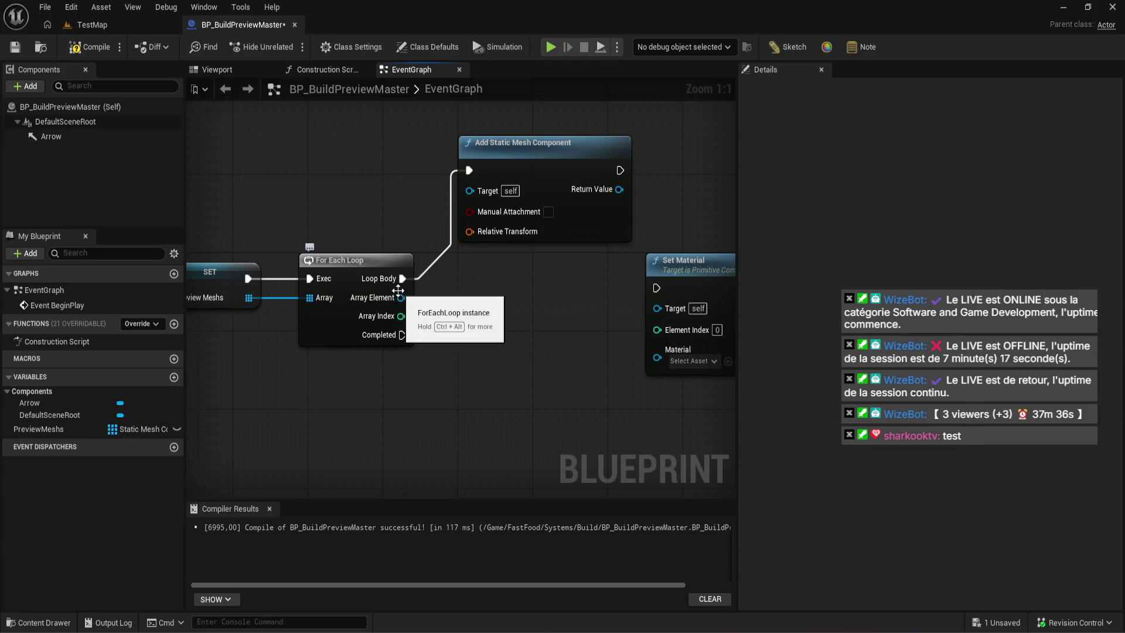
pyautogui.moveTo(398, 290)
pyautogui.mouseDown()
pyautogui.moveTo(714, 240)
pyautogui.moveTo(527, 287)
pyautogui.moveTo(616, 308)
pyautogui.mouseUp()
pyautogui.write('get stat')
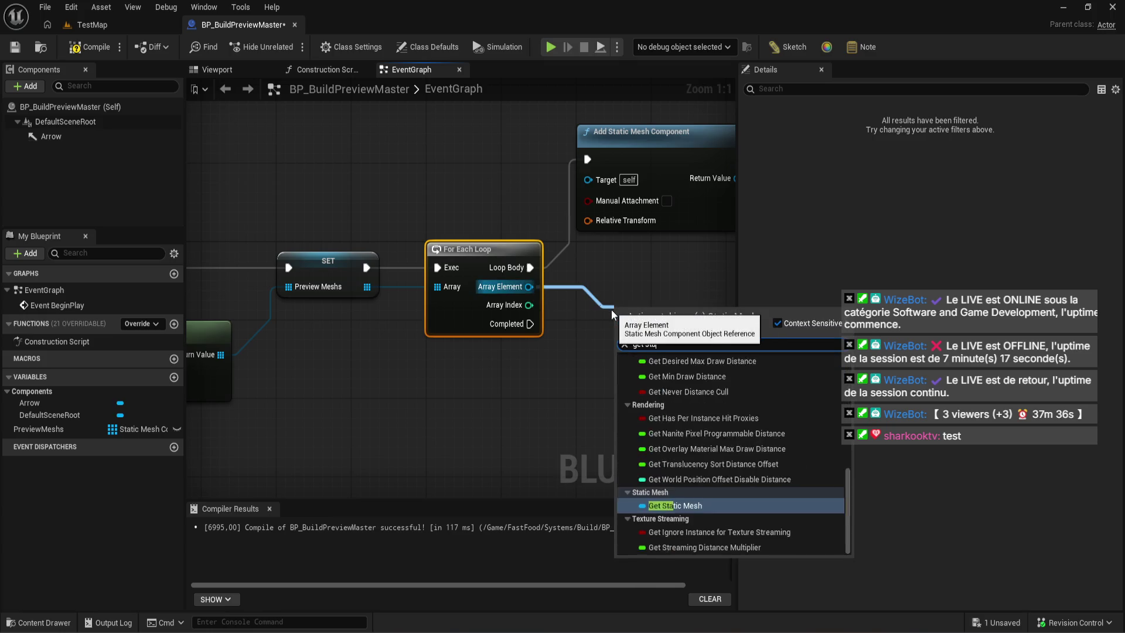
pyautogui.press('Return')
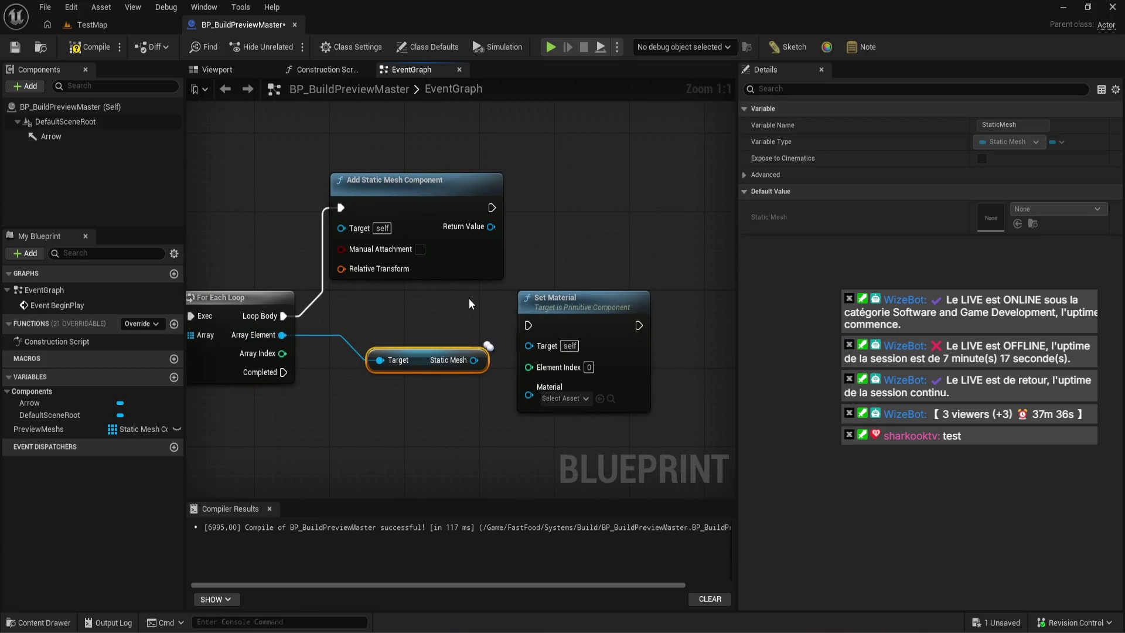
pyautogui.hotkey('ctrl', 'z')
pyautogui.hotkey('ctrl', 'z')
pyautogui.hotkey('ctrl', 'z')
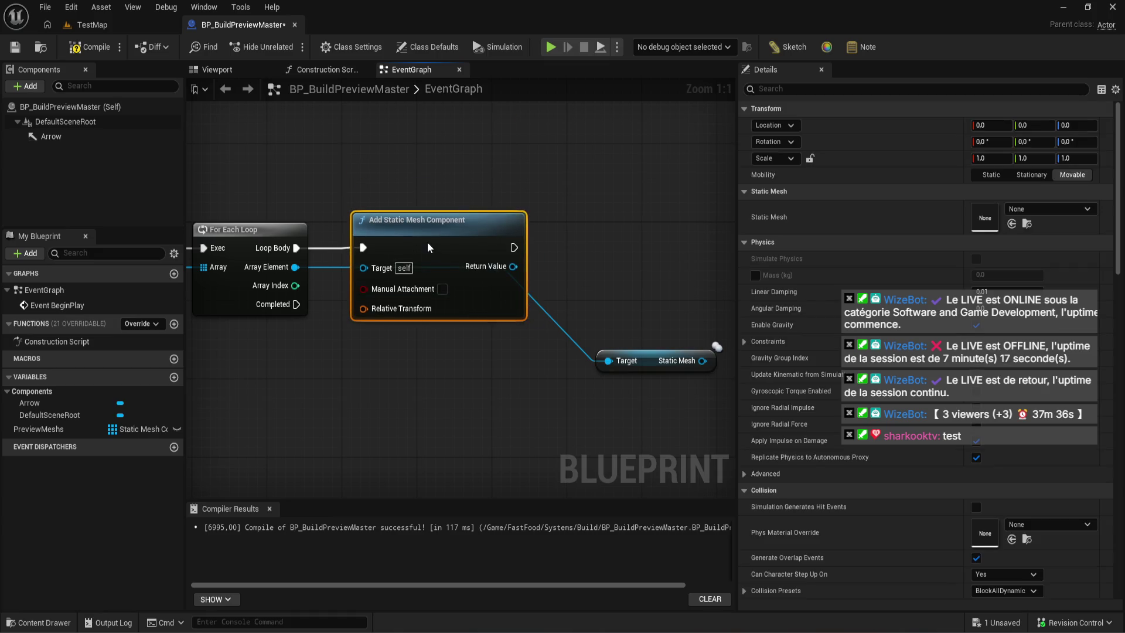
pyautogui.moveTo(427, 241); pyautogui.dragTo(417, 241)
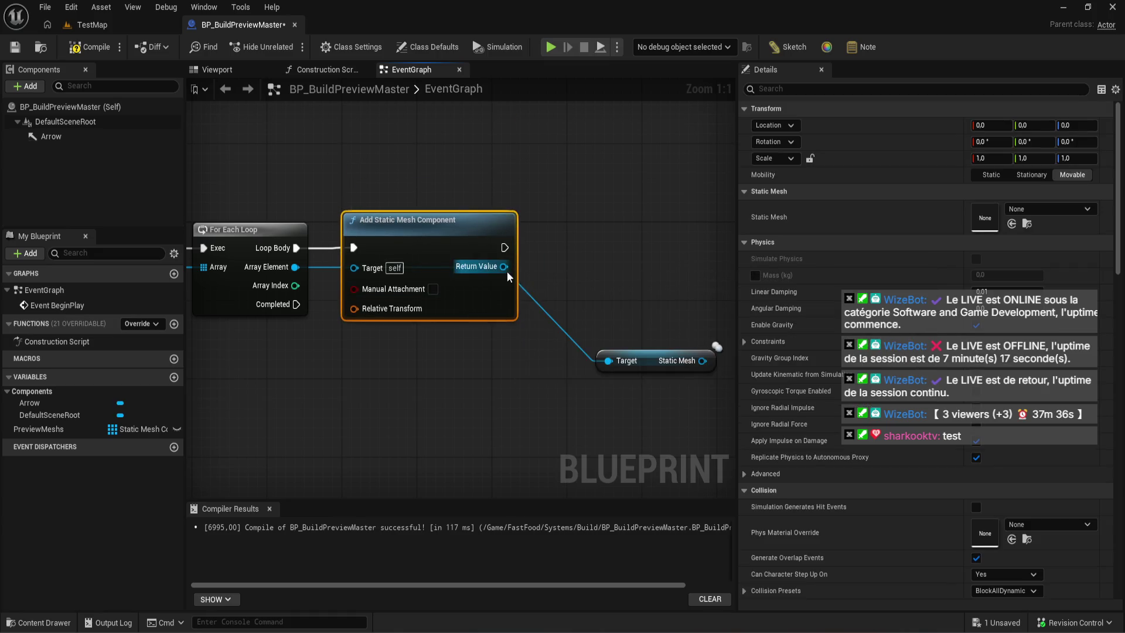
# - Add Set Static Mesh on the new component, feeding New Mesh from the element's static mesh
pyautogui.moveTo(504, 266); pyautogui.dragTo(619, 235)
pyautogui.write('set static mesh')
pyautogui.press('Return')
pyautogui.moveTo(702, 360)
pyautogui.mouseDown()
pyautogui.moveTo(600, 365)
pyautogui.moveTo(544, 293)
pyautogui.mouseUp()
pyautogui.moveTo(680, 303); pyautogui.dragTo(668, 195)
# - Run Set Material after Set Static Mesh, targeting the newly added component
pyautogui.moveTo(595, 252); pyautogui.dragTo(646, 223)
pyautogui.moveTo(674, 216); pyautogui.dragTo(675, 244)
pyautogui.moveTo(591, 365)
pyautogui.mouseDown()
pyautogui.moveTo(660, 262)
pyautogui.moveTo(657, 274)
pyautogui.mouseUp()
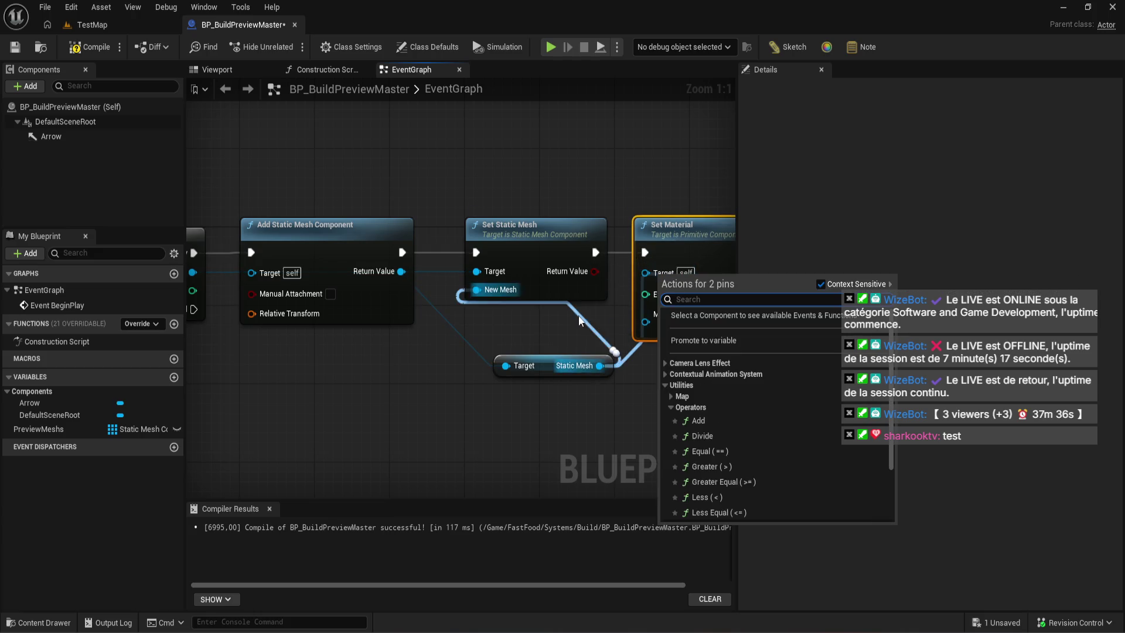
pyautogui.click(511, 373)
pyautogui.moveTo(402, 271); pyautogui.dragTo(646, 271)
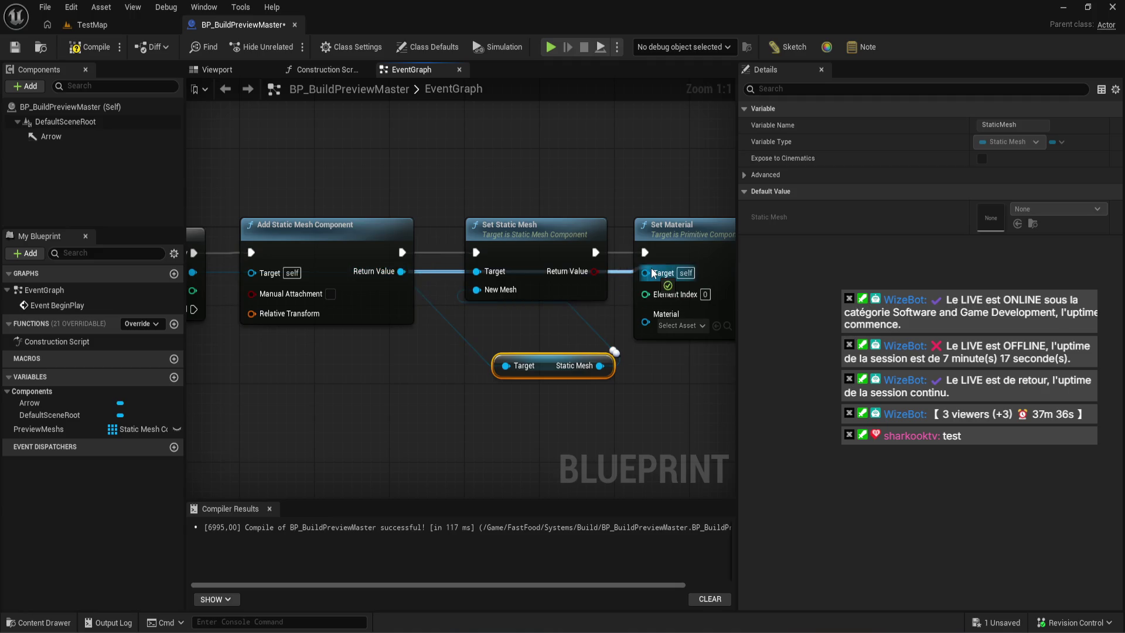
# - Tidy the Set Static Mesh chain into one row, then compile and save
pyautogui.moveTo(549, 357); pyautogui.dragTo(501, 367)
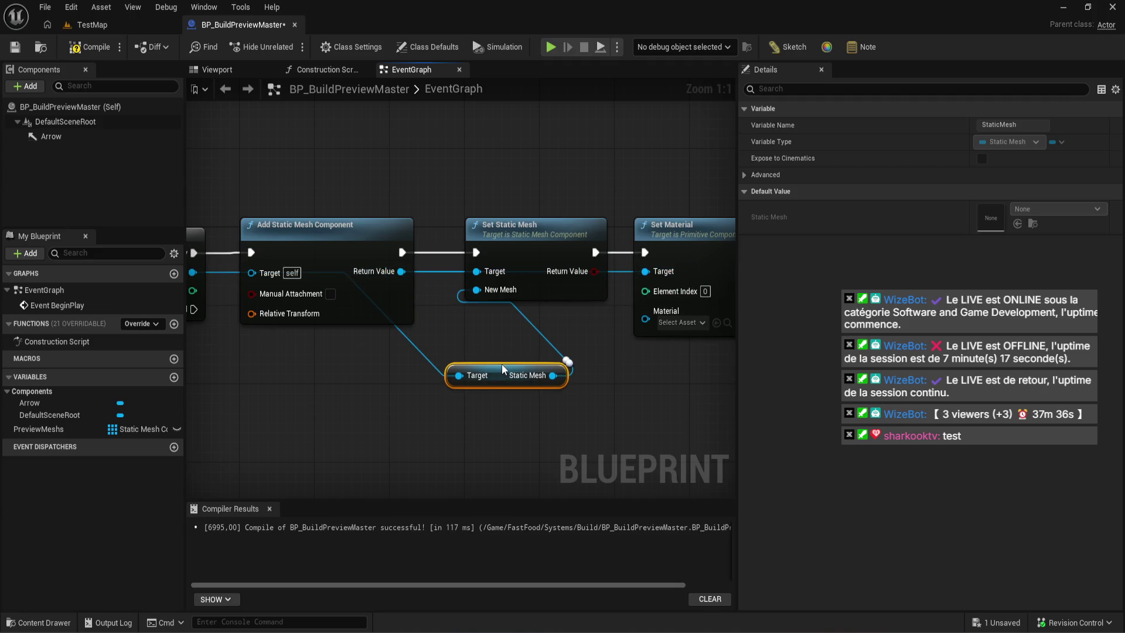
pyautogui.moveTo(538, 237)
pyautogui.mouseDown()
pyautogui.moveTo(557, 246)
pyautogui.moveTo(557, 170)
pyautogui.moveTo(532, 169)
pyautogui.mouseUp()
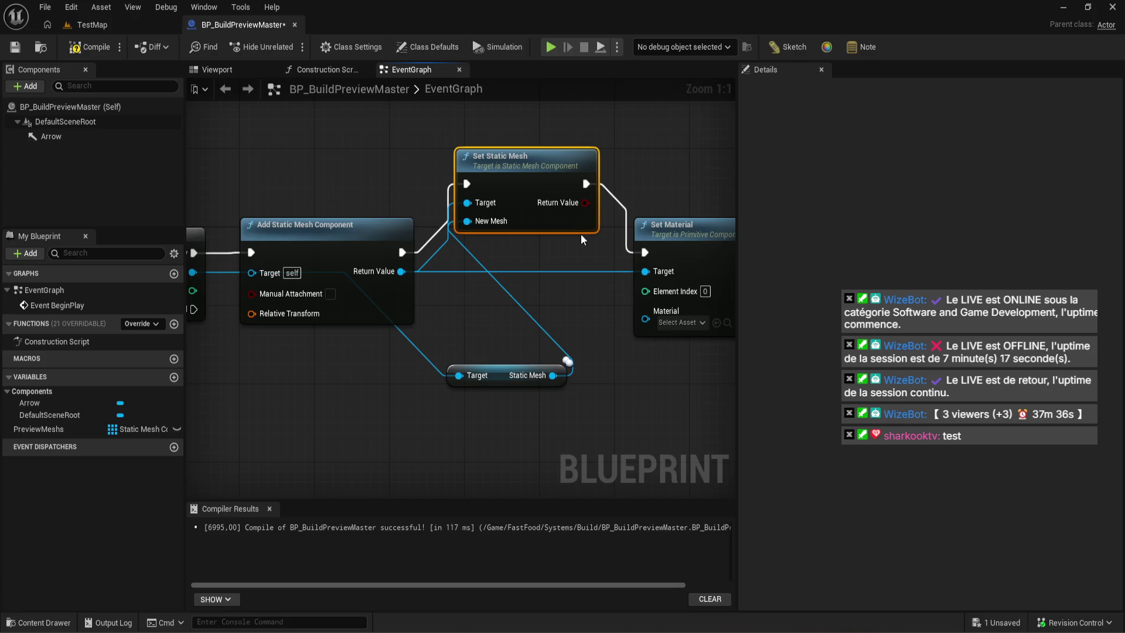
pyautogui.moveTo(564, 245); pyautogui.dragTo(764, 276)
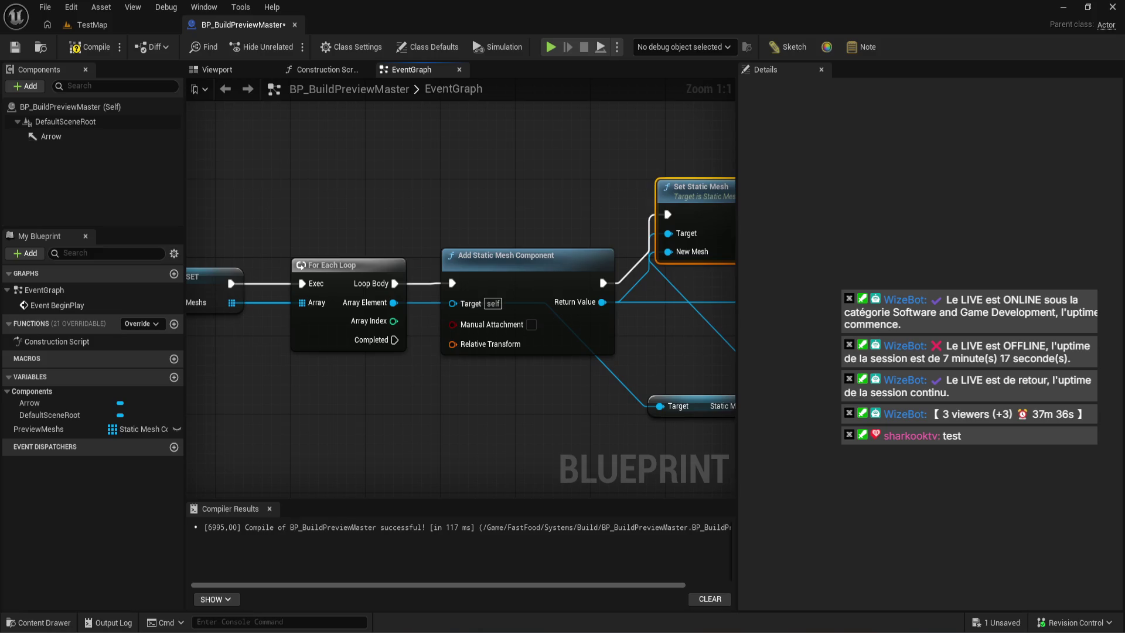
pyautogui.moveTo(468, 308); pyautogui.dragTo(275, 274)
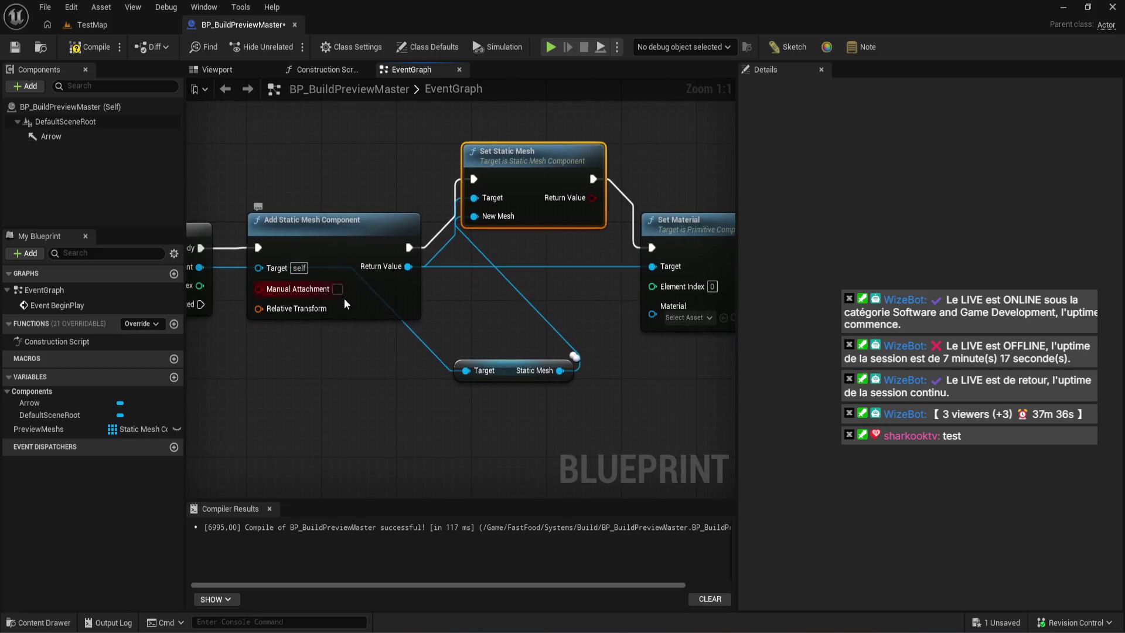
pyautogui.moveTo(551, 194)
pyautogui.mouseDown()
pyautogui.moveTo(550, 250)
pyautogui.moveTo(940, 232)
pyautogui.mouseUp()
pyautogui.click(89, 55)
pyautogui.moveTo(721, 346); pyautogui.dragTo(338, 387)
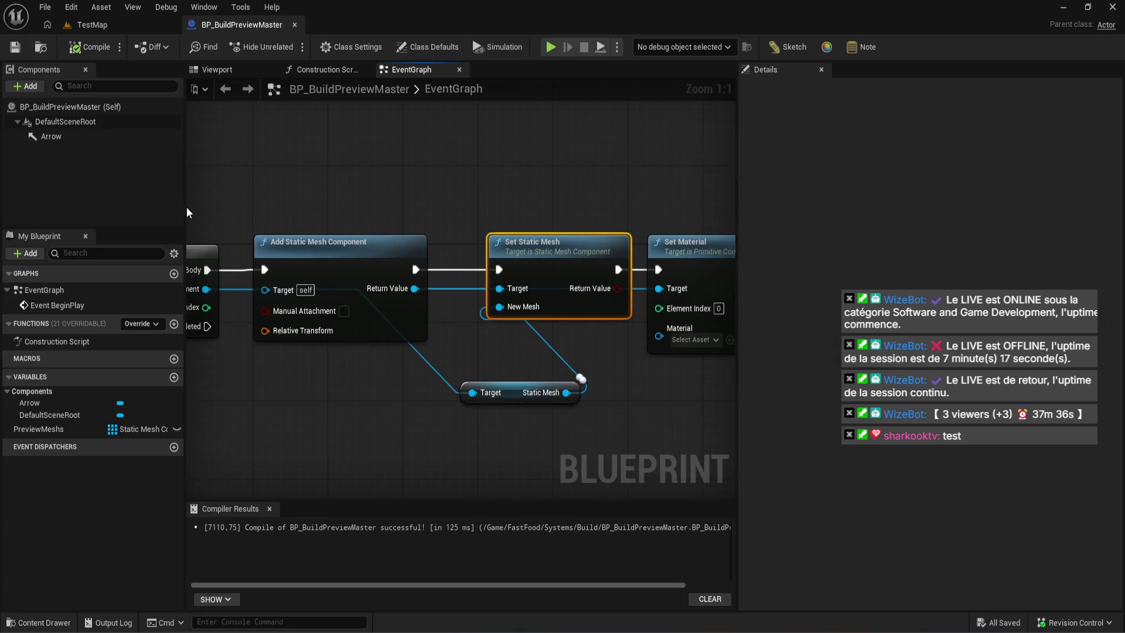
pyautogui.moveTo(515, 390)
pyautogui.mouseDown()
pyautogui.moveTo(688, 317)
pyautogui.moveTo(672, 314)
pyautogui.mouseUp()
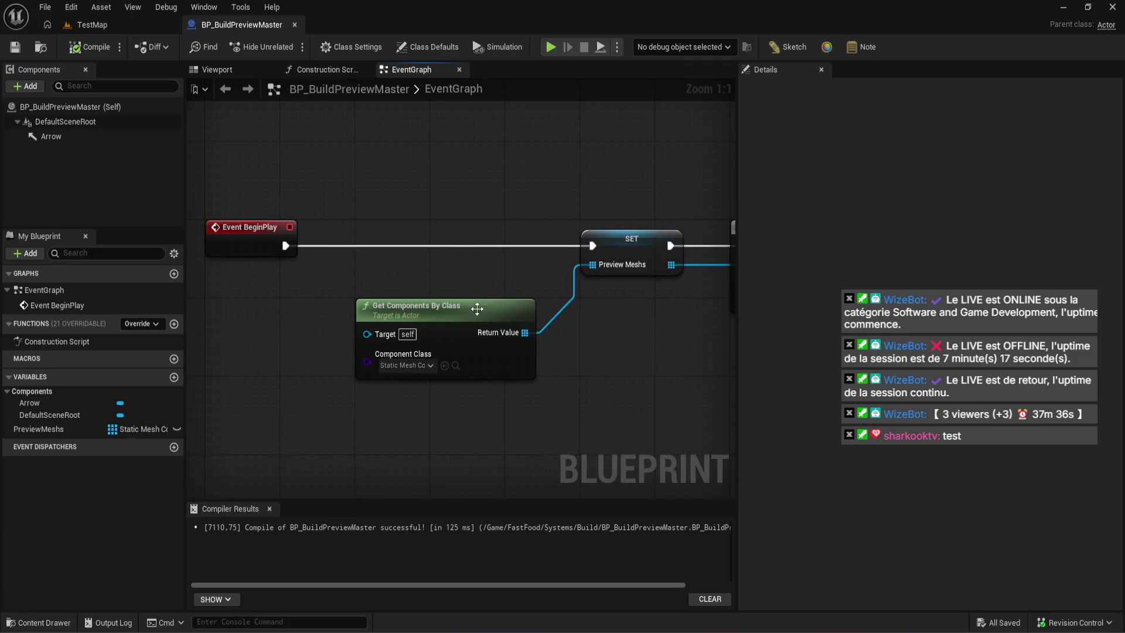
# - Promote Get Components By Class's Target to an Instance Editable, Expose on Spawn variable, then compile
pyautogui.rightClick(391, 335)
pyautogui.click(444, 374)
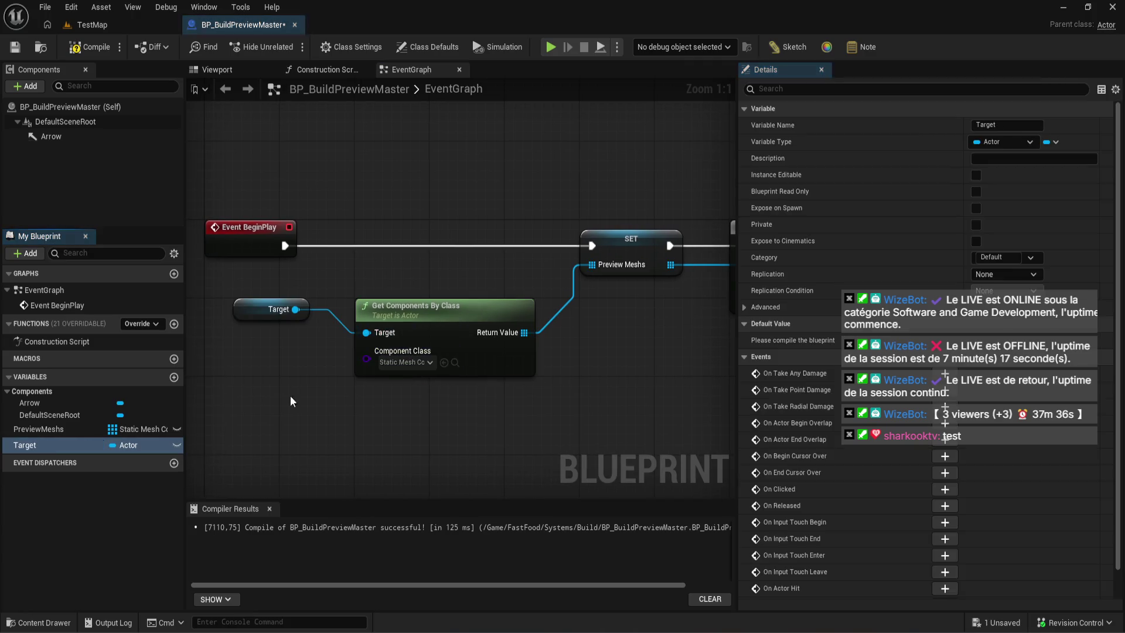
pyautogui.click(176, 445)
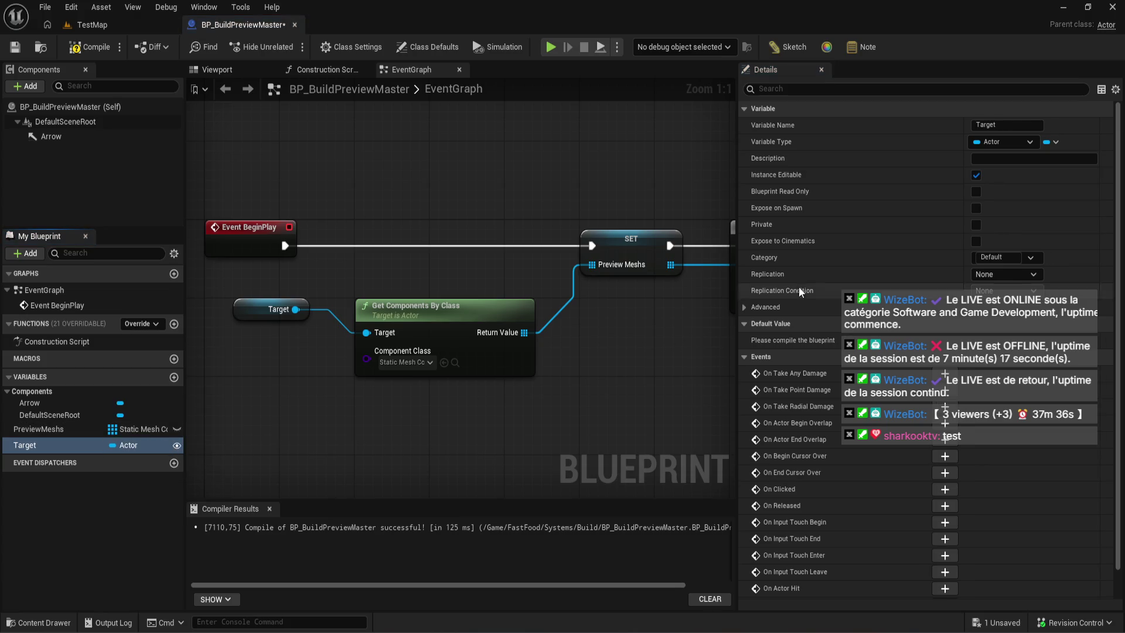
pyautogui.click(976, 209)
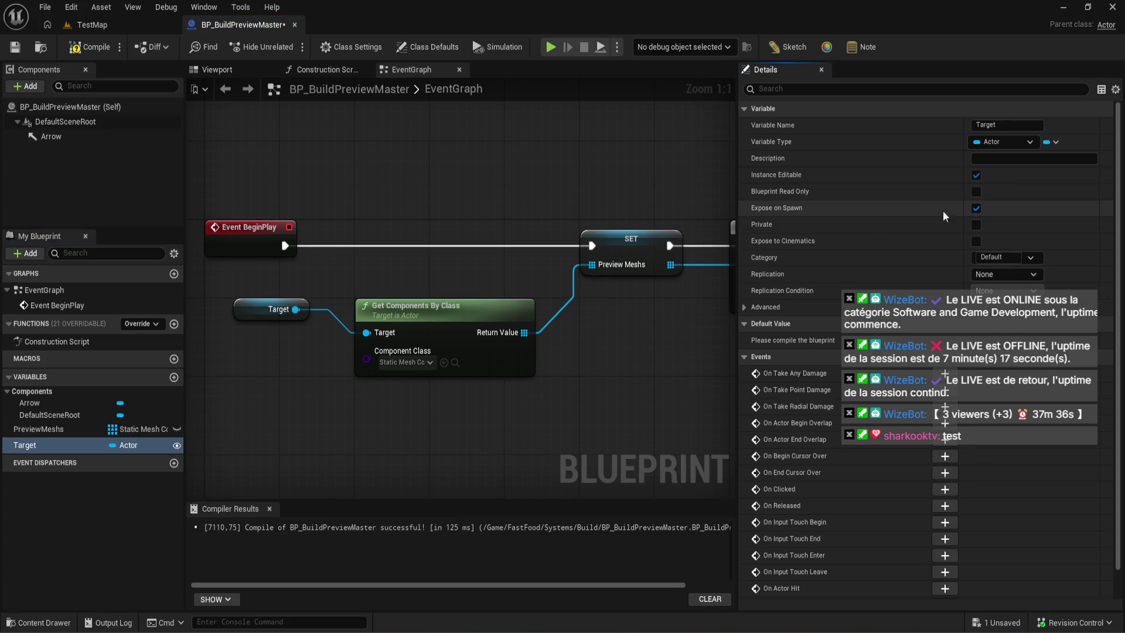
pyautogui.click(88, 48)
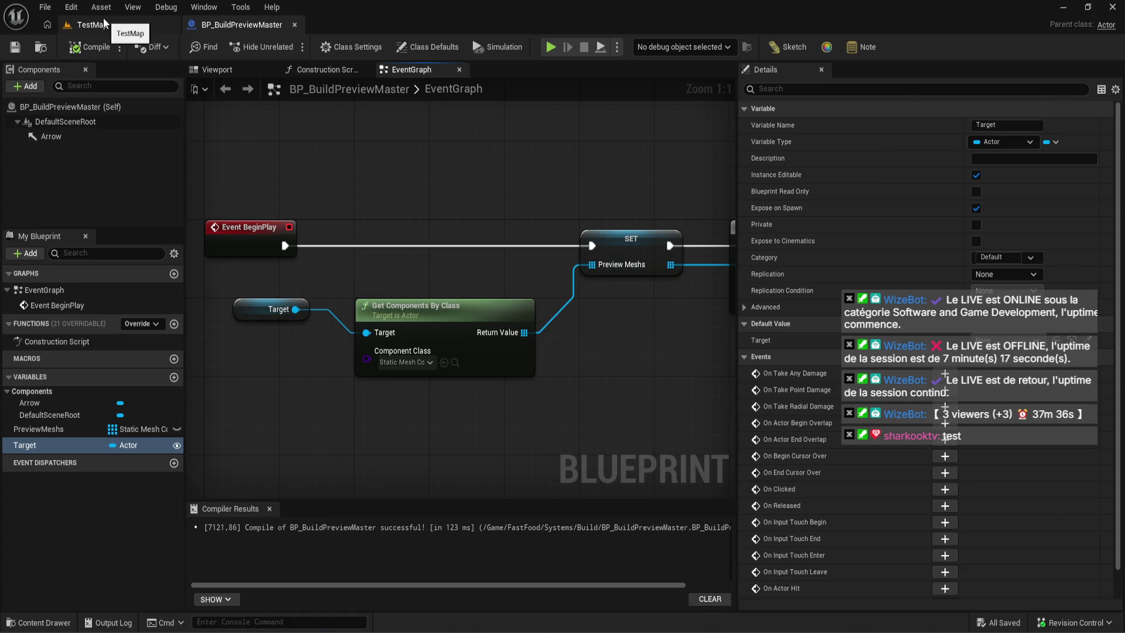
# - Browse the Content Drawer to the Player folder and open BP_PlayerController
pyautogui.rightClick(103, 24)
pyautogui.click(36, 622)
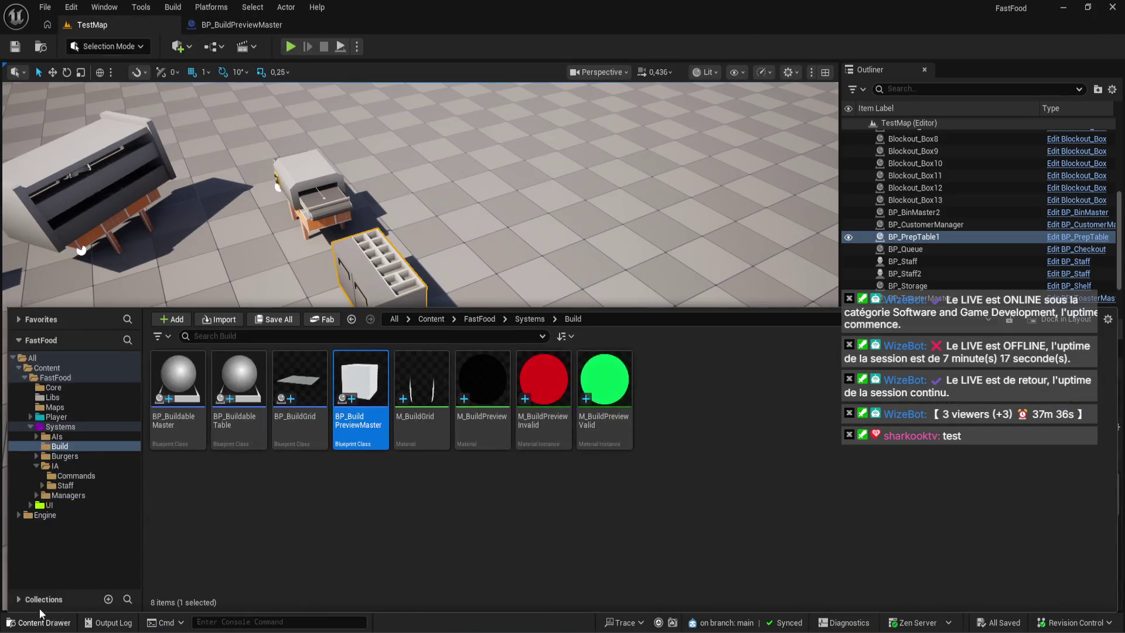
pyautogui.click(53, 387)
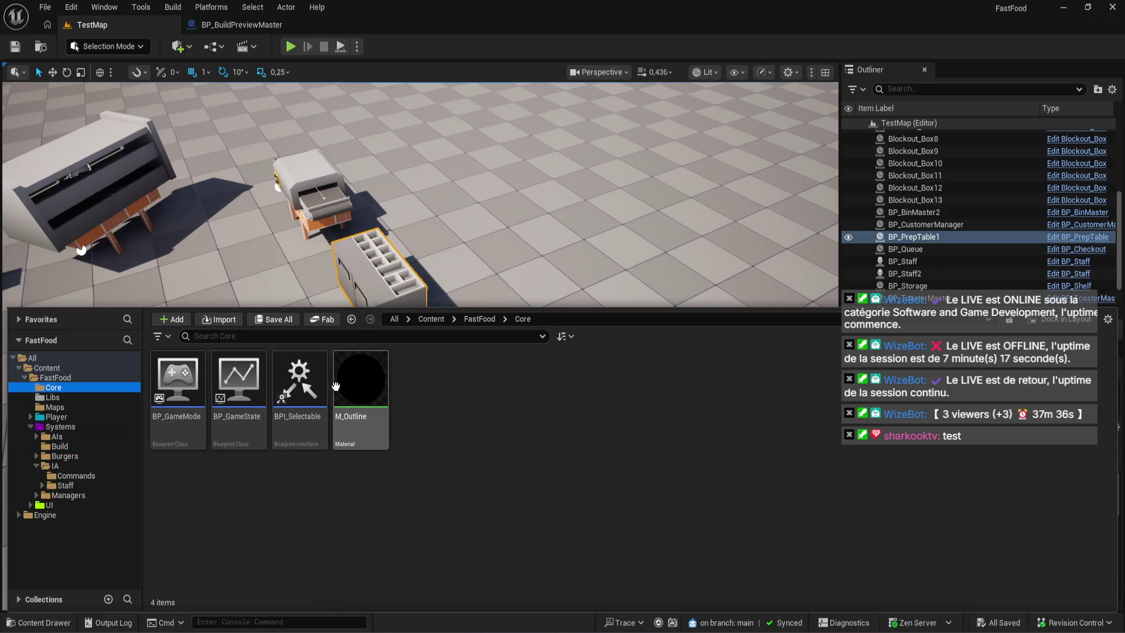
pyautogui.click(237, 381)
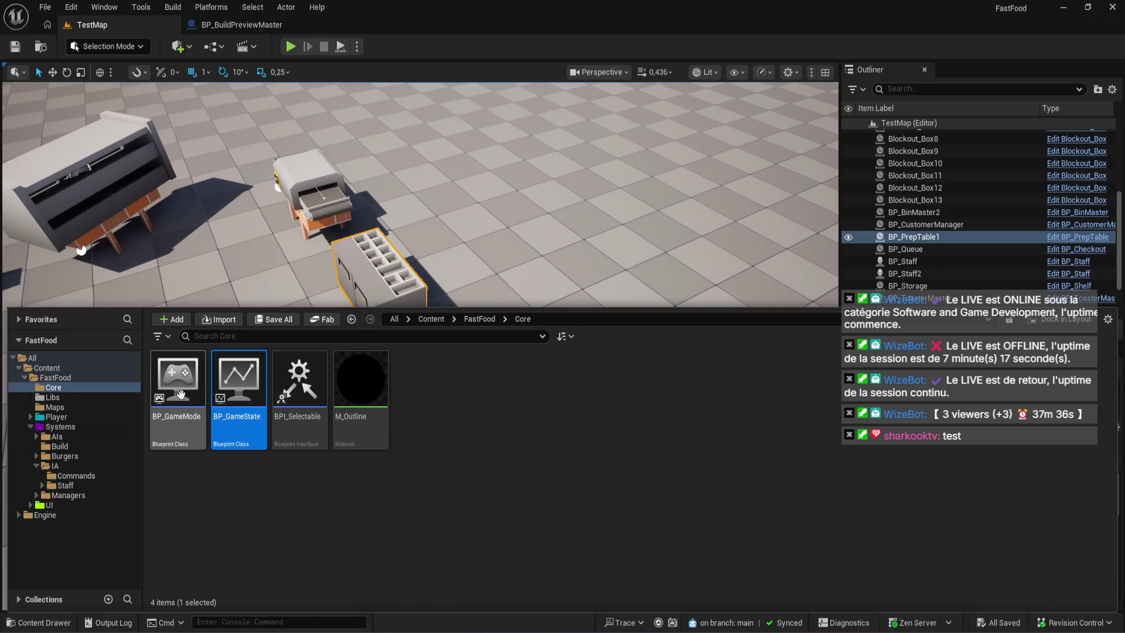
pyautogui.click(68, 392)
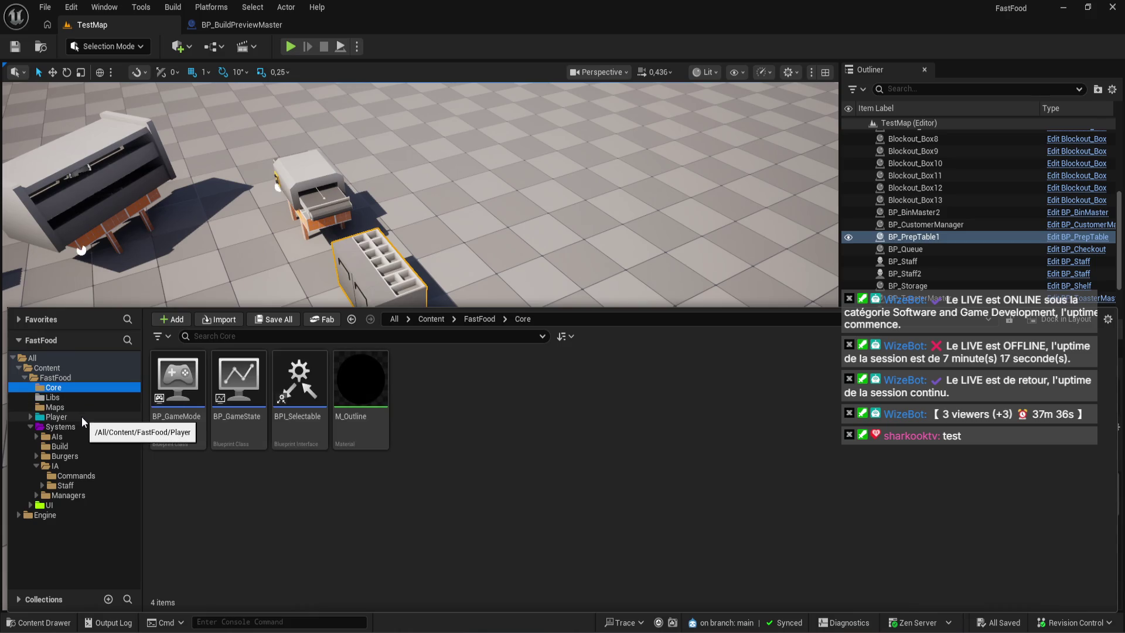
pyautogui.click(83, 410)
pyautogui.click(82, 416)
pyautogui.doubleClick(237, 399)
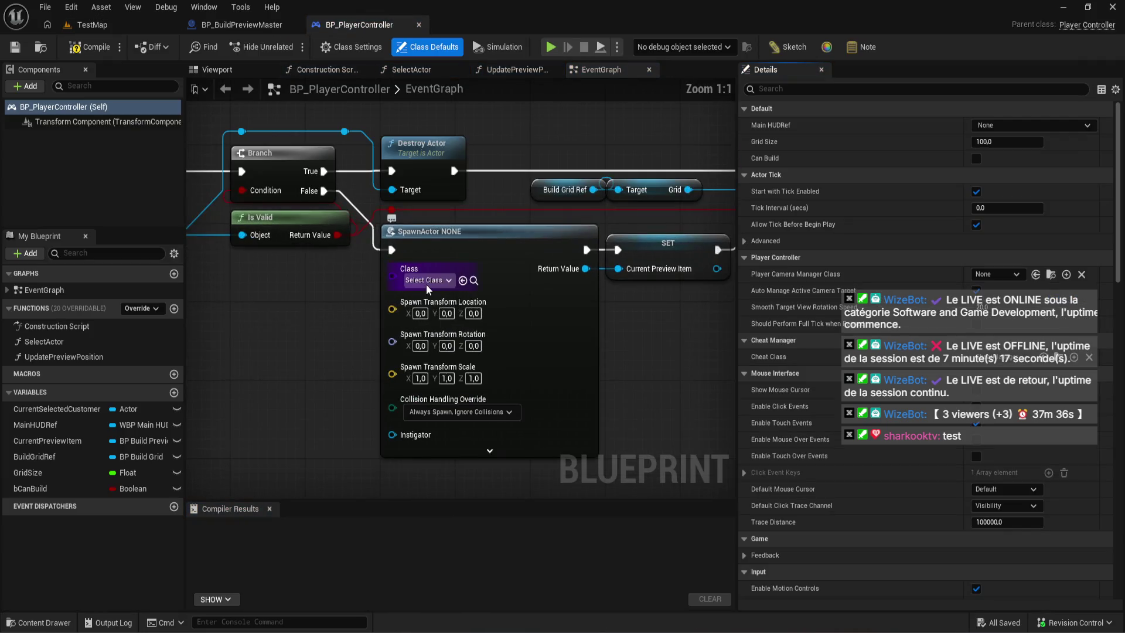
# - Set the SpawnActor class to BP_BuildPreviewMaster and compile the player controller
pyautogui.click(426, 281)
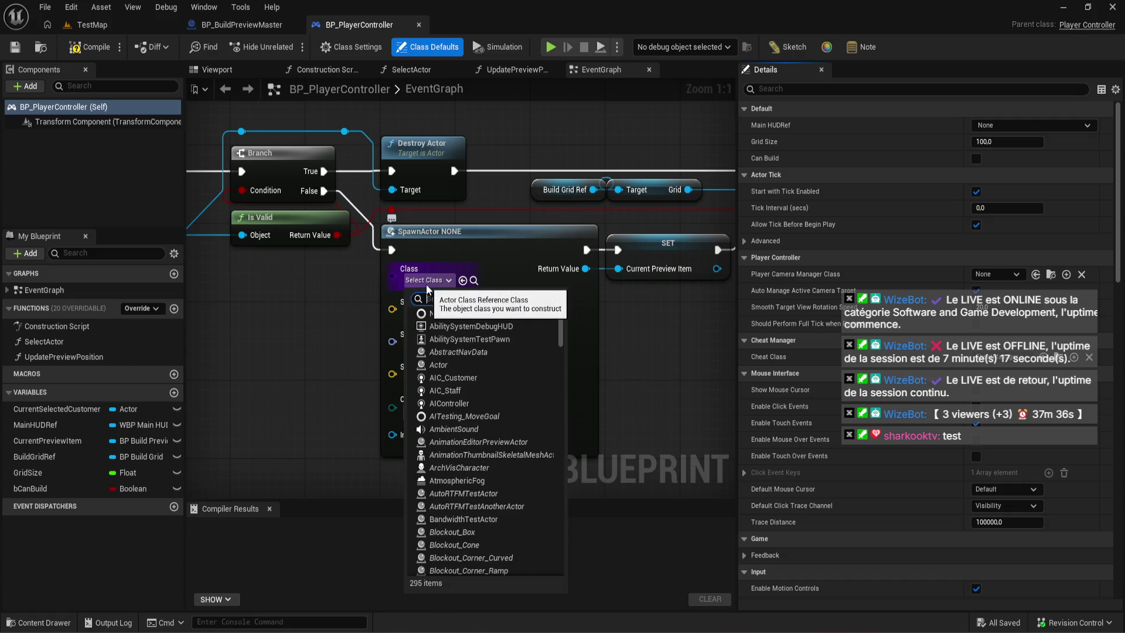
pyautogui.write('buildp')
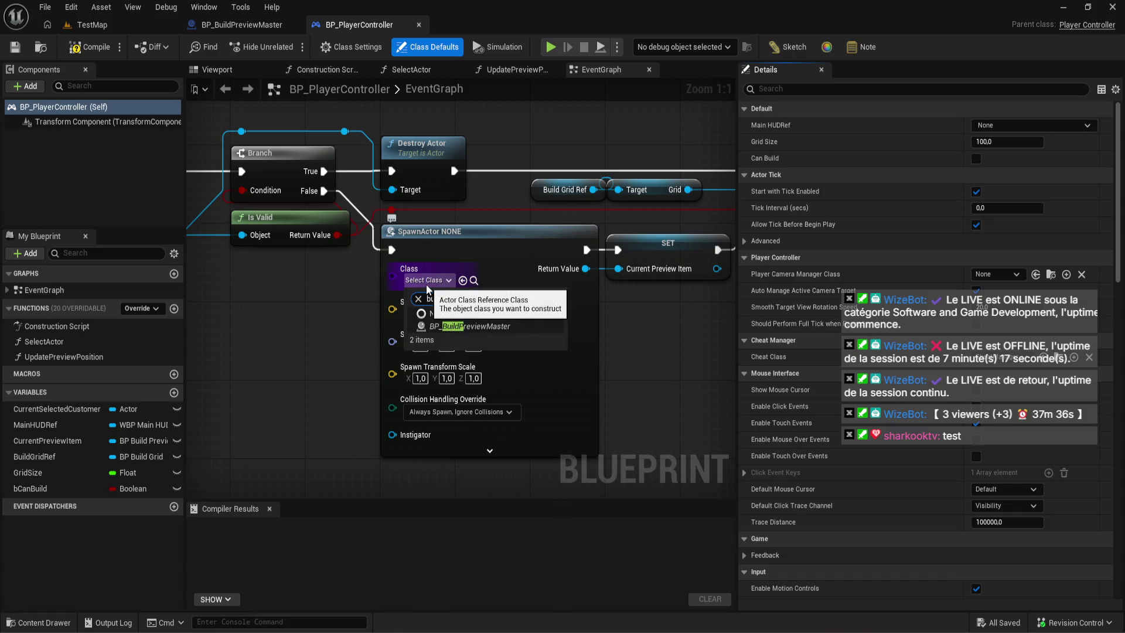
pyautogui.click(412, 324)
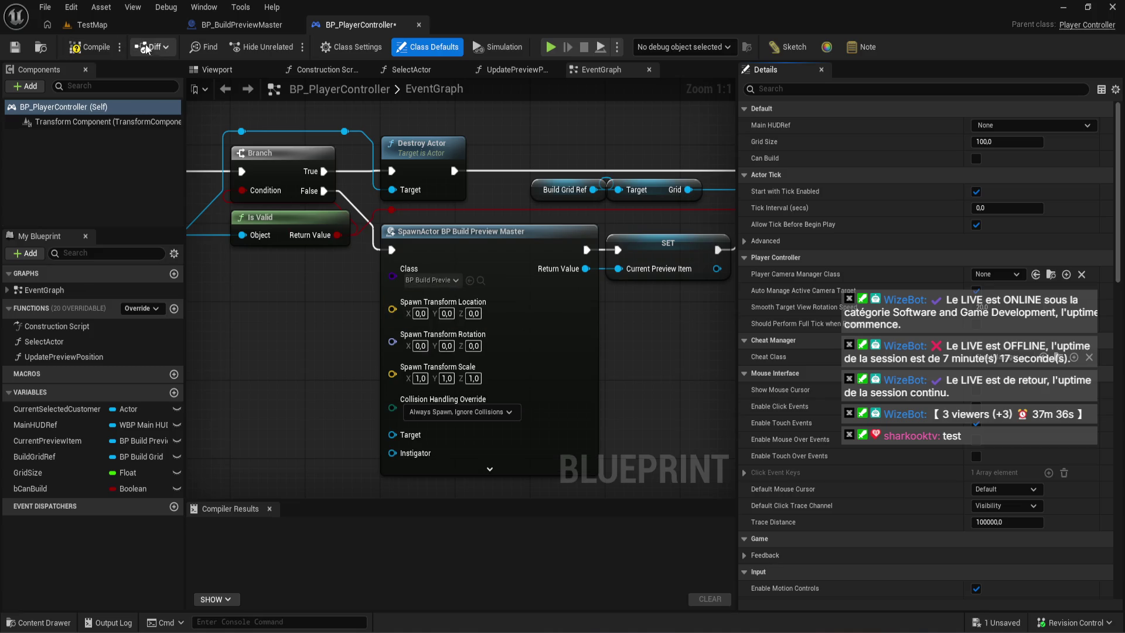
pyautogui.click(102, 58)
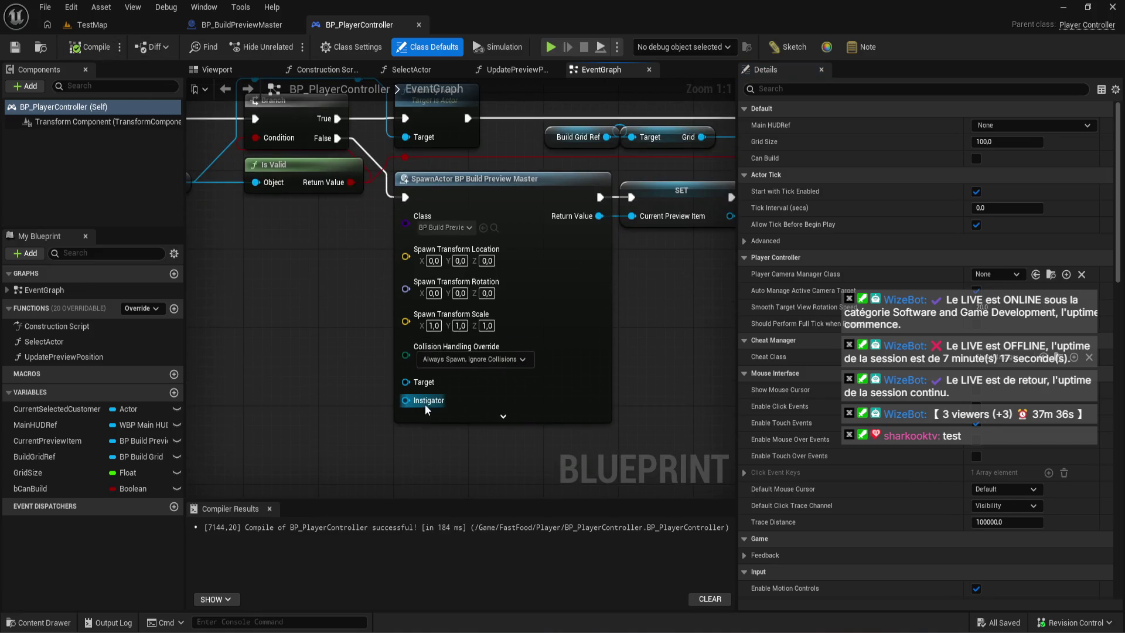
# - Promote SpawnActor's Target input to a variable named Target
pyautogui.rightClick(416, 382)
pyautogui.click(445, 424)
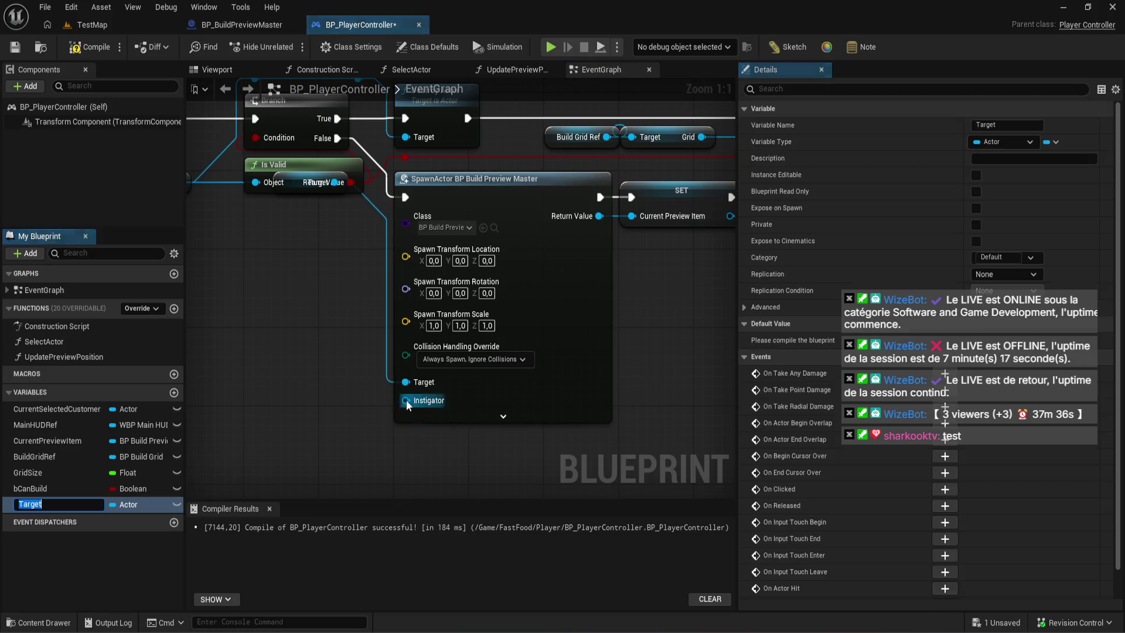
pyautogui.press('Return')
# - Align the Is Valid node with Current Preview Item and compile
pyautogui.moveTo(303, 174)
pyautogui.mouseDown()
pyautogui.moveTo(469, 272)
pyautogui.moveTo(473, 307)
pyautogui.moveTo(467, 291)
pyautogui.moveTo(451, 350)
pyautogui.mouseUp()
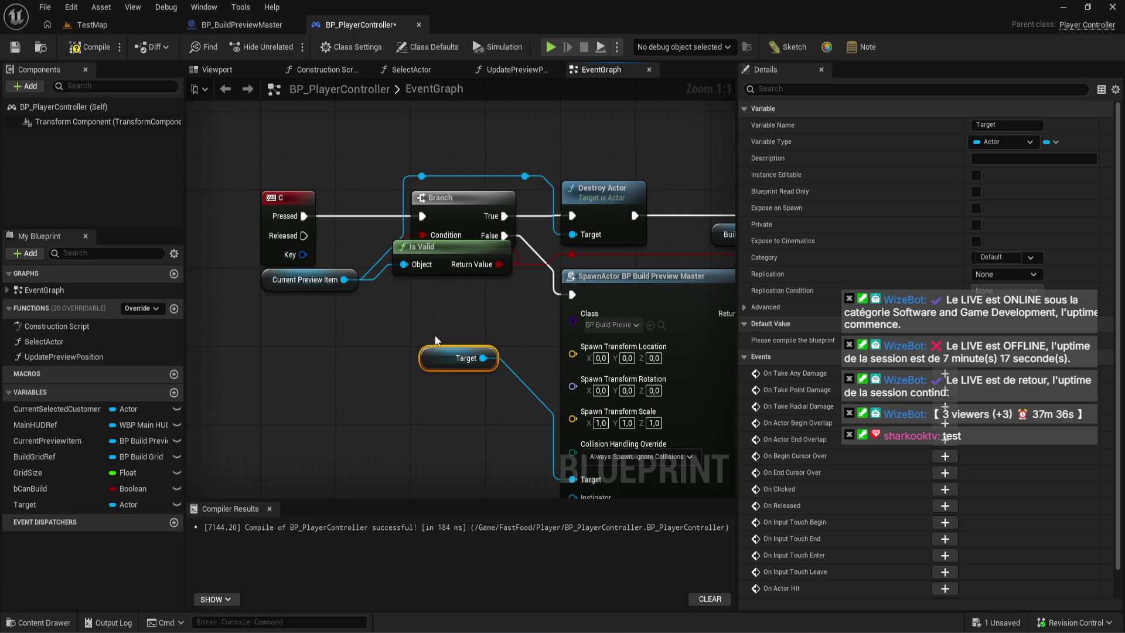
pyautogui.moveTo(431, 260); pyautogui.dragTo(450, 280)
pyautogui.moveTo(327, 311); pyautogui.dragTo(457, 269)
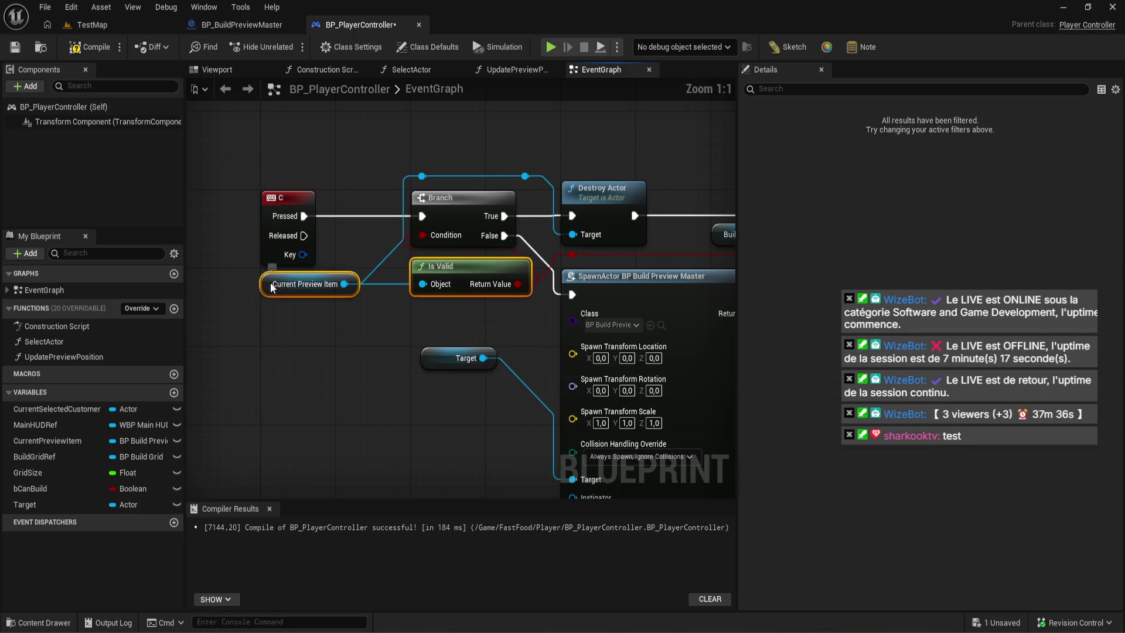
pyautogui.press('q')
pyautogui.click(338, 347)
pyautogui.moveTo(338, 347); pyautogui.dragTo(326, 242)
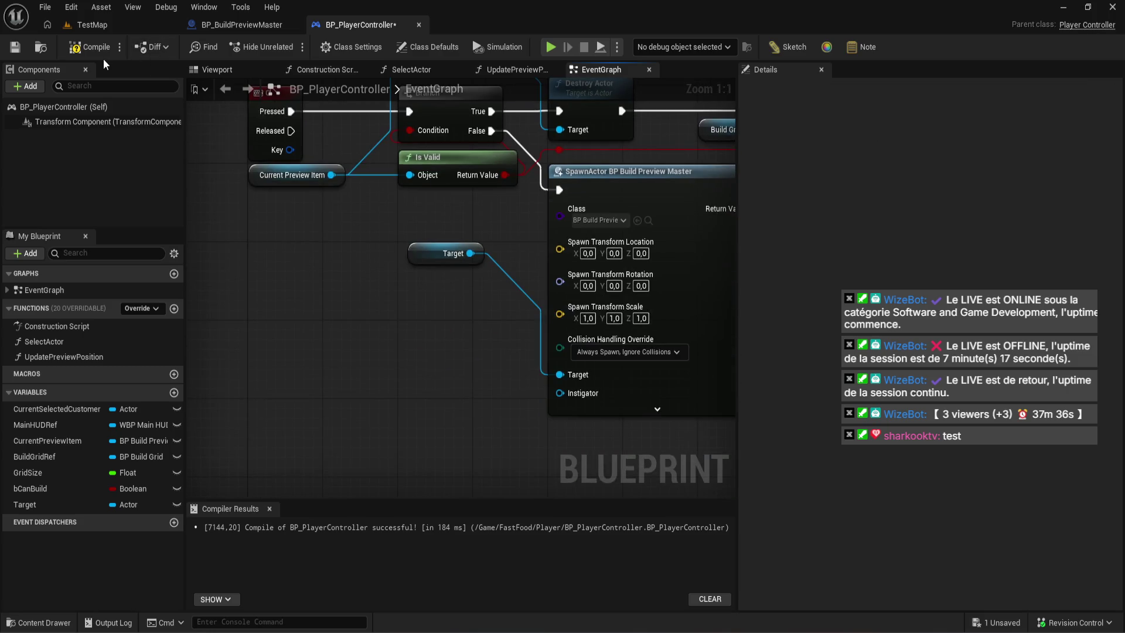
pyautogui.click(90, 47)
# - Move the Target node lower and compile and save BP_PlayerController
pyautogui.moveTo(430, 255)
pyautogui.mouseDown()
pyautogui.moveTo(431, 368)
pyautogui.moveTo(428, 350)
pyautogui.mouseUp()
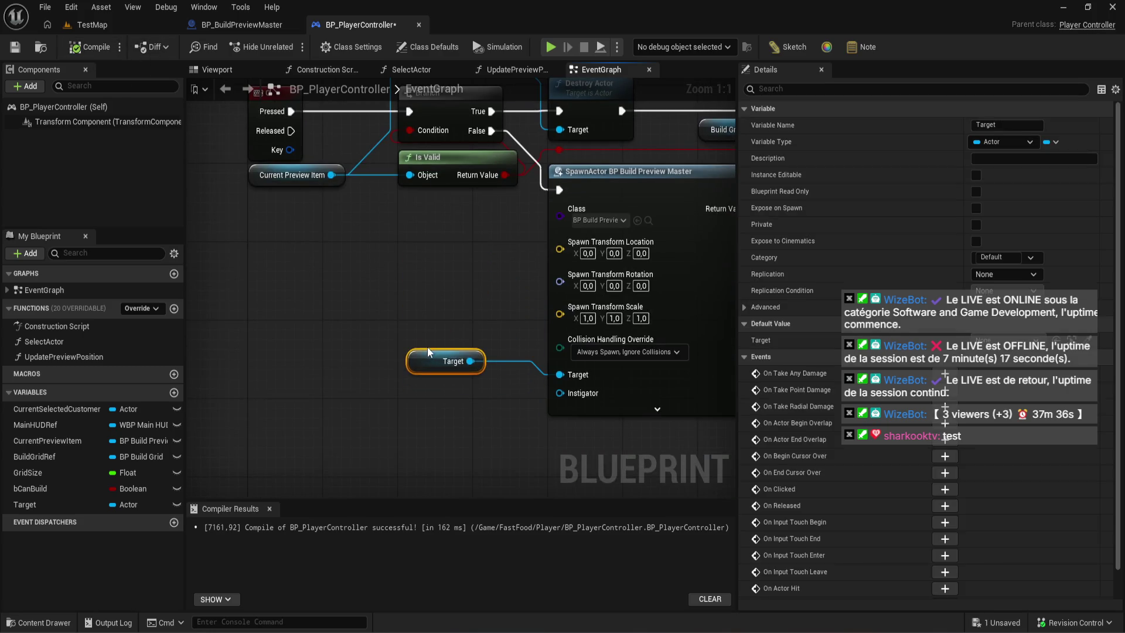
pyautogui.click(111, 48)
pyautogui.moveTo(456, 250); pyautogui.dragTo(415, 277)
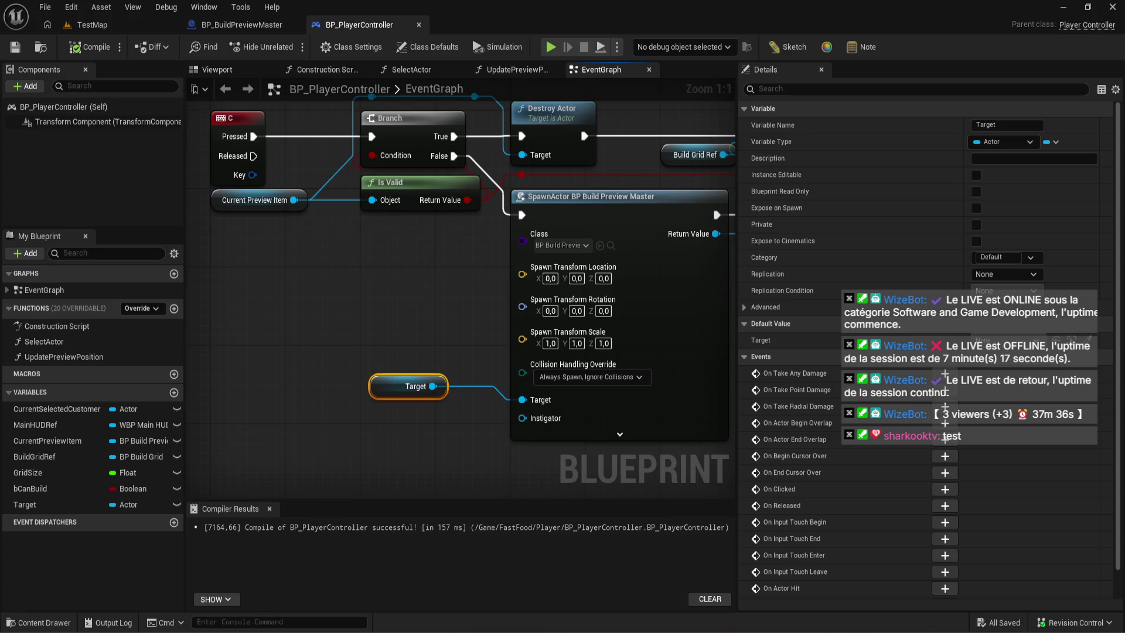
# - Shift the Target variable node beside SpawnActor, then return to BP_BuildPreviewMaster's EventGraph
pyautogui.moveTo(415, 276); pyautogui.dragTo(374, 291)
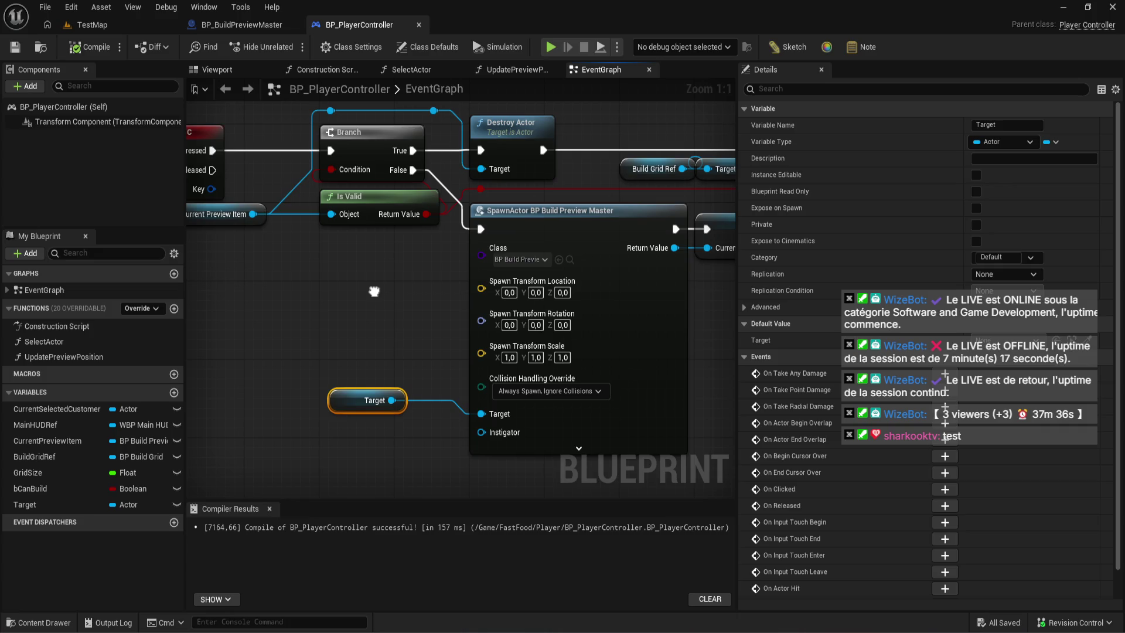
pyautogui.moveTo(374, 291); pyautogui.dragTo(380, 319)
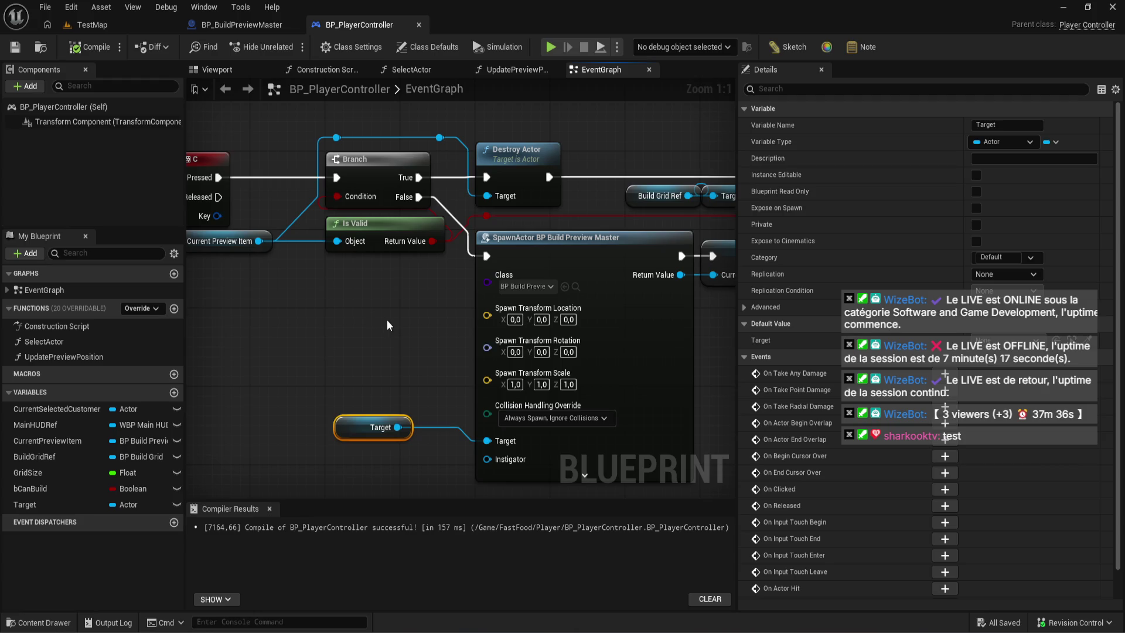
pyautogui.scroll(-2, 392, 325)
pyautogui.moveTo(392, 325); pyautogui.dragTo(369, 313)
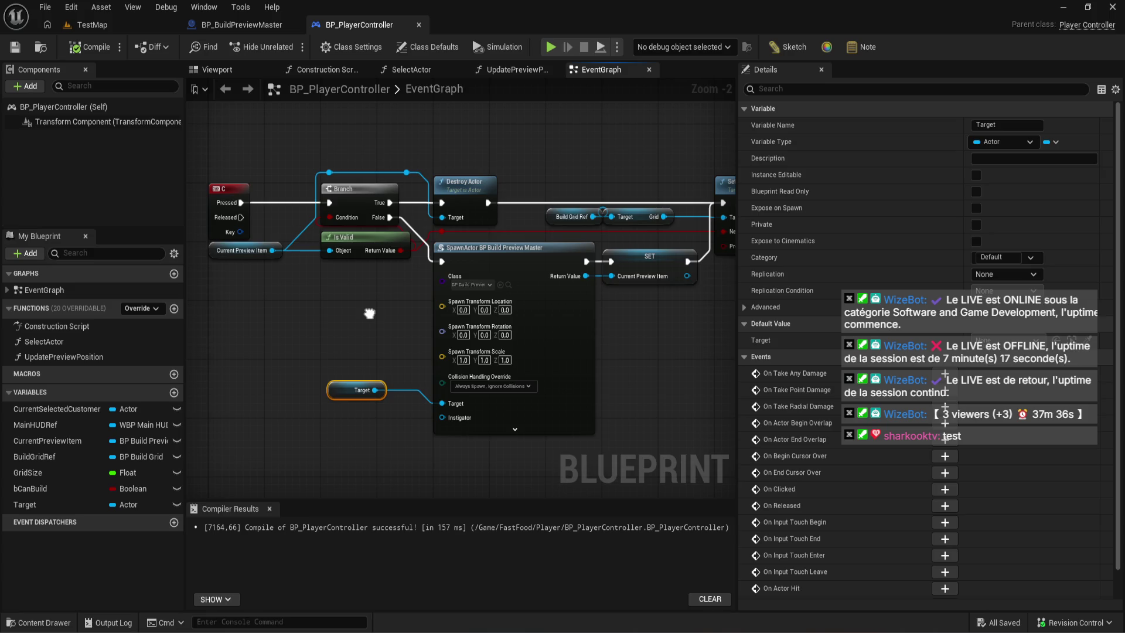
pyautogui.moveTo(369, 314)
pyautogui.mouseDown()
pyautogui.moveTo(318, 338)
pyautogui.moveTo(343, 282)
pyautogui.moveTo(330, 347)
pyautogui.mouseUp()
pyautogui.scroll(2, 318, 338)
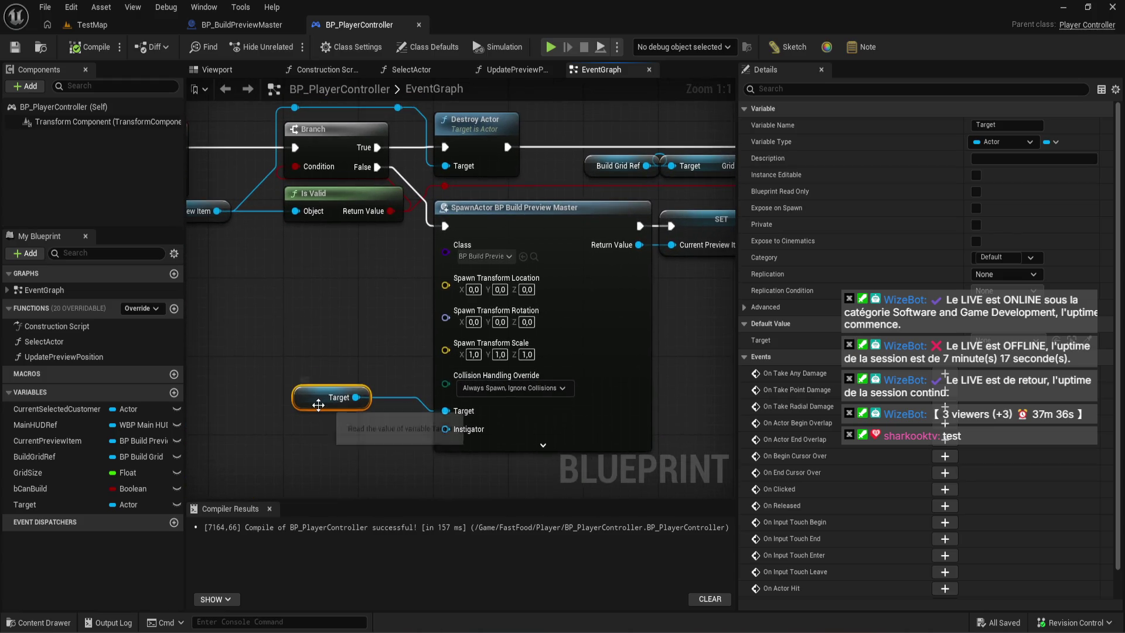
pyautogui.moveTo(314, 396); pyautogui.dragTo(380, 406)
pyautogui.click(345, 358)
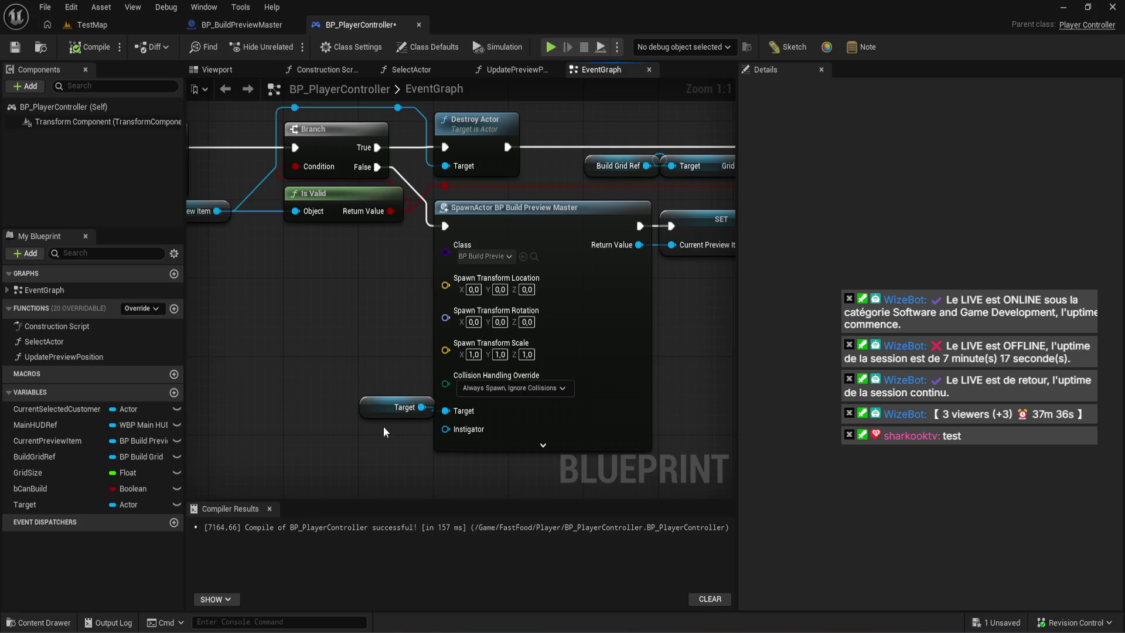
pyautogui.click(389, 412)
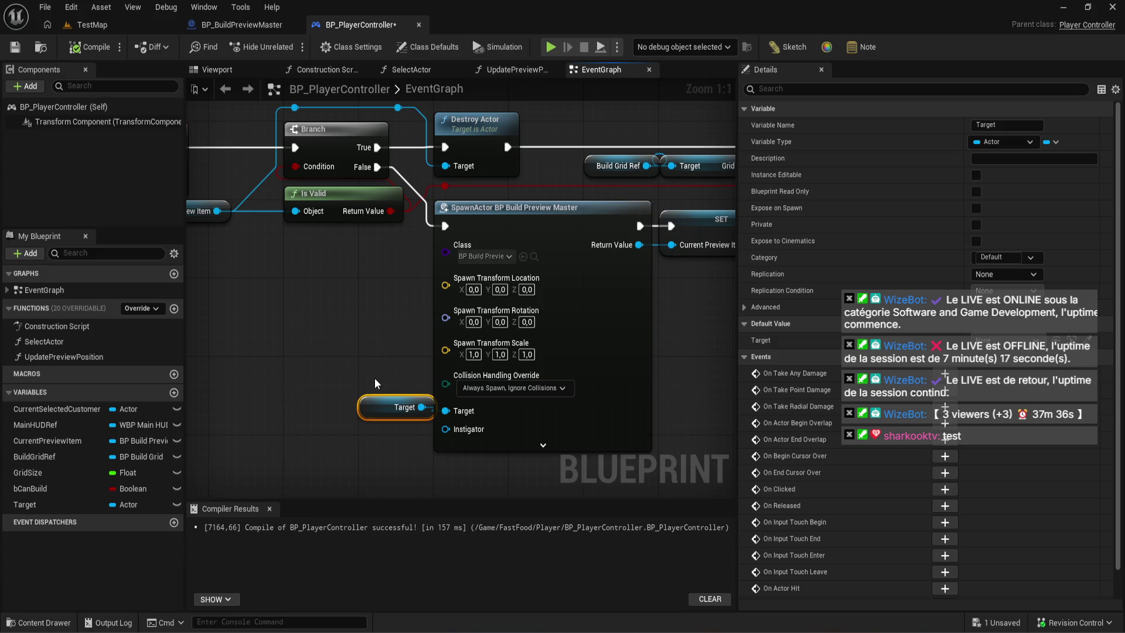
pyautogui.click(260, 22)
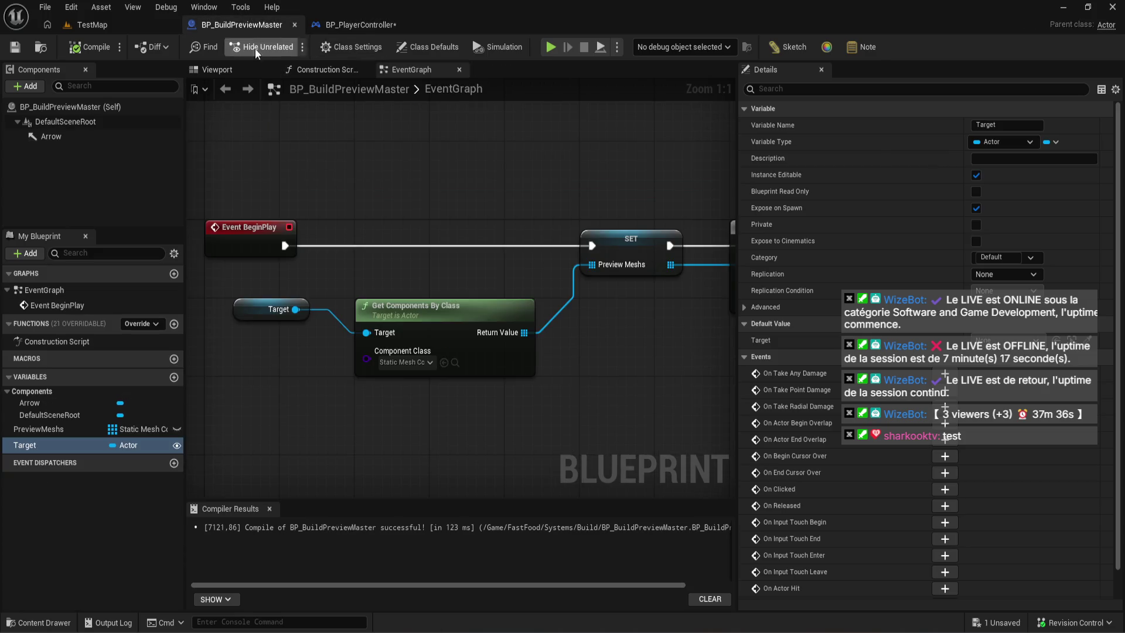
# - Change Target's variable type to an Actor class reference and compile
pyautogui.click(1003, 142)
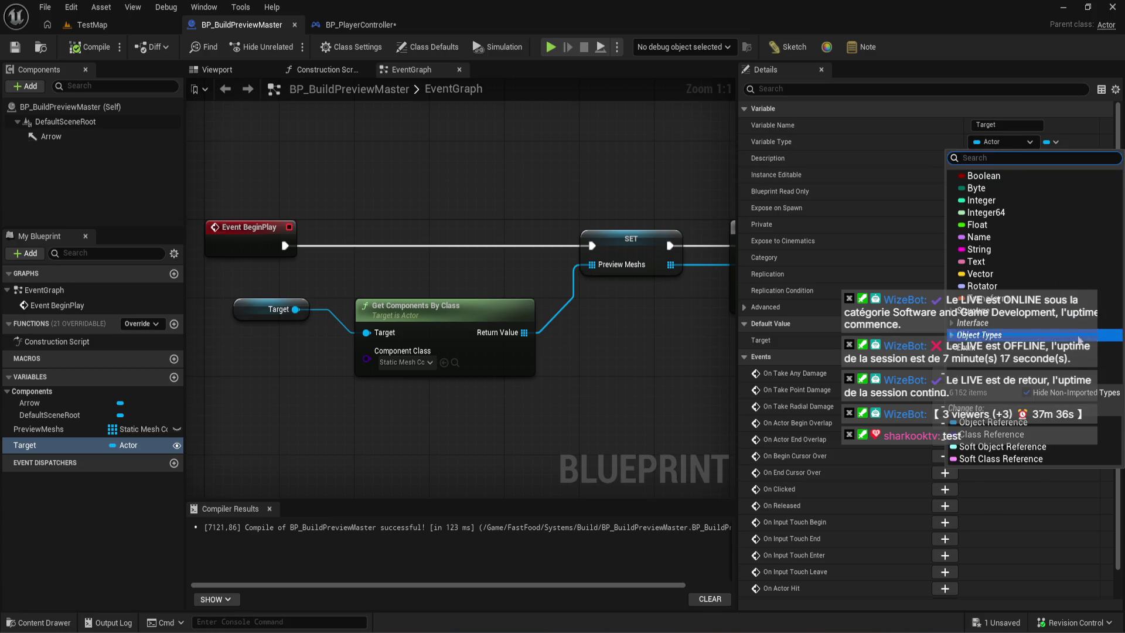
pyautogui.click(984, 438)
pyautogui.click(645, 346)
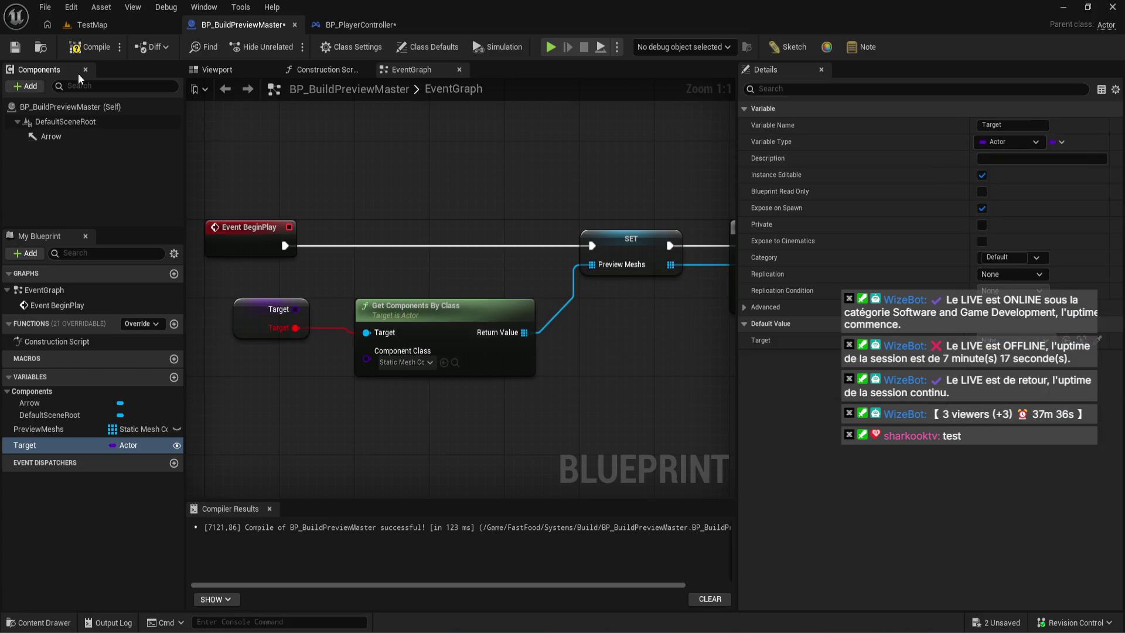
pyautogui.click(90, 46)
# - Break the Target node's wire into Get Components By Class's Target pin
pyautogui.moveTo(319, 282); pyautogui.dragTo(474, 334)
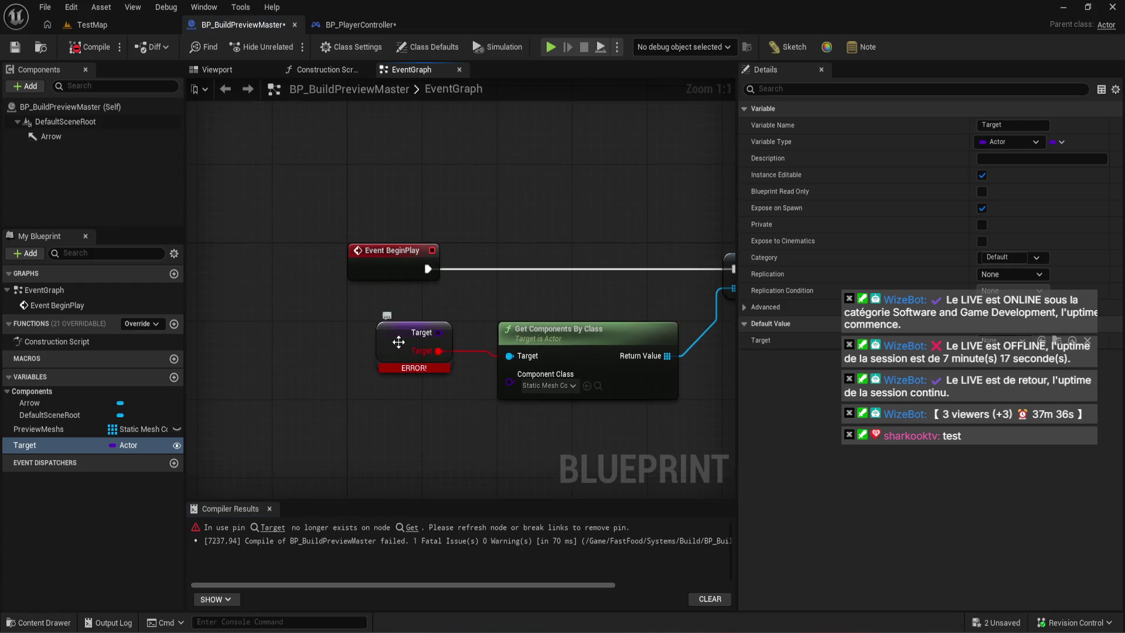
pyautogui.moveTo(399, 342); pyautogui.dragTo(342, 371)
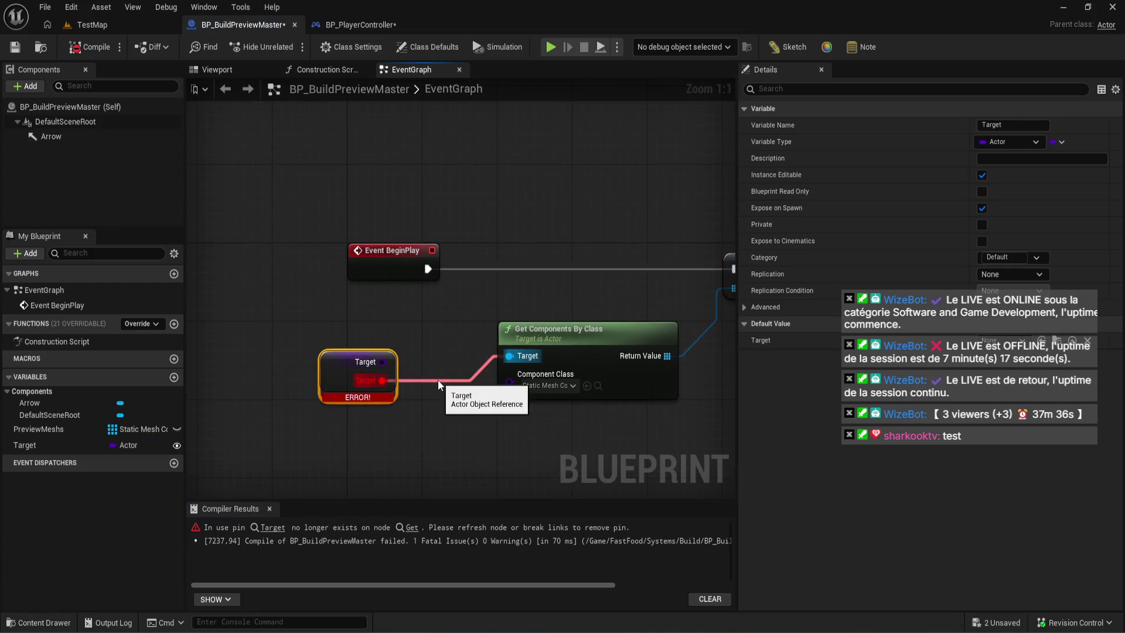
pyautogui.click(438, 380)
pyautogui.keyDown('alt'); pyautogui.click(428, 380); pyautogui.keyUp('alt')
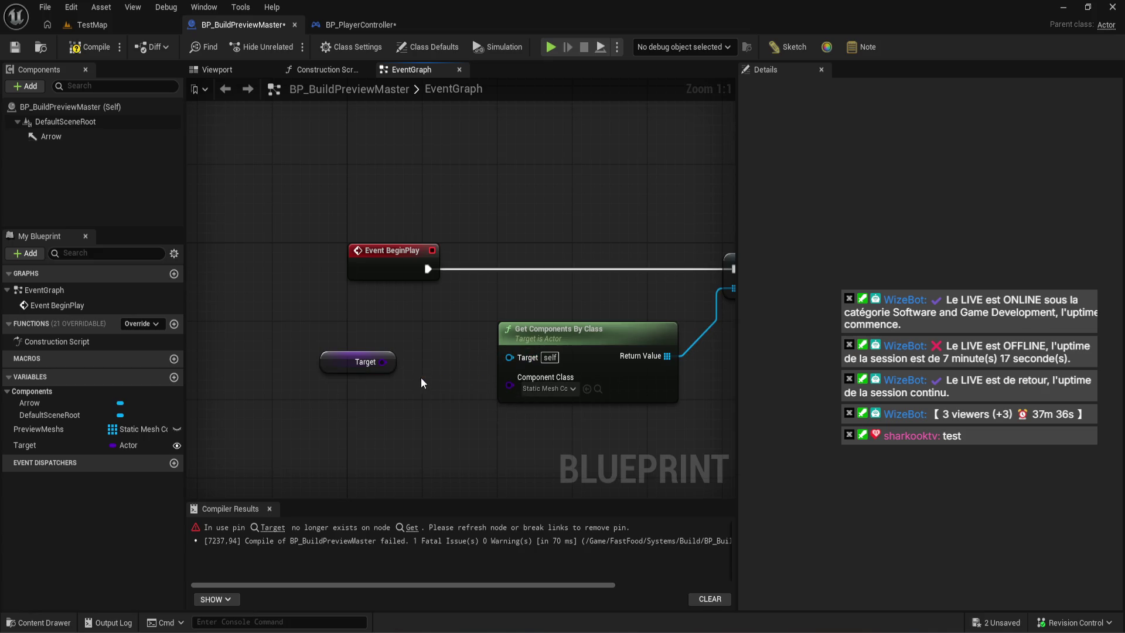
# - Add a Cast To Actor node from the Target pin through a 'cast to actor' search
pyautogui.moveTo(381, 362); pyautogui.dragTo(393, 329)
pyautogui.write('cast t')
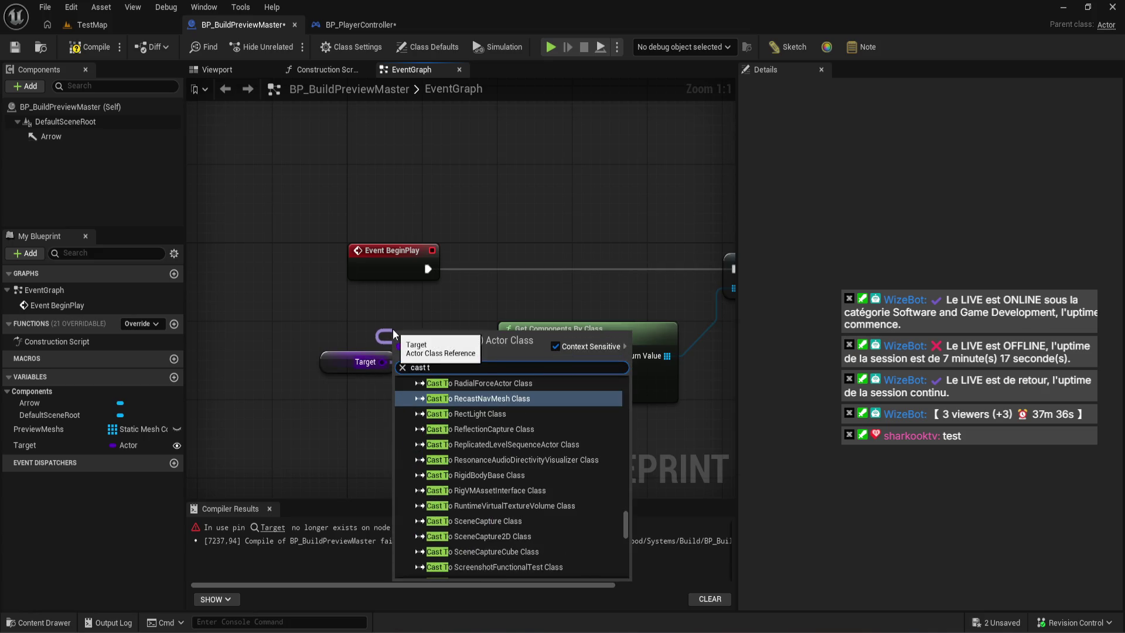
pyautogui.write('o act')
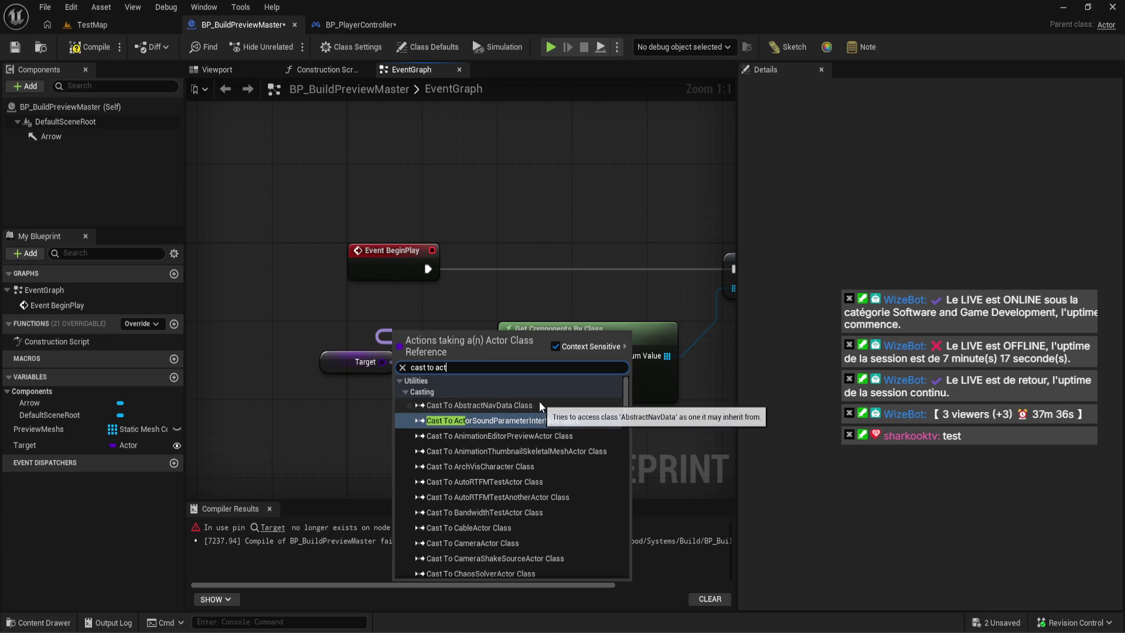
pyautogui.write('or')
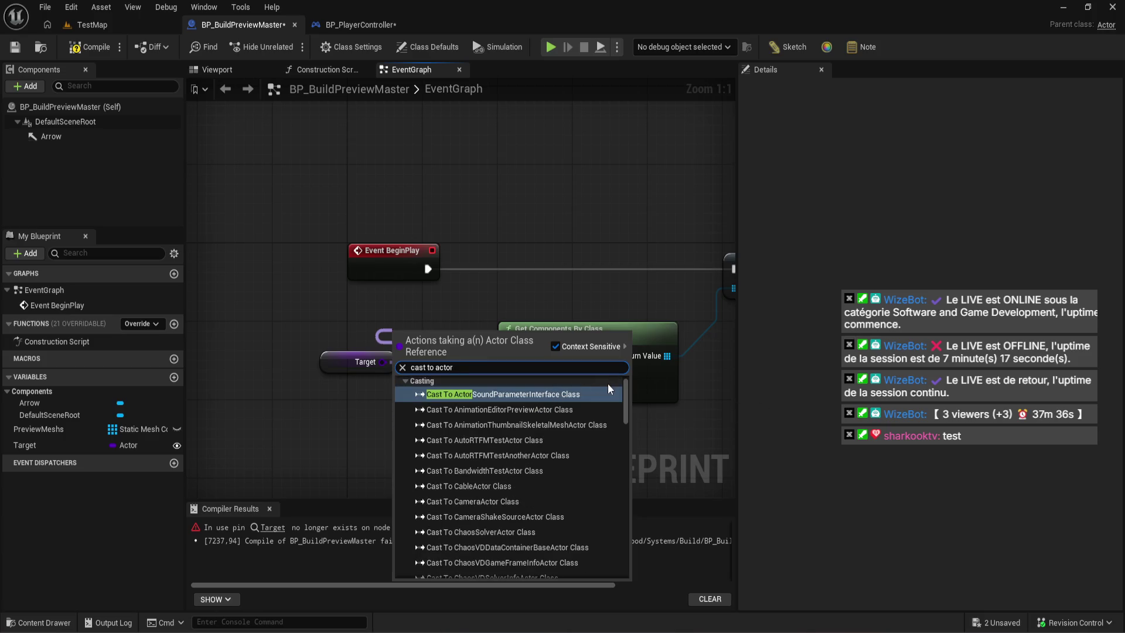
pyautogui.moveTo(624, 397)
pyautogui.mouseDown()
pyautogui.moveTo(638, 567)
pyautogui.moveTo(628, 375)
pyautogui.mouseUp()
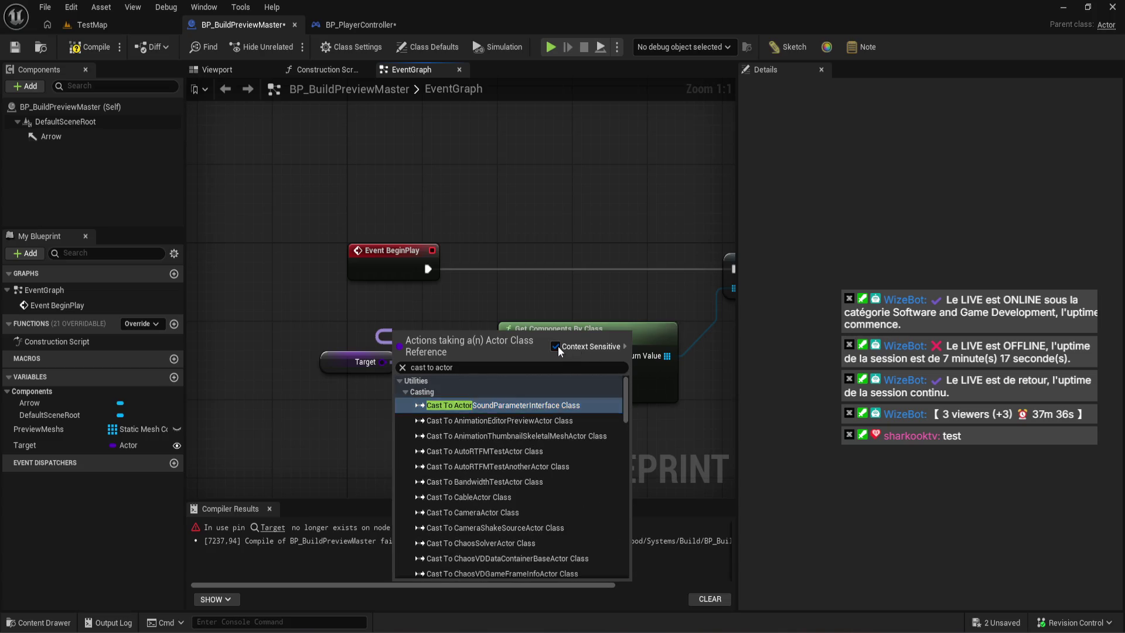
pyautogui.click(557, 345)
pyautogui.click(504, 390)
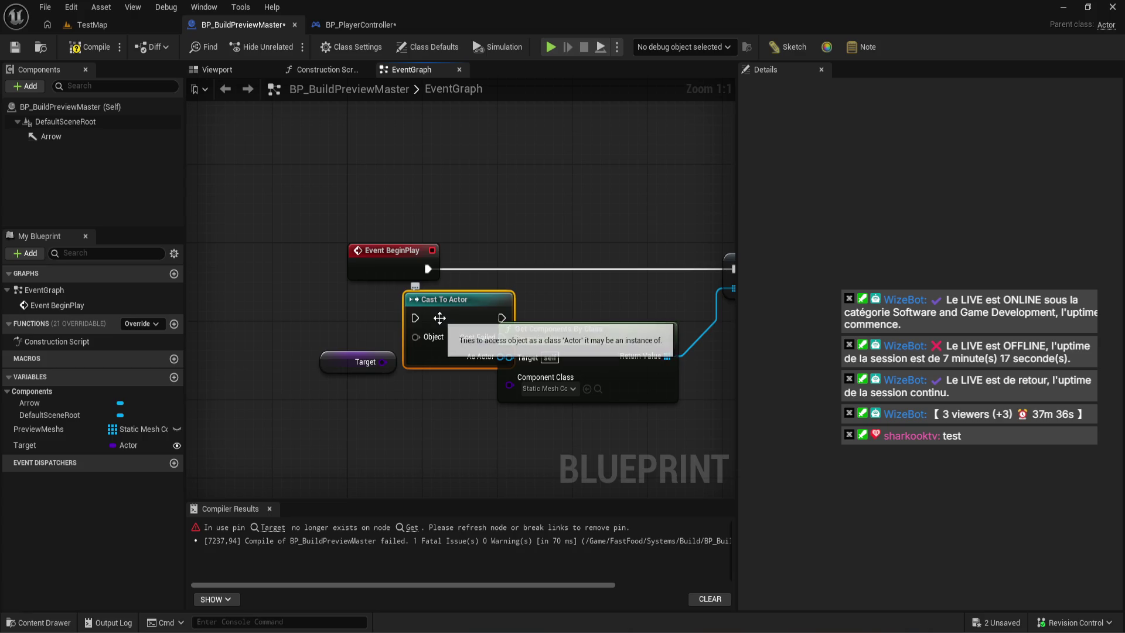
pyautogui.moveTo(382, 361)
pyautogui.mouseDown()
pyautogui.moveTo(417, 345)
pyautogui.moveTo(484, 387)
pyautogui.moveTo(543, 361)
pyautogui.mouseUp()
pyautogui.rightClick(406, 423)
pyautogui.click(564, 183)
pyautogui.moveTo(383, 362); pyautogui.dragTo(526, 360)
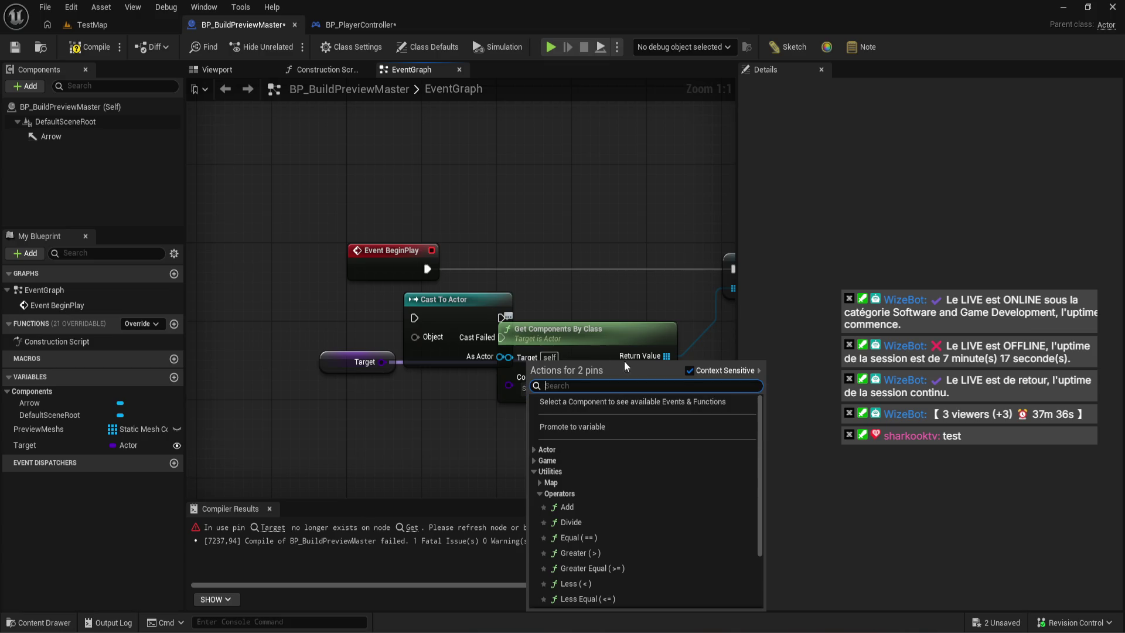
pyautogui.click(498, 380)
# - Delete the Cast To Actor node, rearrange Target and Get Components By Class, and compile
pyautogui.moveTo(497, 259); pyautogui.dragTo(417, 267)
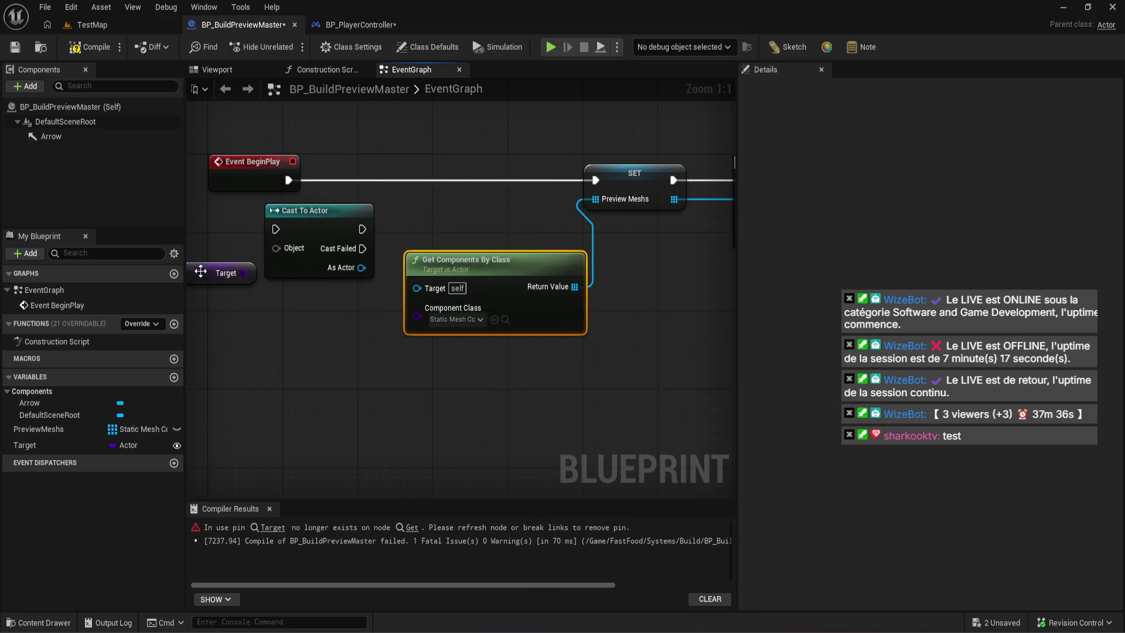
pyautogui.moveTo(201, 270); pyautogui.dragTo(249, 326)
pyautogui.click(455, 384)
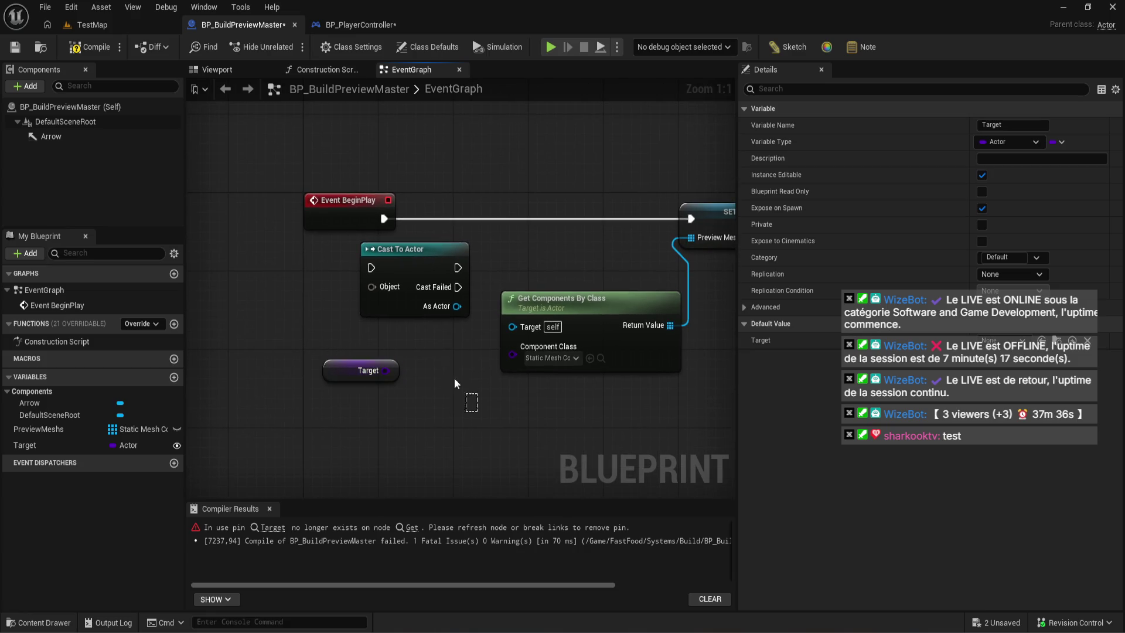
pyautogui.click(405, 293)
pyautogui.press('Delete')
pyautogui.click(89, 47)
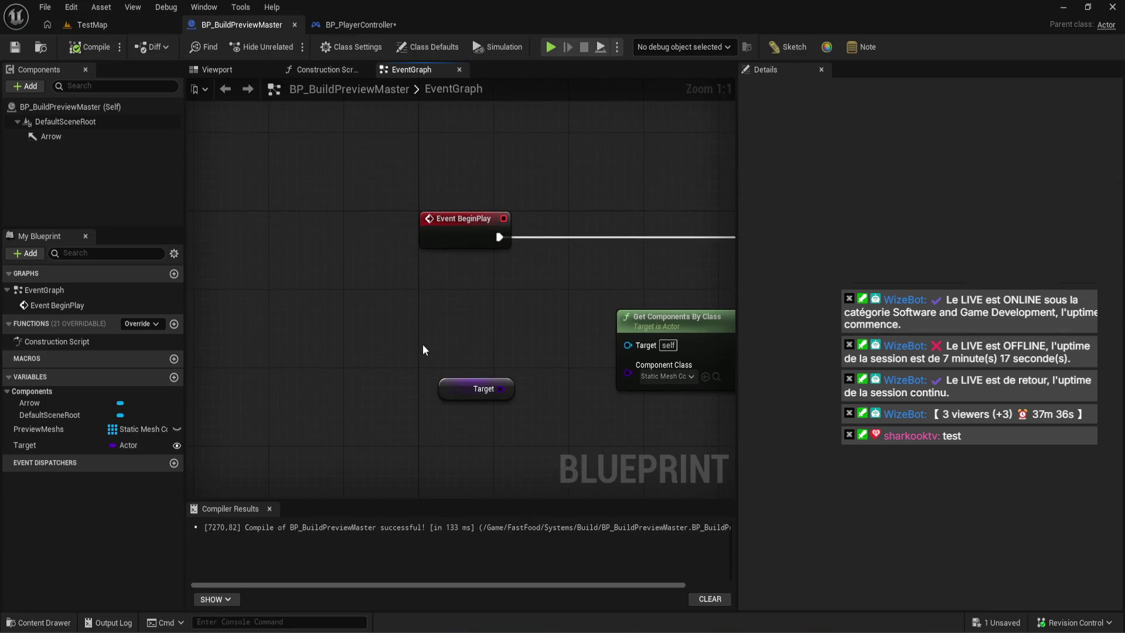
pyautogui.moveTo(460, 393); pyautogui.dragTo(445, 310)
pyautogui.click(324, 366)
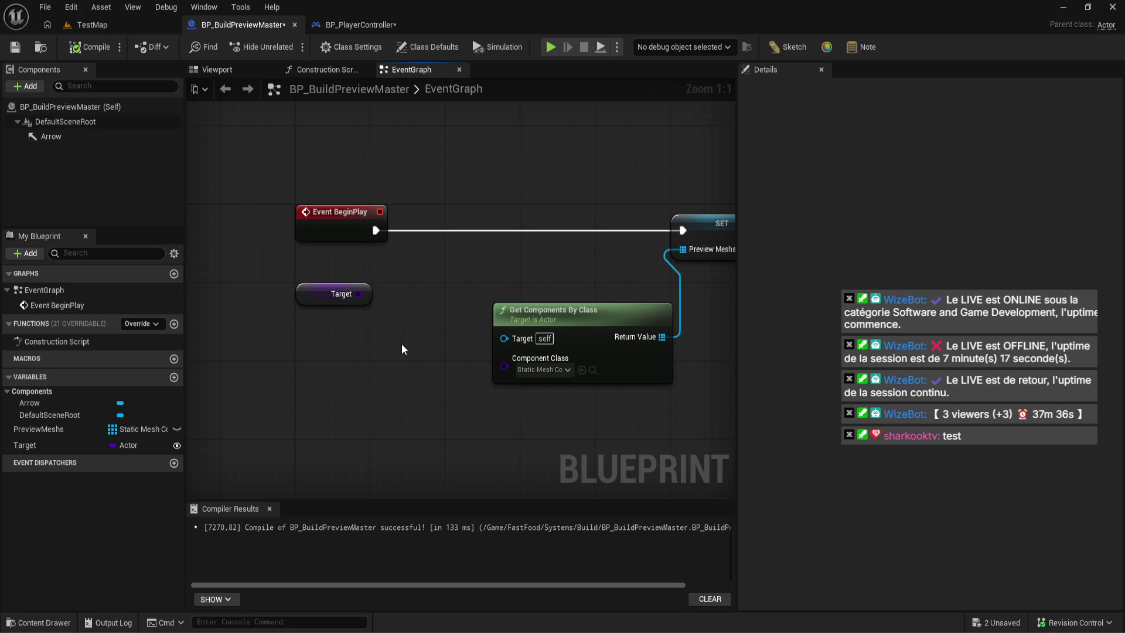
# - In BP_PlayerController, delete the Target node feeding SpawnActor and compile
pyautogui.click(360, 27)
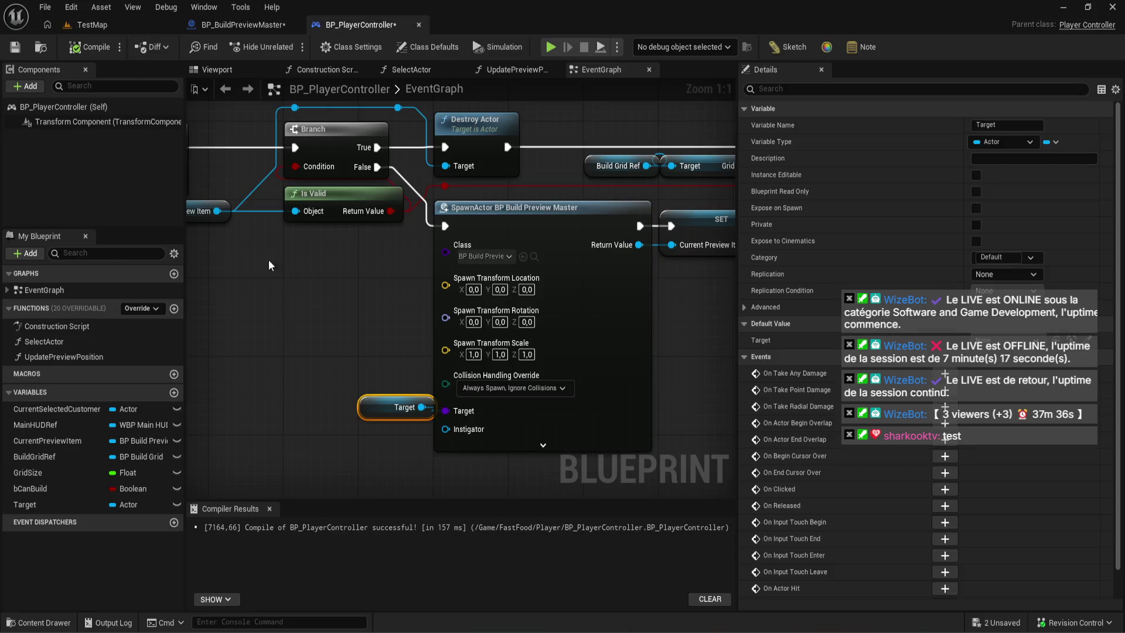
pyautogui.moveTo(341, 370); pyautogui.dragTo(371, 420)
pyautogui.press('Delete')
pyautogui.click(75, 41)
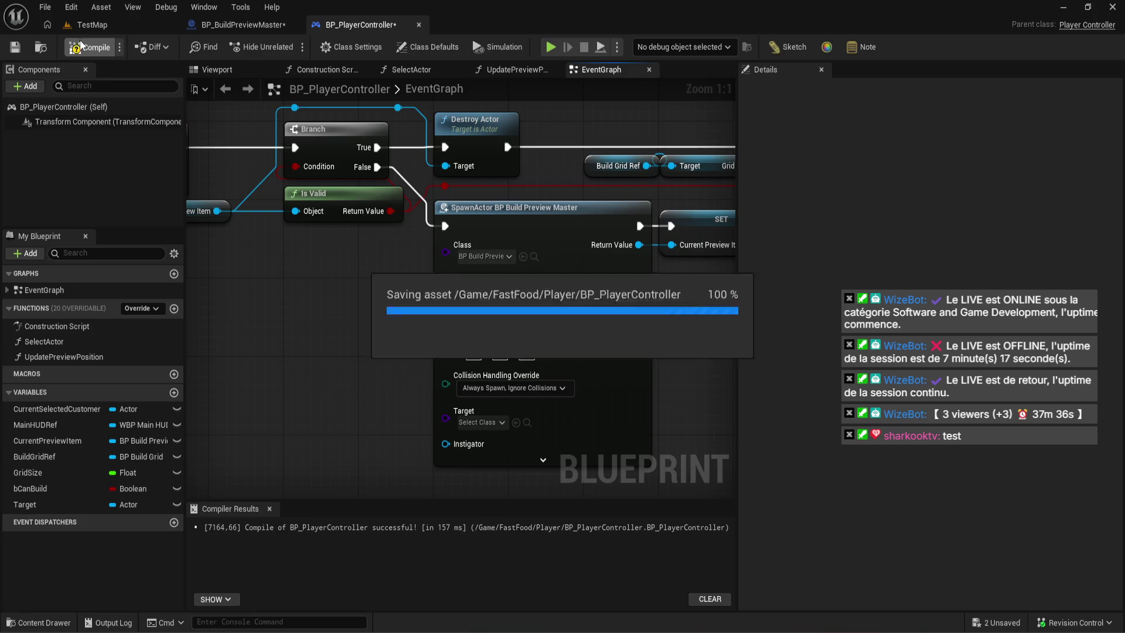
pyautogui.moveTo(269, 285); pyautogui.dragTo(252, 254)
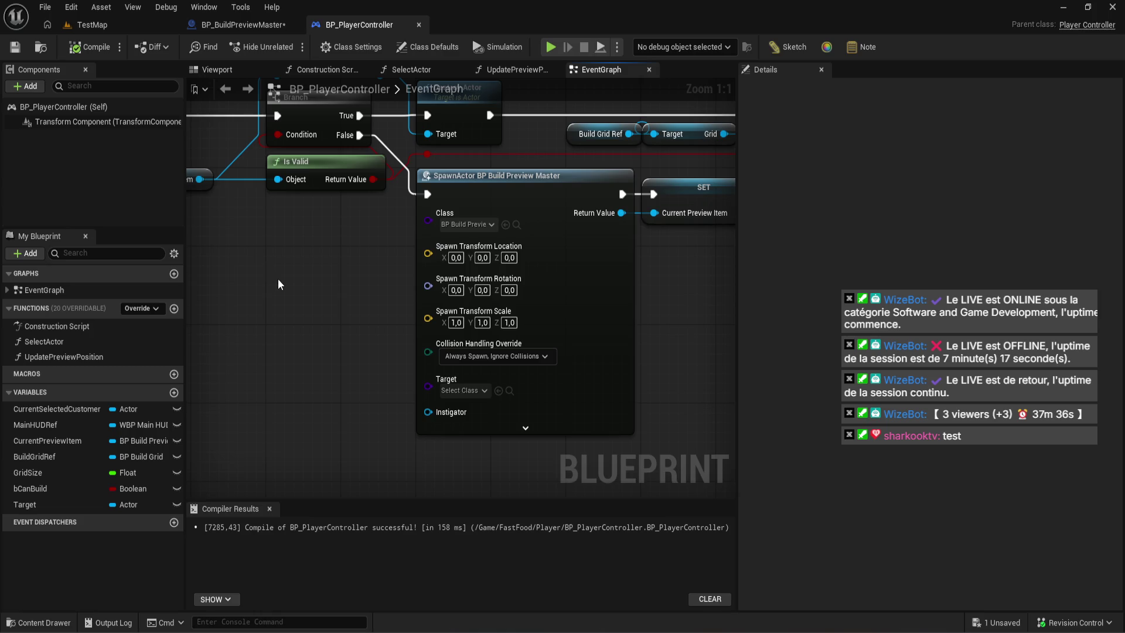
# - Search SpawnActor's Target class list for BP_ classes without choosing, then open the Content Drawer
pyautogui.click(458, 391)
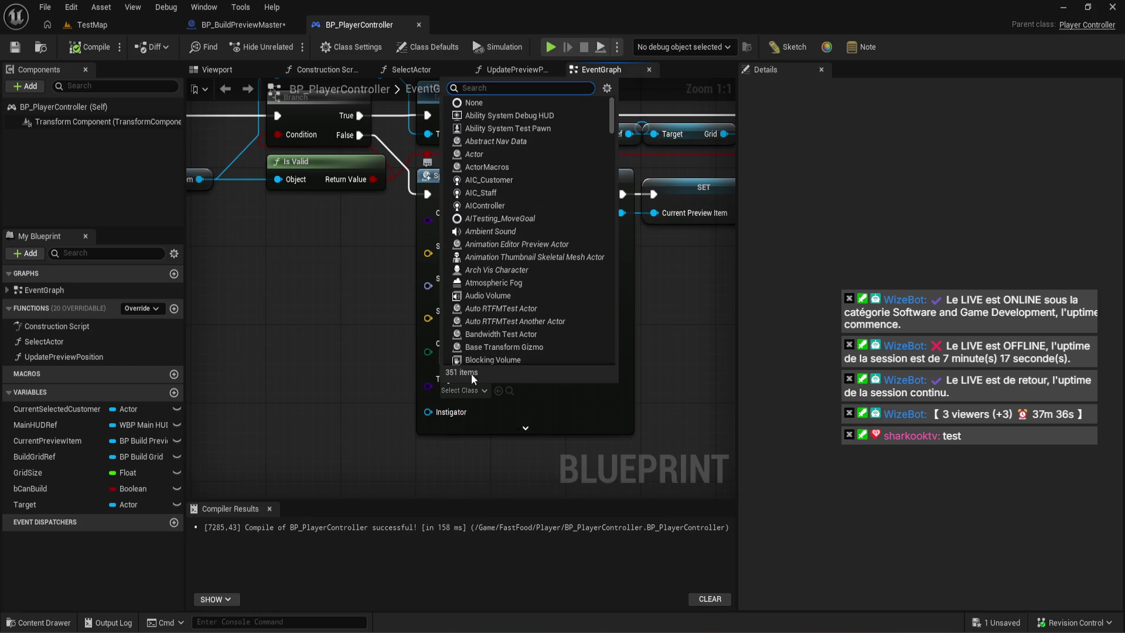
pyautogui.click(386, 318)
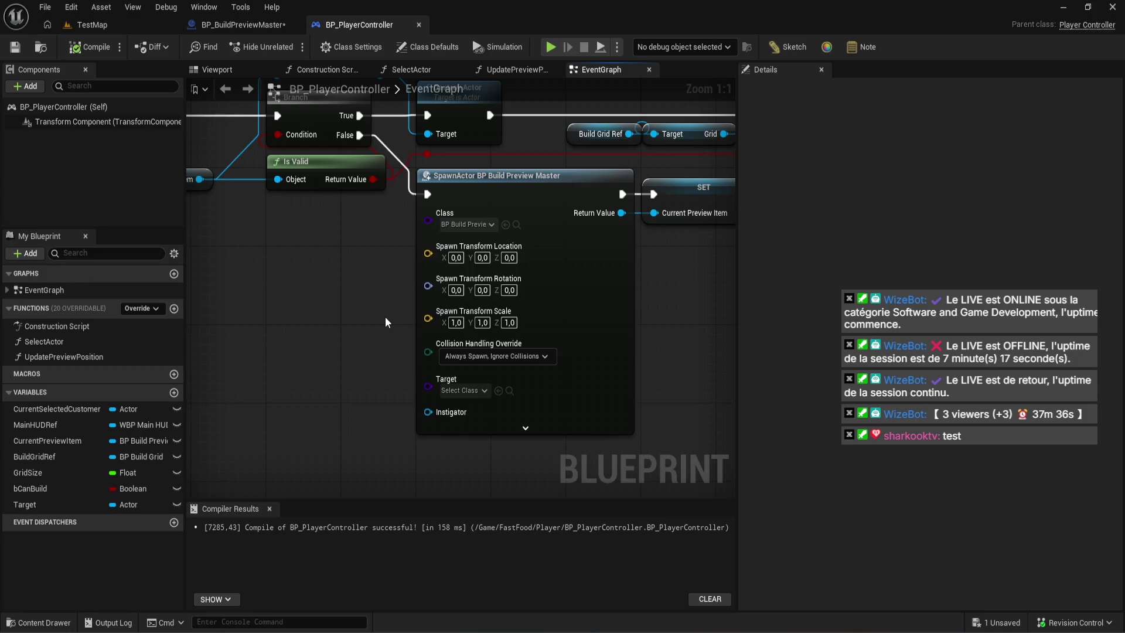
pyautogui.click(471, 393)
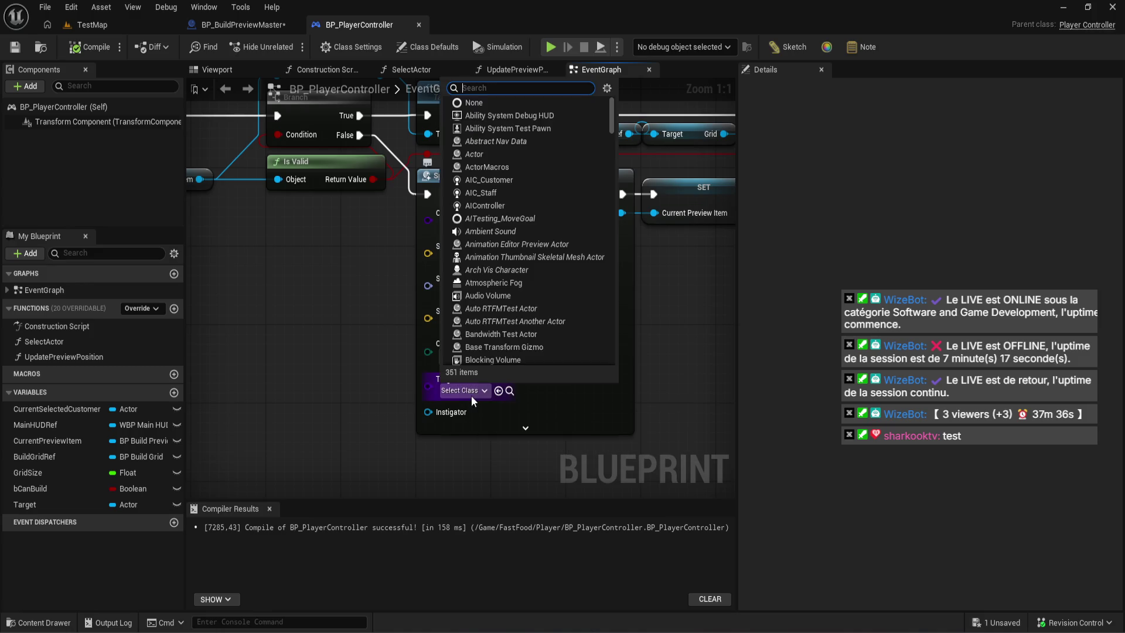
pyautogui.write('bp_ta')
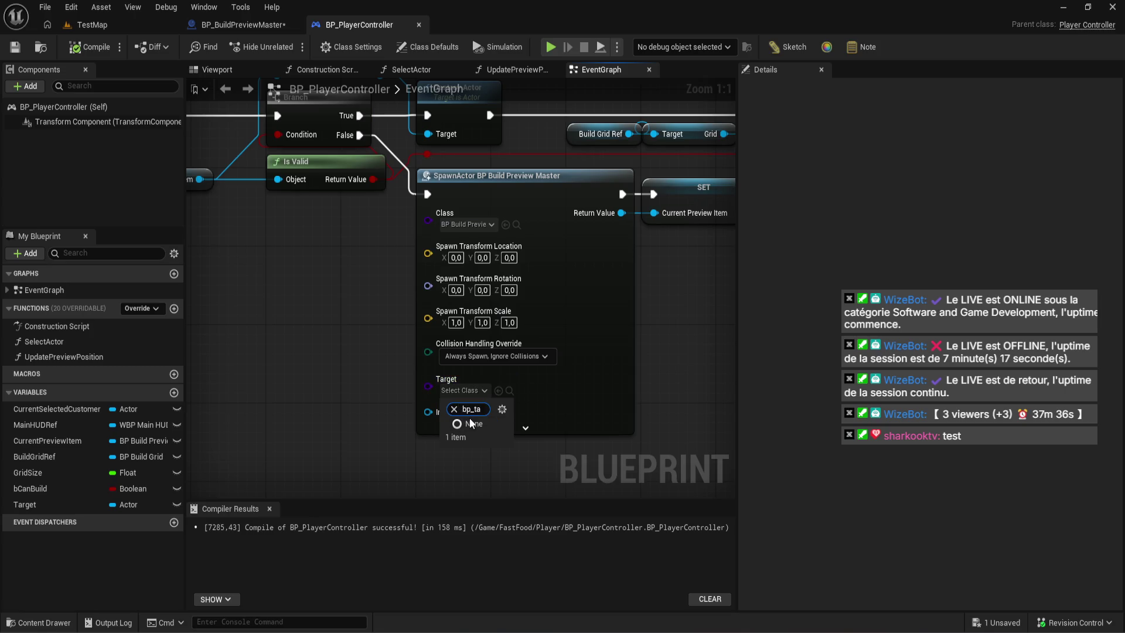
pyautogui.press('BackSpace')
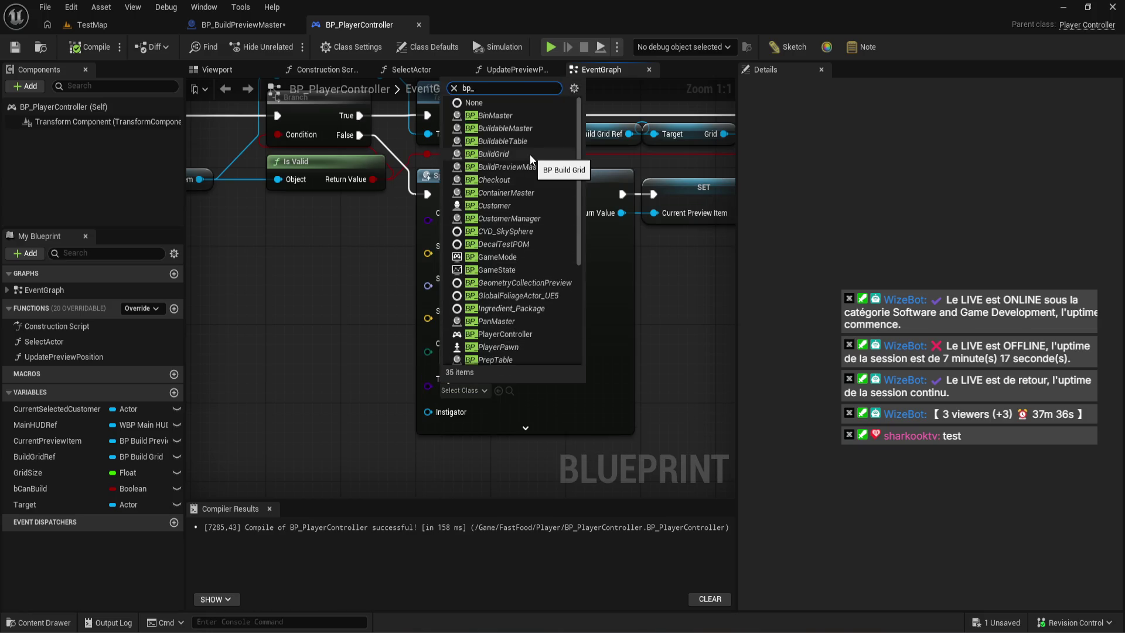
pyautogui.write('sta')
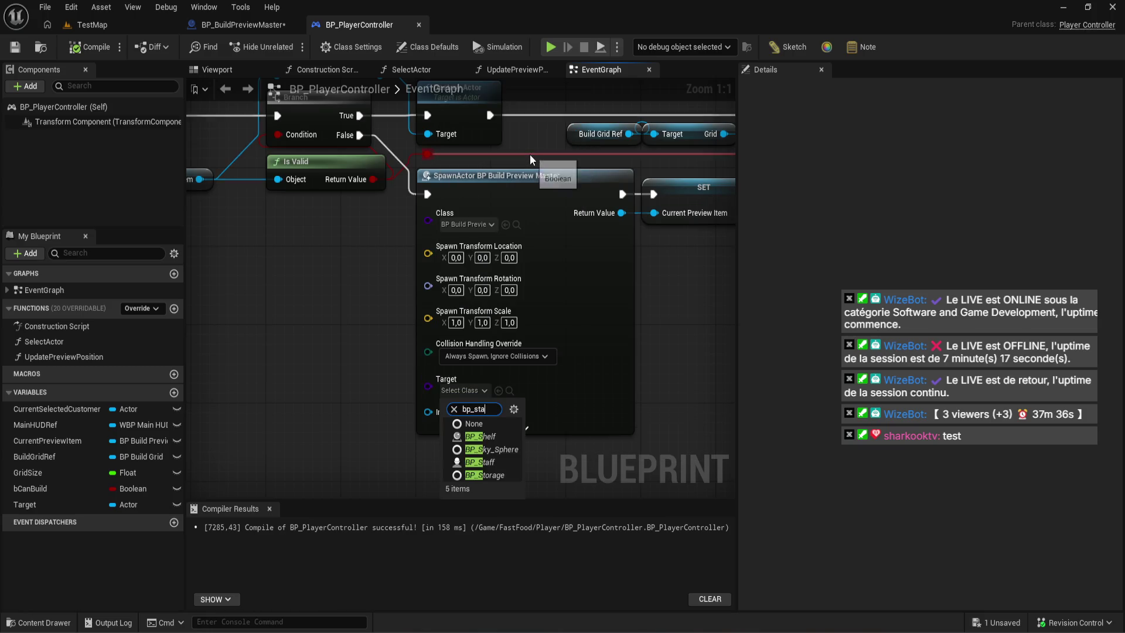
pyautogui.press('BackSpace')
pyautogui.press('BackSpace')
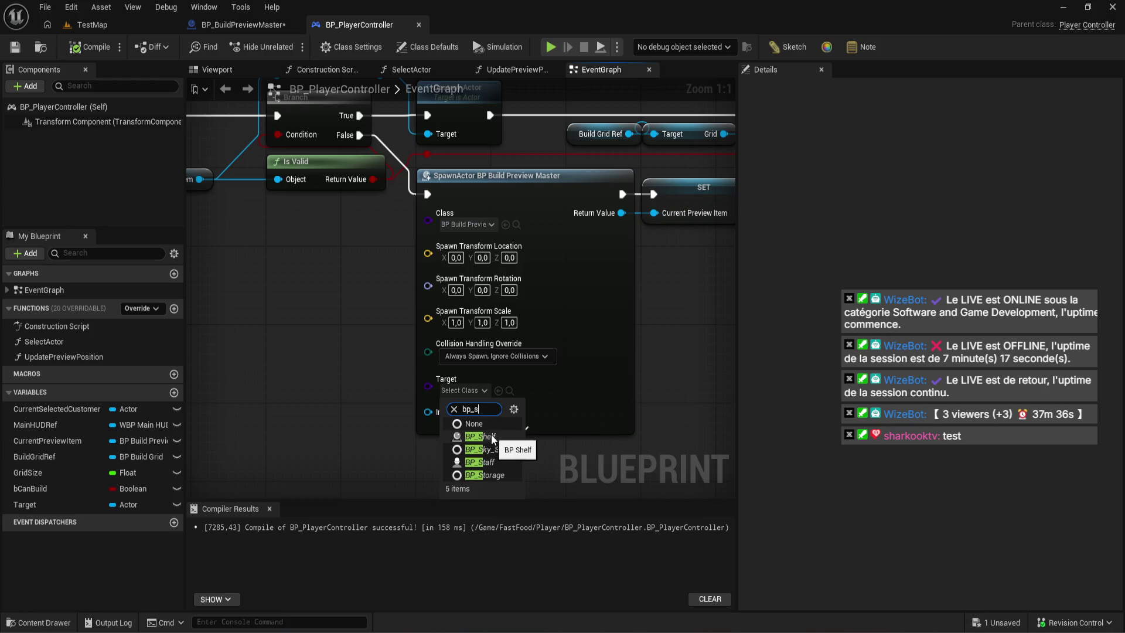
pyautogui.click(38, 622)
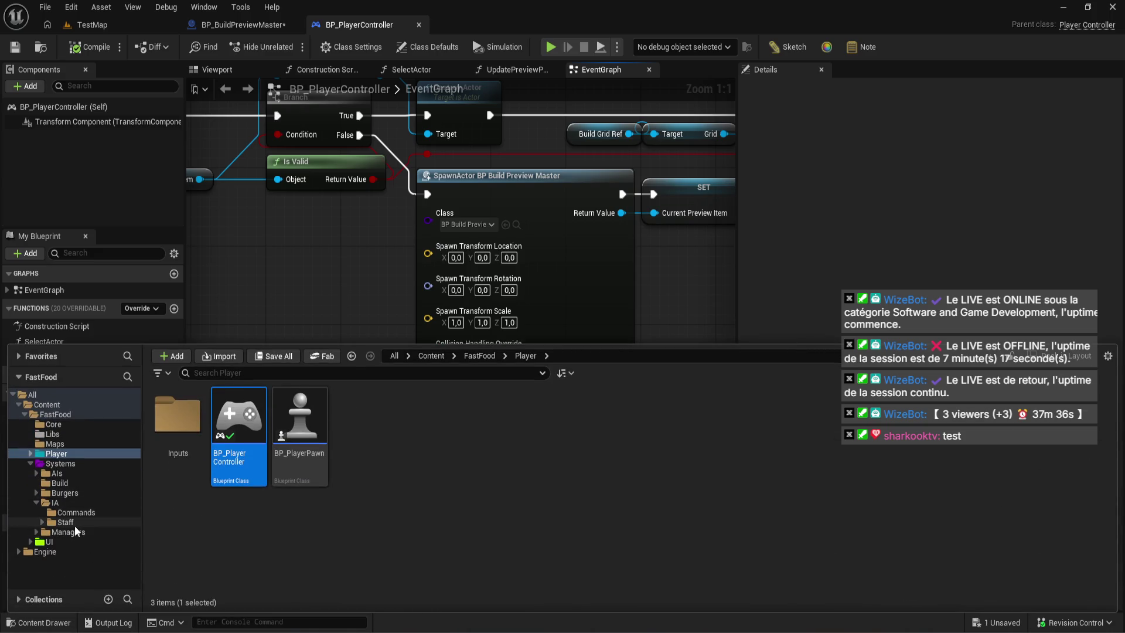
# - Browse the Staff, Burgers/Models and Commands folders, ending back in Staff
pyautogui.click(69, 522)
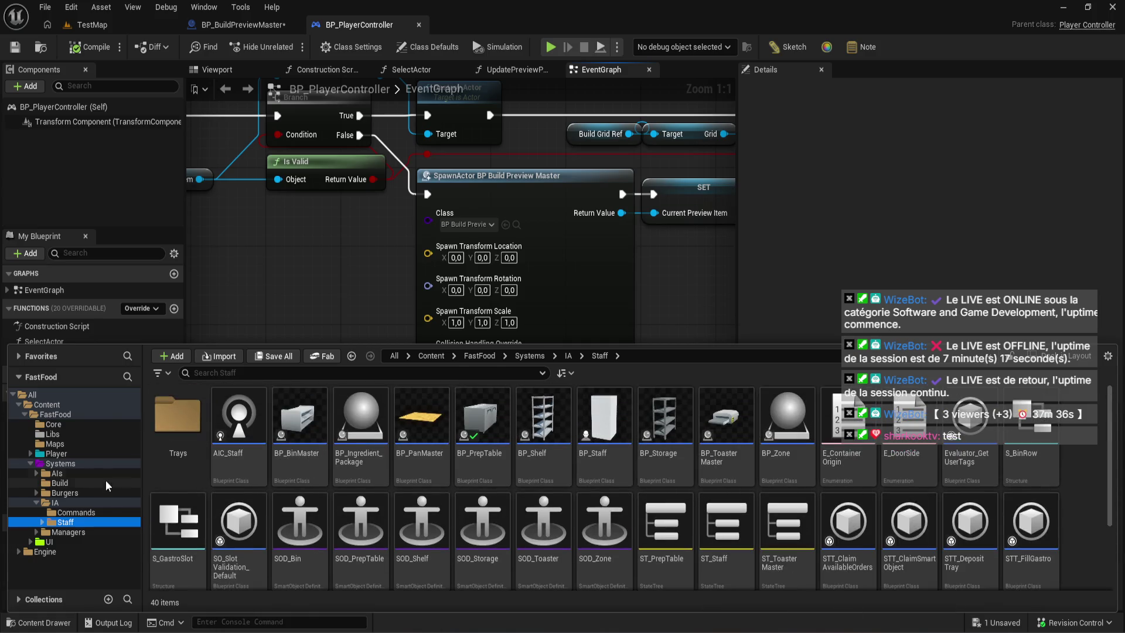
pyautogui.click(89, 492)
pyautogui.doubleClick(166, 480)
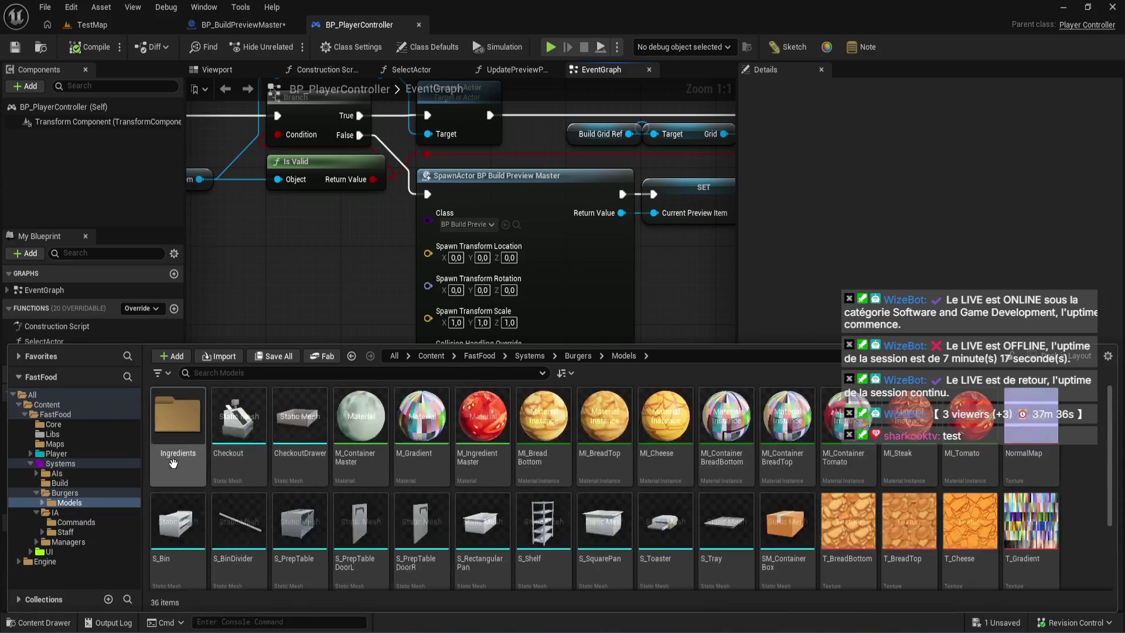
pyautogui.scroll(-2, 504, 439)
pyautogui.scroll(2, 501, 445)
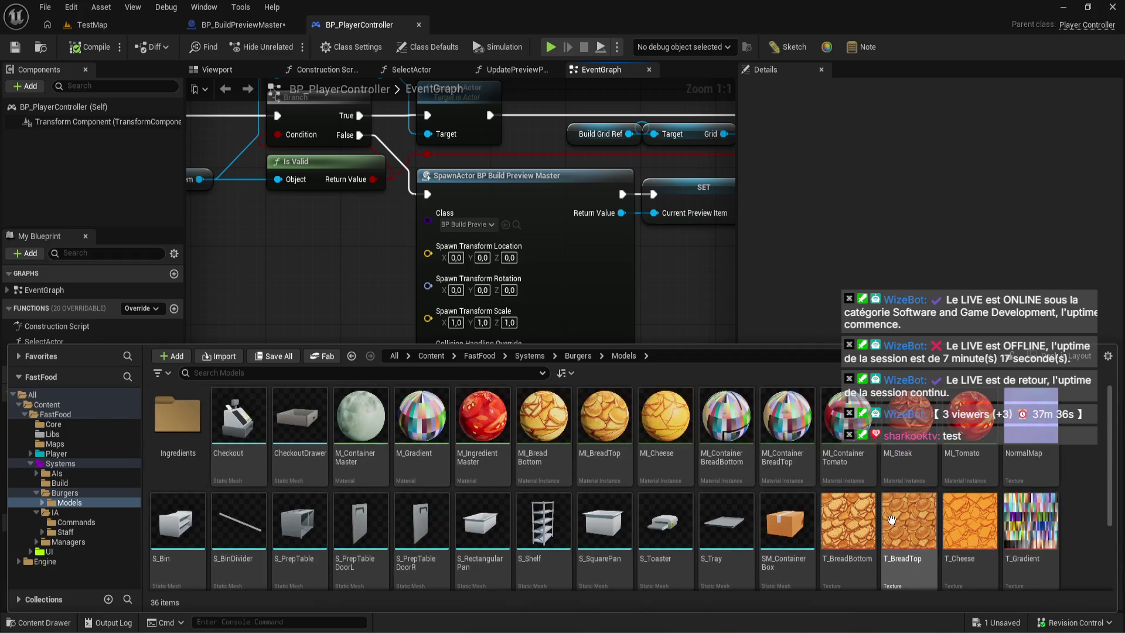
pyautogui.click(87, 523)
pyautogui.click(89, 528)
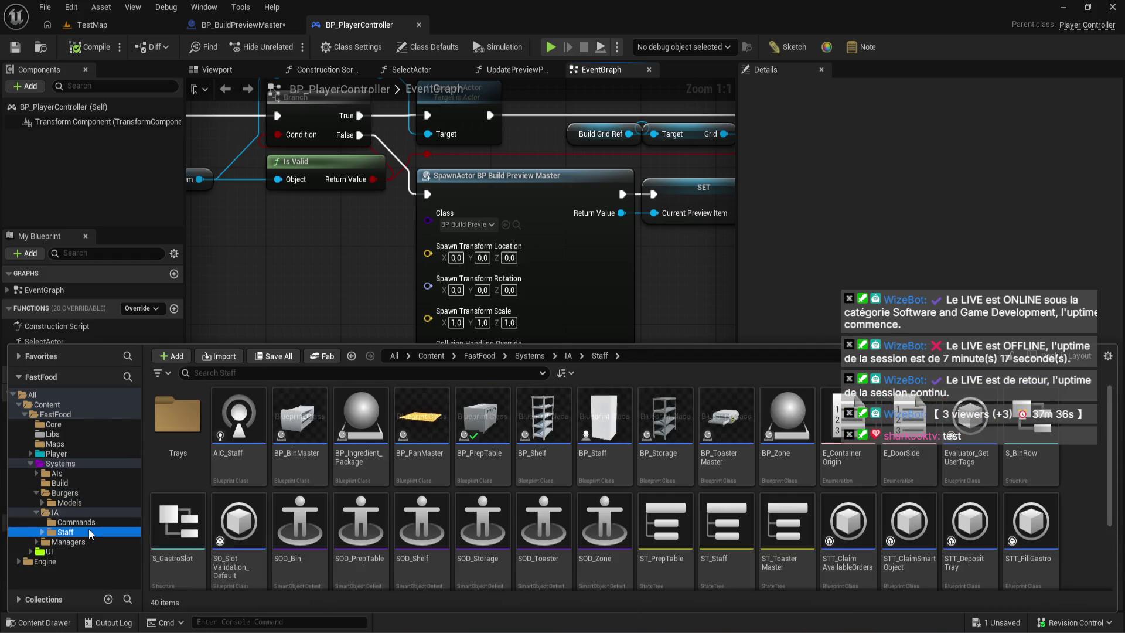
# - Open and close BP_Storage, then force-delete it despite the SOD_Storage reference
pyautogui.click(651, 412)
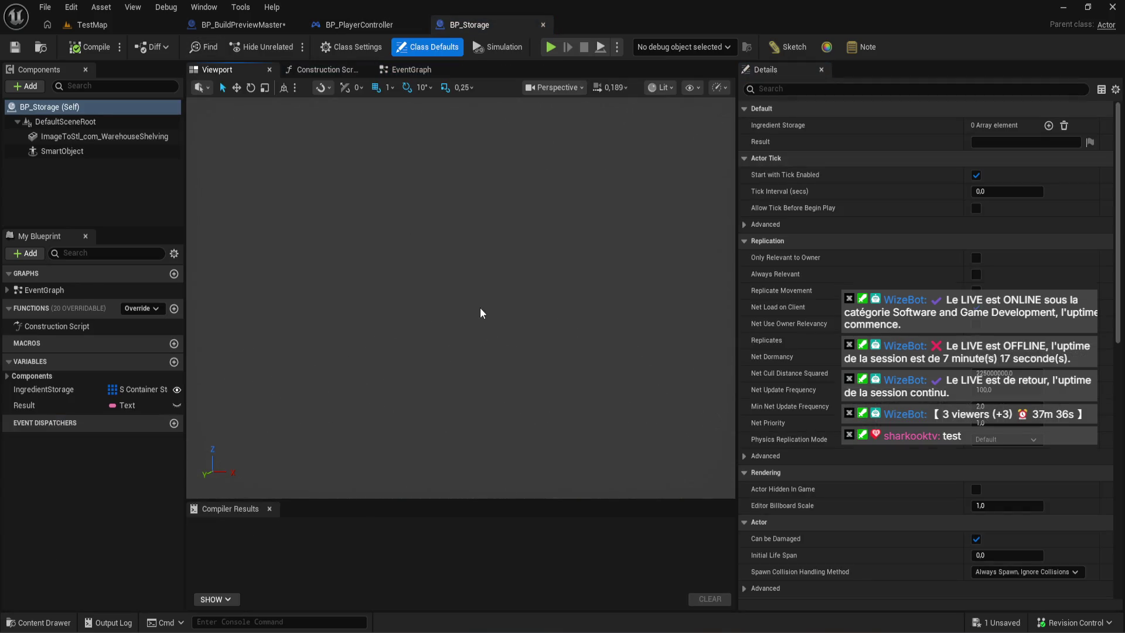
pyautogui.click(543, 24)
pyautogui.click(57, 623)
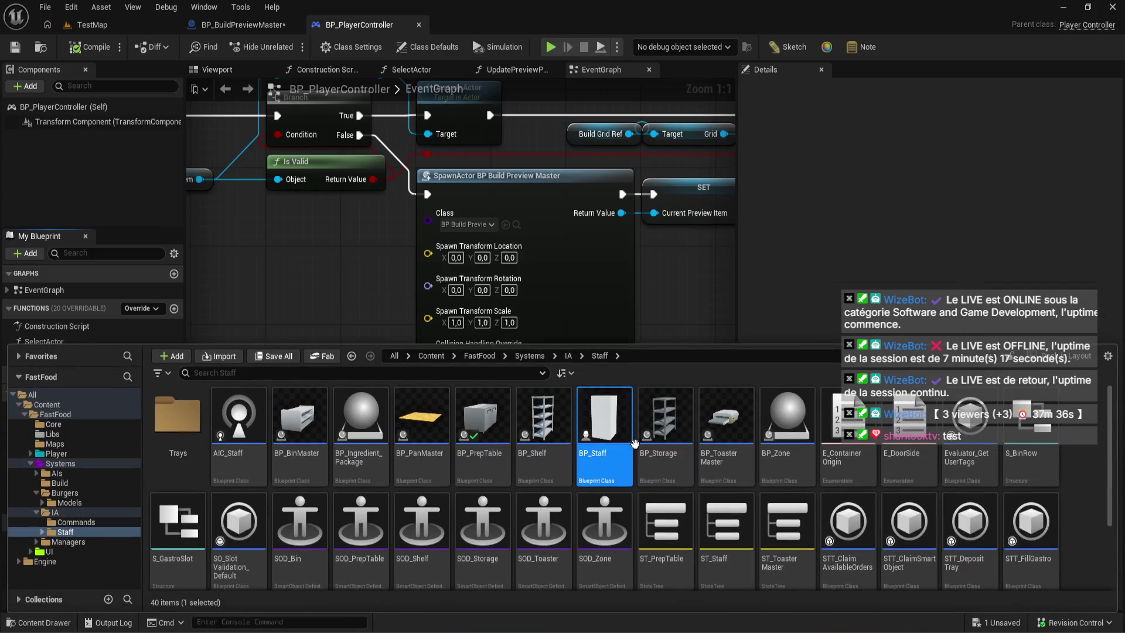
pyautogui.press('Delete')
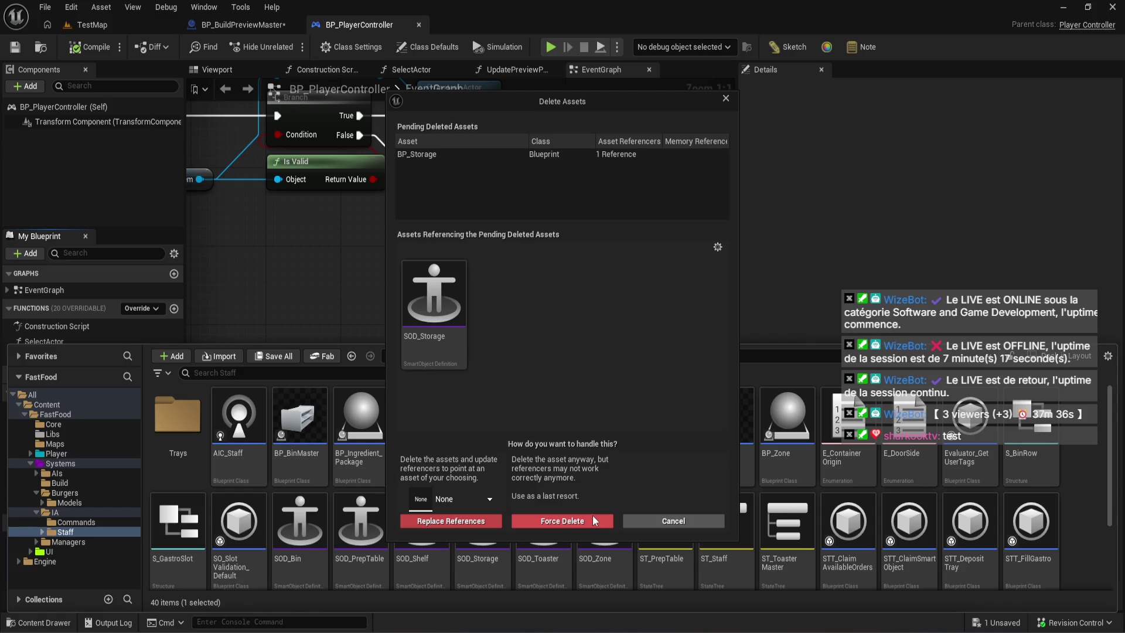
pyautogui.click(593, 515)
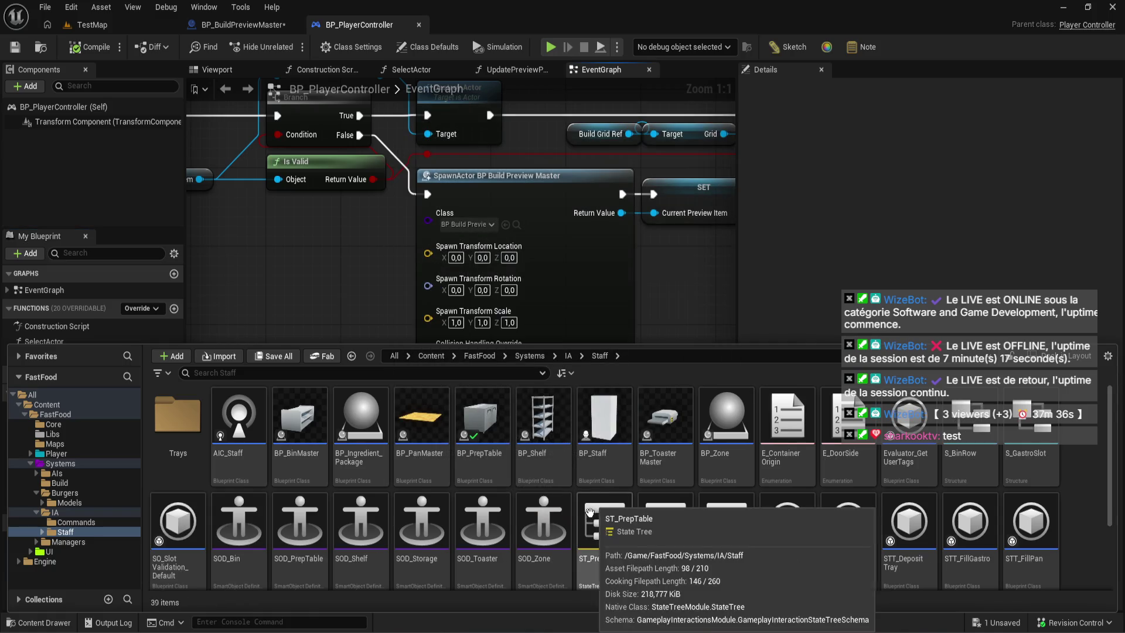
pyautogui.click(295, 300)
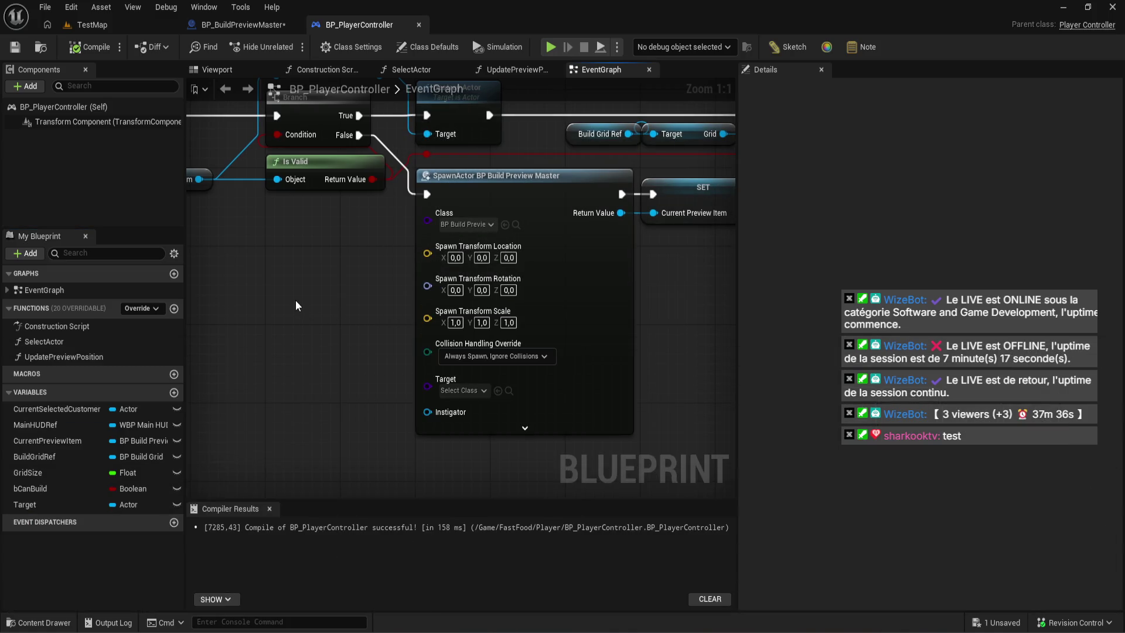
# - Set SpawnActor's Target class to BP_Shelf via a 'she' search and compile BP_PlayerController
pyautogui.click(443, 394)
pyautogui.write('she')
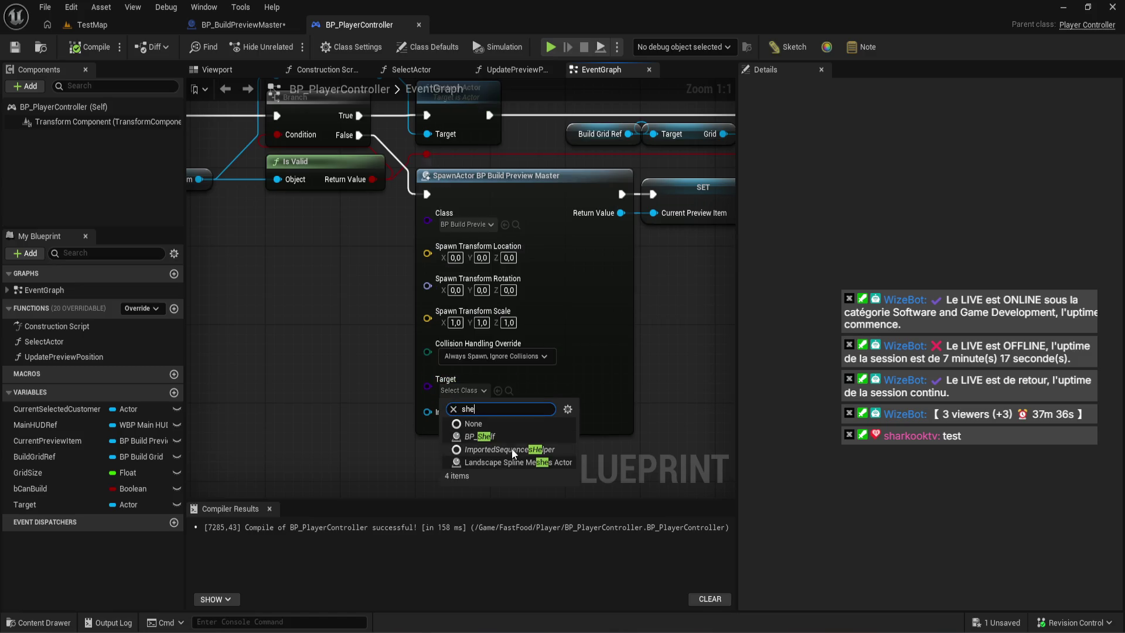
pyautogui.click(520, 443)
pyautogui.click(98, 51)
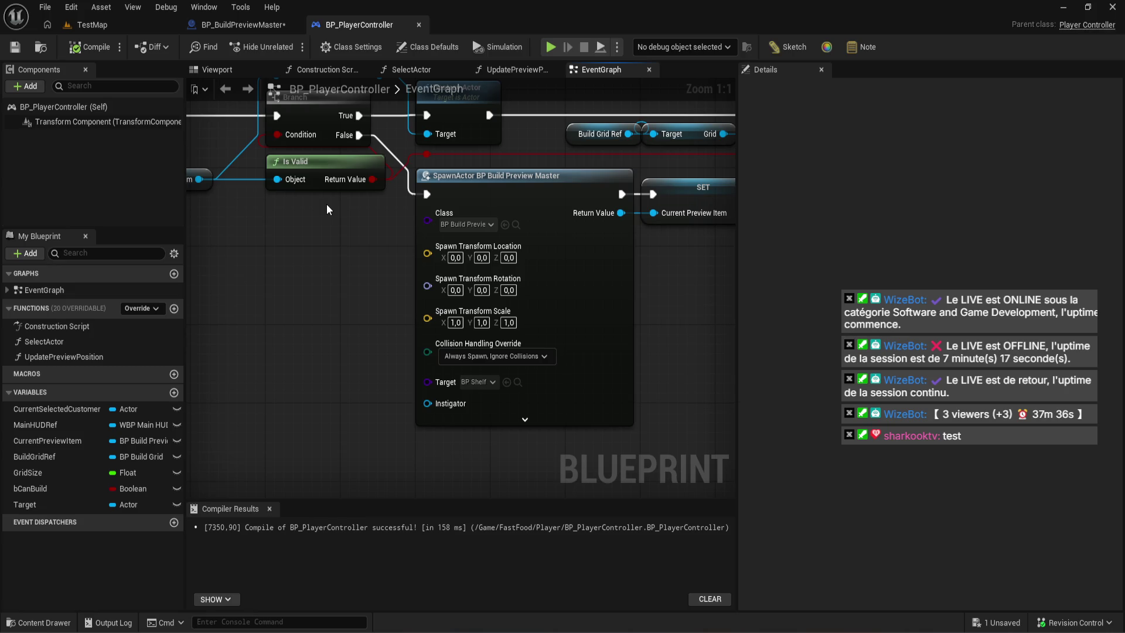
pyautogui.rightClick(326, 209)
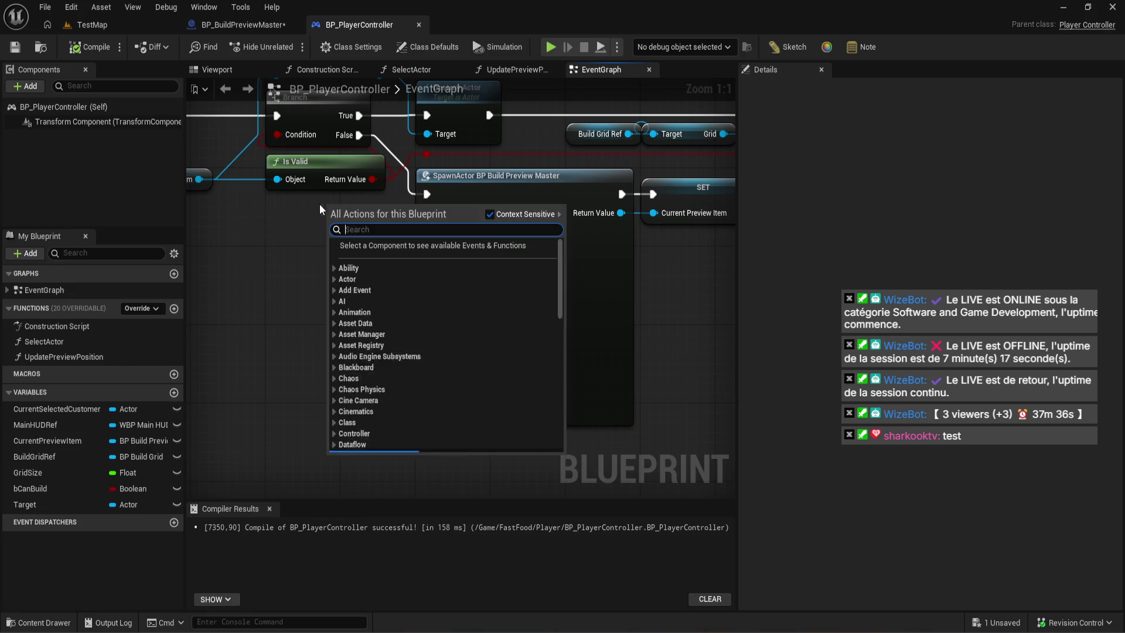
# - In BP_BuildPreviewMaster, add Spawn Actor from Class off Target and run it from Event BeginPlay
pyautogui.press('Escape')
pyautogui.click(221, 24)
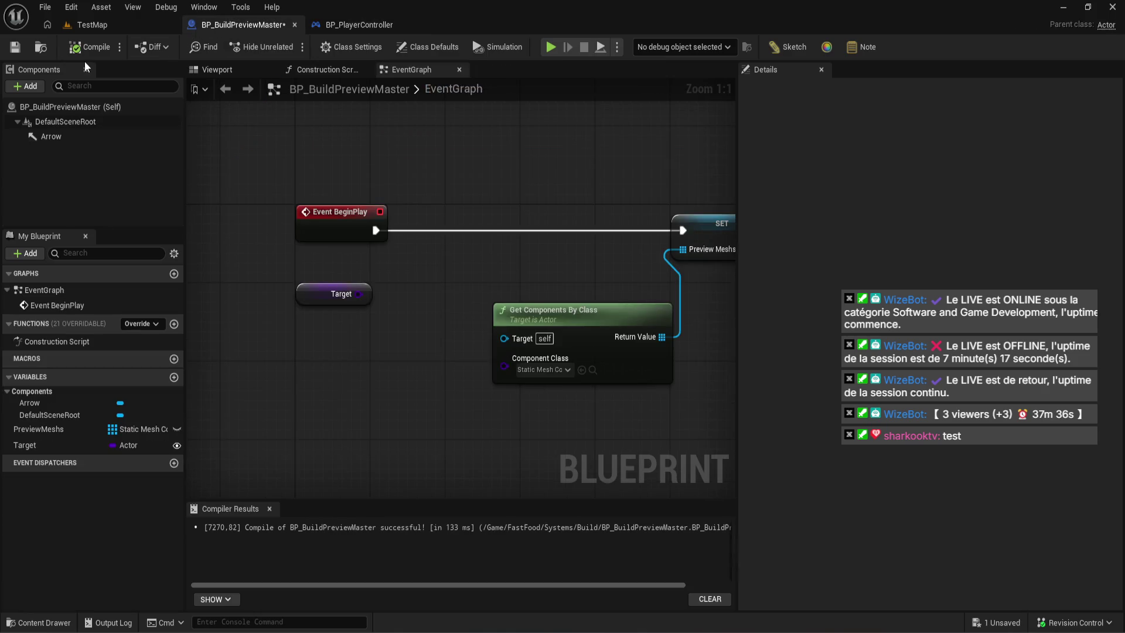
pyautogui.hotkey('ctrl', 's')
pyautogui.moveTo(358, 294)
pyautogui.mouseDown()
pyautogui.moveTo(450, 265)
pyautogui.moveTo(445, 248)
pyautogui.mouseUp()
pyautogui.write('spaw$*')
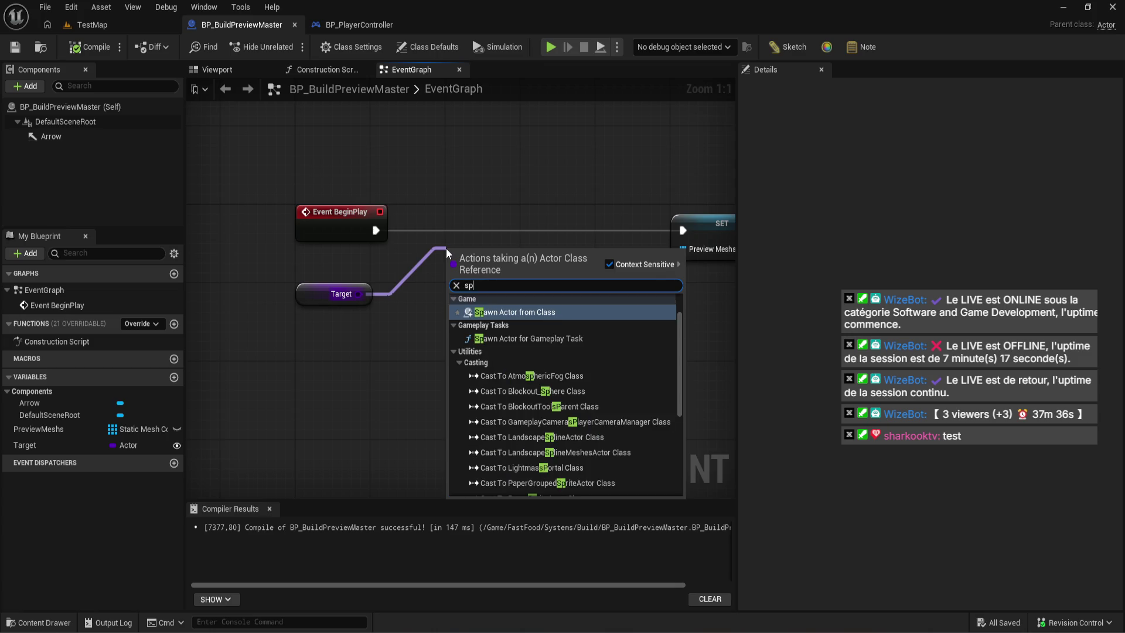
pyautogui.press('Return')
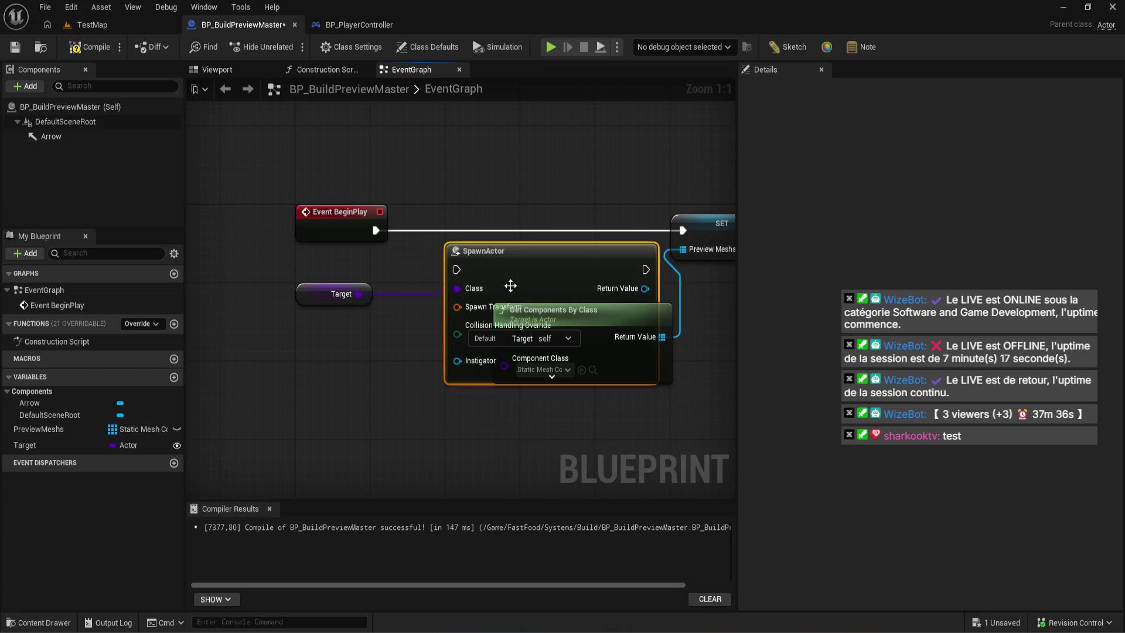
pyautogui.moveTo(509, 284); pyautogui.dragTo(490, 219)
pyautogui.moveTo(375, 229)
pyautogui.mouseDown()
pyautogui.moveTo(490, 175)
pyautogui.moveTo(491, 125)
pyautogui.mouseUp()
# - Search node actions off SpawnActor's Class input ('as', 'lo') without adding anything
pyautogui.moveTo(357, 295); pyautogui.dragTo(381, 354)
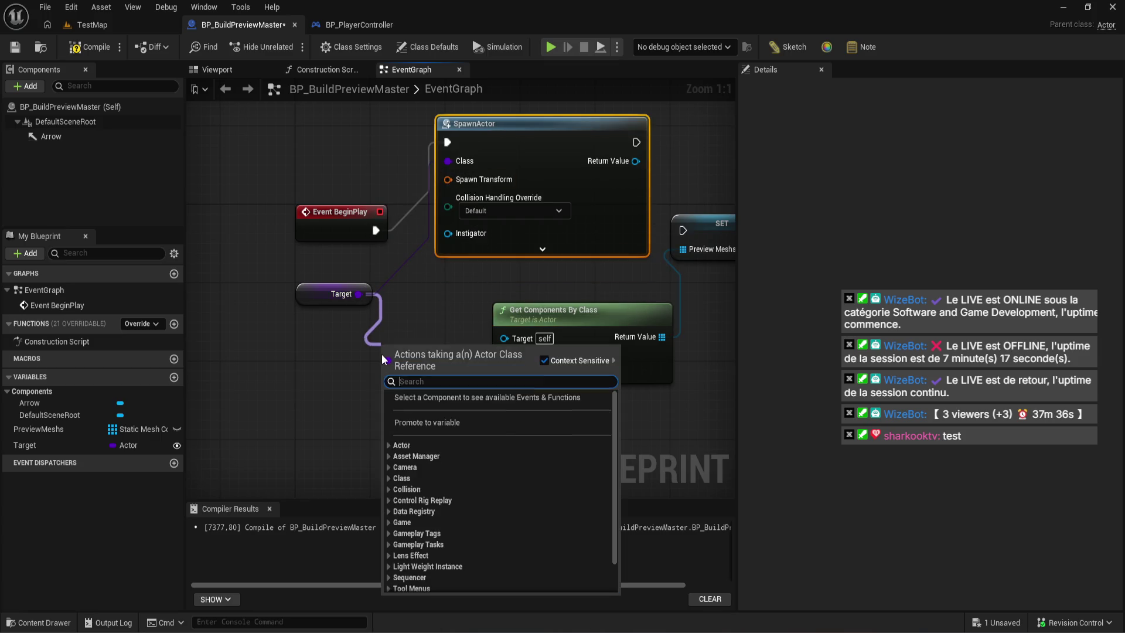
pyautogui.write('asyn')
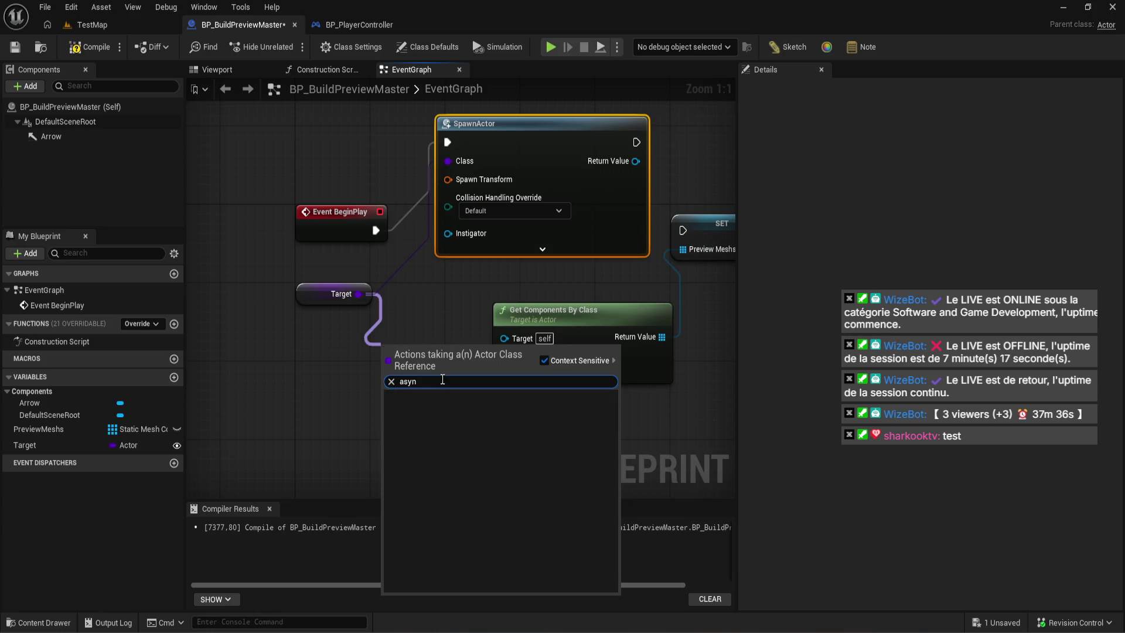
pyautogui.hotkey('ctrl', 'a')
pyautogui.write('lo')
pyautogui.moveTo(410, 319); pyautogui.dragTo(377, 392)
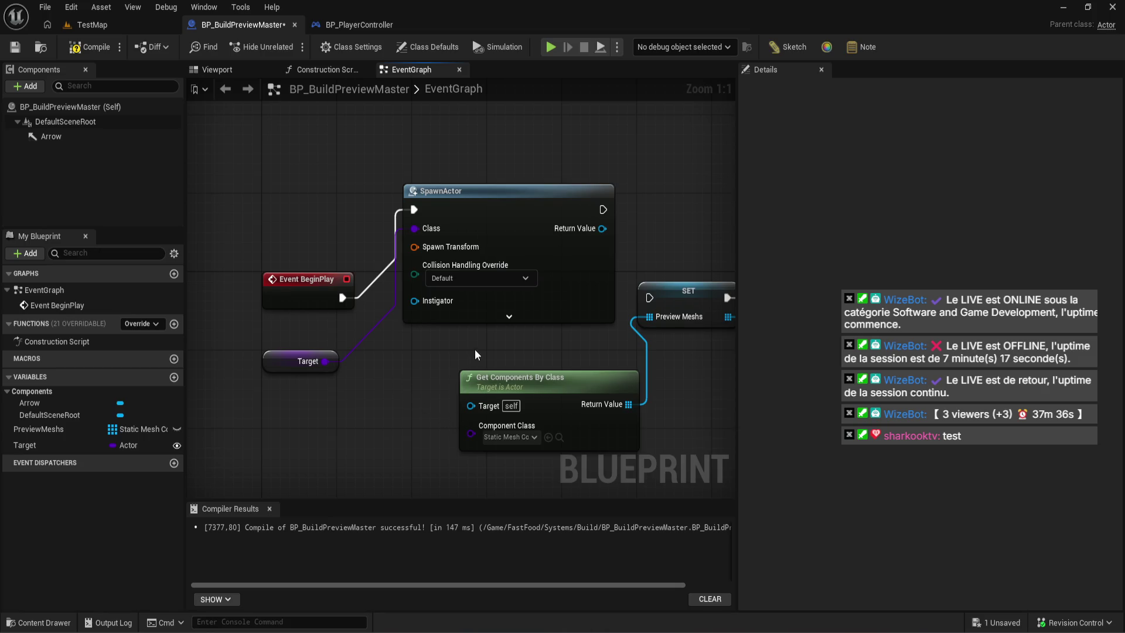
# - Set SpawnActor's collision handling to Always Spawn, Ignore Collisions
pyautogui.moveTo(483, 351); pyautogui.dragTo(322, 321)
pyautogui.scroll(-1, 322, 251)
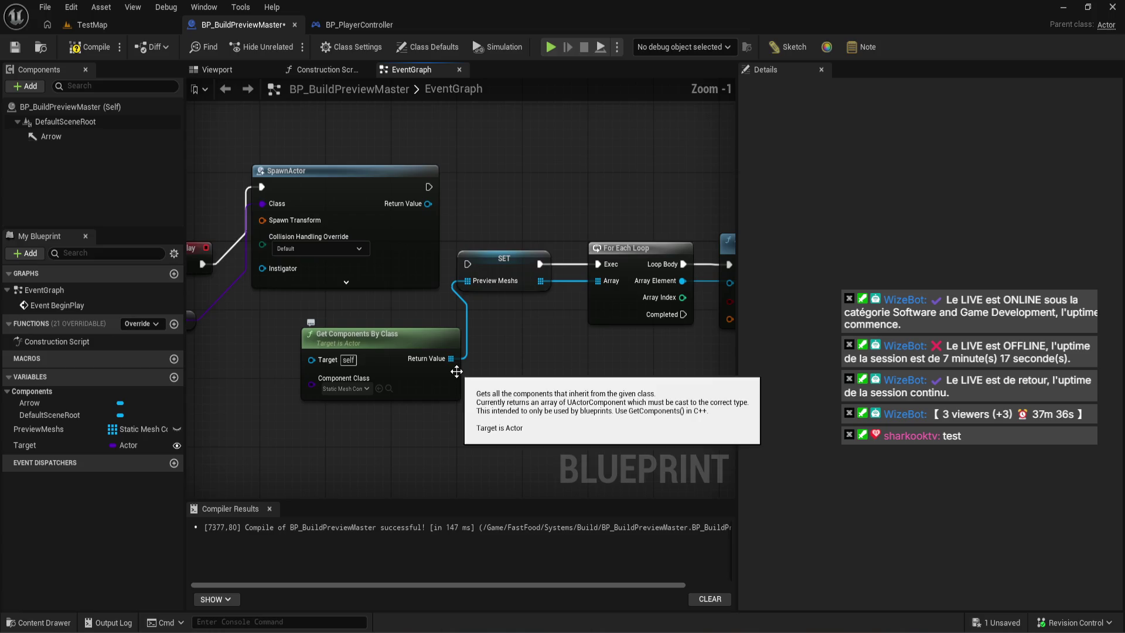
pyautogui.click(323, 251)
pyautogui.click(339, 280)
pyautogui.scroll(-2, 402, 329)
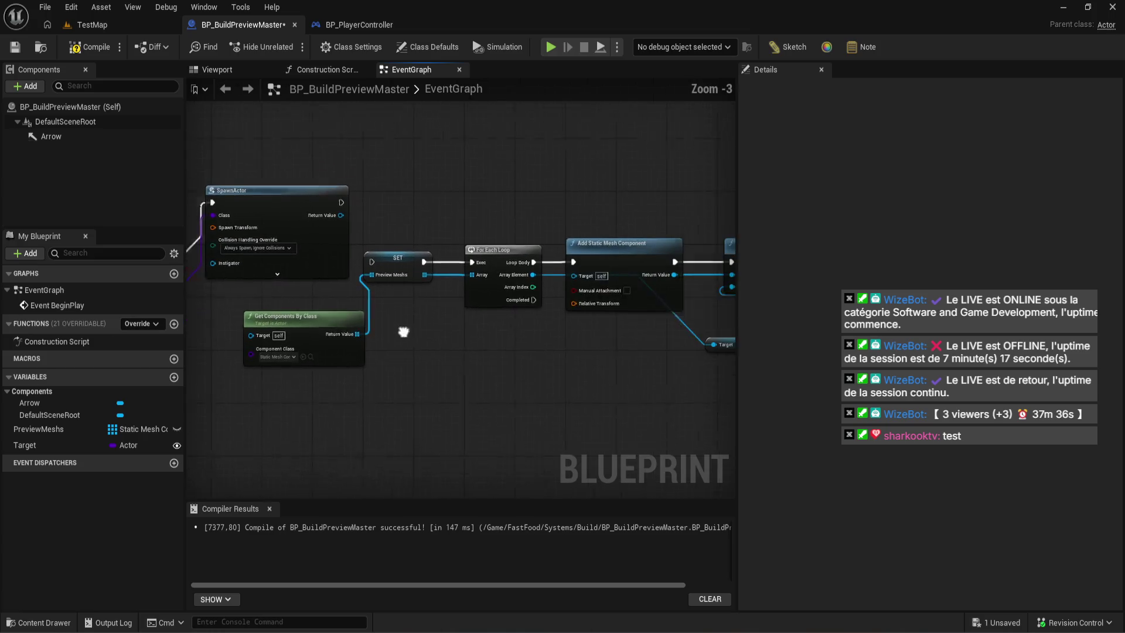
pyautogui.scroll(-2, 597, 398)
# - Move the SET and Get Components nodes right of SpawnActor, line it up with BeginPlay, and compile
pyautogui.moveTo(709, 492)
pyautogui.mouseDown()
pyautogui.moveTo(302, 173)
pyautogui.moveTo(282, 185)
pyautogui.mouseUp()
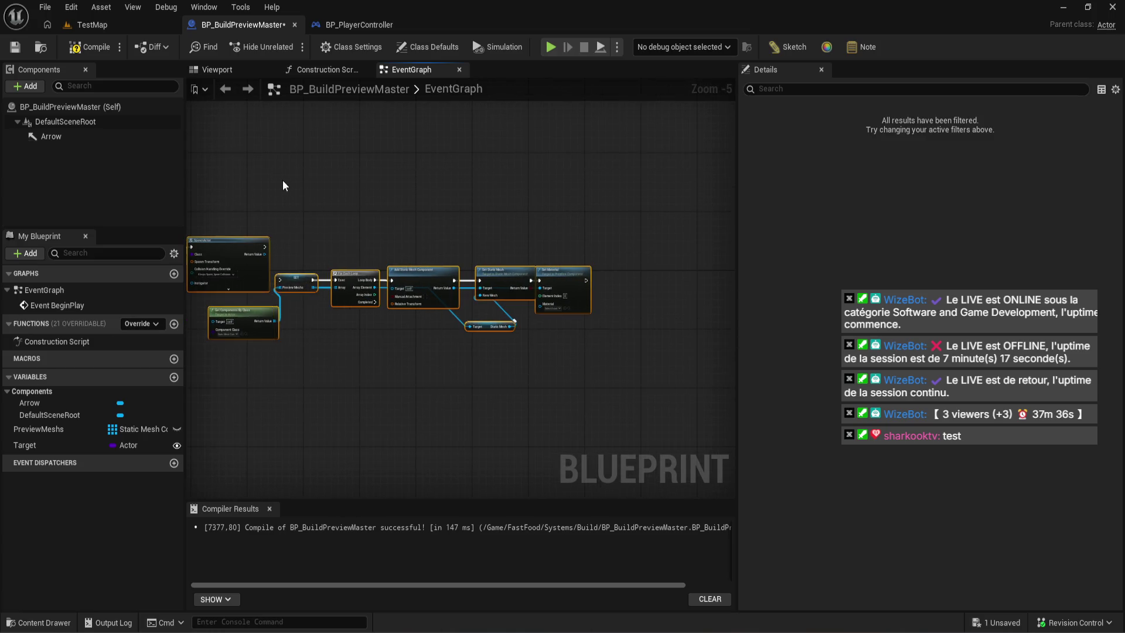
pyautogui.moveTo(638, 390); pyautogui.dragTo(273, 199)
pyautogui.scroll(6, 299, 243)
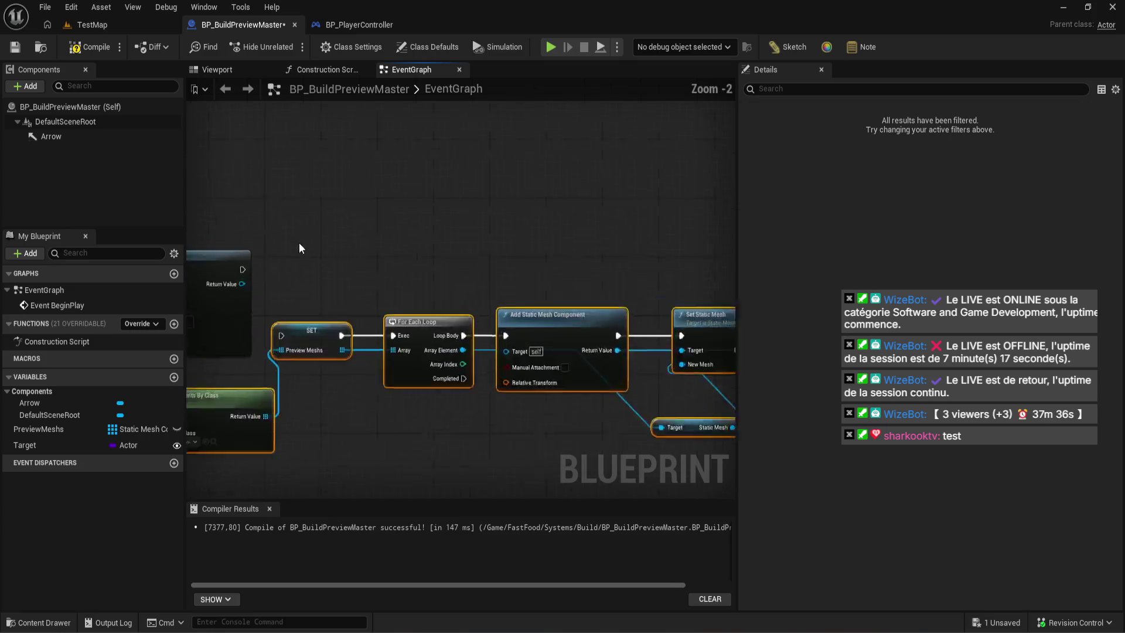
pyautogui.moveTo(637, 305)
pyautogui.mouseDown()
pyautogui.moveTo(779, 305)
pyautogui.moveTo(867, 330)
pyautogui.moveTo(667, 338)
pyautogui.mouseUp()
pyautogui.moveTo(290, 231)
pyautogui.mouseDown()
pyautogui.moveTo(423, 274)
pyautogui.moveTo(471, 267)
pyautogui.moveTo(480, 252)
pyautogui.moveTo(481, 349)
pyautogui.moveTo(489, 341)
pyautogui.mouseUp()
pyautogui.moveTo(511, 281); pyautogui.dragTo(343, 183)
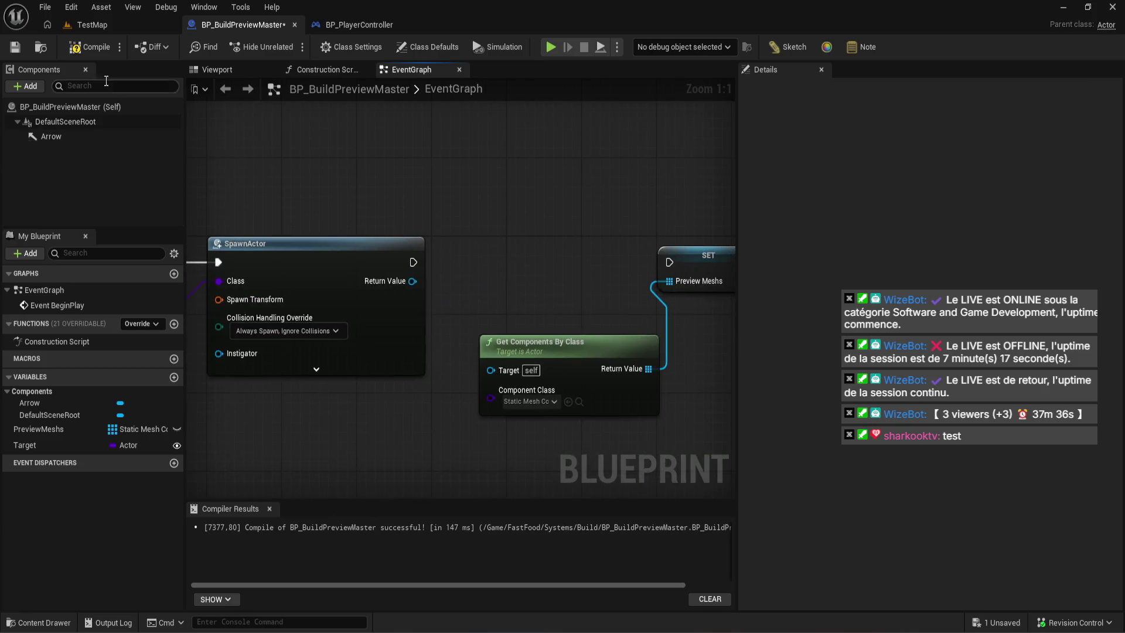
pyautogui.press('F7')
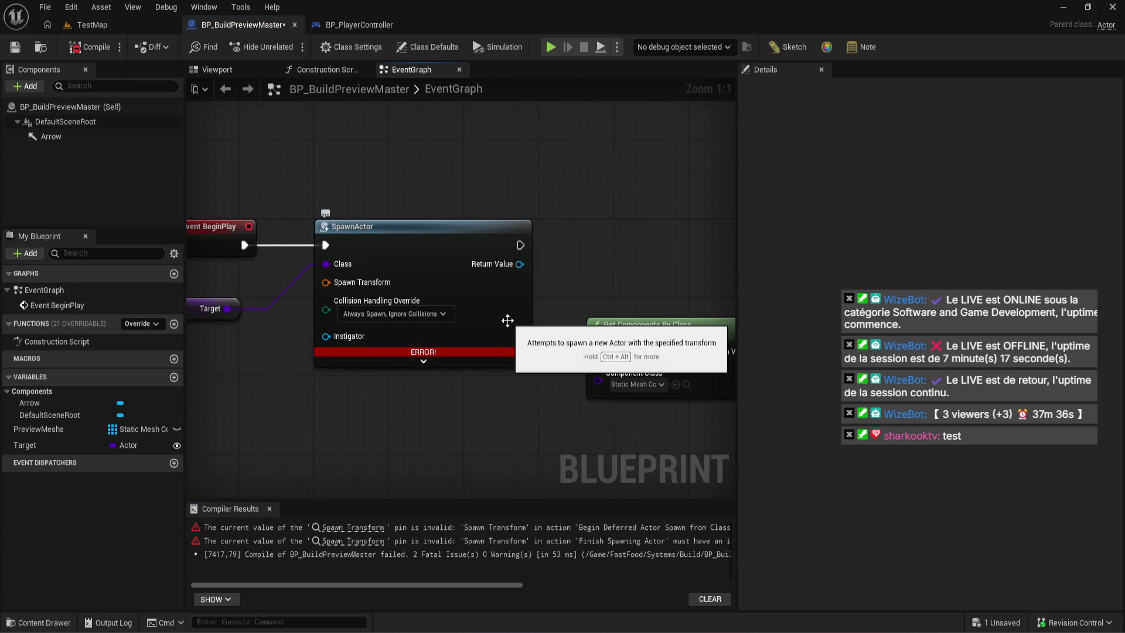
pyautogui.rightClick(364, 286)
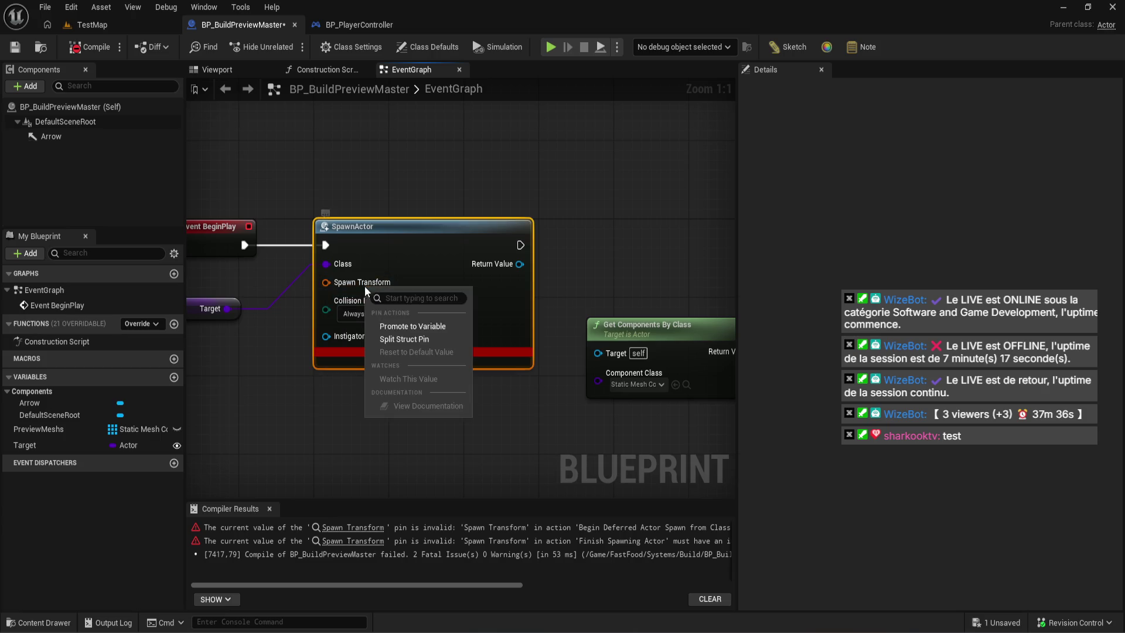
pyautogui.click(409, 340)
pyautogui.click(89, 47)
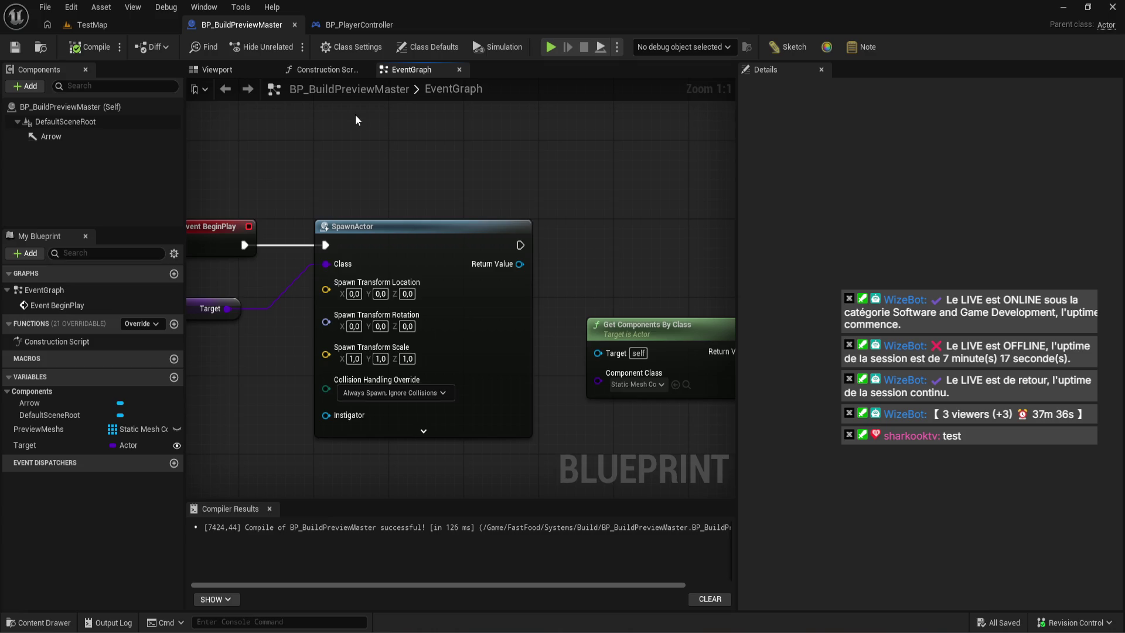
pyautogui.moveTo(521, 215)
pyautogui.mouseDown()
pyautogui.moveTo(521, 259)
pyautogui.moveTo(475, 258)
pyautogui.mouseUp()
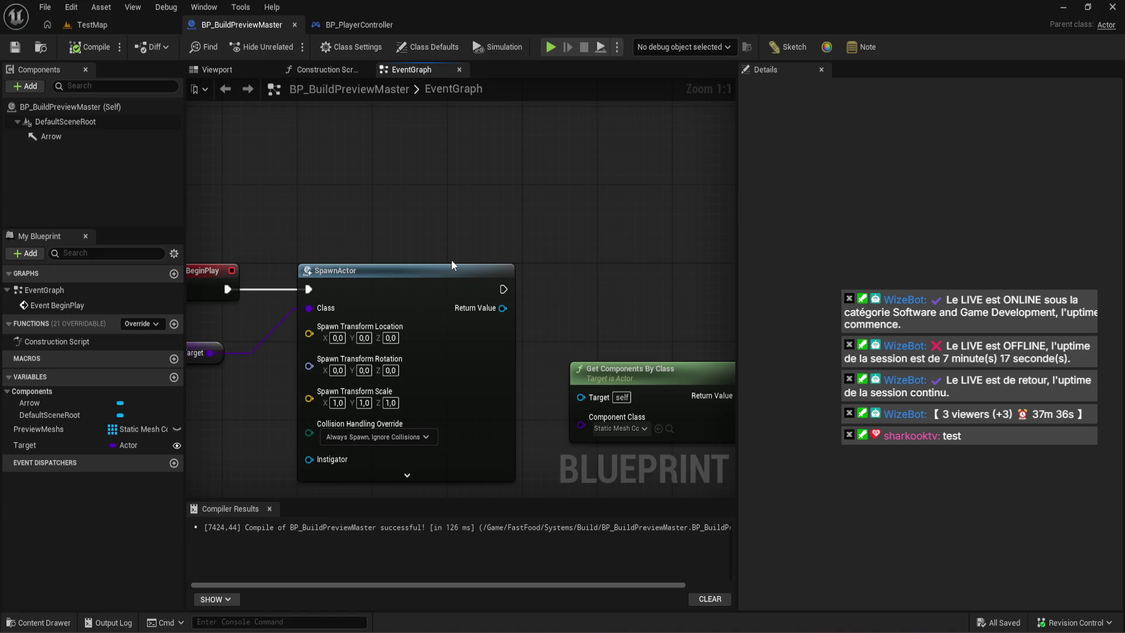
# - Check the SpawnActor setup, then fly the TestMap camera toward the prep tables
pyautogui.click(119, 33)
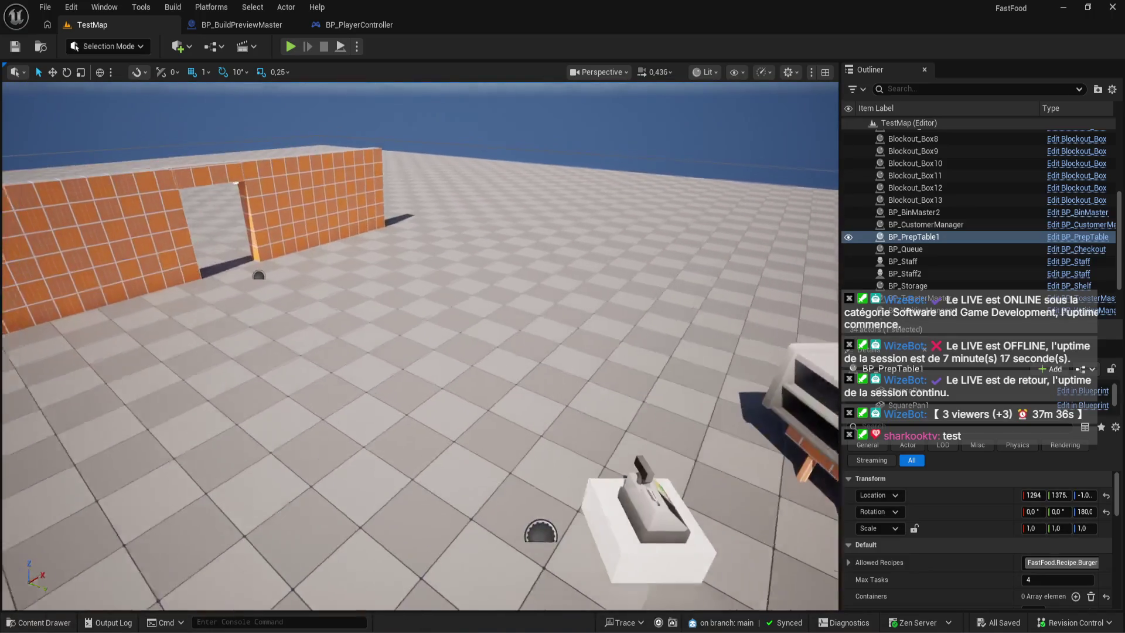
pyautogui.click(258, 28)
pyautogui.moveTo(507, 139)
pyautogui.mouseDown()
pyautogui.moveTo(596, 96)
pyautogui.moveTo(469, 115)
pyautogui.moveTo(418, 101)
pyautogui.moveTo(455, 137)
pyautogui.moveTo(487, 143)
pyautogui.mouseUp()
pyautogui.scroll(-1, 419, 102)
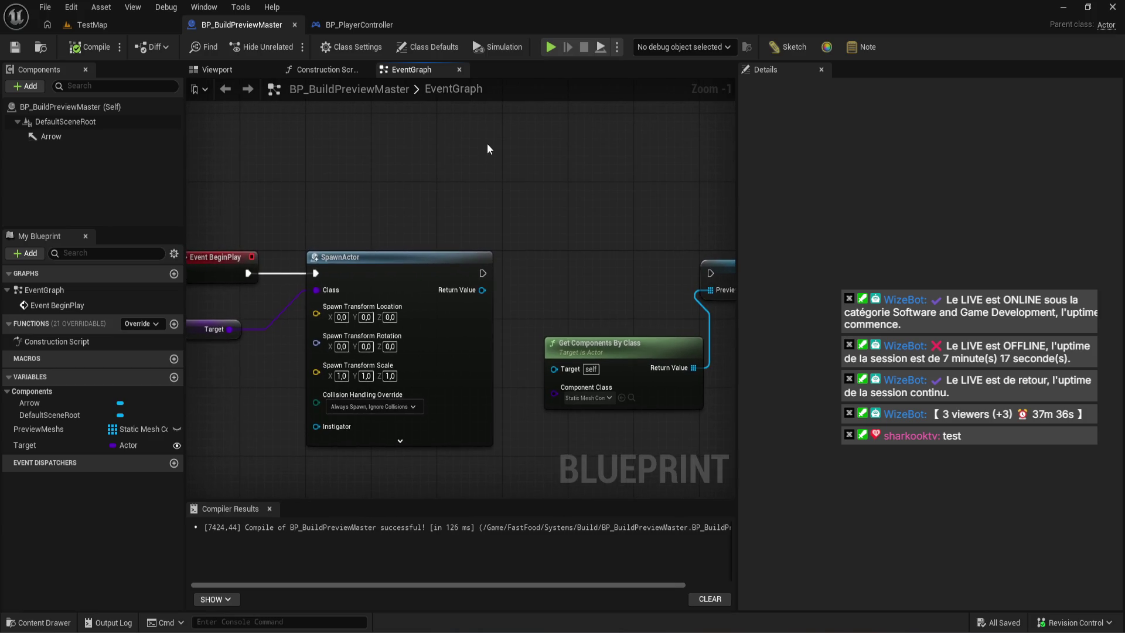
pyautogui.click(141, 28)
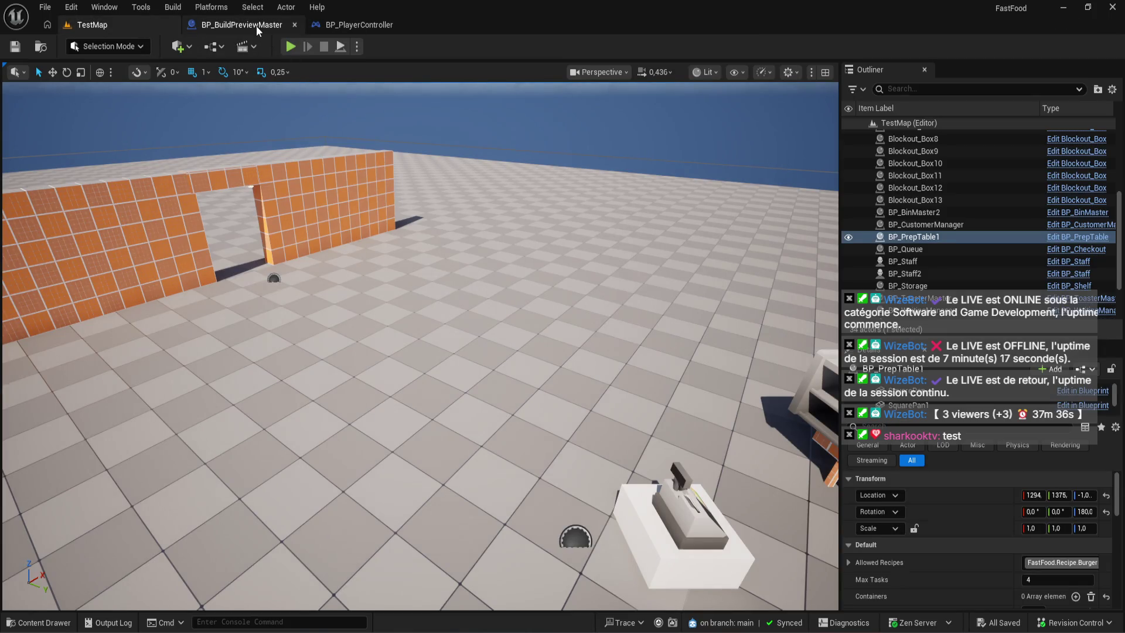
pyautogui.moveTo(267, 454)
pyautogui.mouseDown()
pyautogui.moveTo(256, 454)
pyautogui.moveTo(146, 95)
pyautogui.mouseUp()
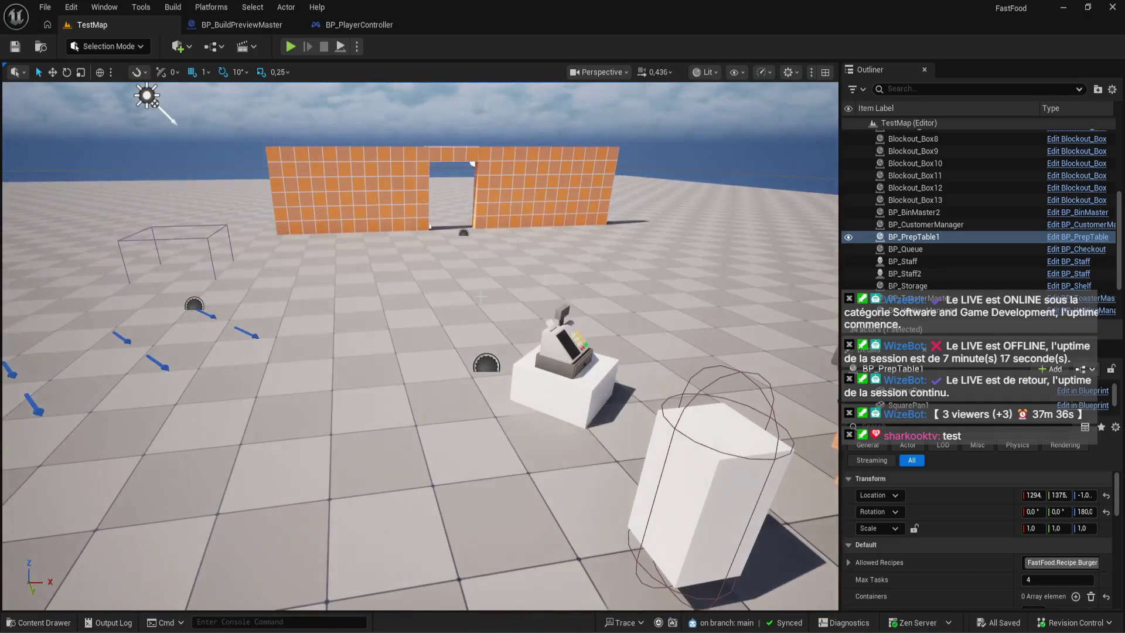
pyautogui.click(241, 25)
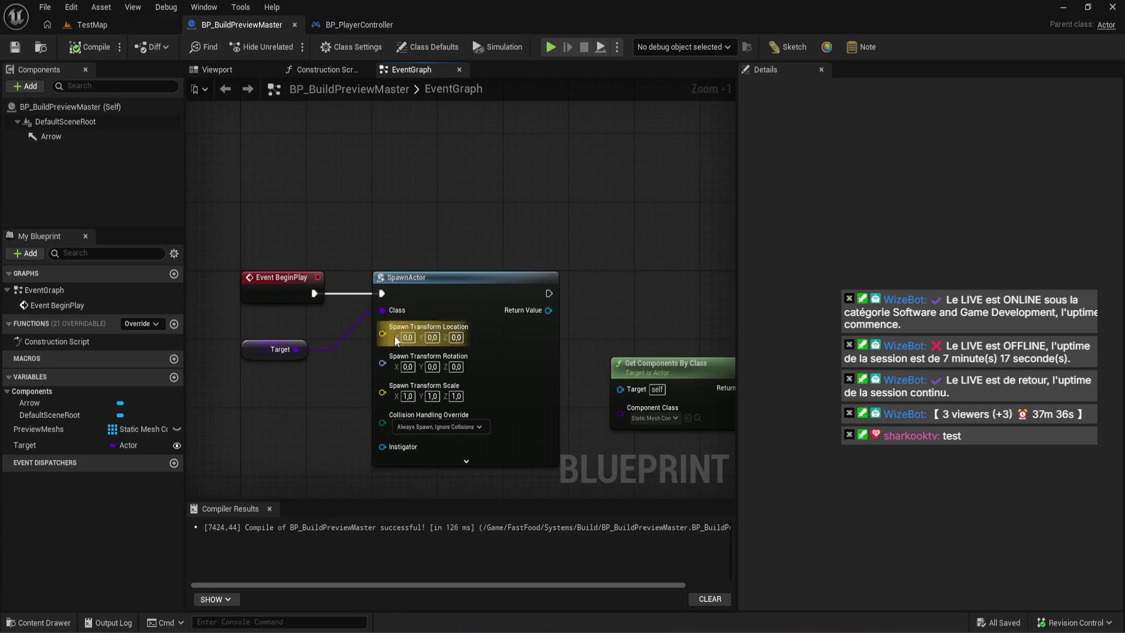
# - Move the SET, For Each and Get Components nodes up next to Event BeginPlay and compile
pyautogui.moveTo(266, 350); pyautogui.dragTo(266, 324)
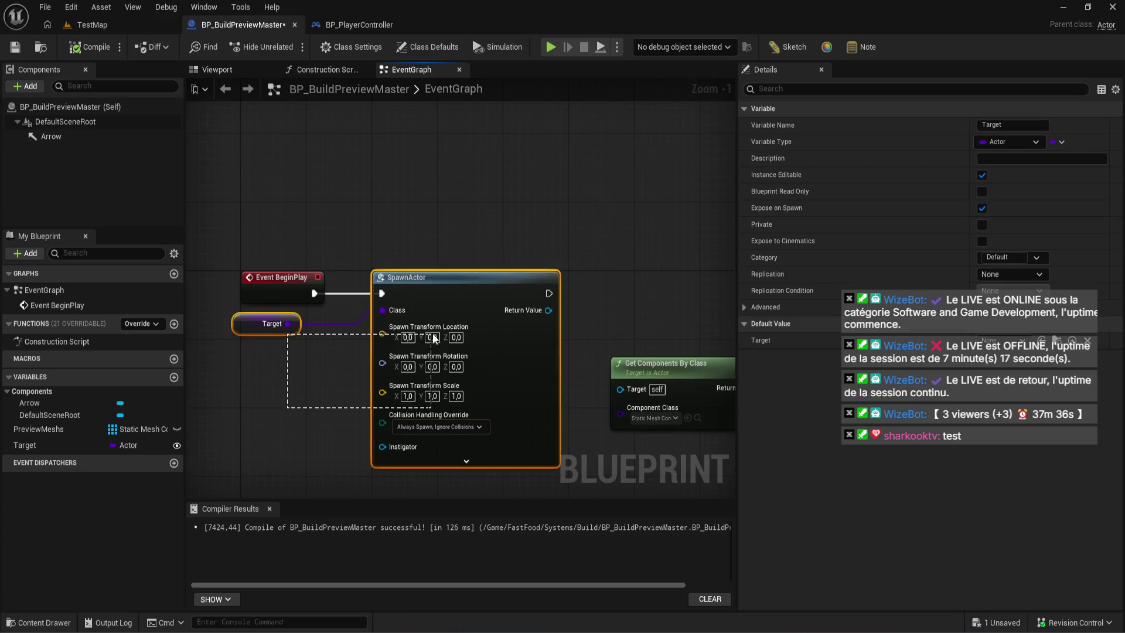
pyautogui.scroll(-3, 271, 289)
pyautogui.moveTo(333, 249)
pyautogui.mouseDown()
pyautogui.moveTo(366, 385)
pyautogui.moveTo(628, 389)
pyautogui.mouseUp()
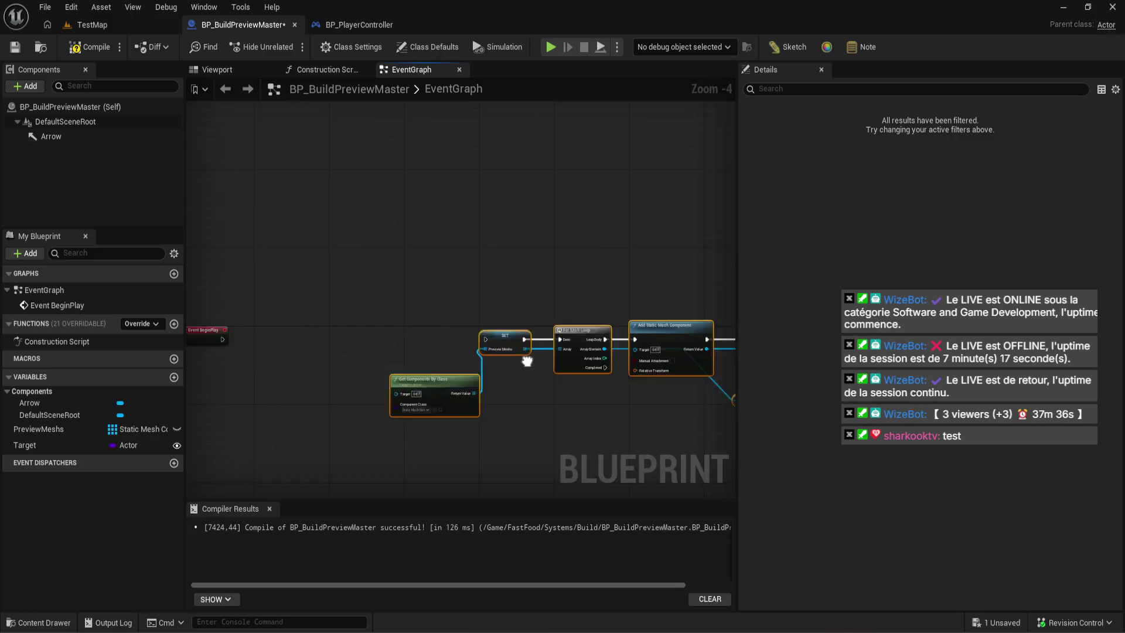
pyautogui.scroll(3, 419, 300)
pyautogui.moveTo(190, 254); pyautogui.dragTo(445, 262)
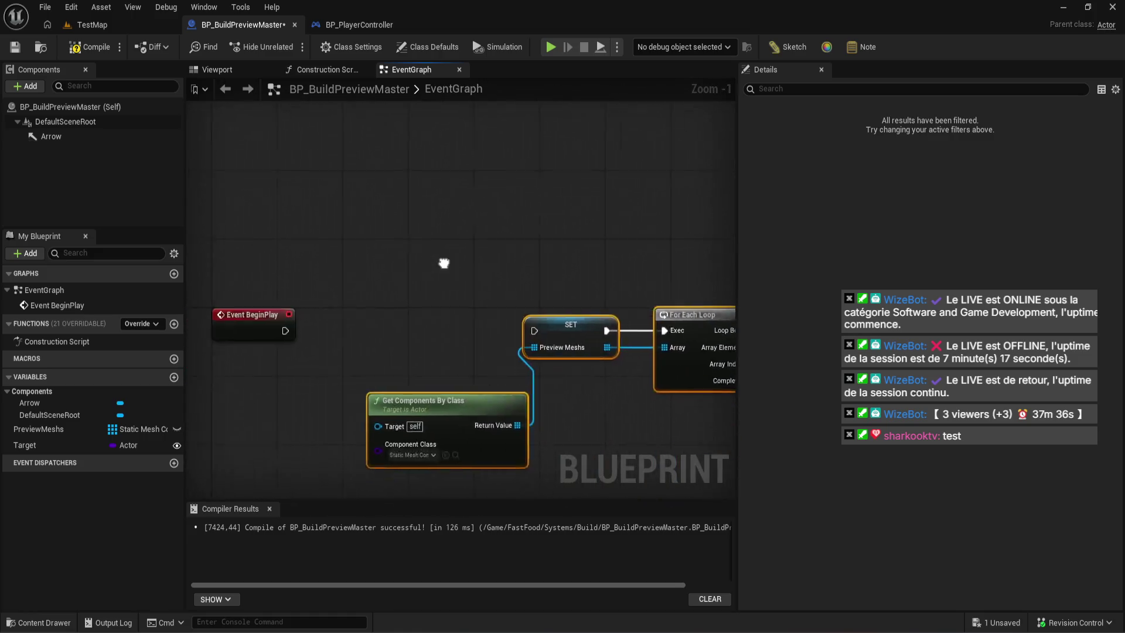
pyautogui.scroll(1, 633, 229)
pyautogui.moveTo(445, 387)
pyautogui.mouseDown()
pyautogui.moveTo(623, 387)
pyautogui.moveTo(605, 386)
pyautogui.mouseUp()
pyautogui.moveTo(631, 227); pyautogui.dragTo(604, 228)
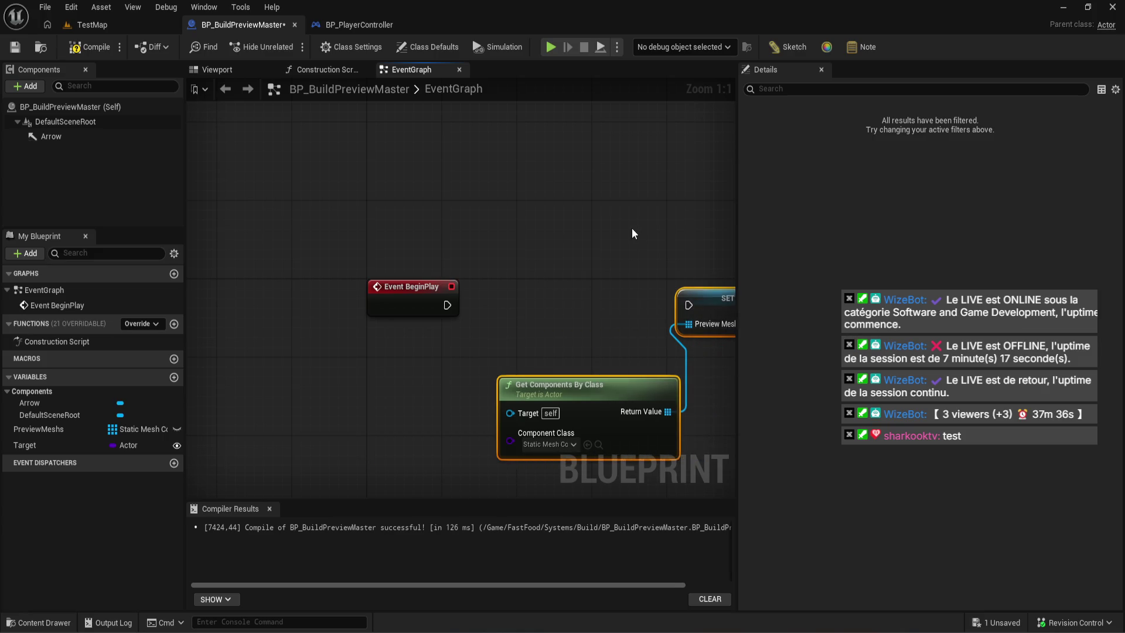
pyautogui.click(337, 194)
pyautogui.click(89, 47)
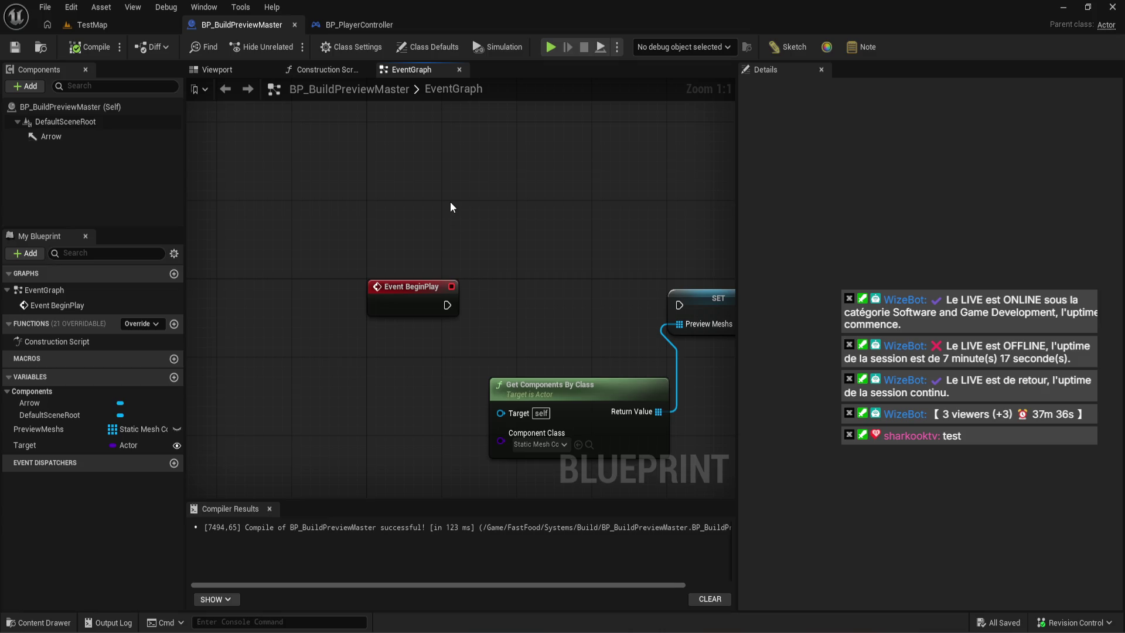
# - Follow the loop chain to Set Static Mesh, then playtest the TestMap level
pyautogui.moveTo(522, 262)
pyautogui.mouseDown()
pyautogui.moveTo(272, 269)
pyautogui.moveTo(155, 258)
pyautogui.mouseUp()
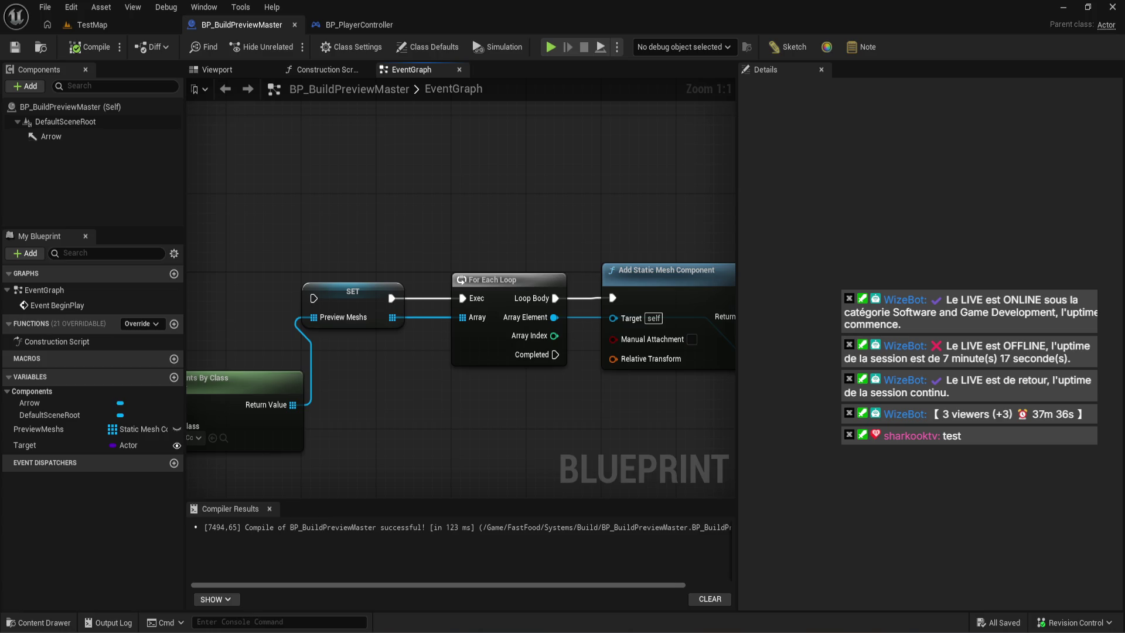
pyautogui.moveTo(154, 257); pyautogui.dragTo(84, 268)
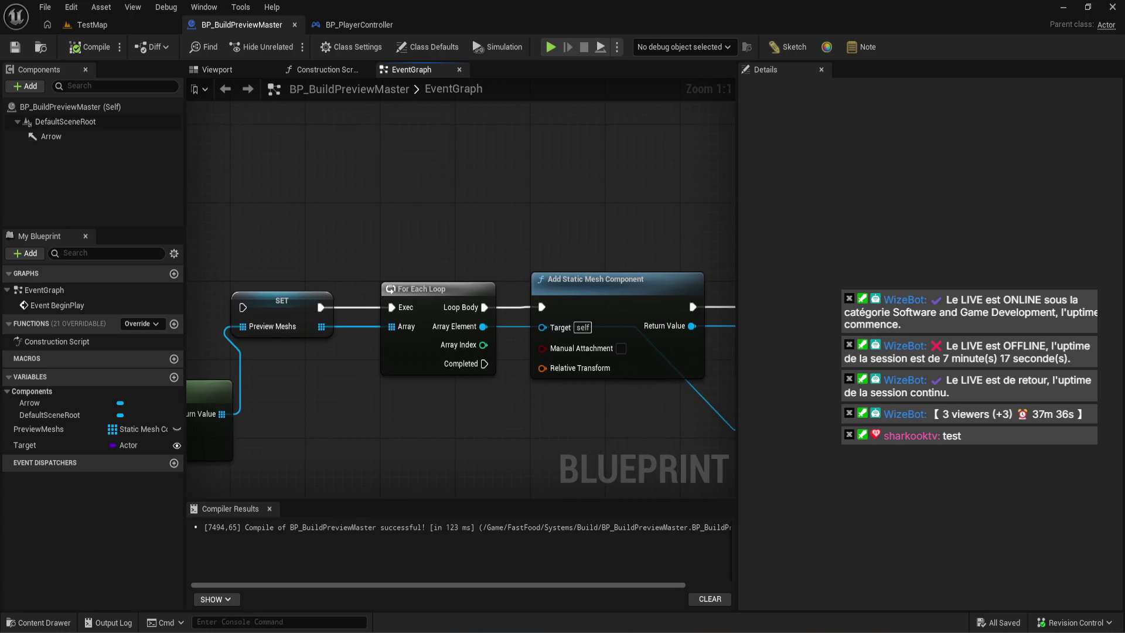
pyautogui.moveTo(228, 275); pyautogui.dragTo(186, 282)
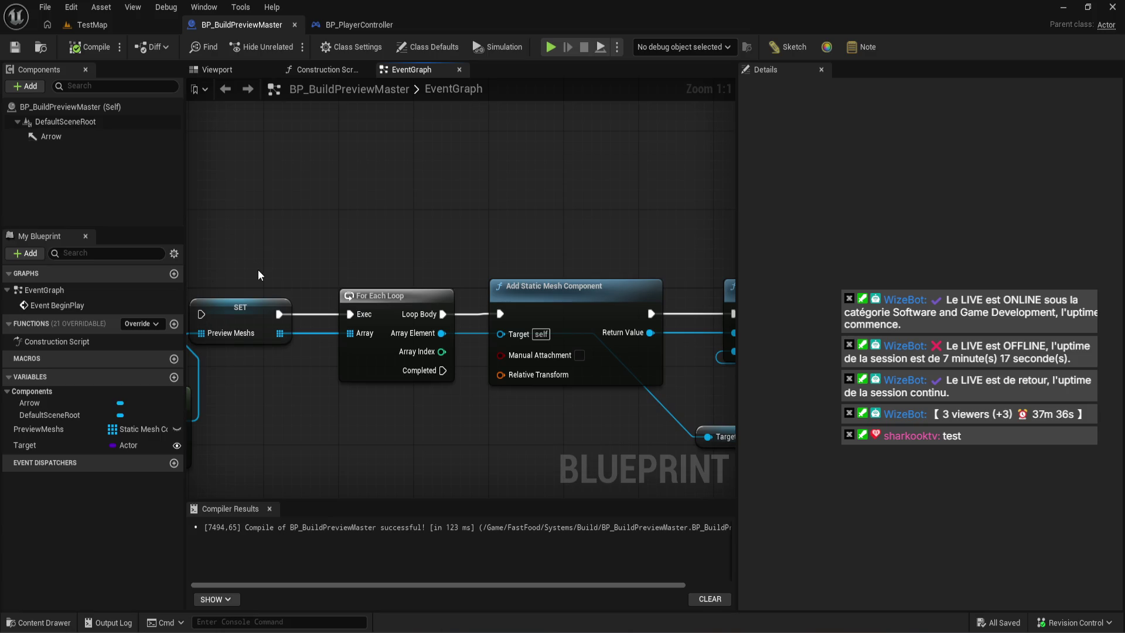
pyautogui.moveTo(264, 269); pyautogui.dragTo(149, 269)
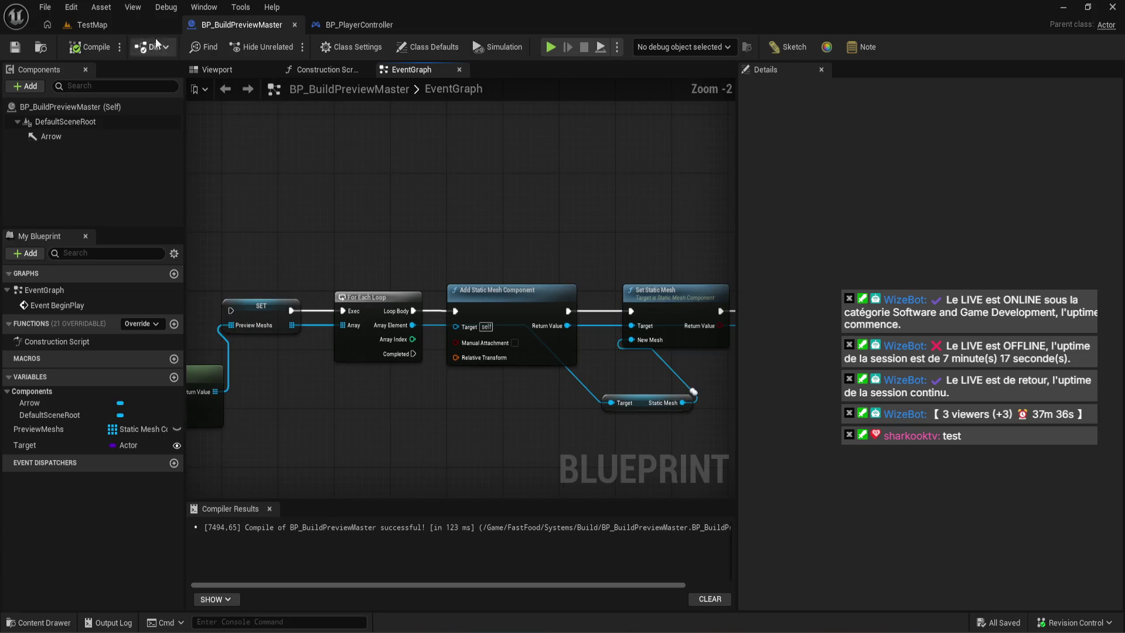
pyautogui.click(92, 25)
pyautogui.click(292, 47)
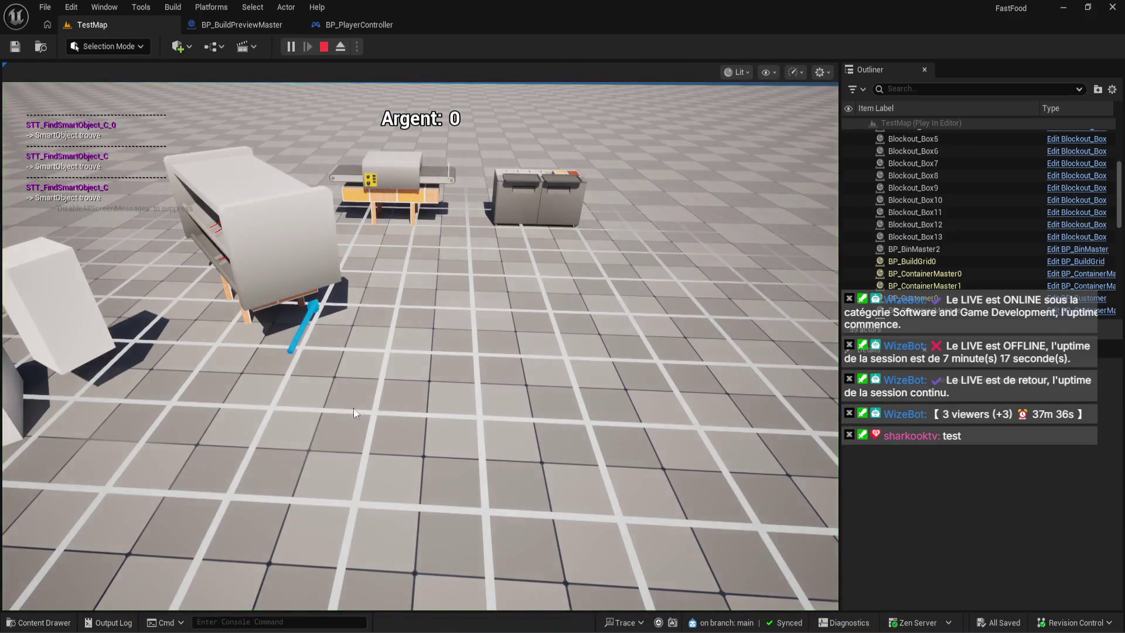
pyautogui.press('Escape')
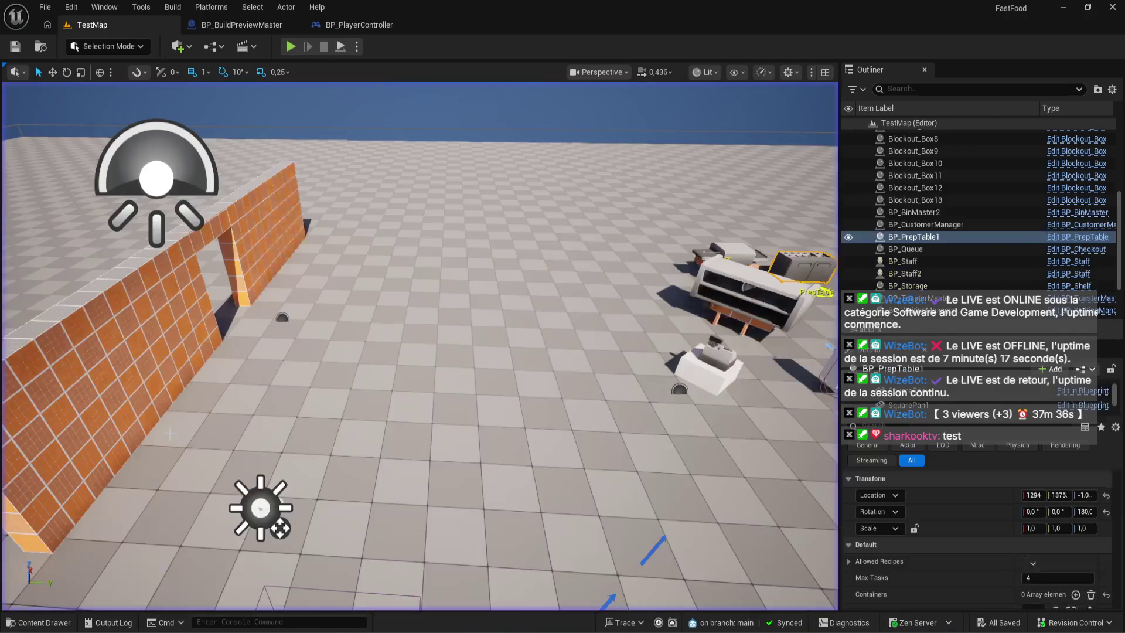
pyautogui.click(231, 23)
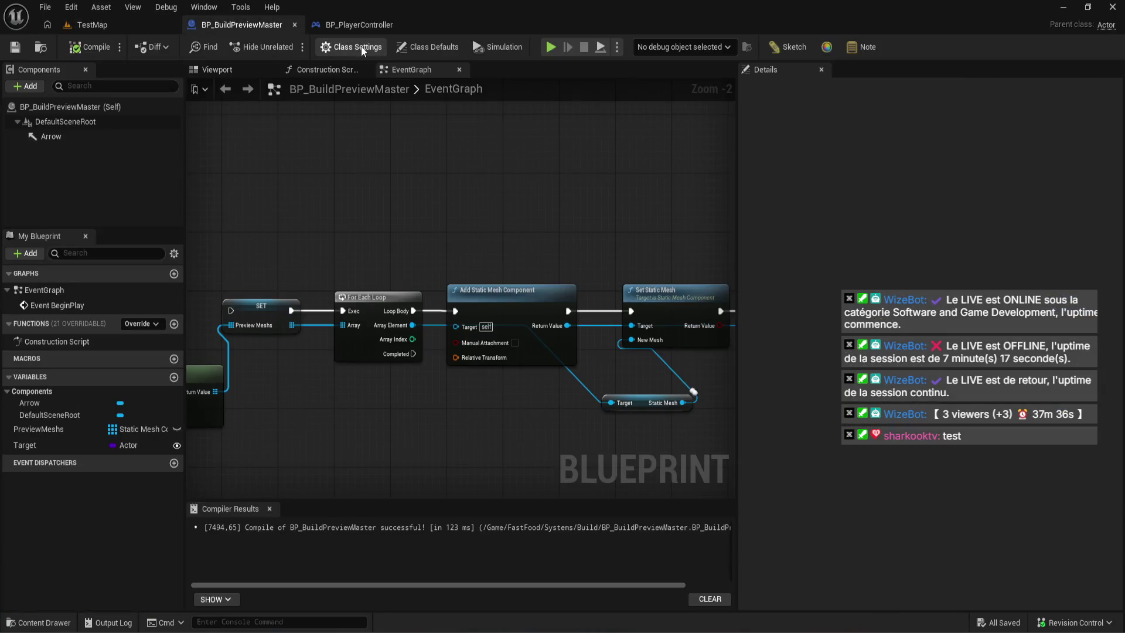
pyautogui.moveTo(400, 230); pyautogui.dragTo(605, 208)
pyautogui.scroll(-1, 586, 207)
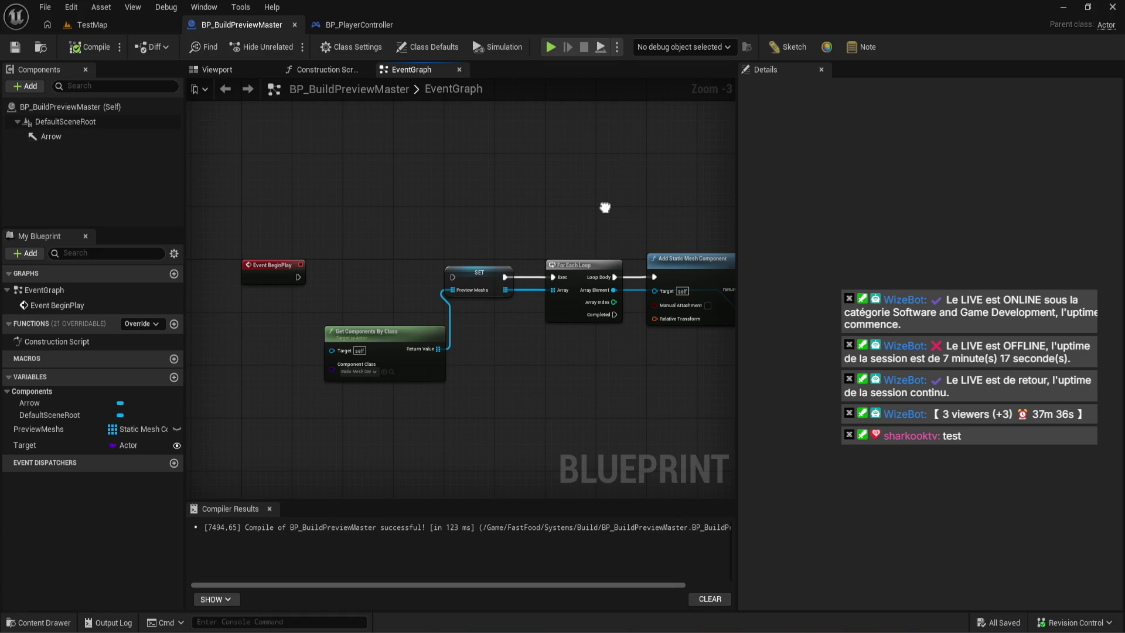
pyautogui.scroll(3, 621, 205)
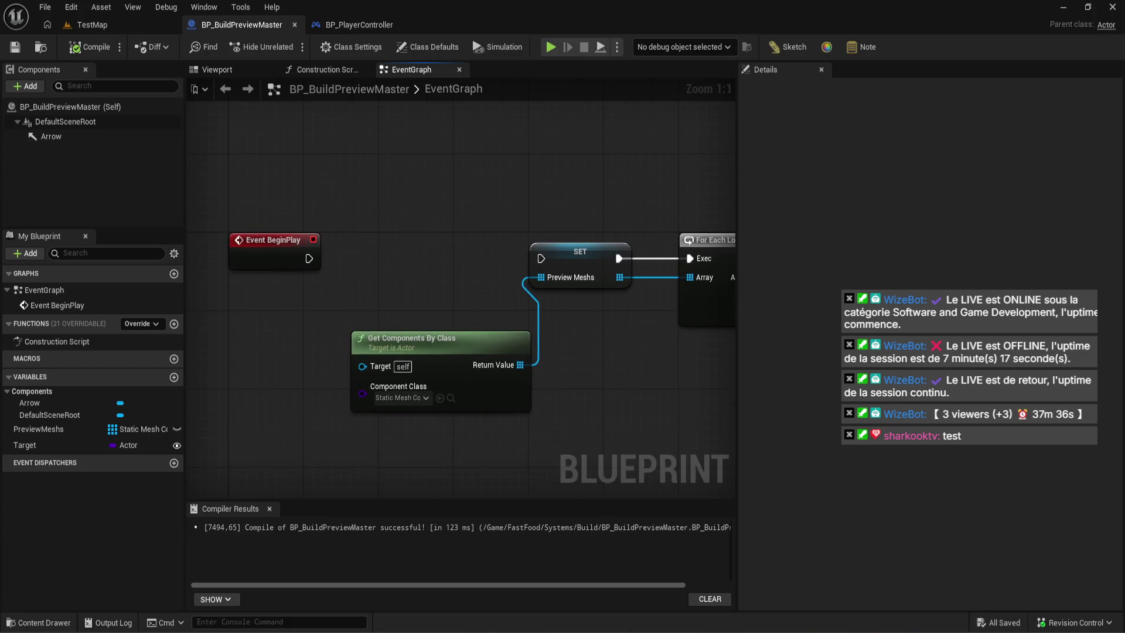
pyautogui.click(47, 444)
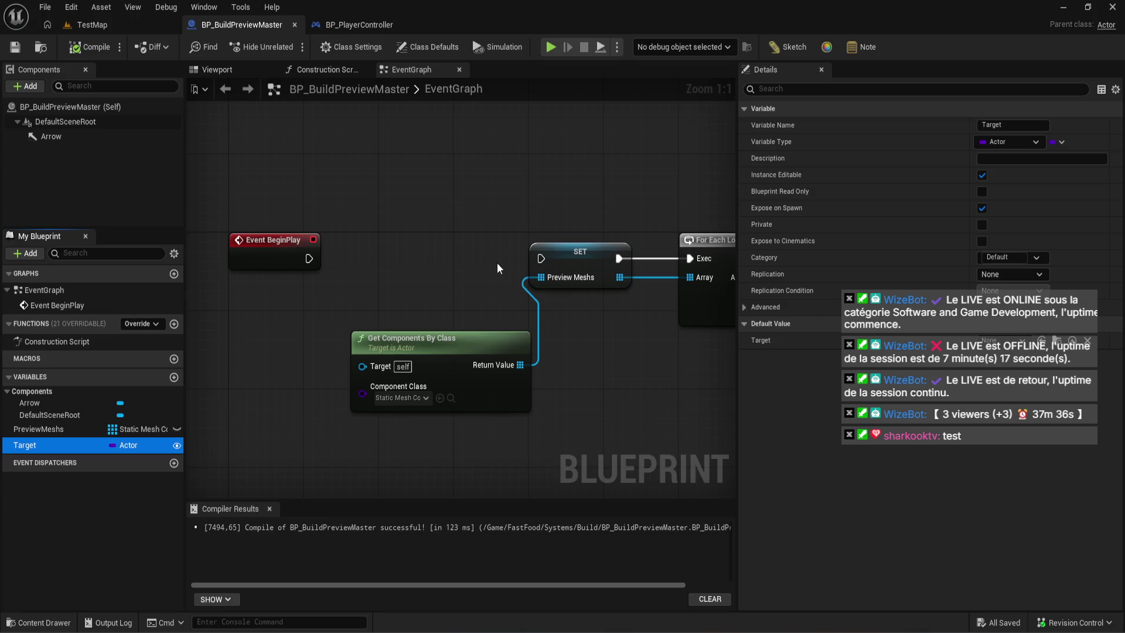
# - Pan the event graph to bring empty space into view
pyautogui.moveTo(457, 367); pyautogui.dragTo(591, 283)
# - Add a Get Class Defaults node from a 'class def' search and select it
pyautogui.rightClick(365, 349)
pyautogui.write('get xc')
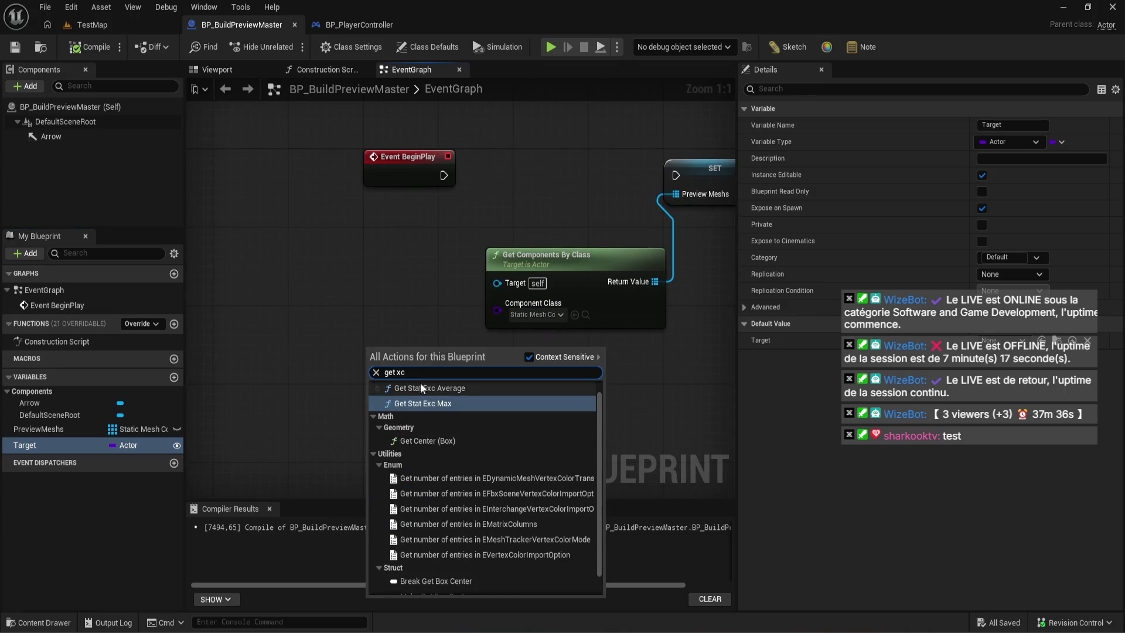
pyautogui.press('BackSpace')
pyautogui.press('BackSpace')
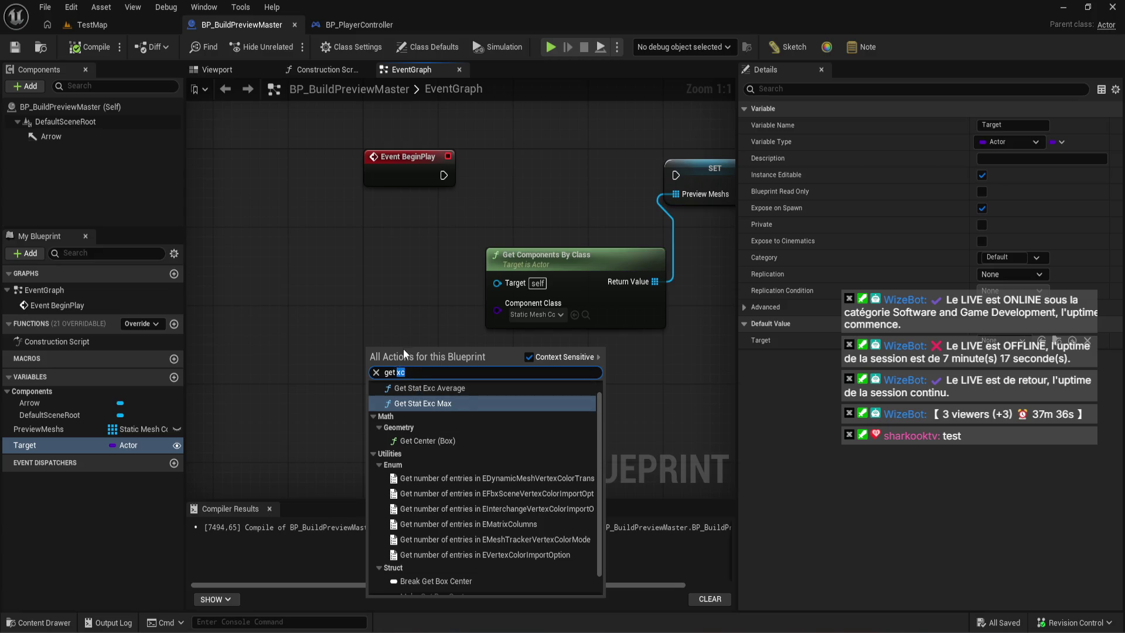
pyautogui.write('class def')
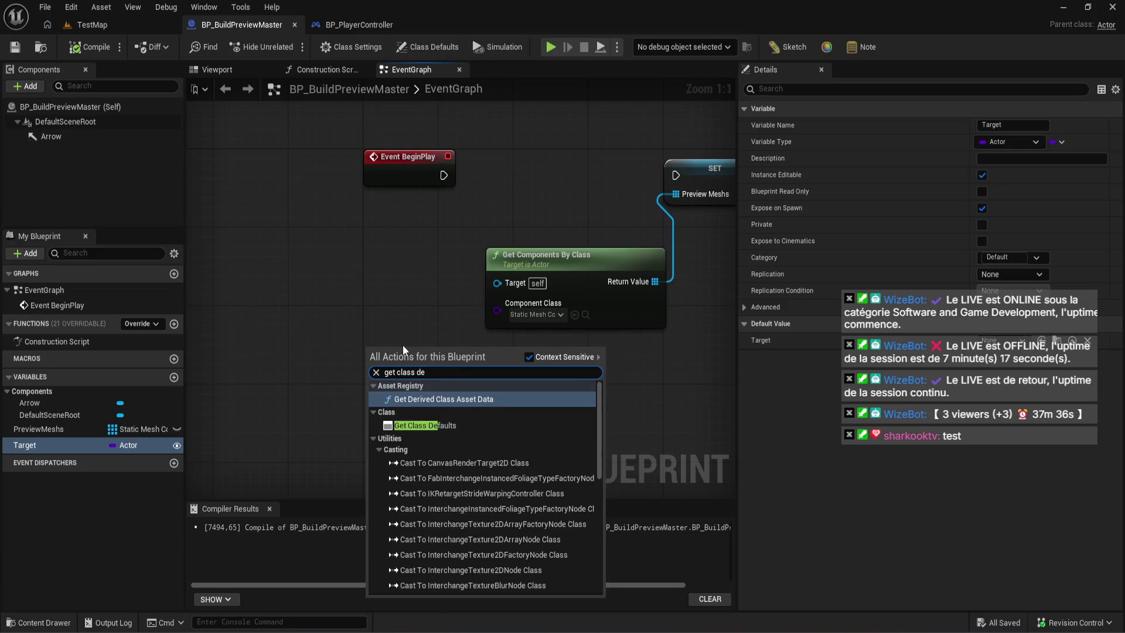
pyautogui.click(445, 399)
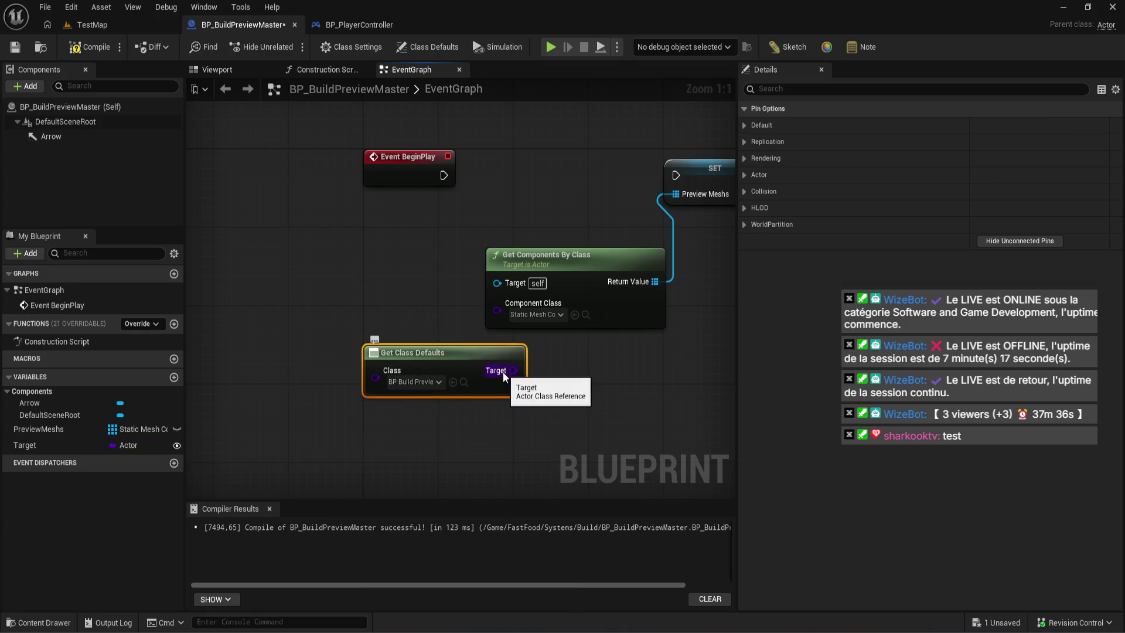
pyautogui.moveTo(503, 372)
pyautogui.mouseDown()
pyautogui.moveTo(525, 286)
pyautogui.moveTo(518, 303)
pyautogui.mouseUp()
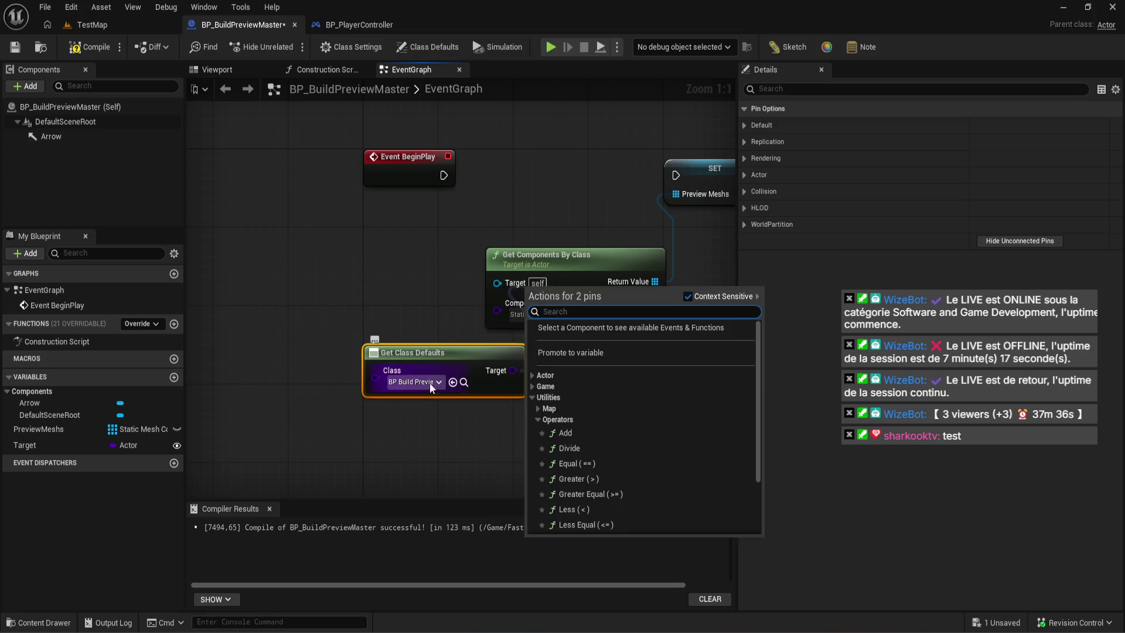
pyautogui.click(452, 327)
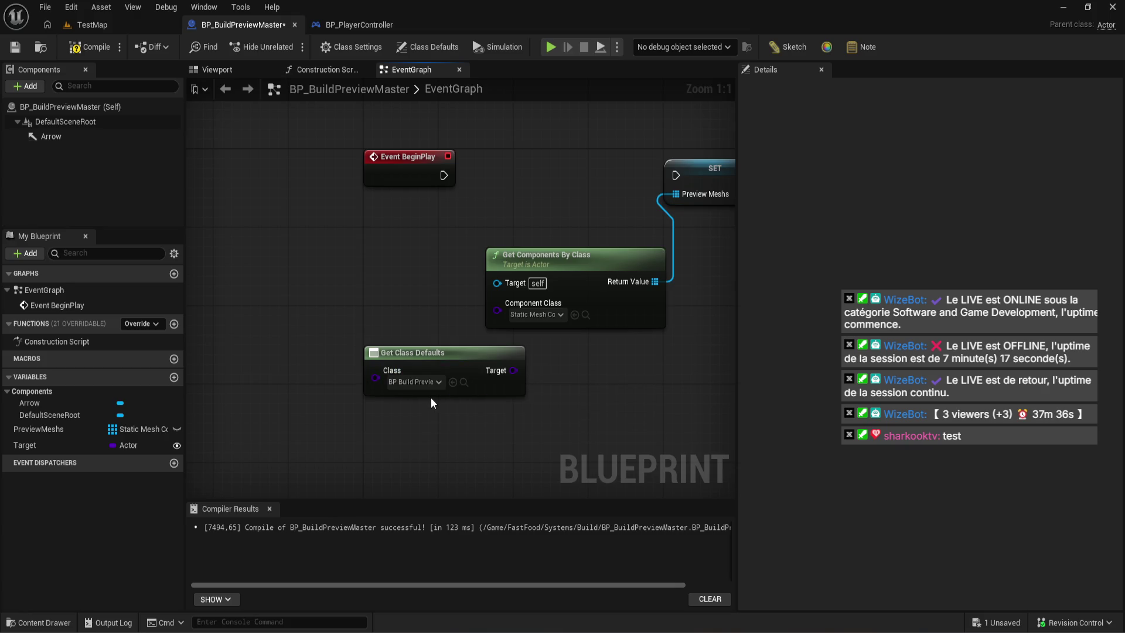
pyautogui.click(413, 348)
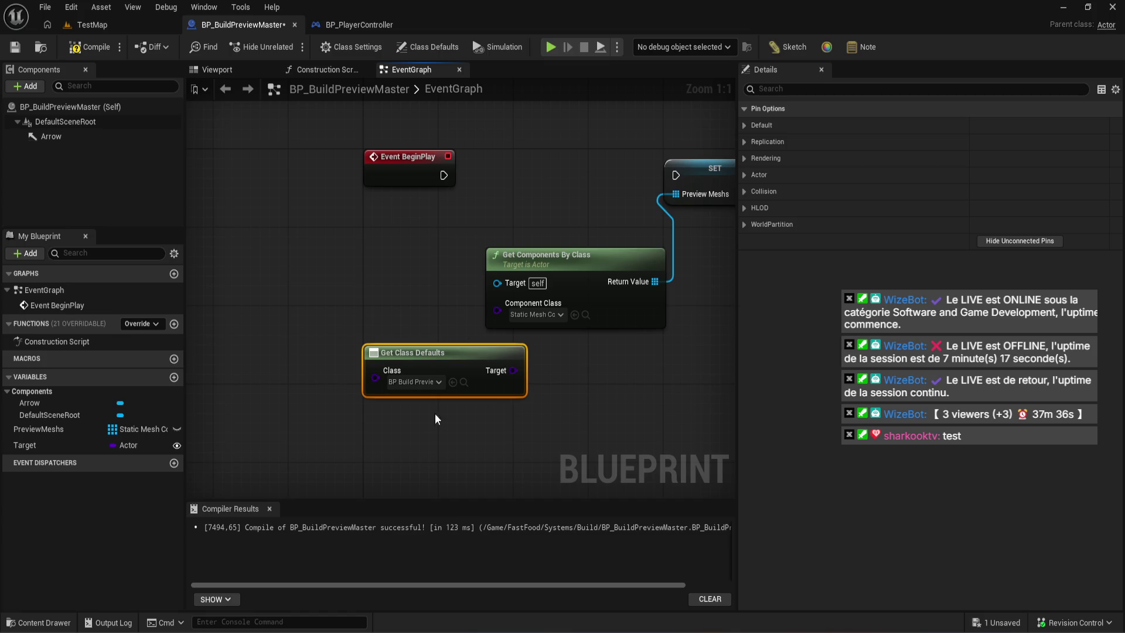
# - Replace Get Class Defaults with a Target getter, then add and delete a Get Actor Of Class node
pyautogui.press('Delete')
pyautogui.moveTo(48, 449); pyautogui.dragTo(396, 380)
pyautogui.write('get c')
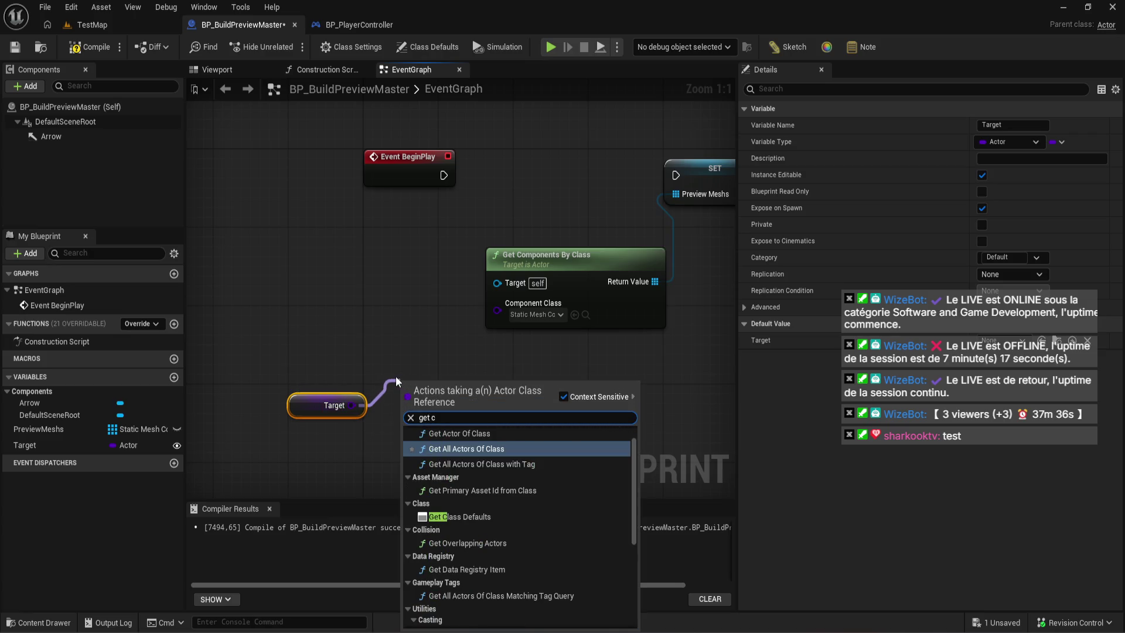
pyautogui.scroll(1, 547, 494)
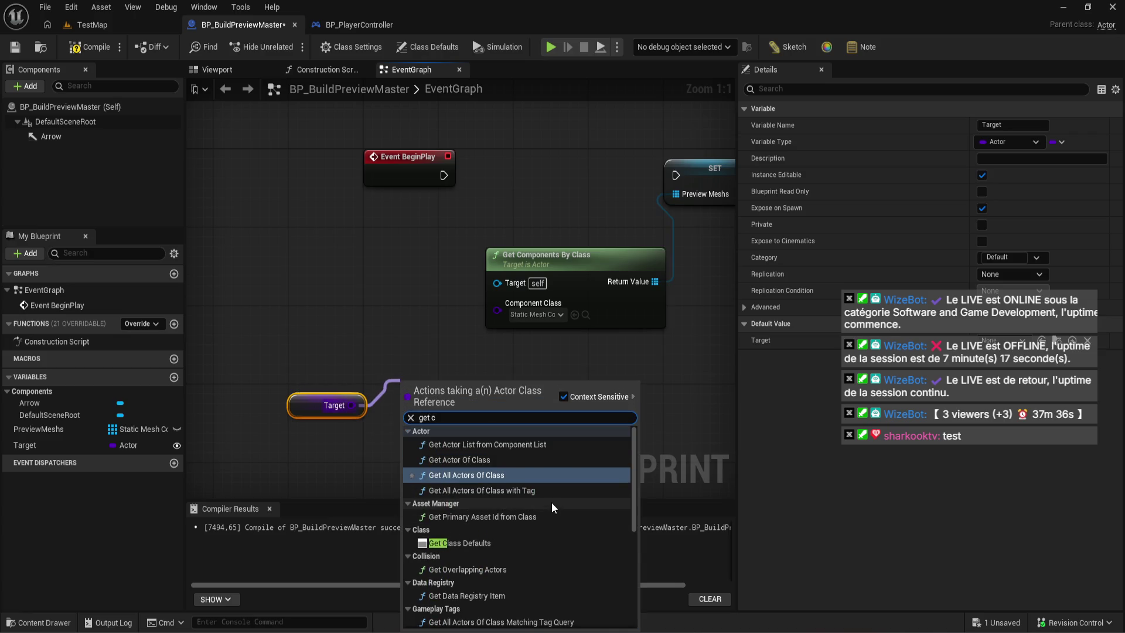
pyautogui.click(561, 456)
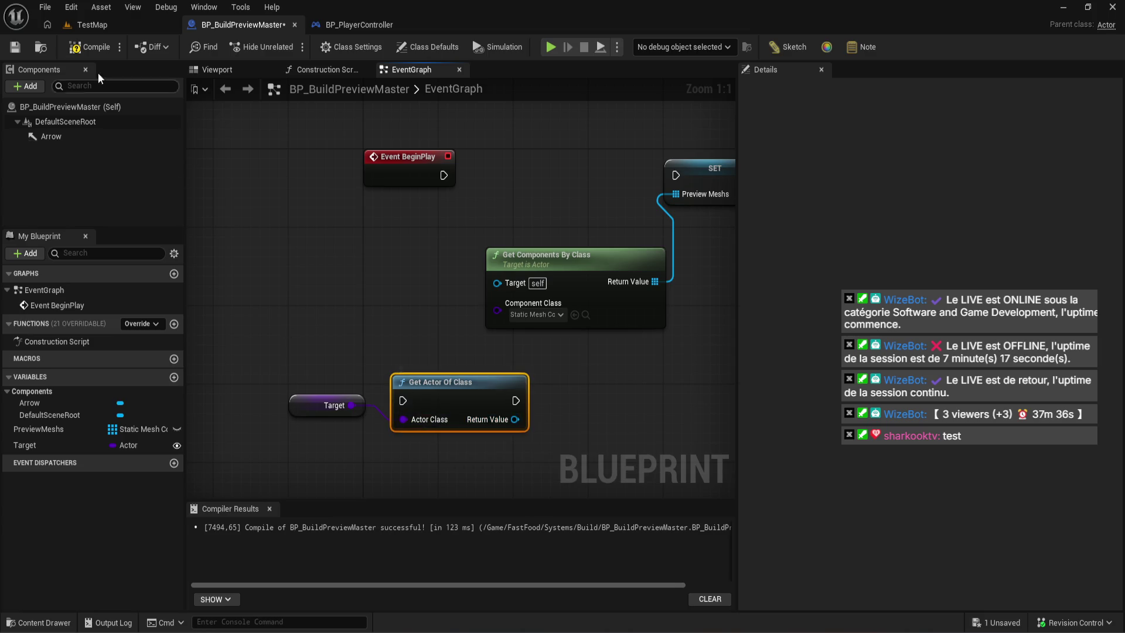
pyautogui.press('Delete')
# - Change Target's type to a BP Shelf class reference, then undo it back to Actor
pyautogui.click(329, 405)
pyautogui.click(126, 445)
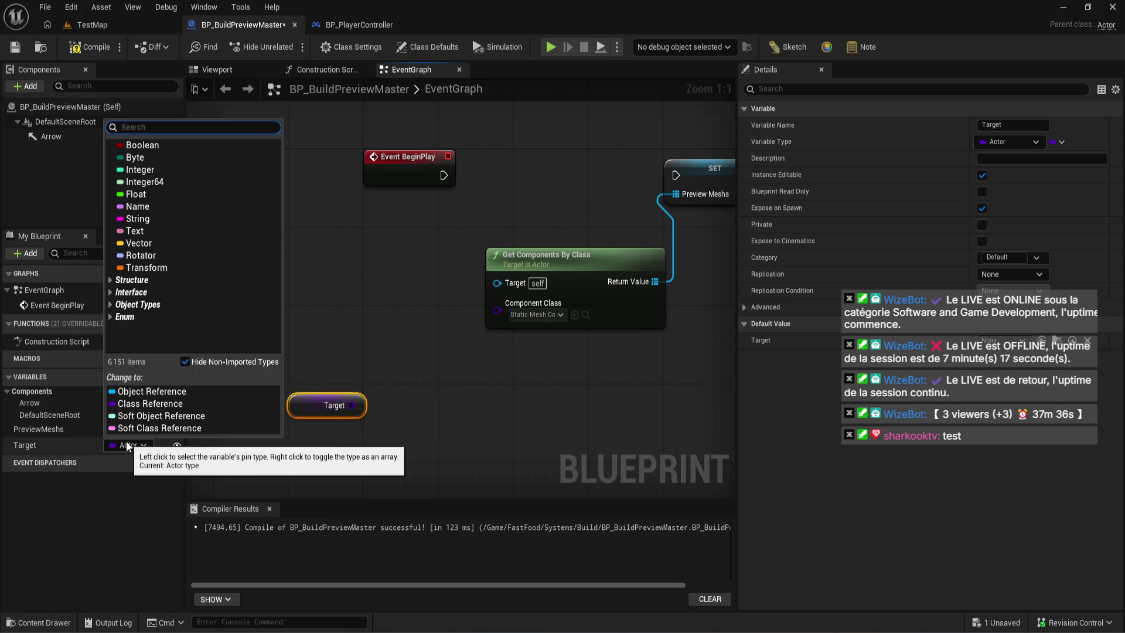
pyautogui.write('she')
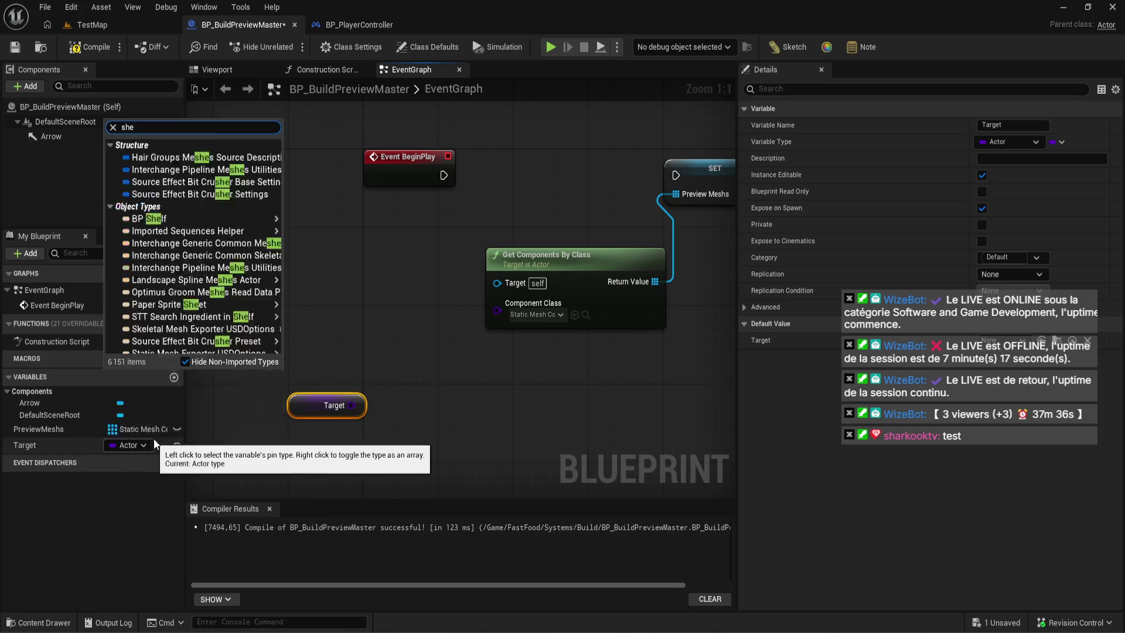
pyautogui.moveTo(203, 285)
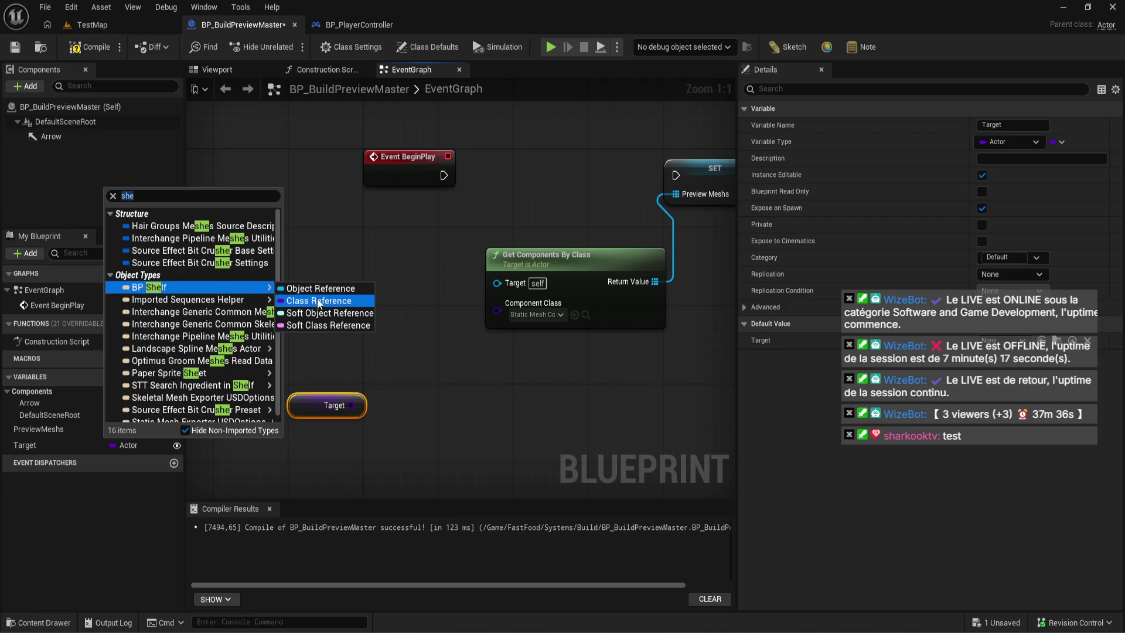
pyautogui.click(319, 300)
pyautogui.click(589, 346)
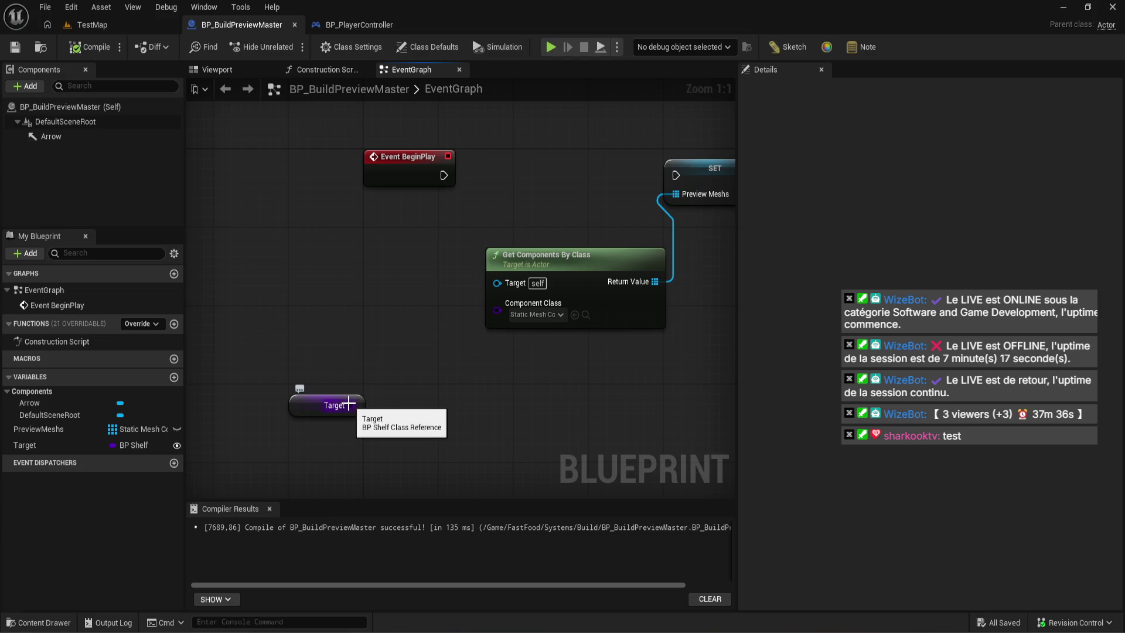
pyautogui.hotkey('ctrl', 'z')
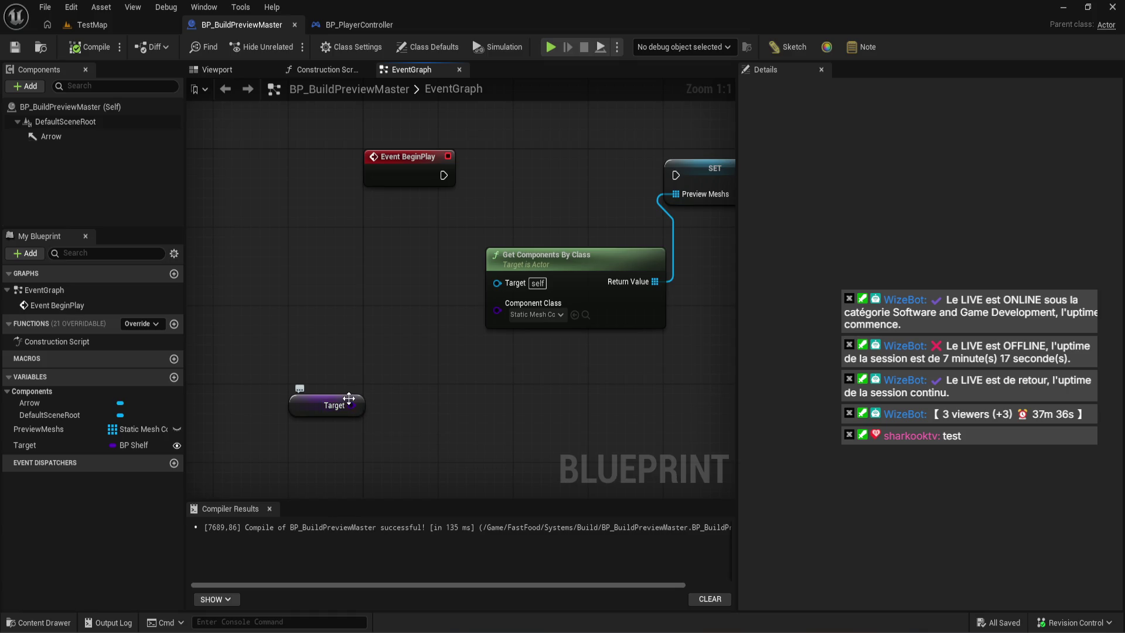
# - Feed Target into a new Get Actor Of Class node whose result targets Get Components By Class
pyautogui.press('Delete')
pyautogui.moveTo(72, 445); pyautogui.dragTo(339, 360)
pyautogui.write('get')
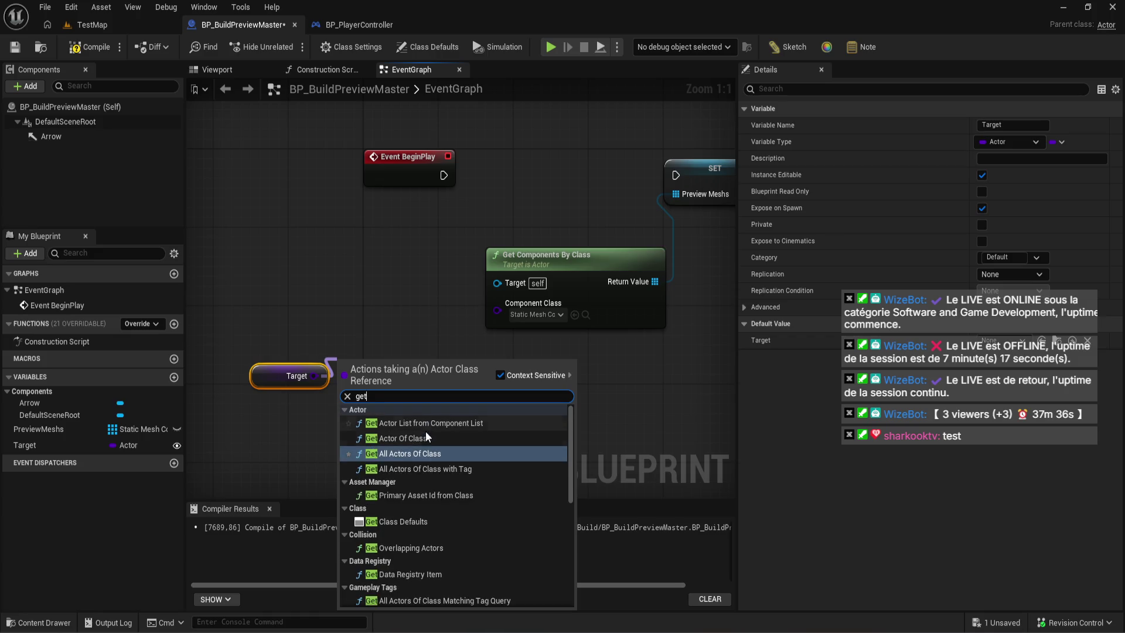
pyautogui.click(425, 431)
pyautogui.moveTo(532, 282); pyautogui.dragTo(530, 283)
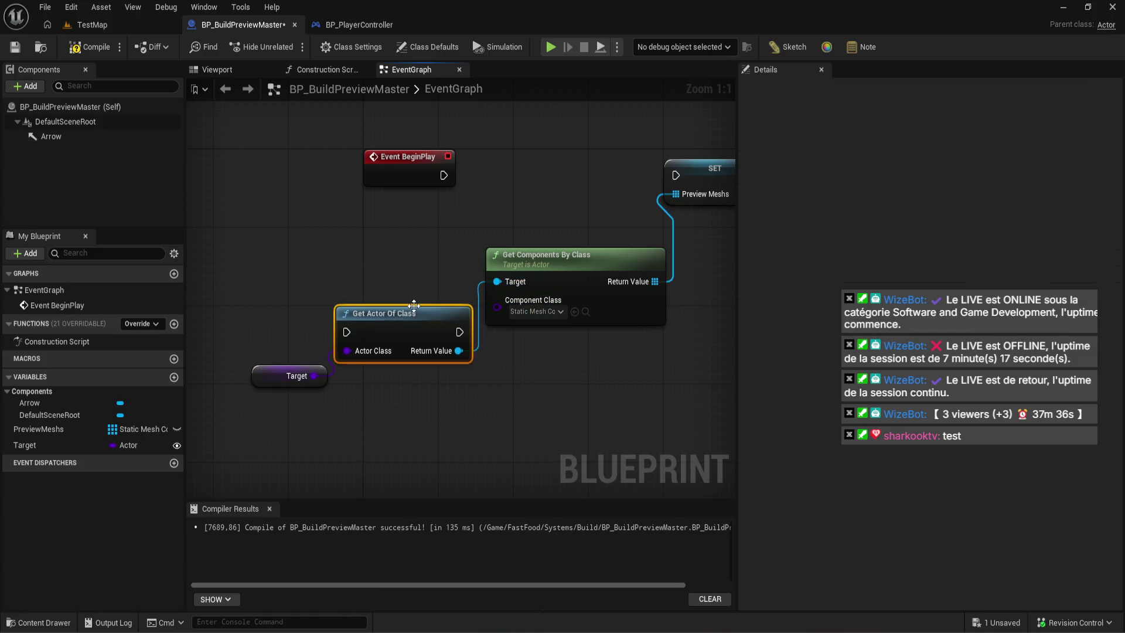
pyautogui.moveTo(387, 362); pyautogui.dragTo(386, 313)
# - Route BeginPlay execution through Get Actor Of Class to SET, then delete the Get Actor Of Class node
pyautogui.scroll(-2, 478, 252)
pyautogui.moveTo(439, 213)
pyautogui.mouseDown()
pyautogui.moveTo(349, 315)
pyautogui.moveTo(364, 332)
pyautogui.mouseUp()
pyautogui.moveTo(448, 330)
pyautogui.mouseDown()
pyautogui.moveTo(476, 287)
pyautogui.moveTo(609, 213)
pyautogui.mouseUp()
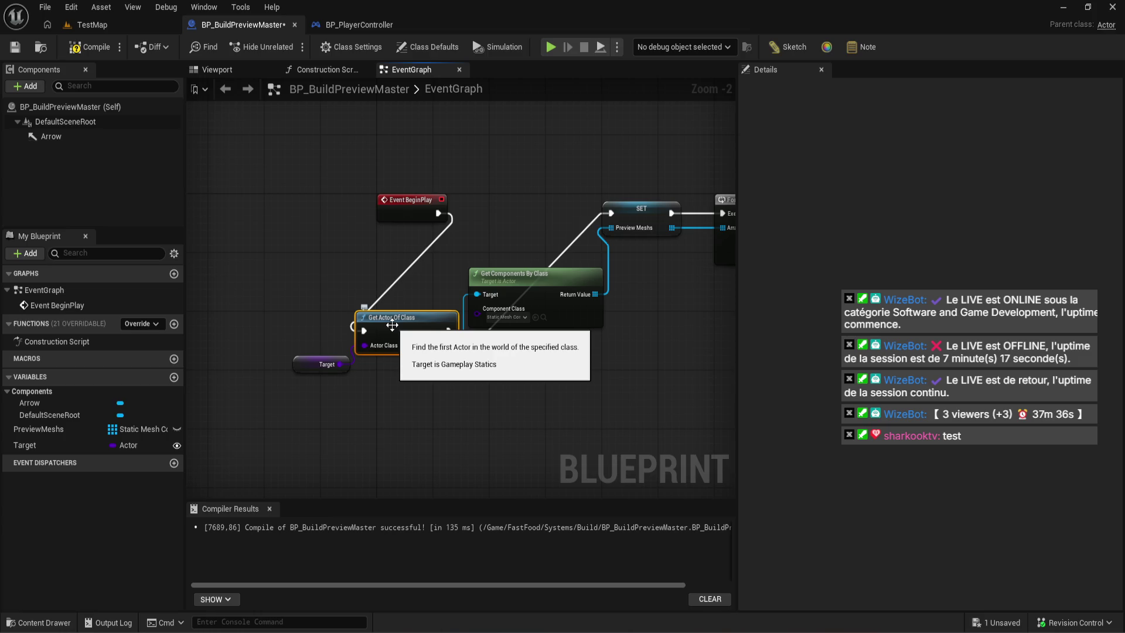
pyautogui.scroll(2, 392, 326)
pyautogui.press('Delete')
# - Try a Get Class Defaults node from Target, then delete it
pyautogui.moveTo(321, 376); pyautogui.dragTo(371, 359)
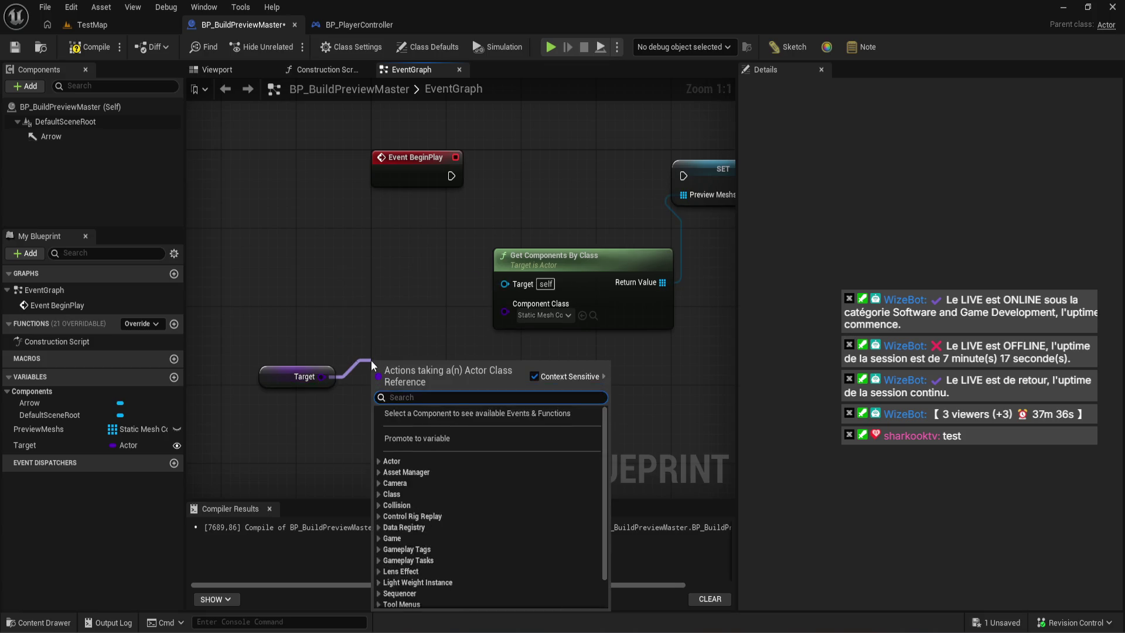
pyautogui.write('class')
pyautogui.click(458, 496)
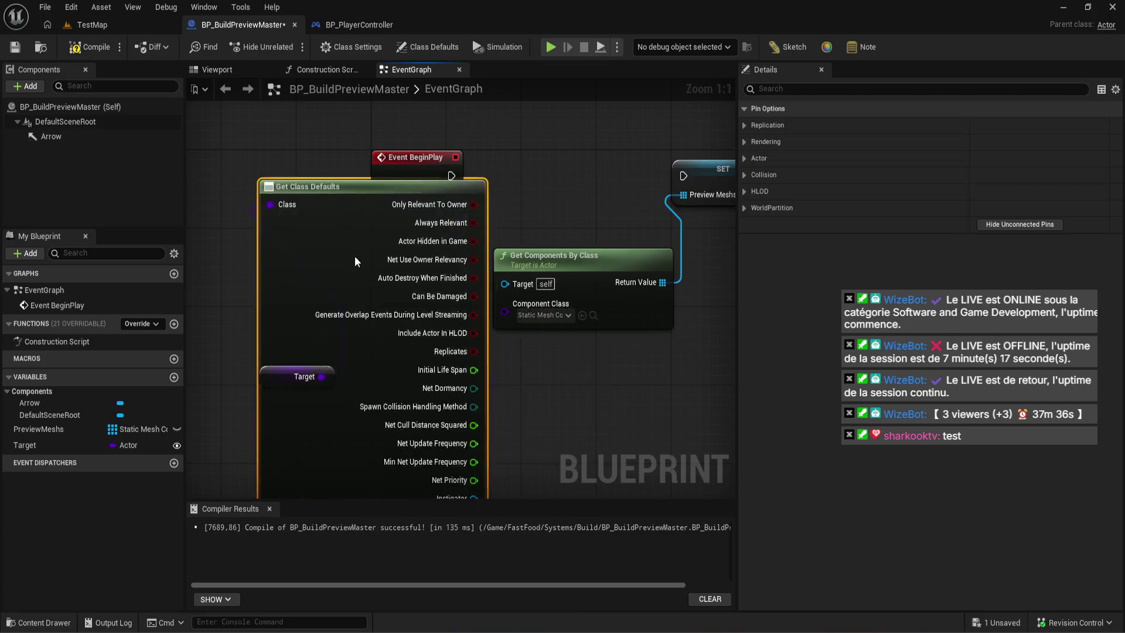
pyautogui.moveTo(355, 261)
pyautogui.mouseDown()
pyautogui.moveTo(354, 69)
pyautogui.moveTo(286, 205)
pyautogui.mouseUp()
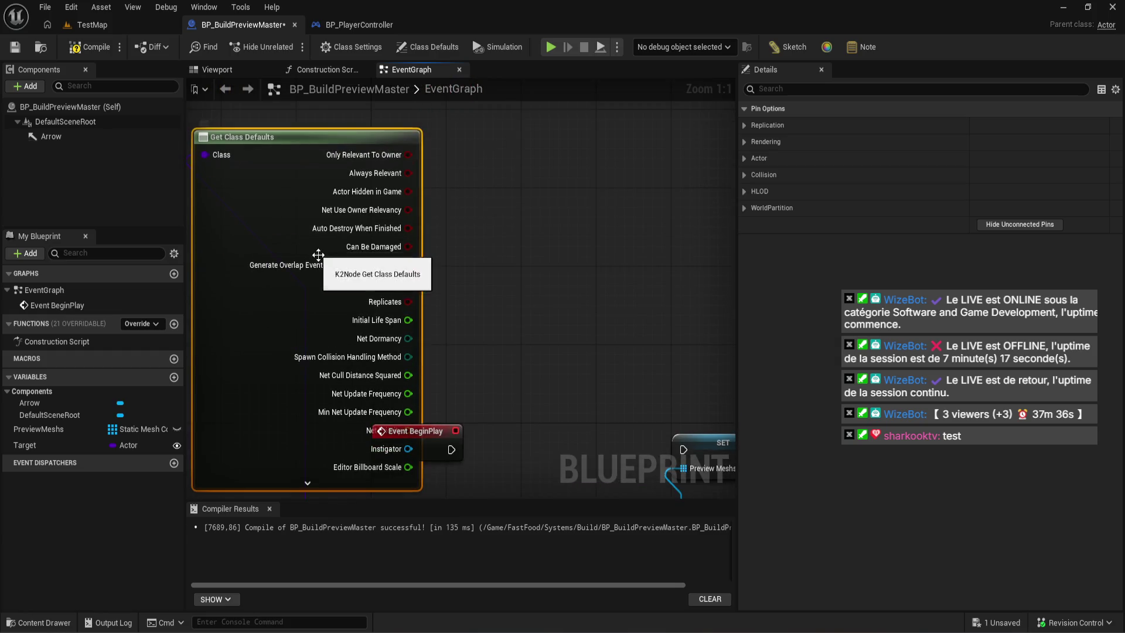
pyautogui.moveTo(418, 251); pyautogui.dragTo(514, 164)
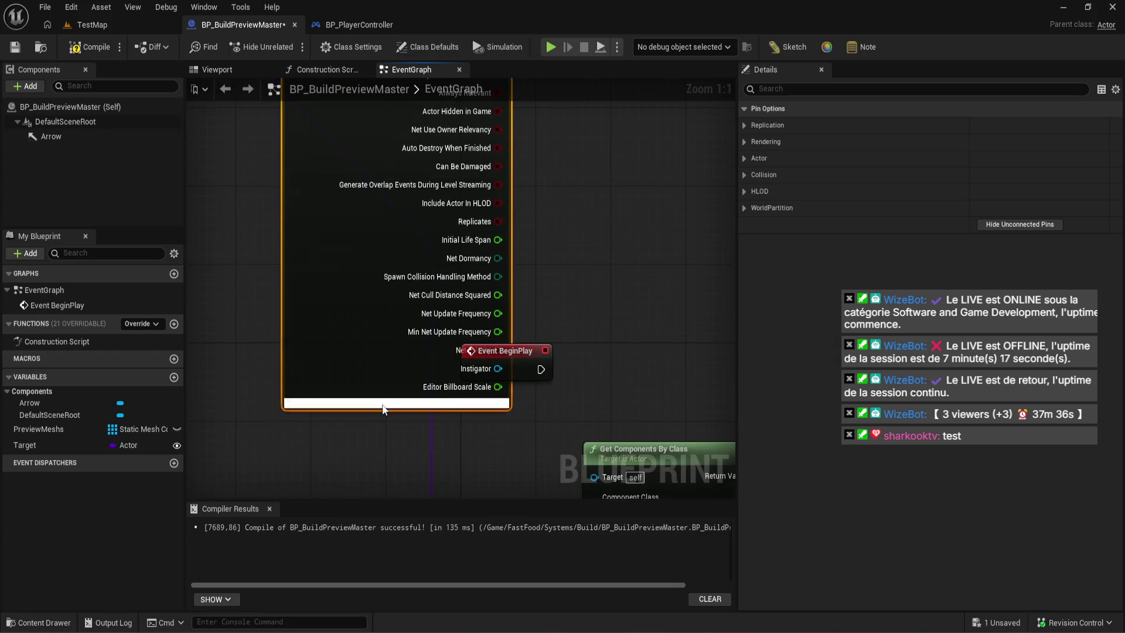
pyautogui.moveTo(382, 408)
pyautogui.mouseDown()
pyautogui.moveTo(354, 281)
pyautogui.moveTo(372, 229)
pyautogui.moveTo(354, 302)
pyautogui.moveTo(349, 433)
pyautogui.moveTo(399, 170)
pyautogui.mouseUp()
pyautogui.scroll(-1, 348, 432)
pyautogui.press('Delete')
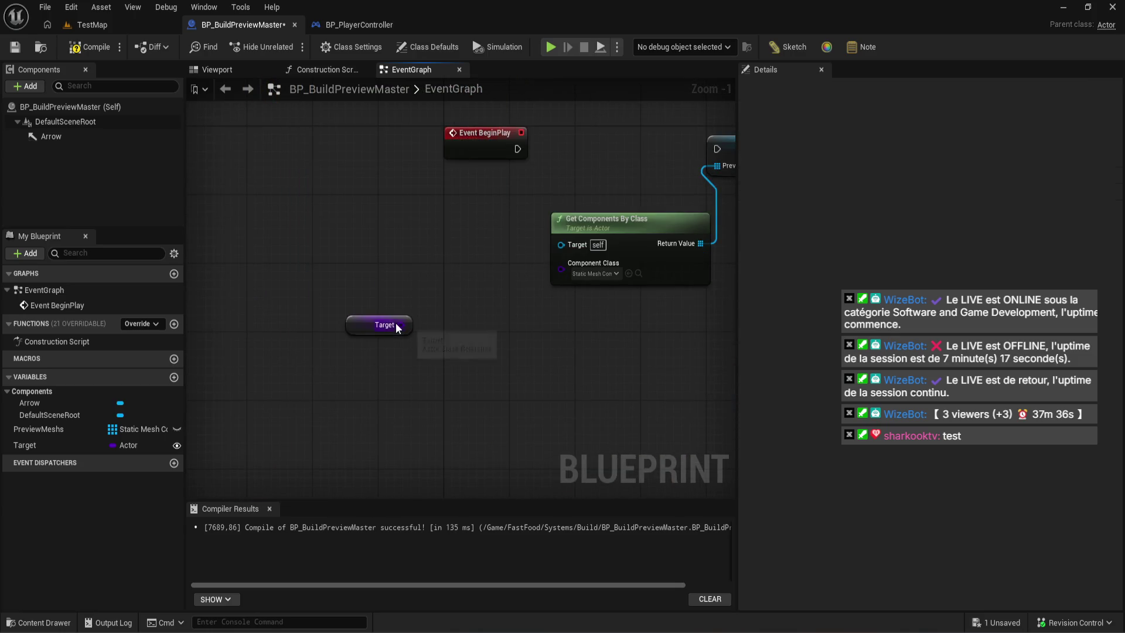
# - Add a Get Class Display Name node from Target, then undo it
pyautogui.moveTo(400, 325); pyautogui.dragTo(430, 322)
pyautogui.write('get stat')
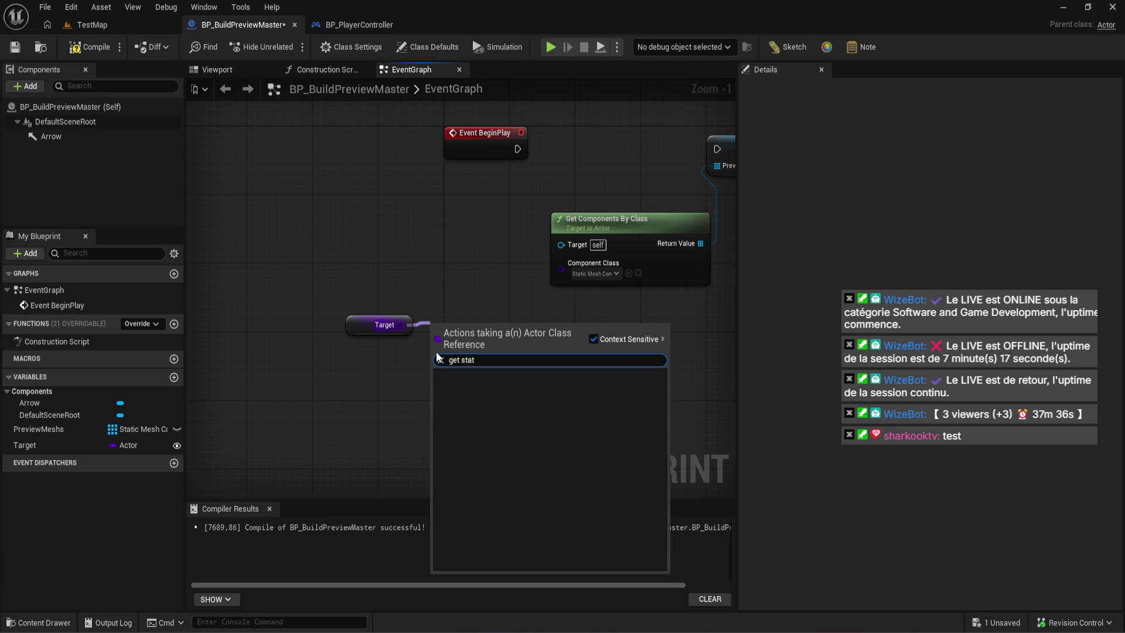
pyautogui.press('BackSpace')
pyautogui.press('BackSpace')
pyautogui.press('BackSpace')
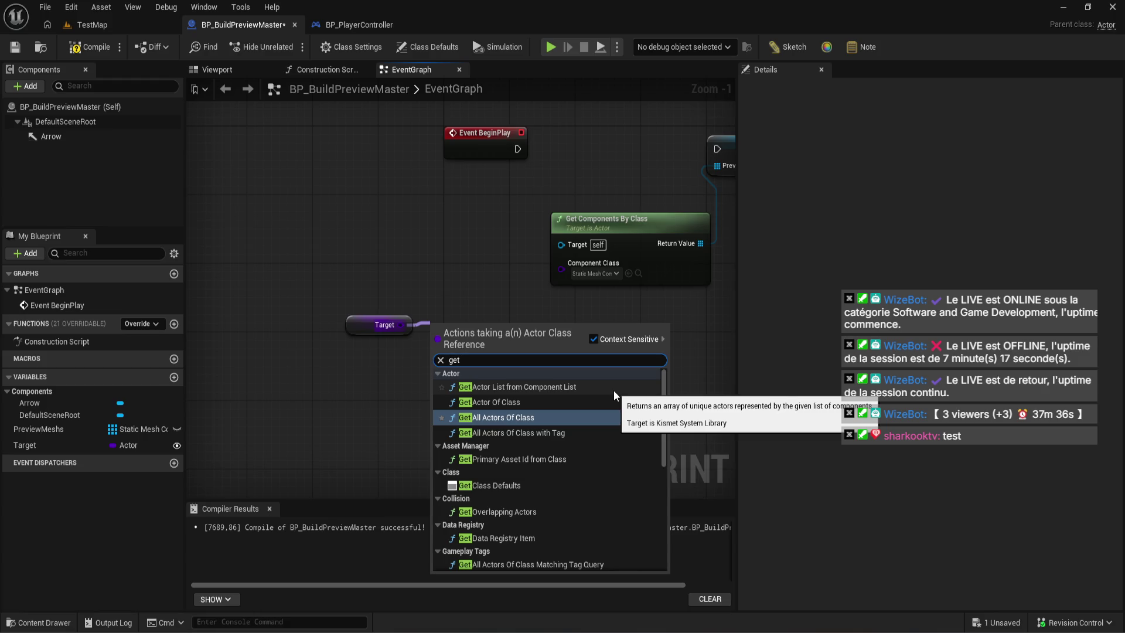
pyautogui.scroll(-5, 554, 449)
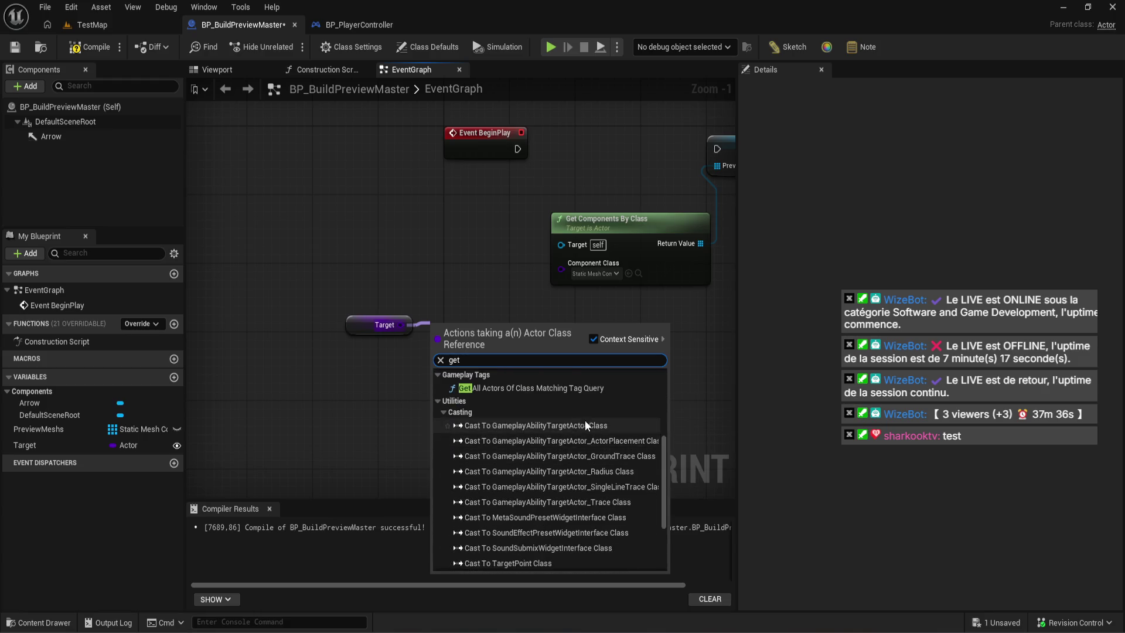
pyautogui.scroll(-3, 580, 430)
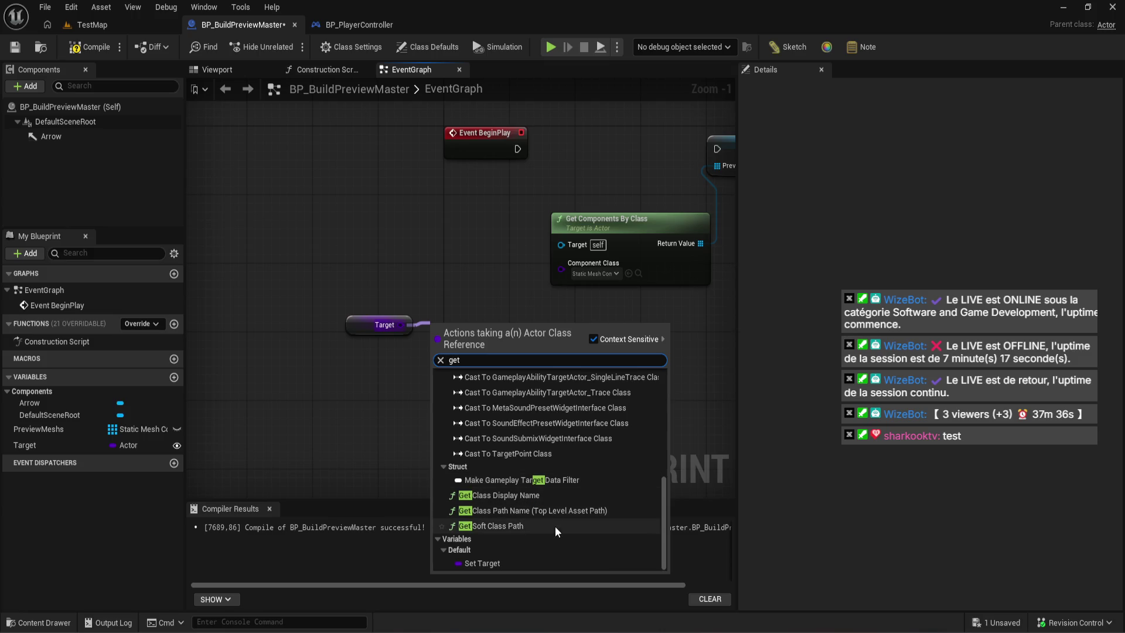
pyautogui.click(569, 495)
pyautogui.hotkey('ctrl', 'z')
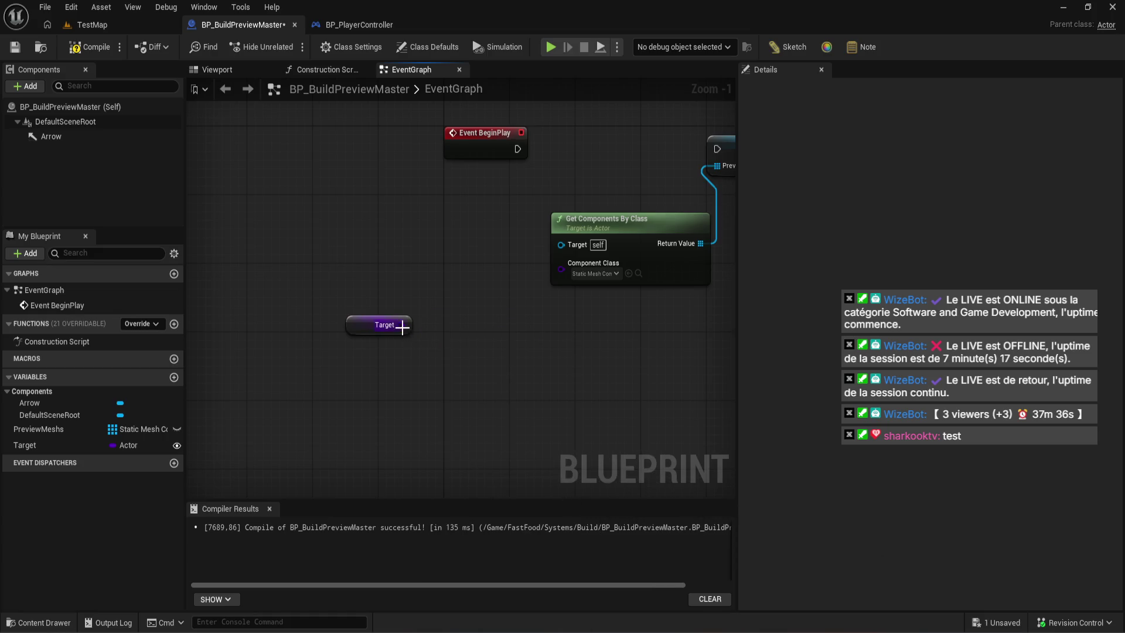
# - Add Get Soft Class Path from Target, split its Return Value pin, then delete the node
pyautogui.moveTo(402, 327); pyautogui.dragTo(449, 345)
pyautogui.write('get')
pyautogui.scroll(-5, 667, 440)
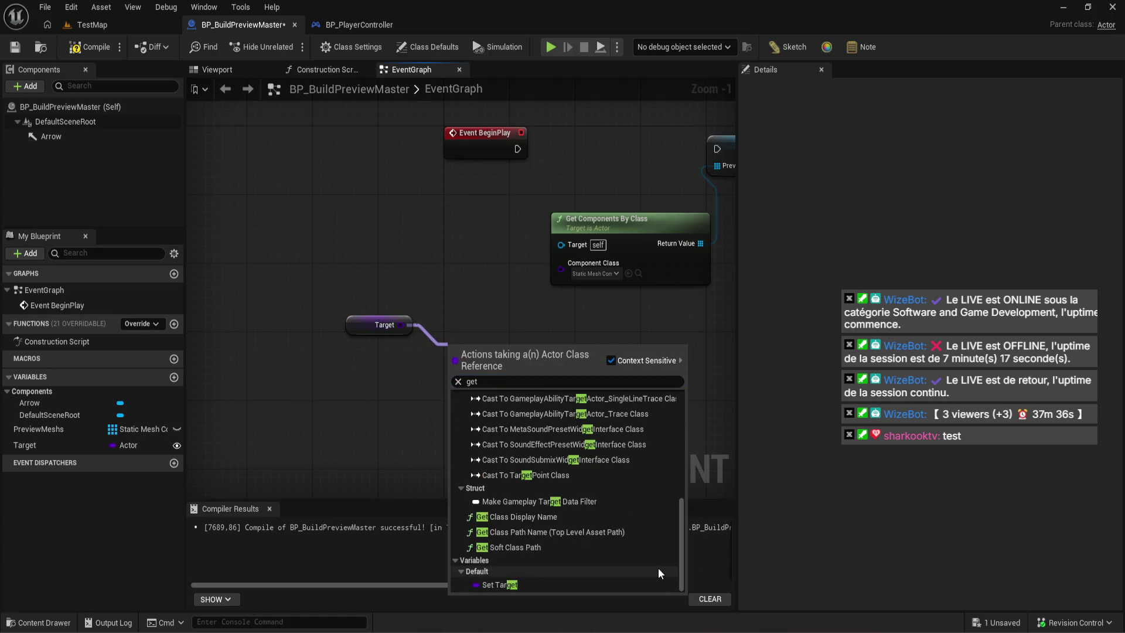
pyautogui.click(638, 547)
pyautogui.scroll(1, 617, 492)
pyautogui.rightClick(519, 346)
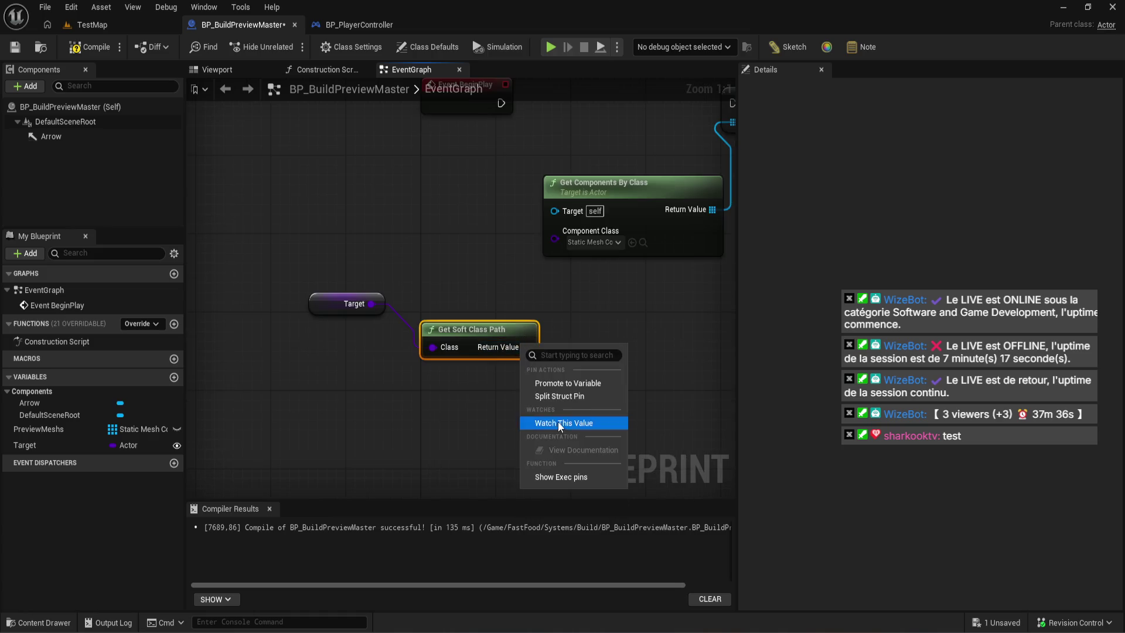
pyautogui.click(564, 393)
pyautogui.press('Delete')
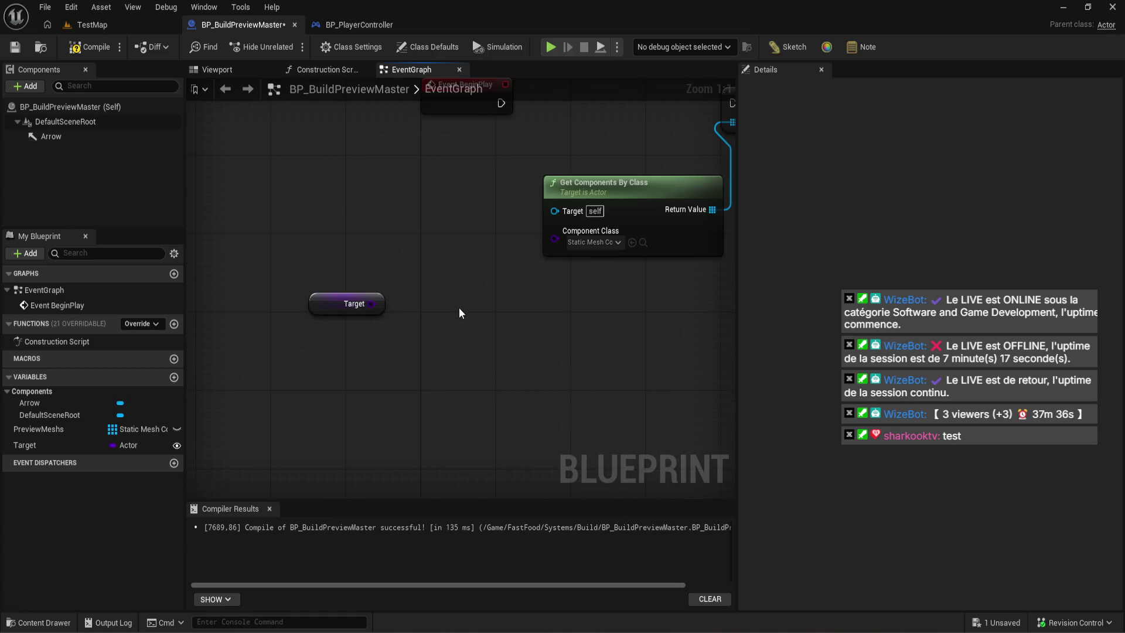